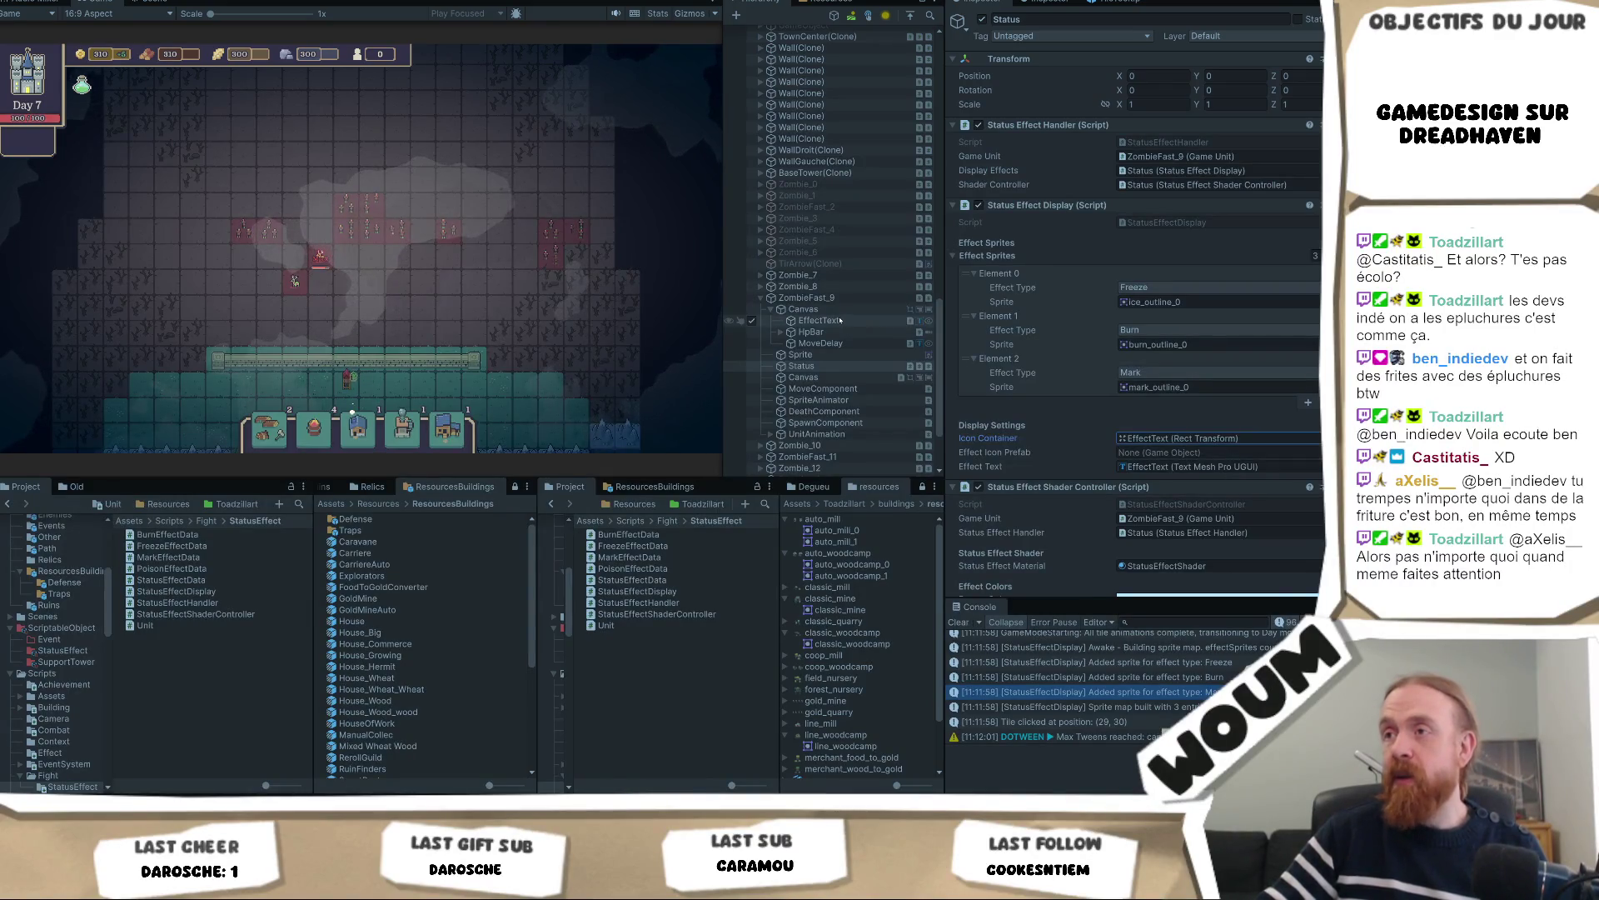
# Inspect the zombie's Canvas, its EffectText, and the second Canvas with the Hp Bar Update
pyautogui.click(804, 309)
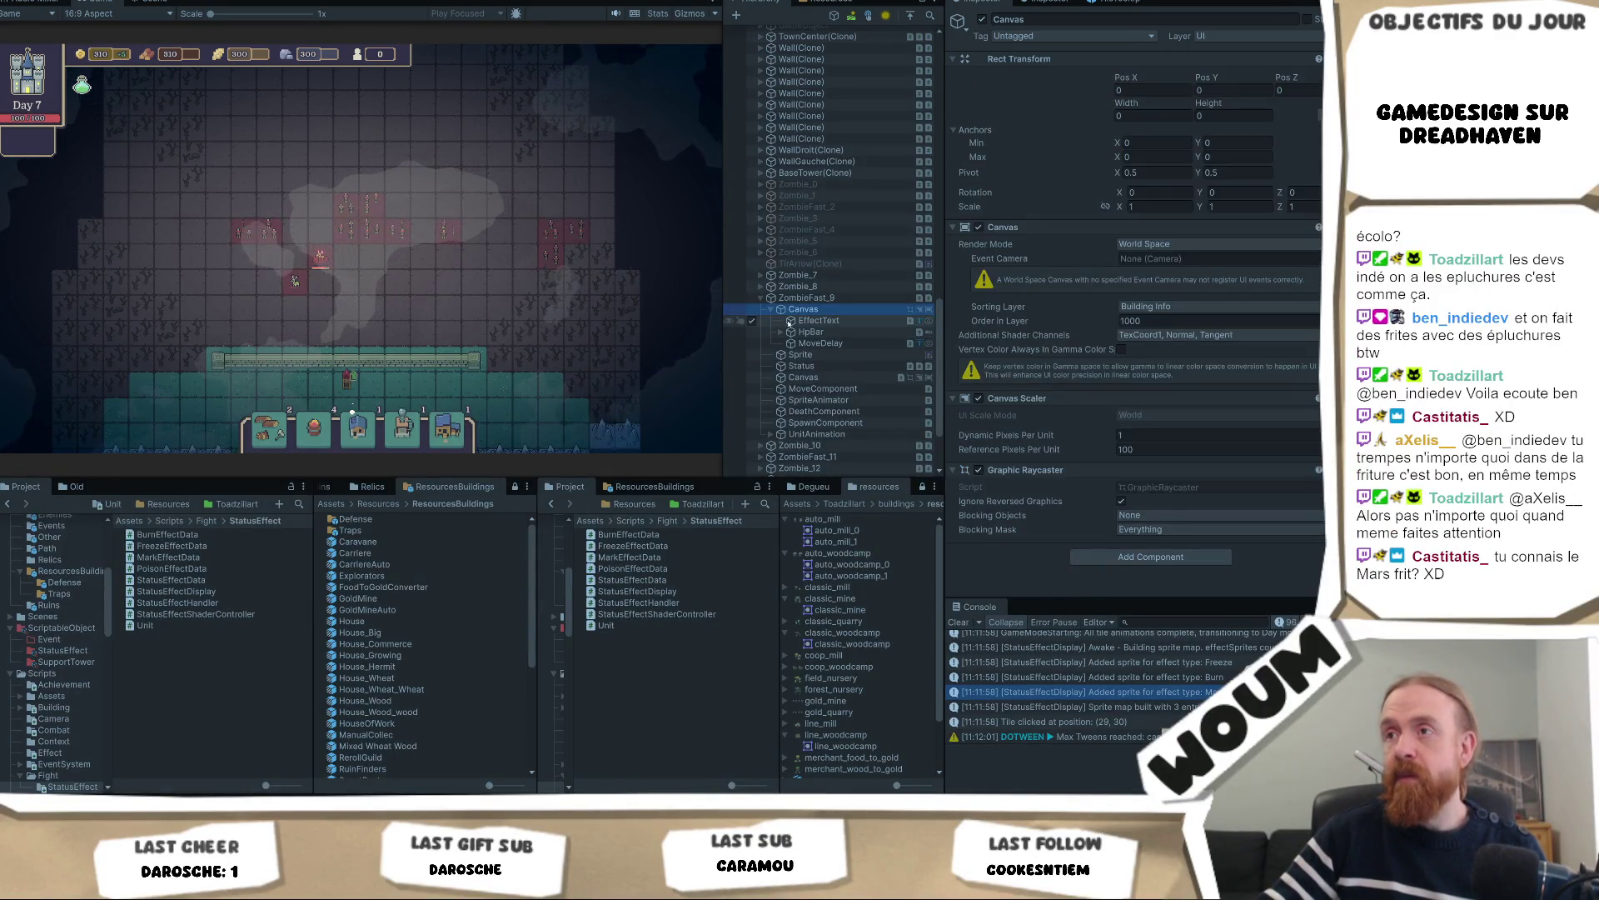
pyautogui.click(843, 322)
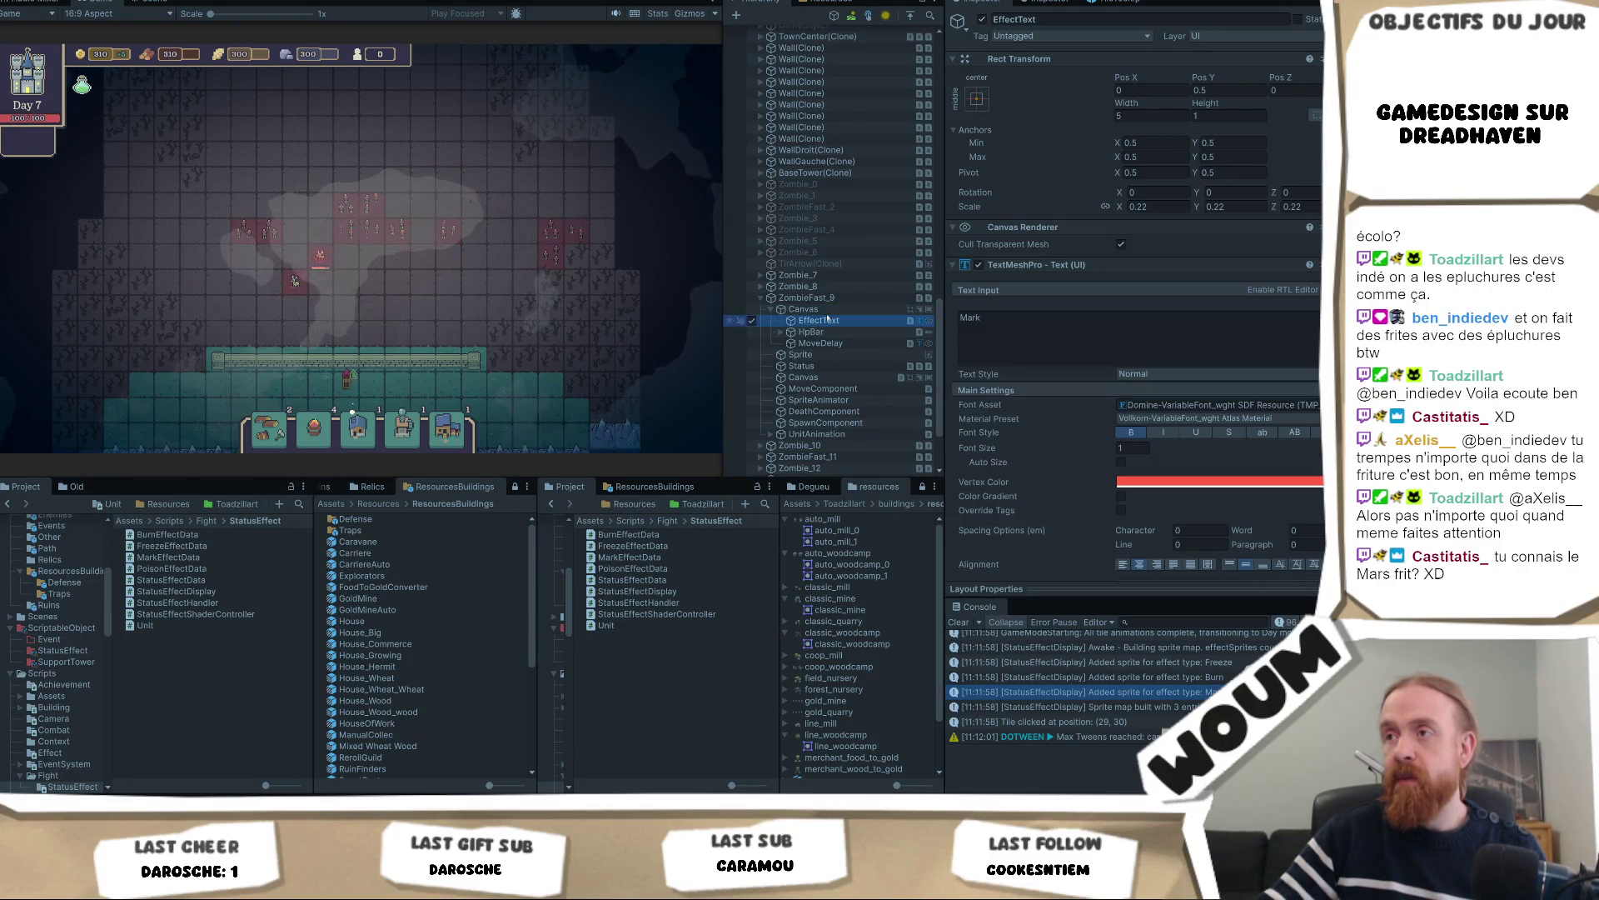
pyautogui.click(825, 310)
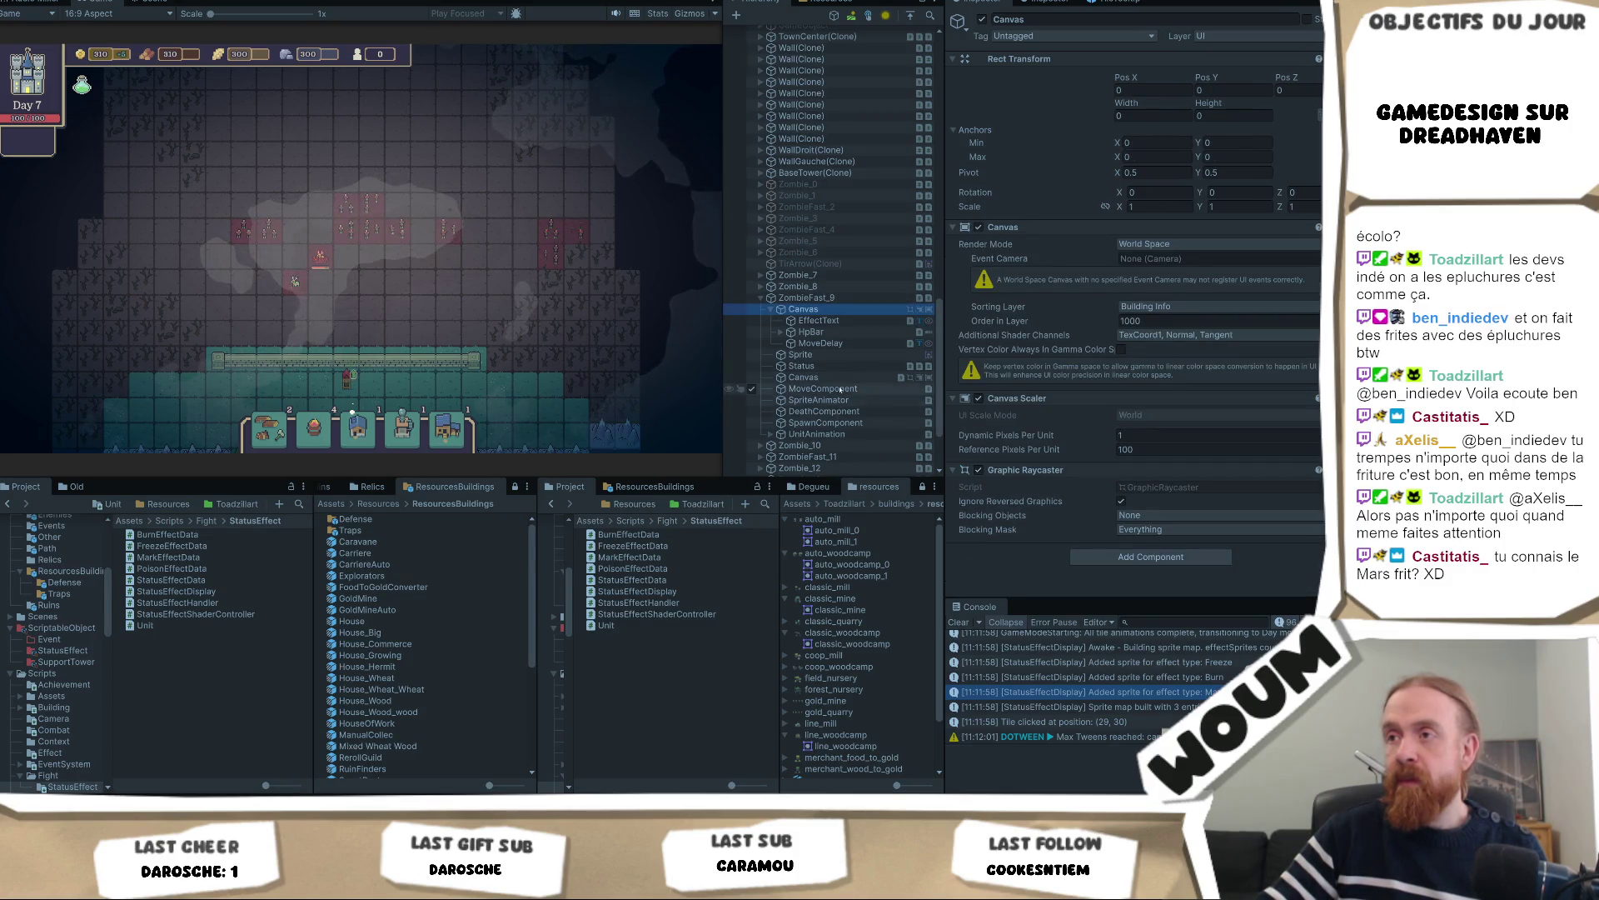
pyautogui.click(841, 377)
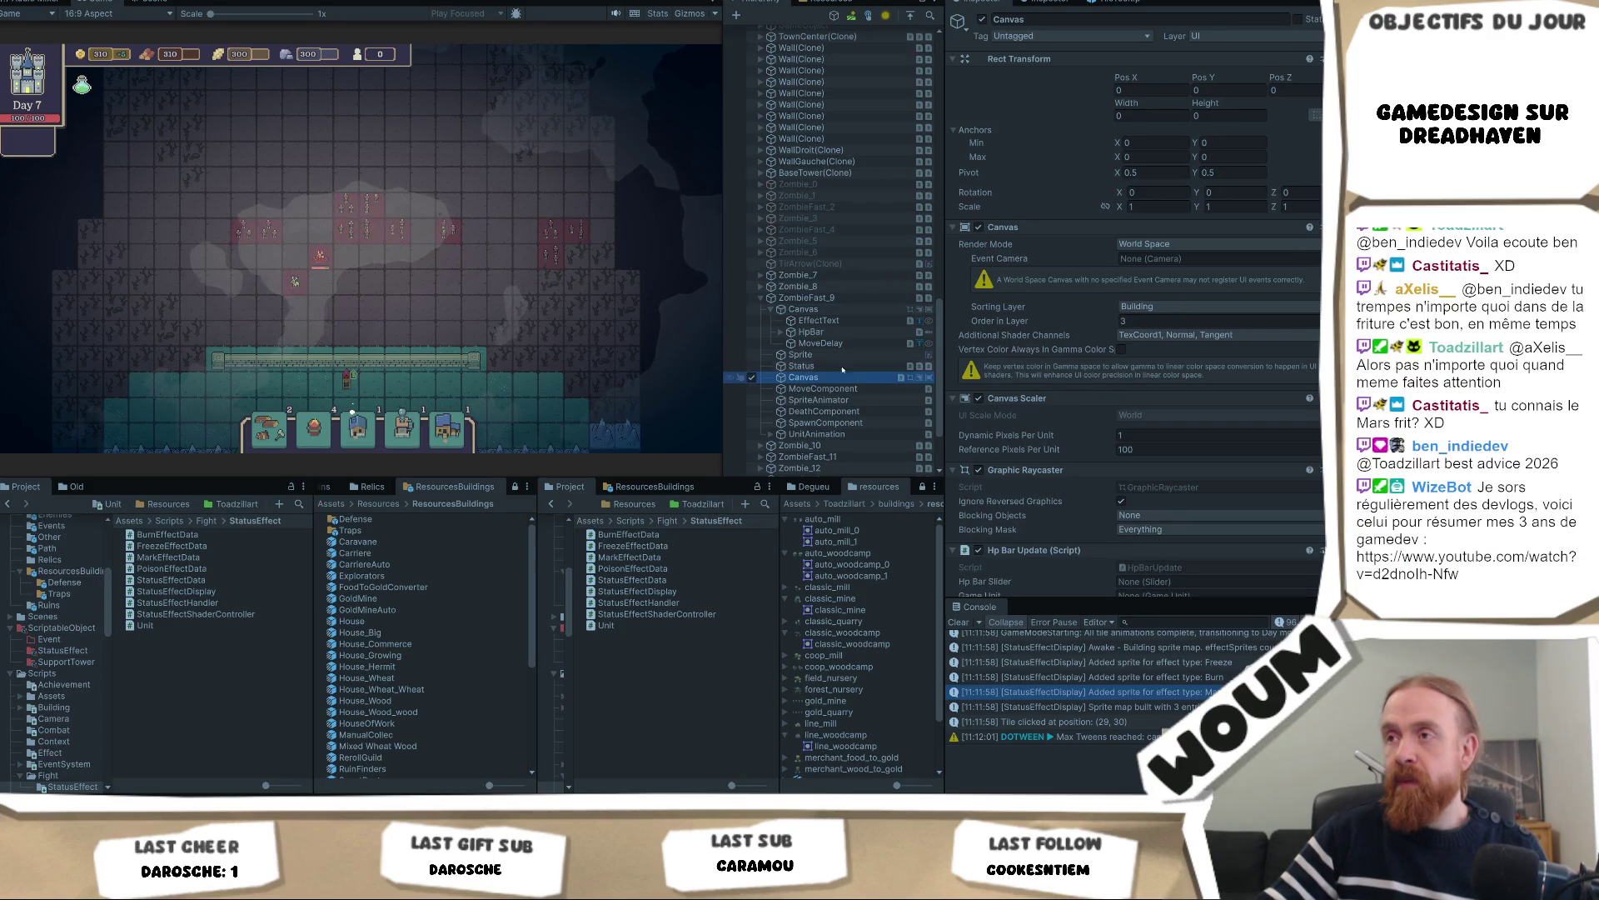
pyautogui.click(804, 366)
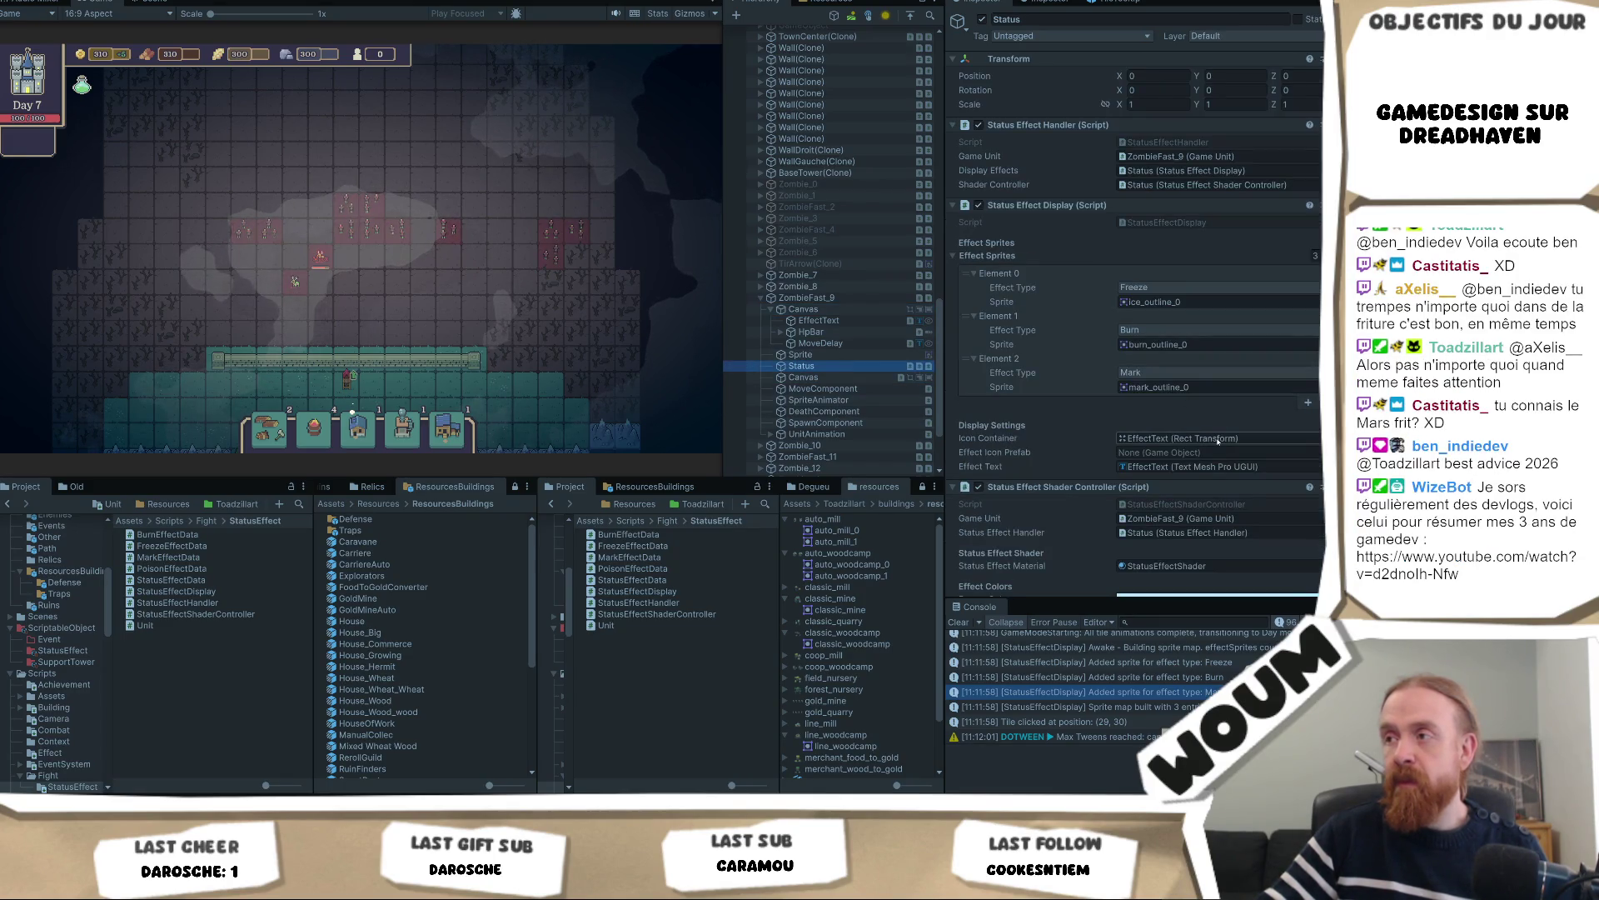
# Trace the Effect Text and Icon Container references and select EffectText, showing 'Mark' at font size 1
pyautogui.click(1227, 468)
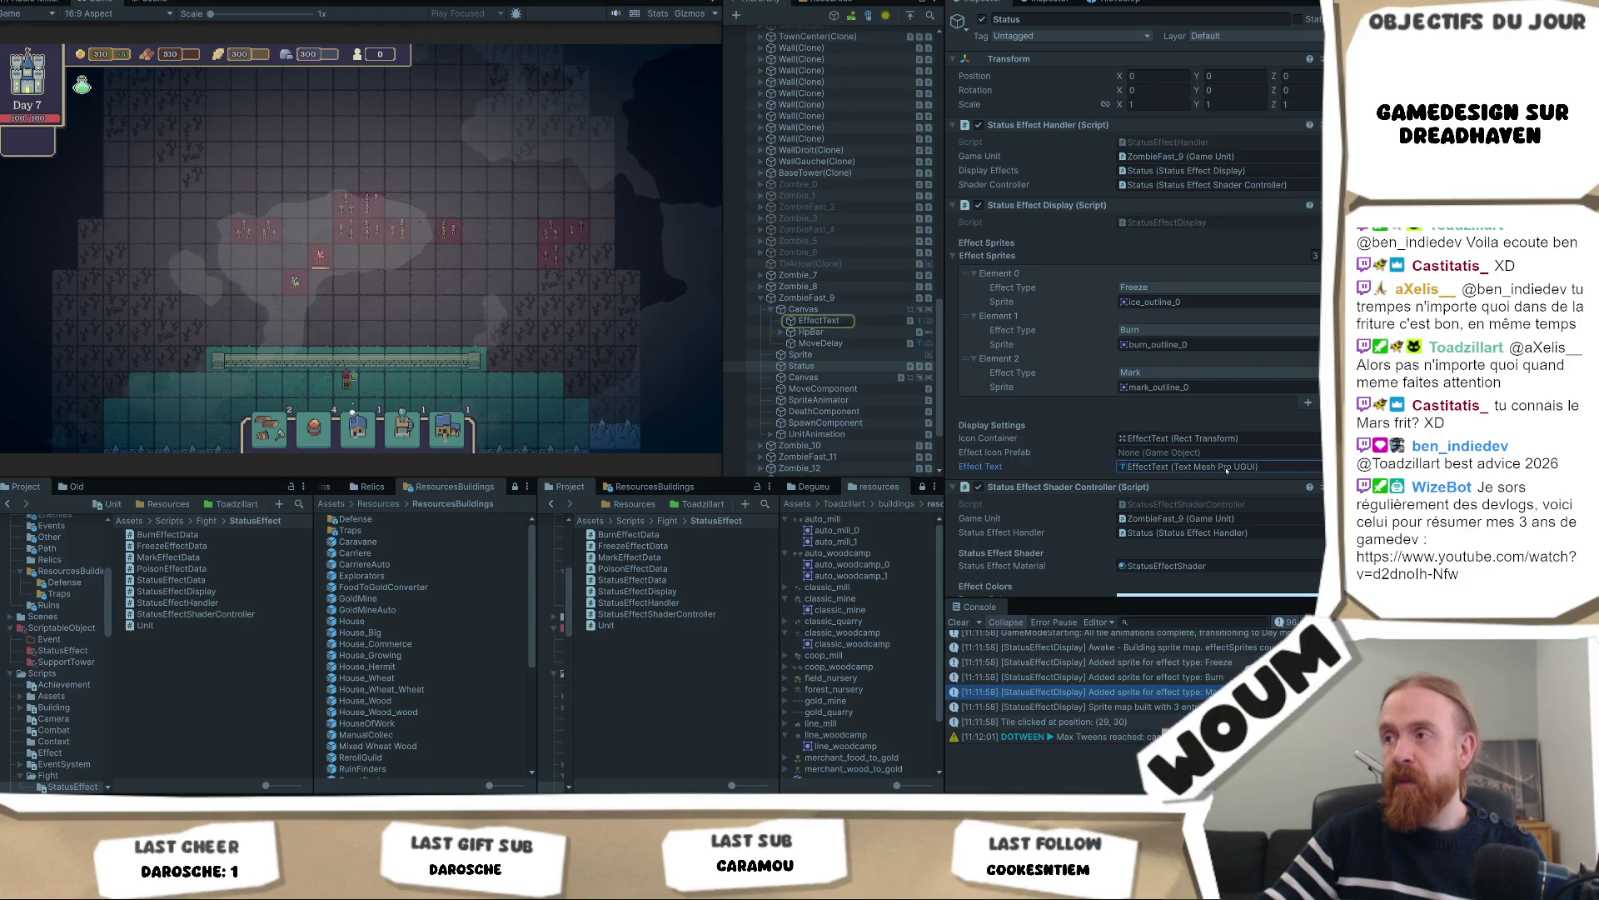
pyautogui.click(1204, 438)
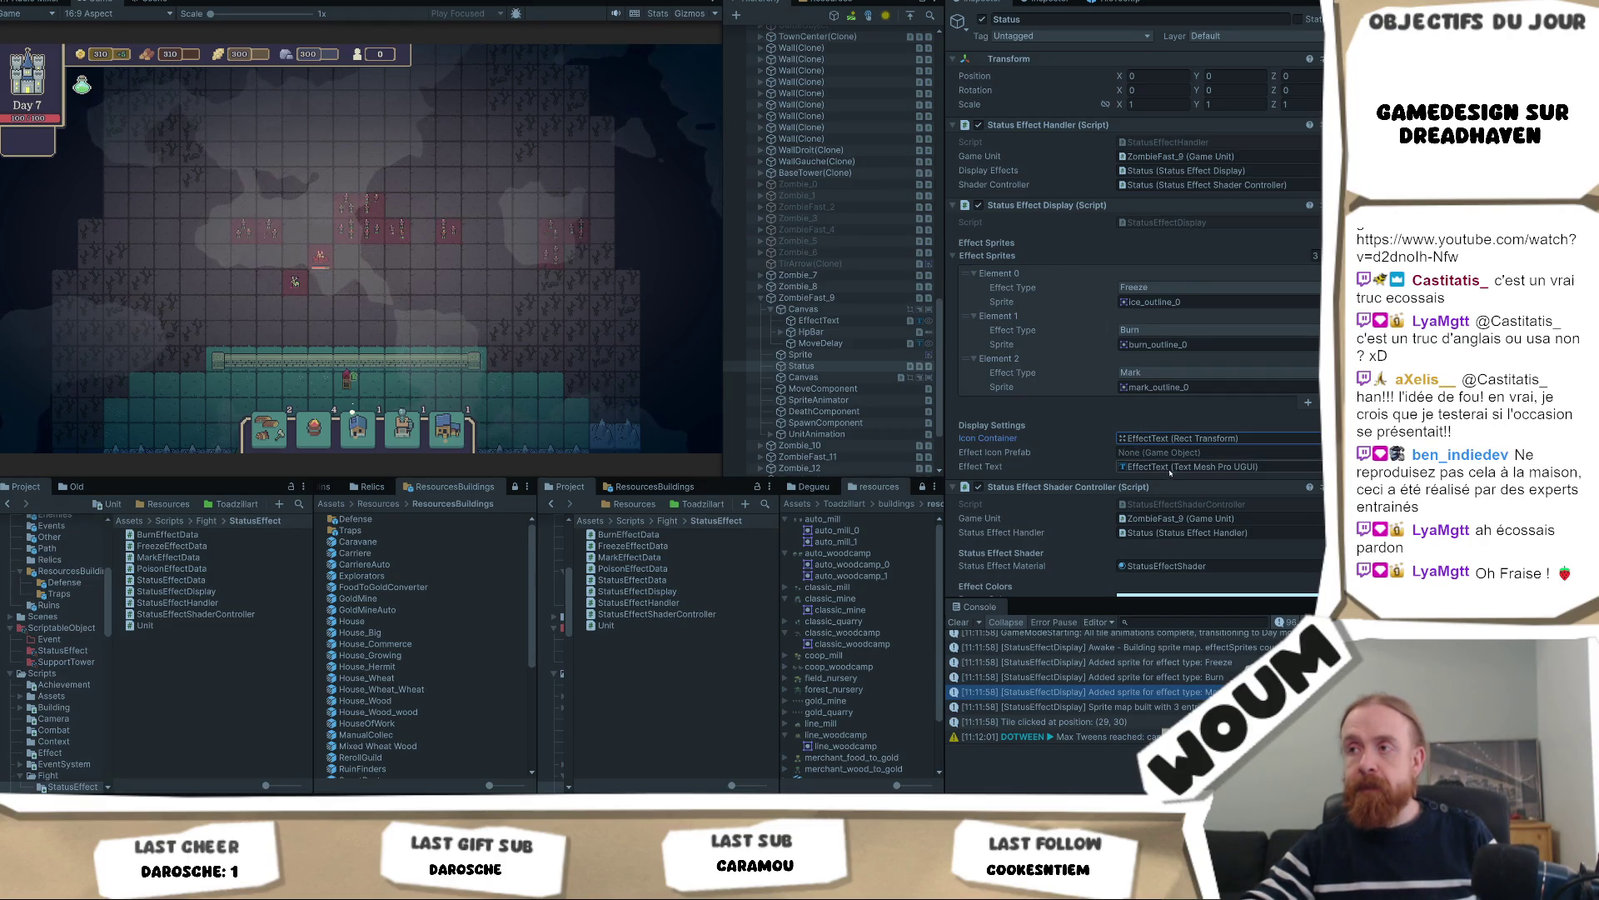
pyautogui.click(837, 323)
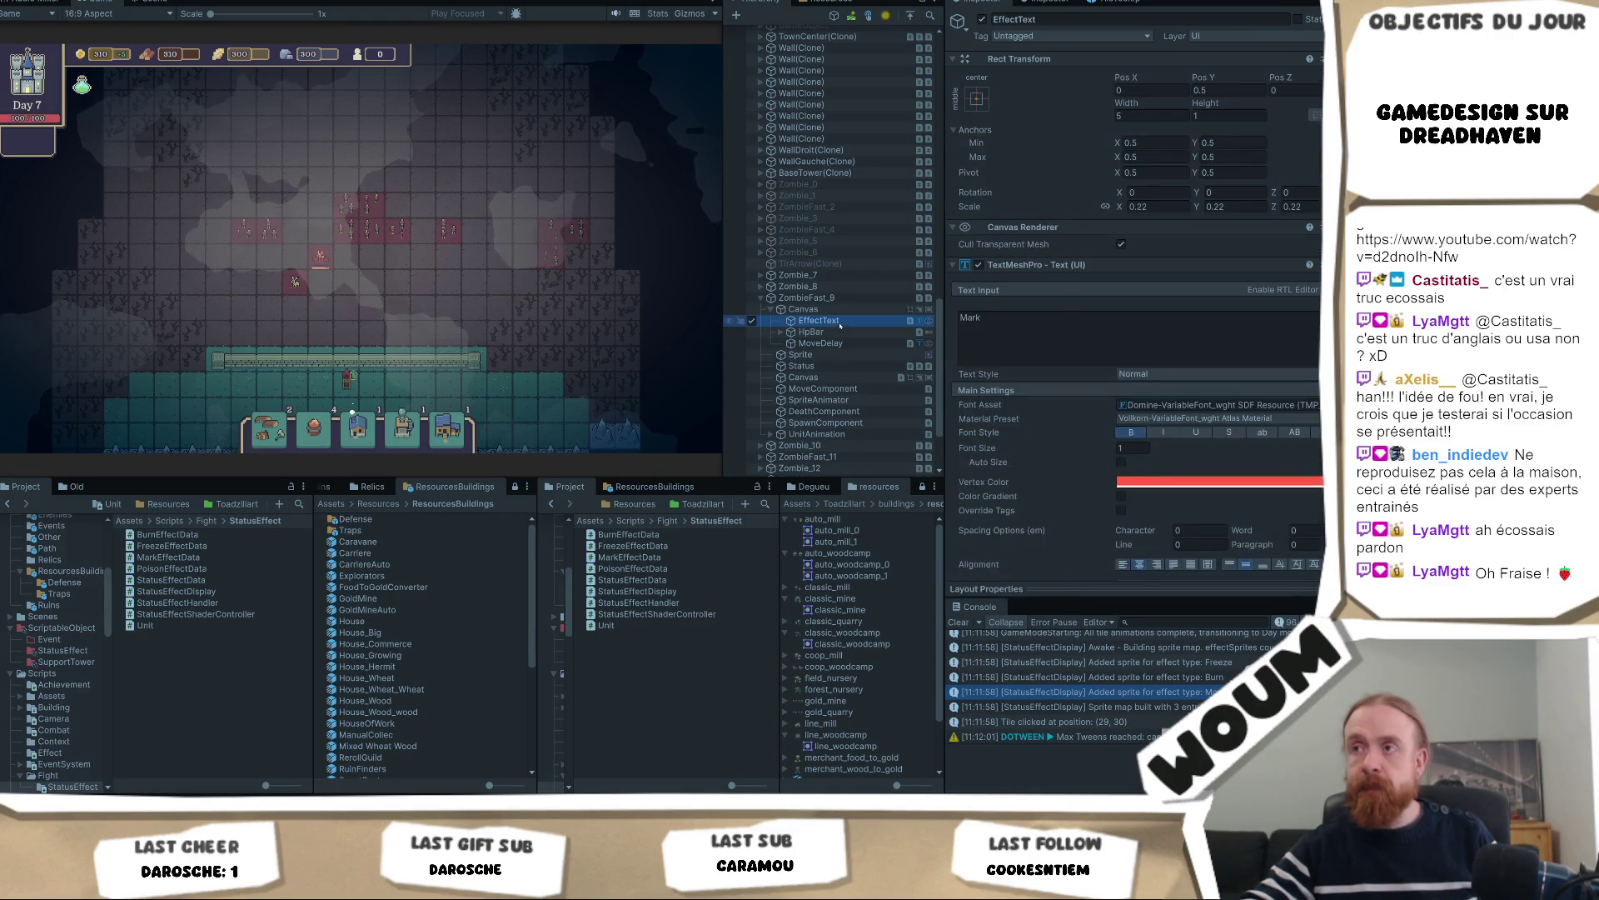
# Add a UI Image as a child of the zombie's EffectText
pyautogui.rightClick(840, 325)
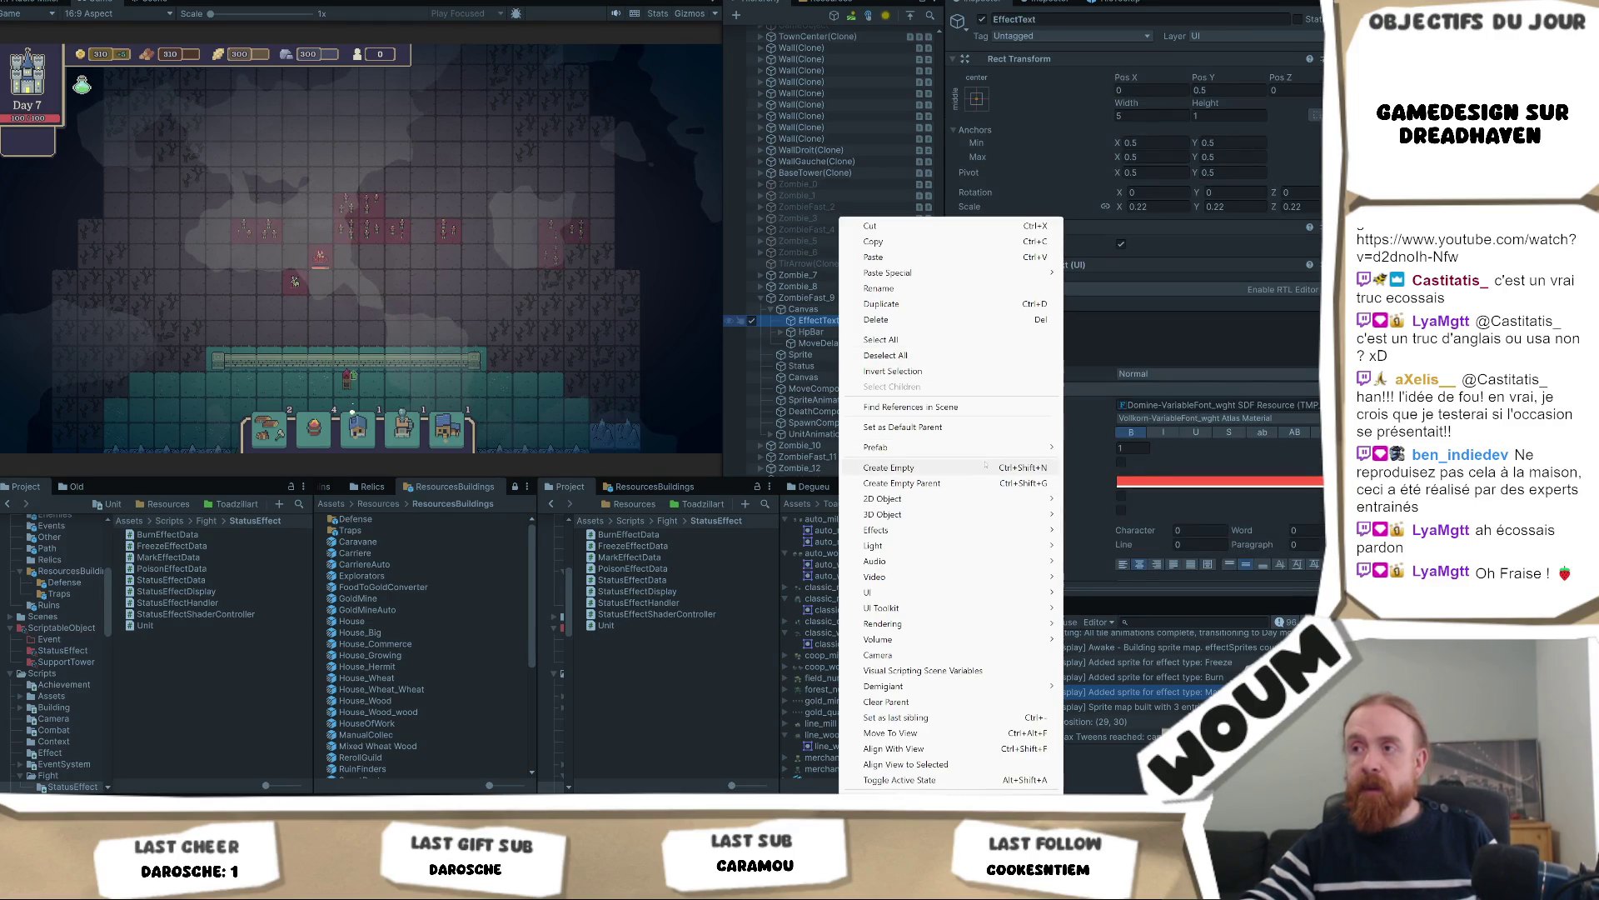
pyautogui.moveTo(965, 597)
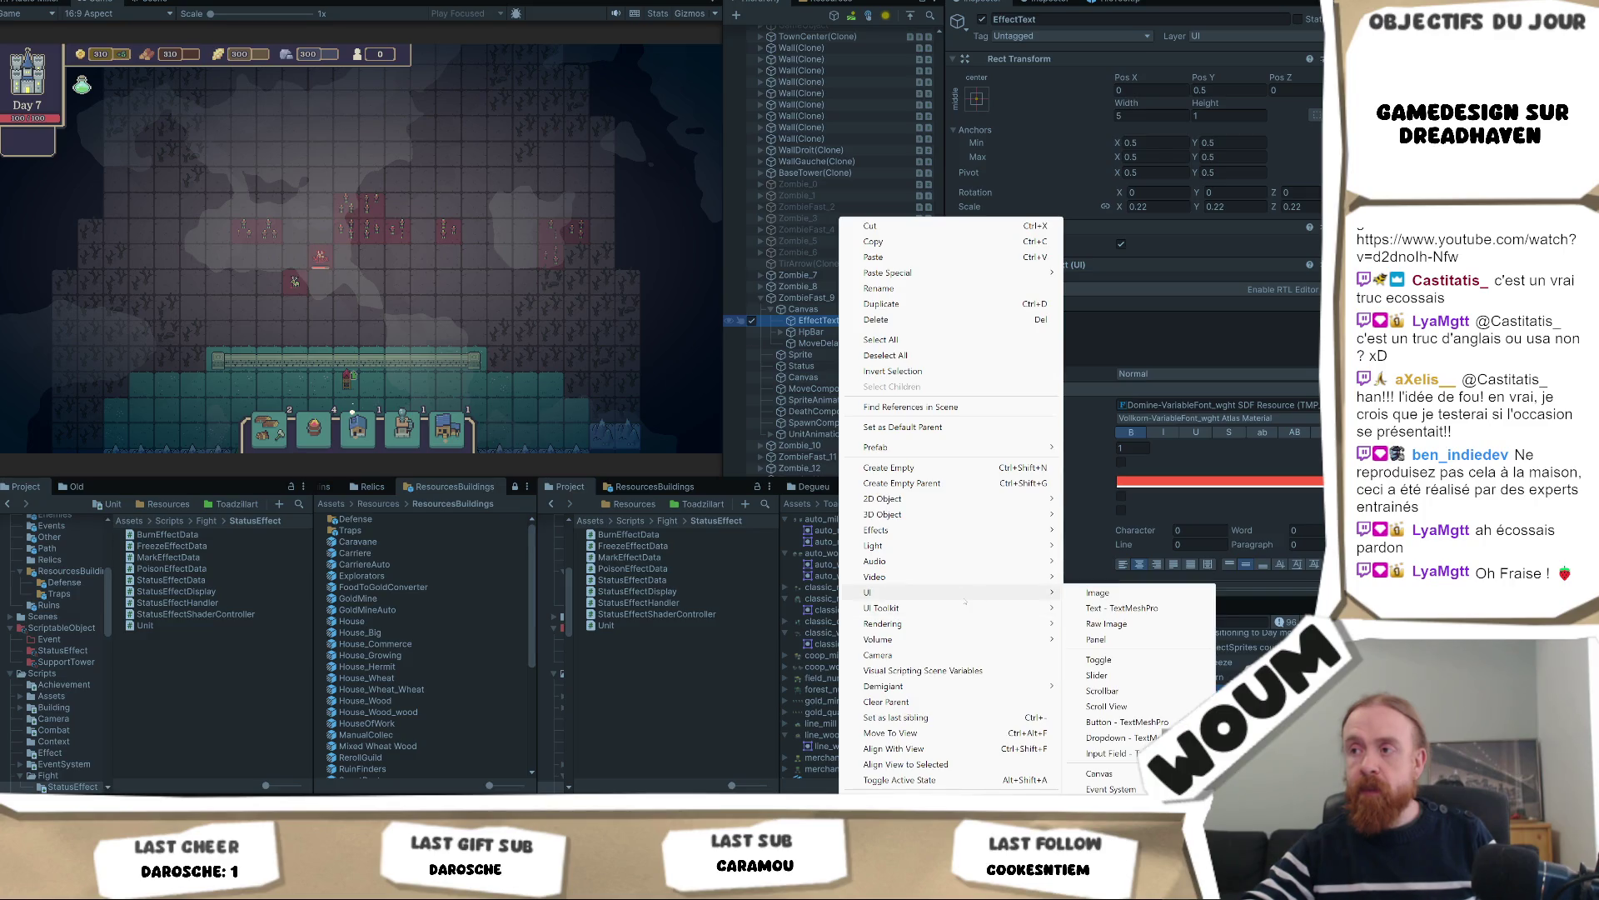
pyautogui.click(1098, 593)
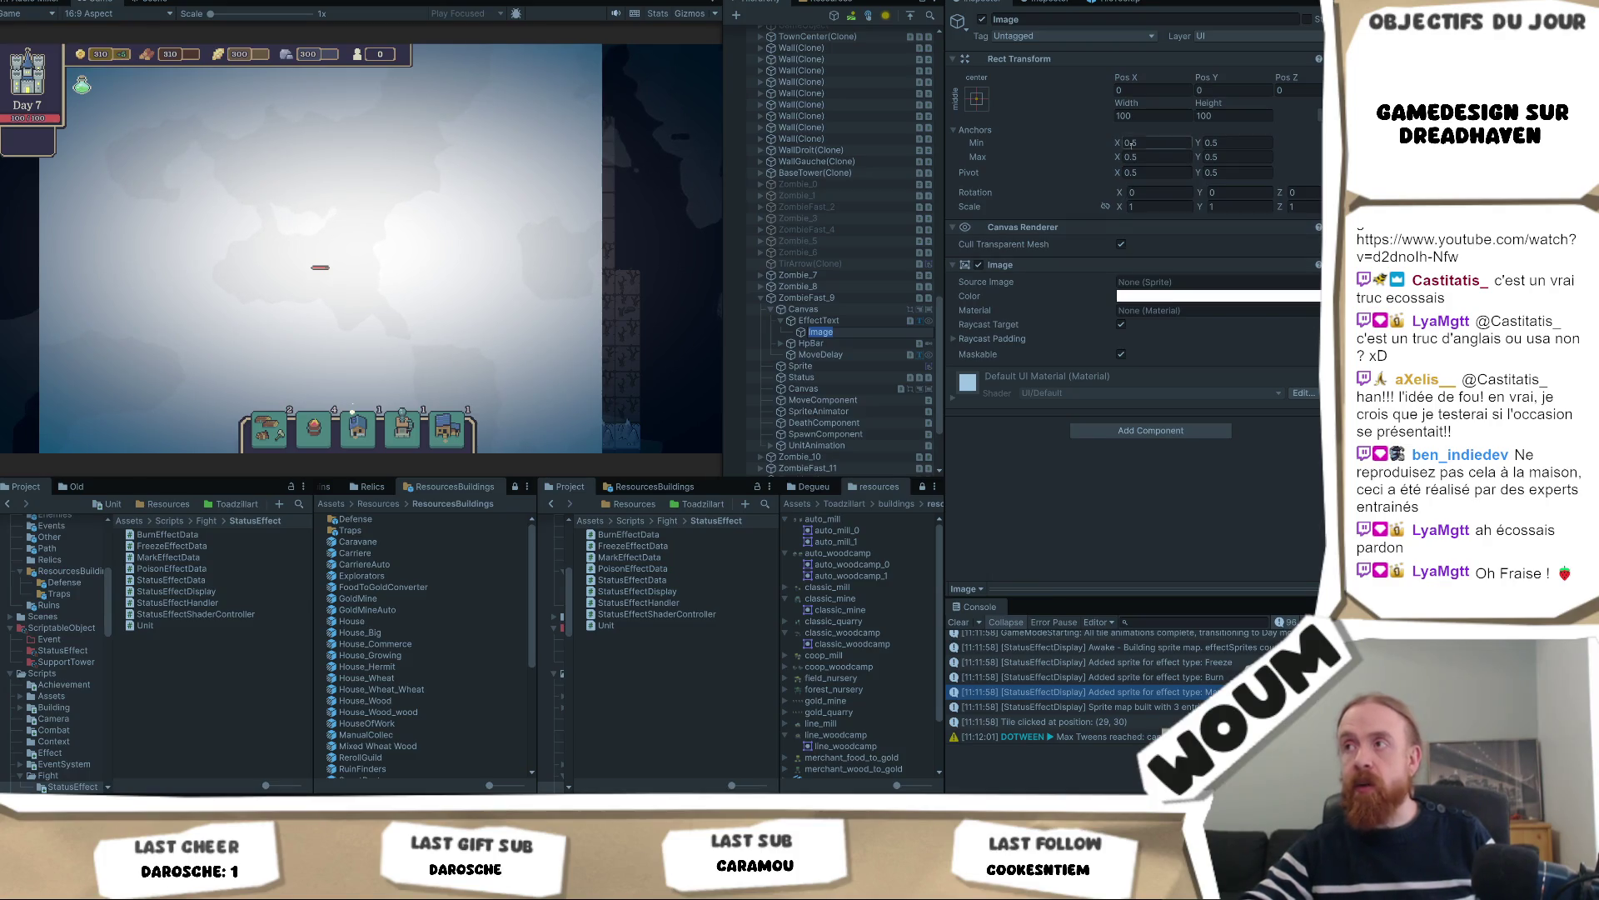
# Try Image sizes of 5 by 5, then 3 by 3, then 1 by 1
pyautogui.click(1139, 114)
pyautogui.doubleClick(1141, 115)
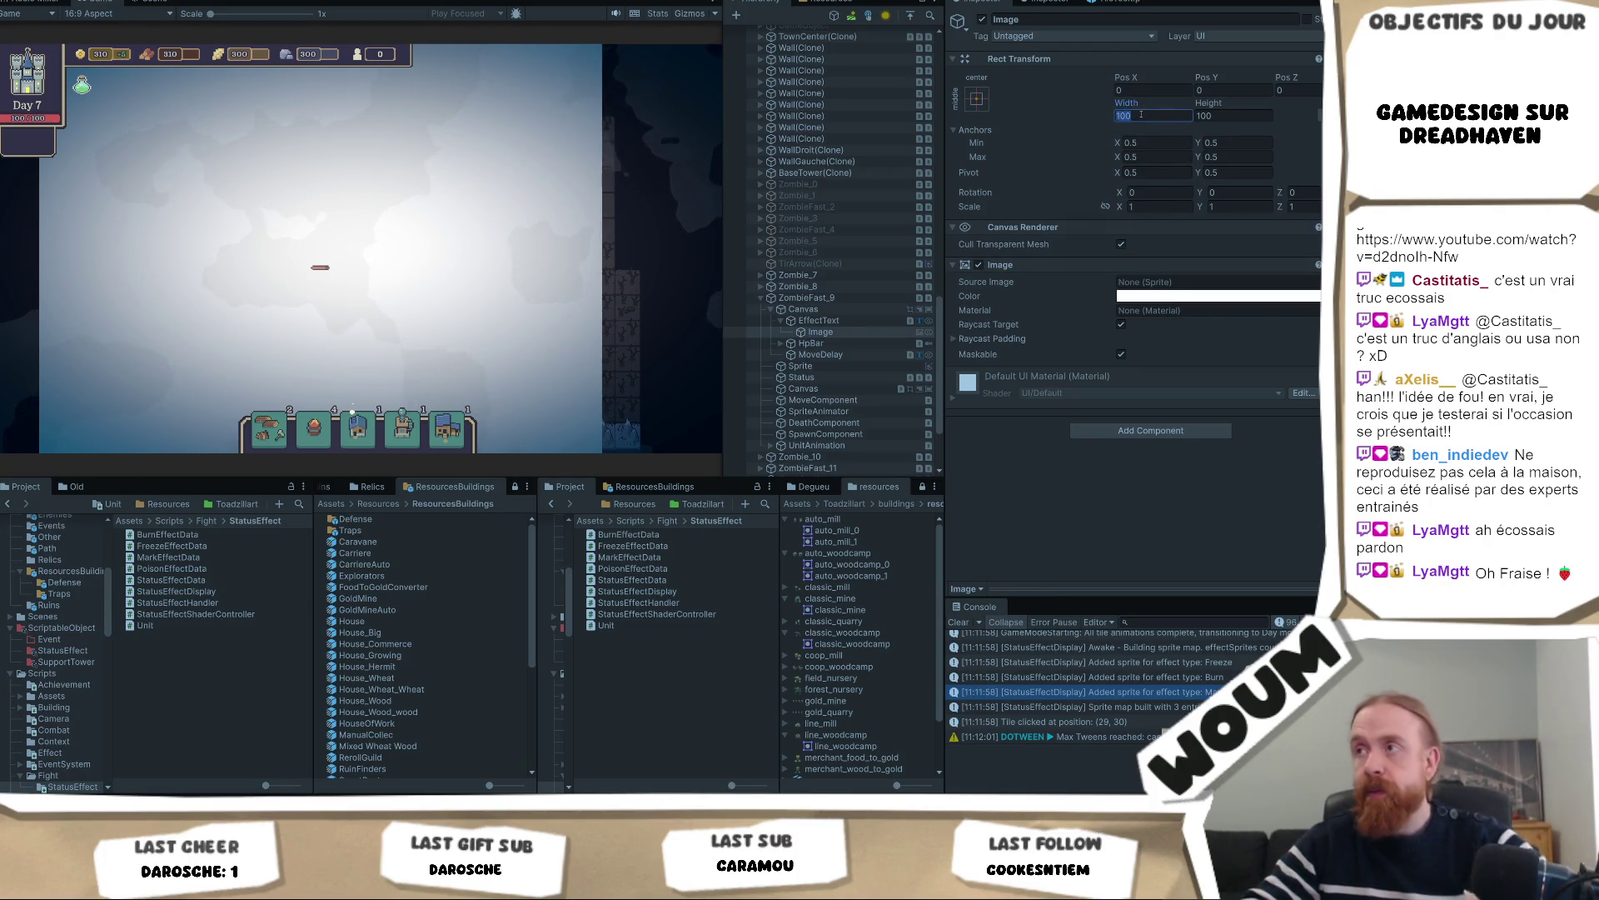
pyautogui.write('5')
pyautogui.press('Return')
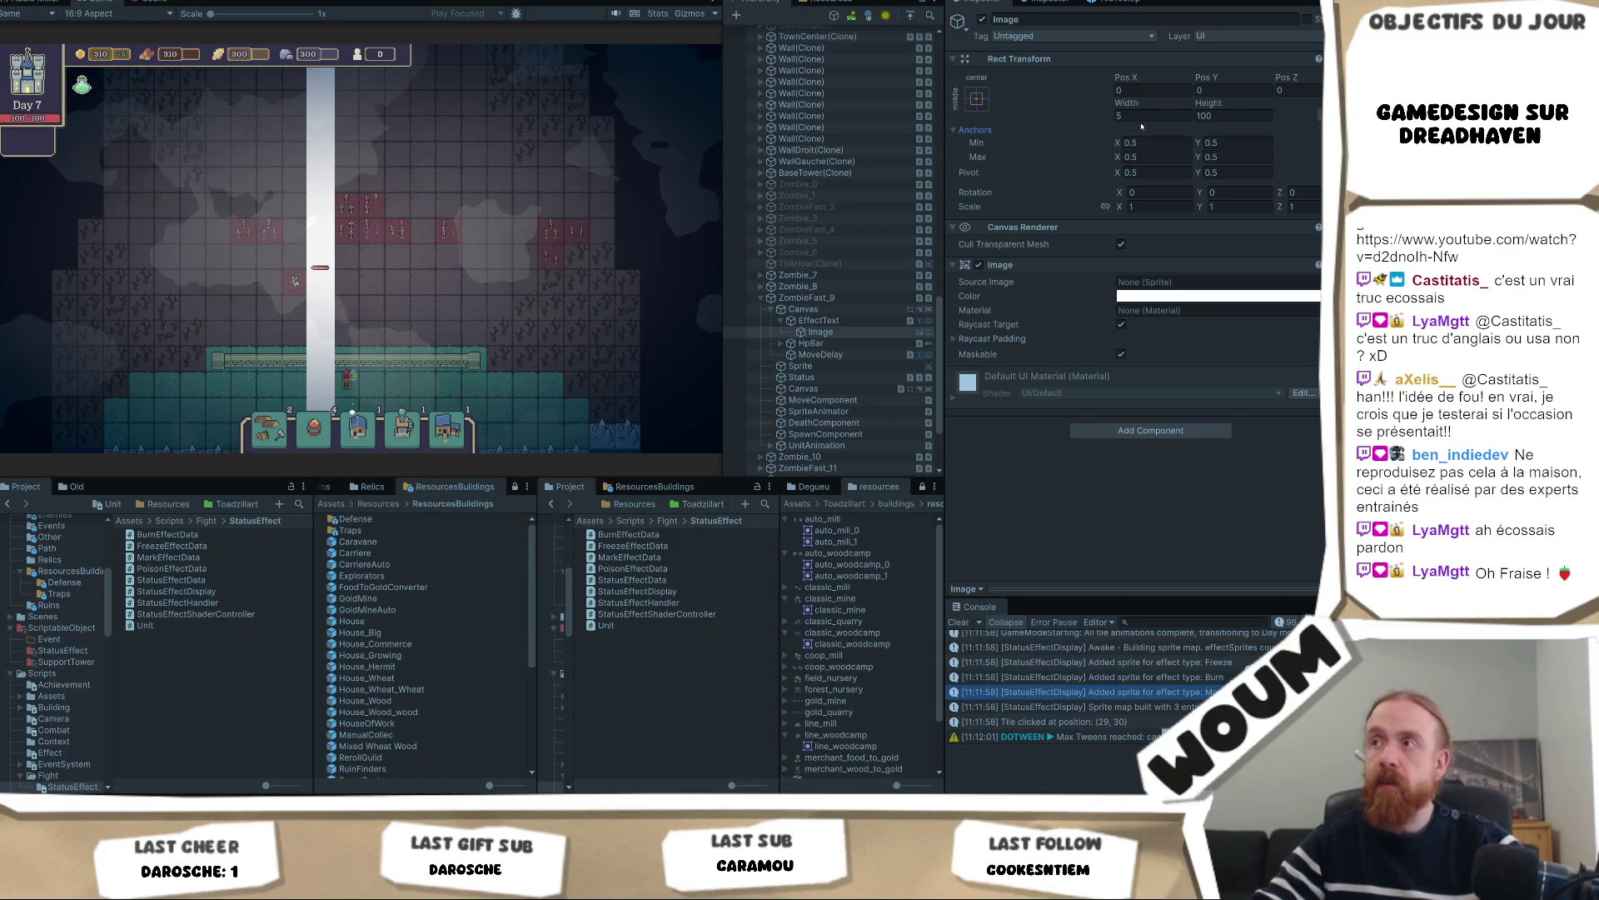
pyautogui.click(1221, 117)
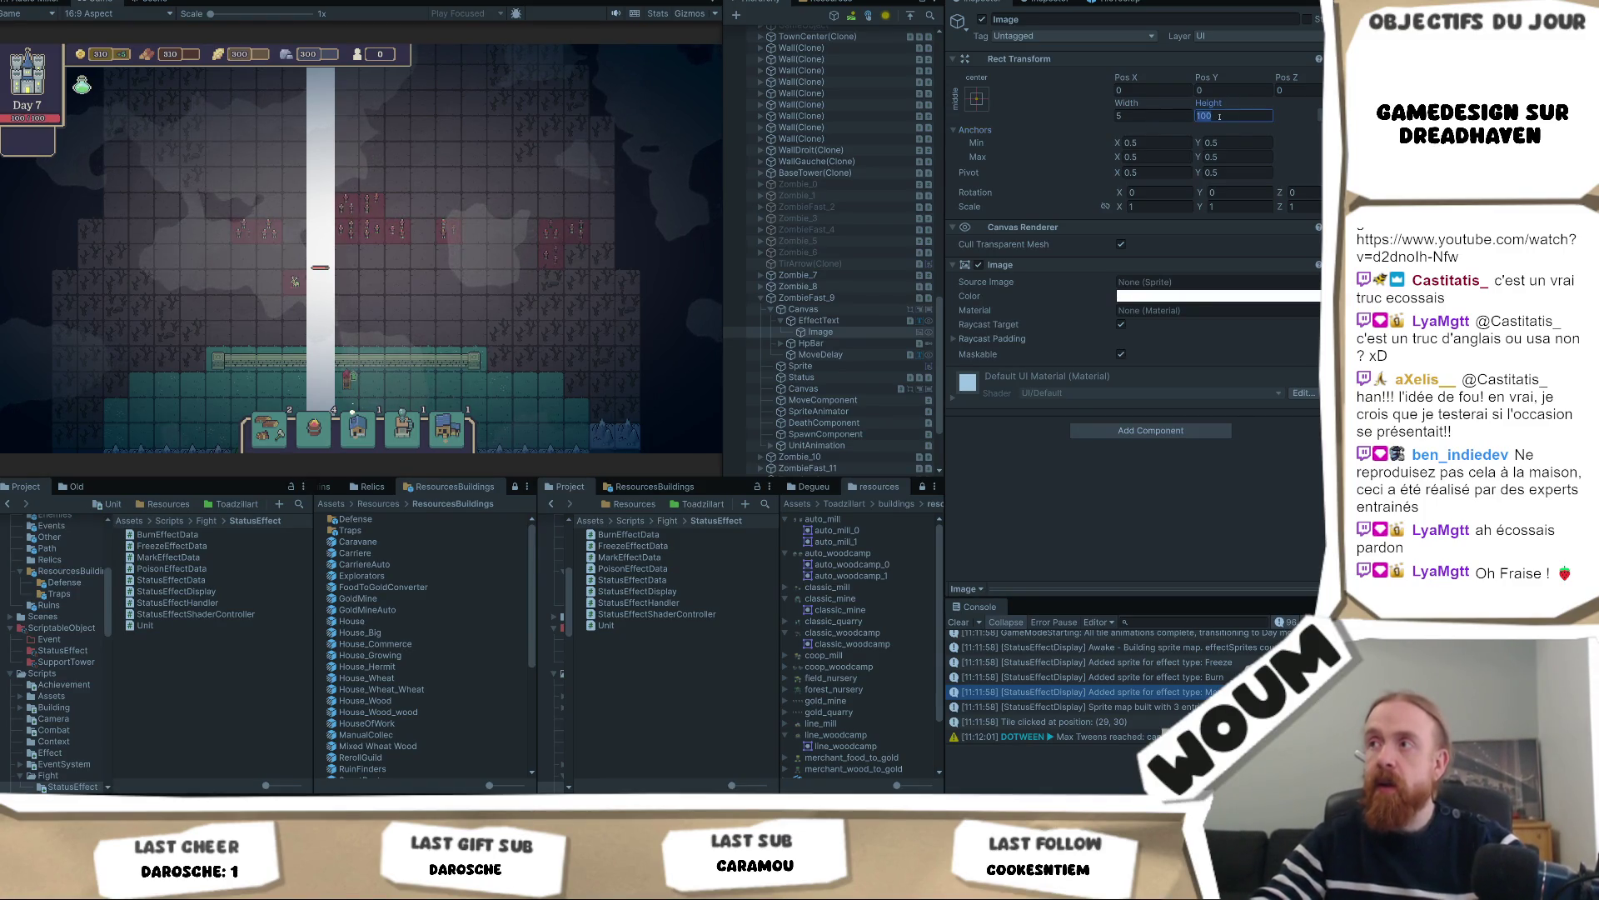
pyautogui.write('5')
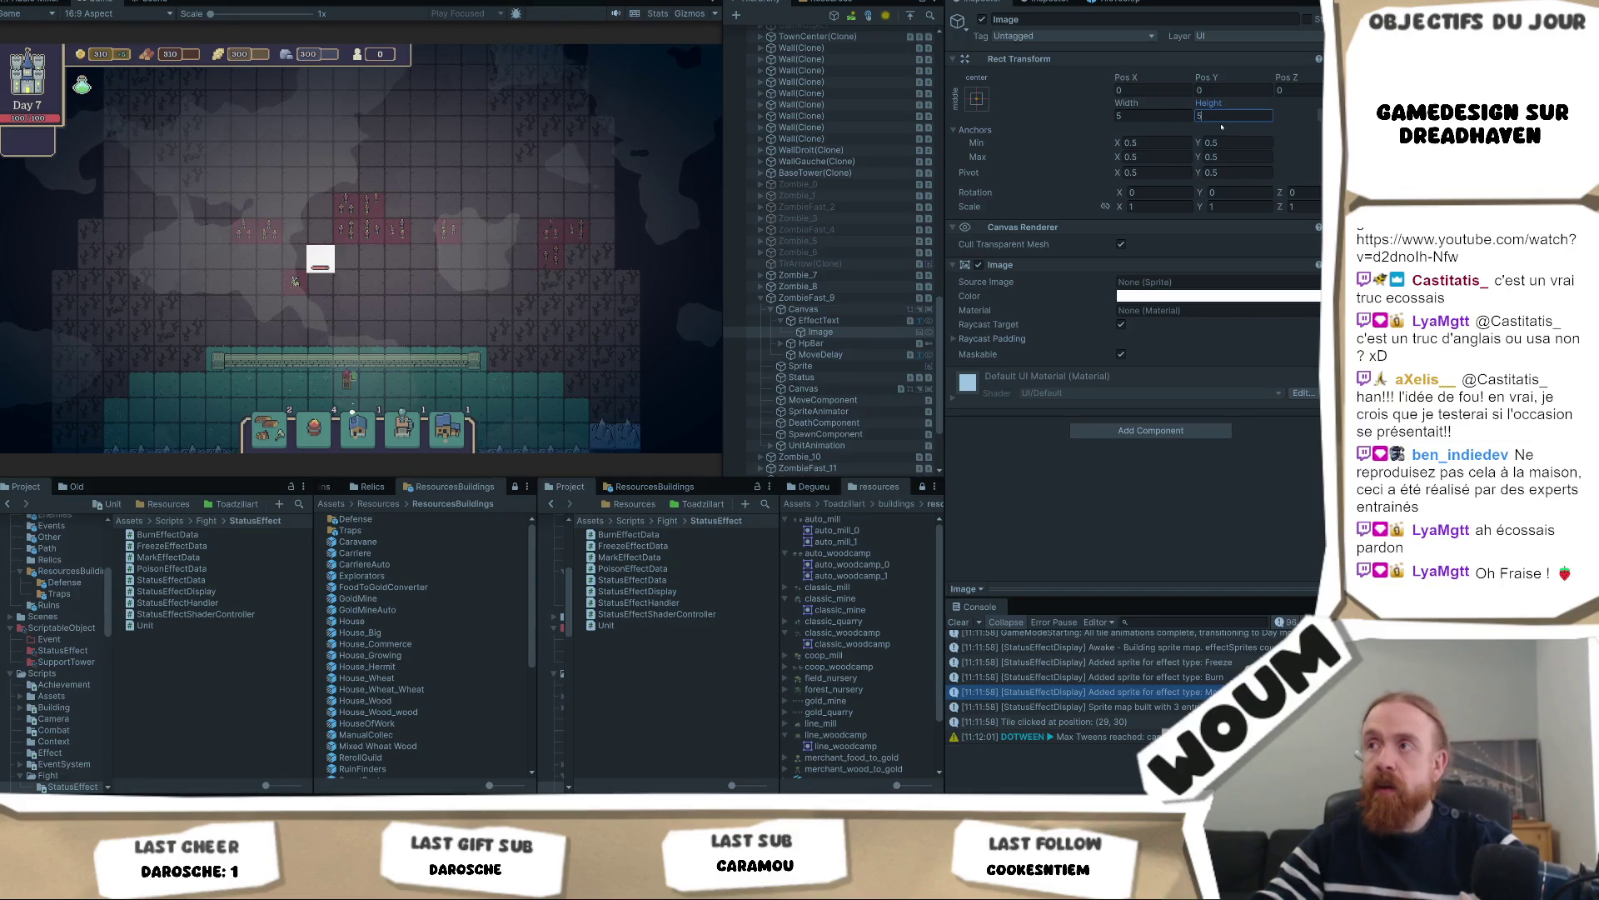
pyautogui.click(1152, 113)
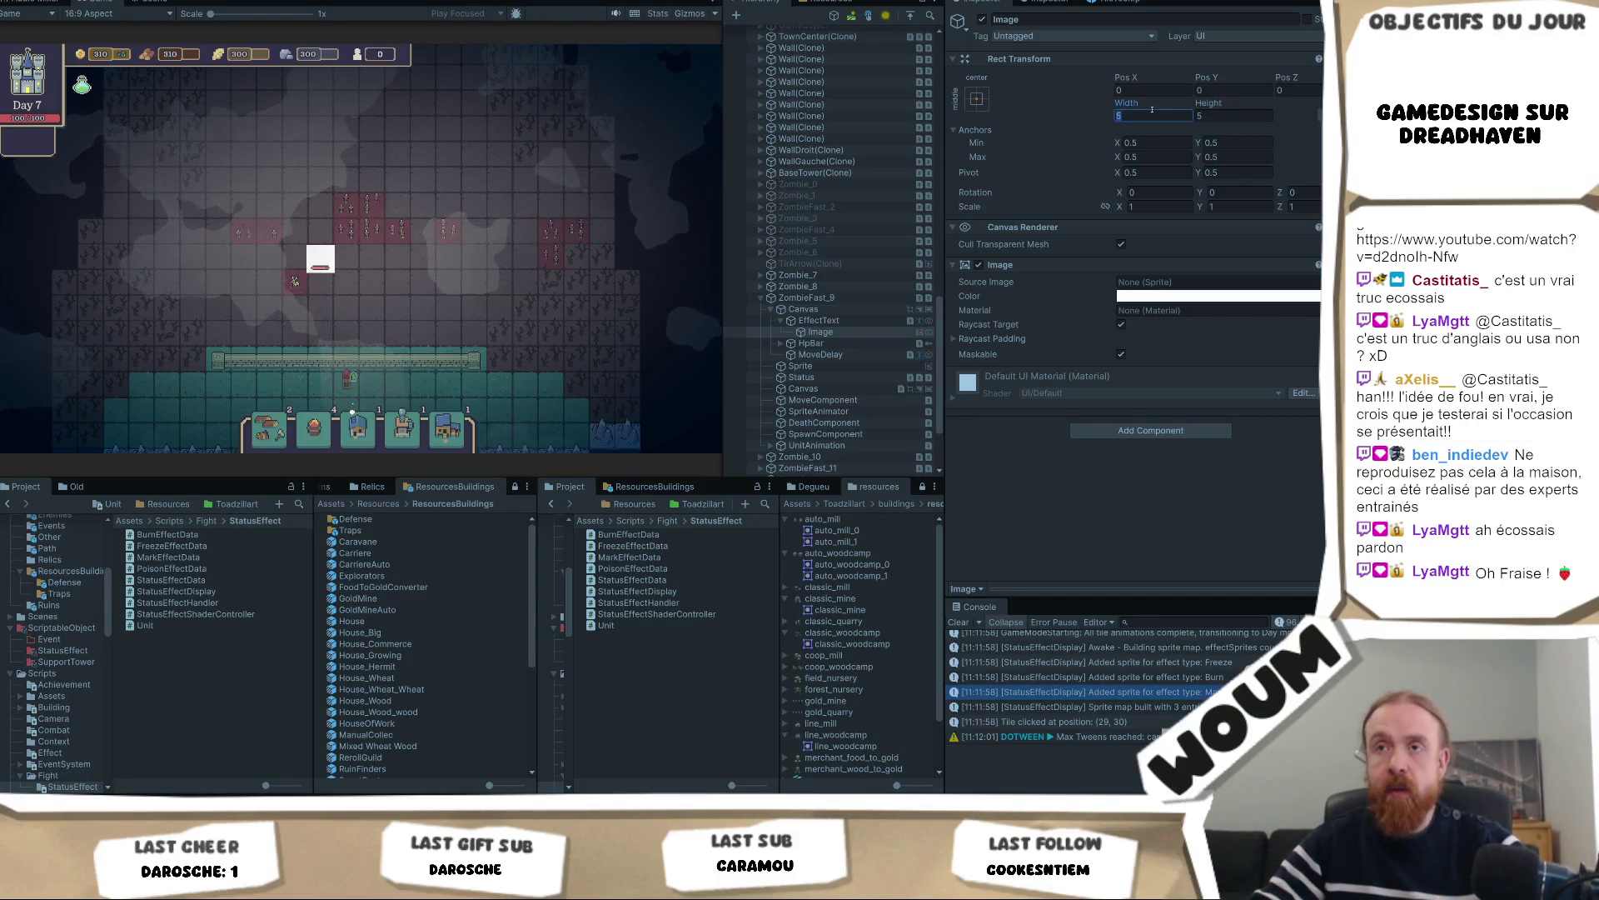
pyautogui.write('3')
pyautogui.press('Tab')
pyautogui.write('3')
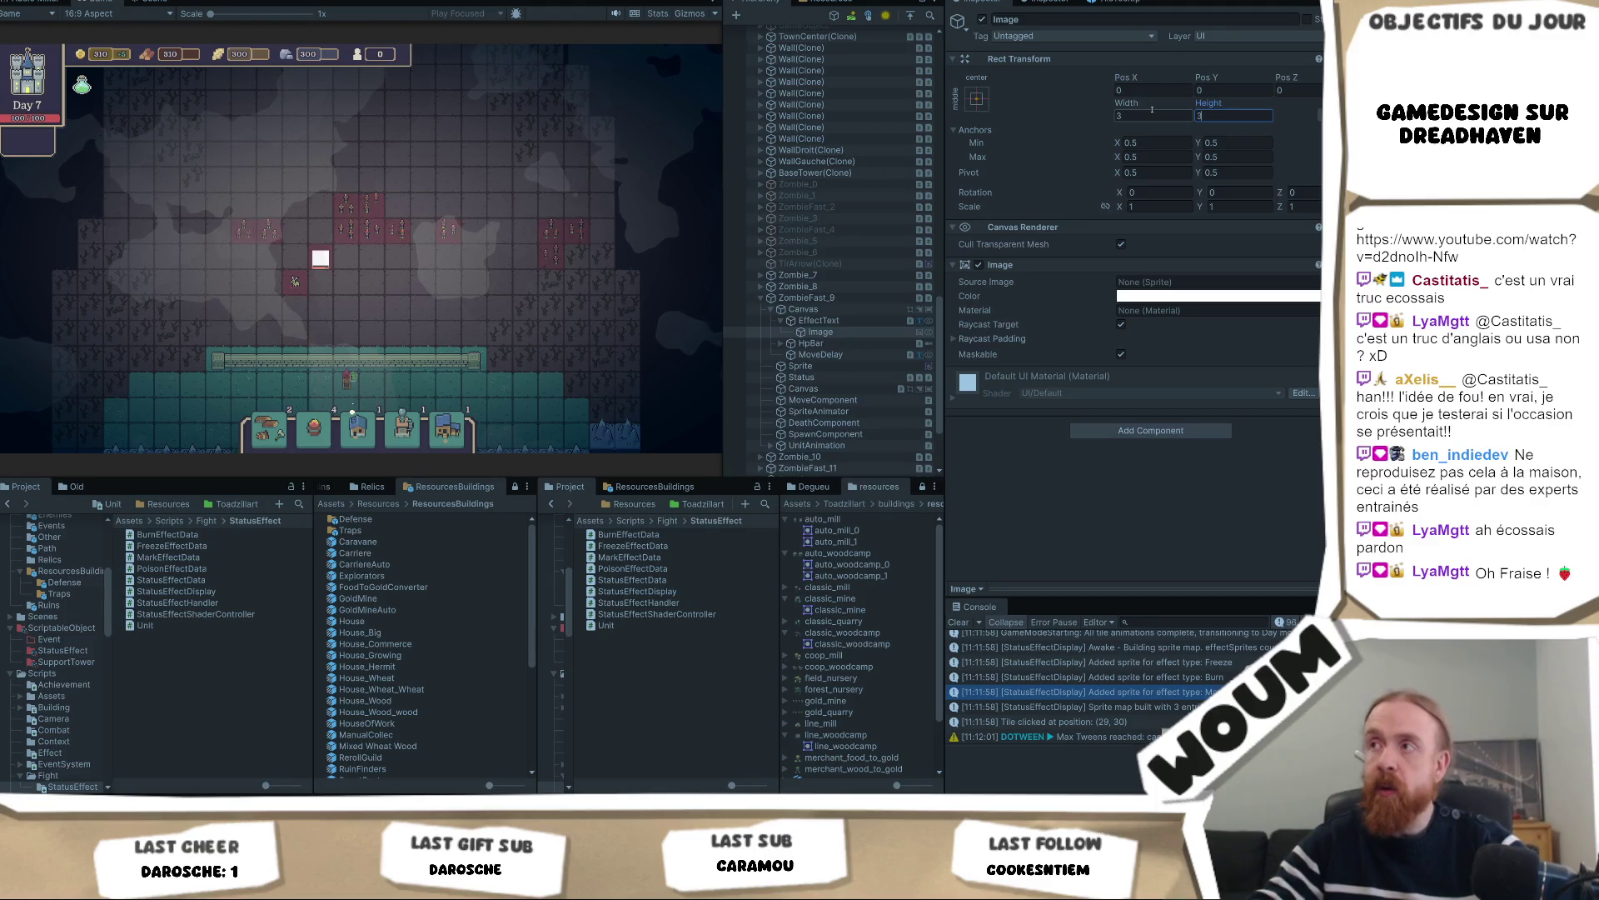
pyautogui.click(1152, 111)
pyautogui.write('1')
pyautogui.press('Tab')
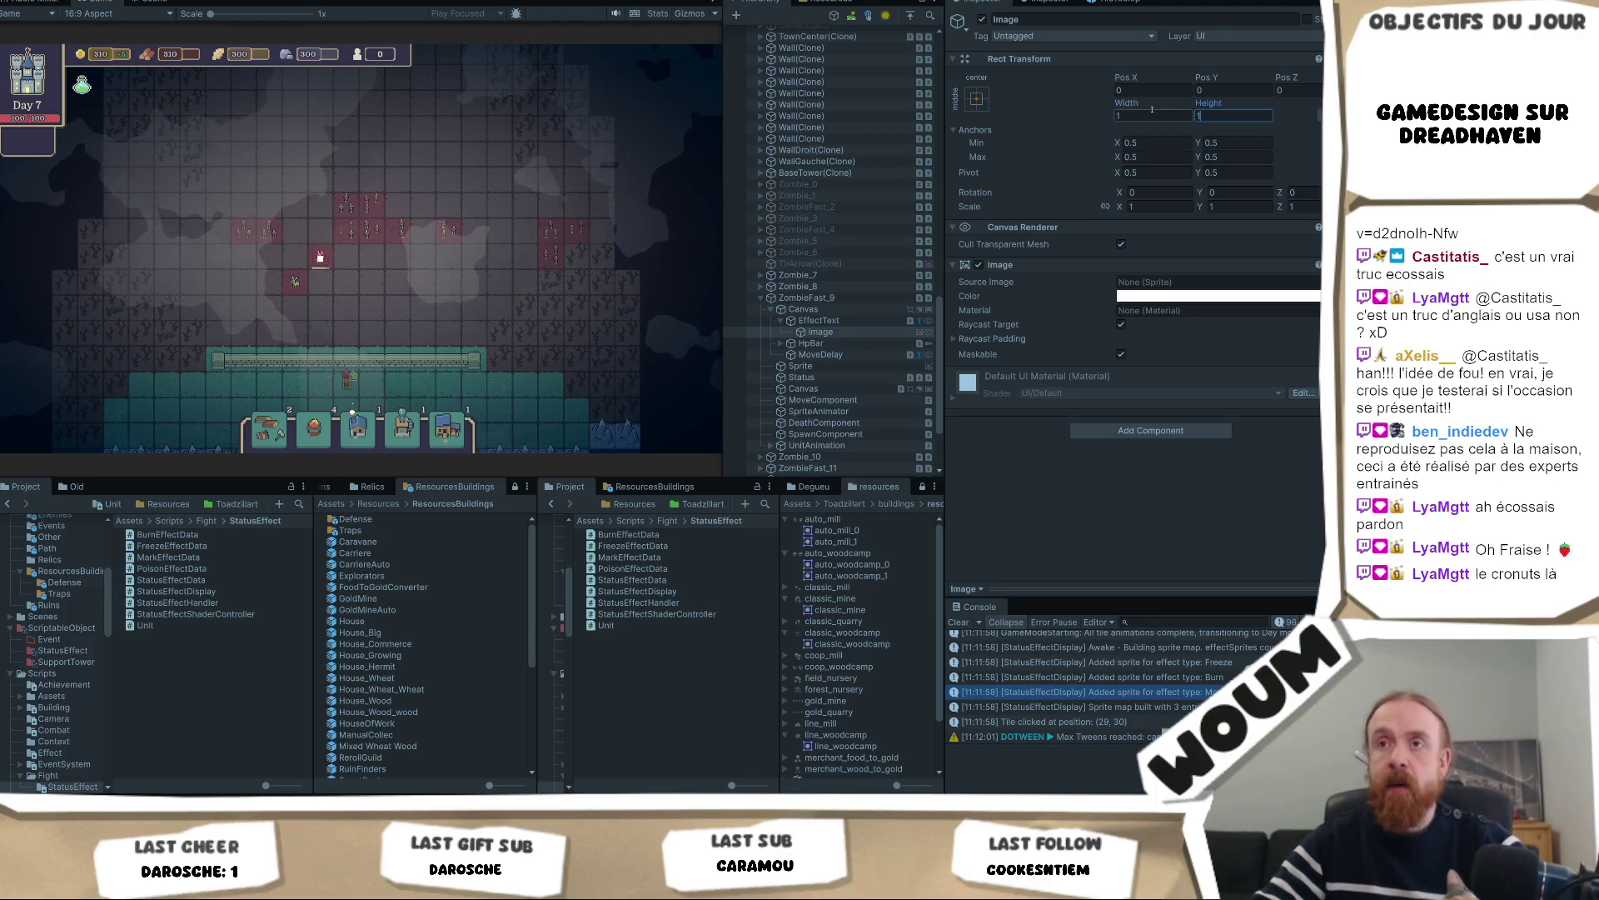
pyautogui.write('1')
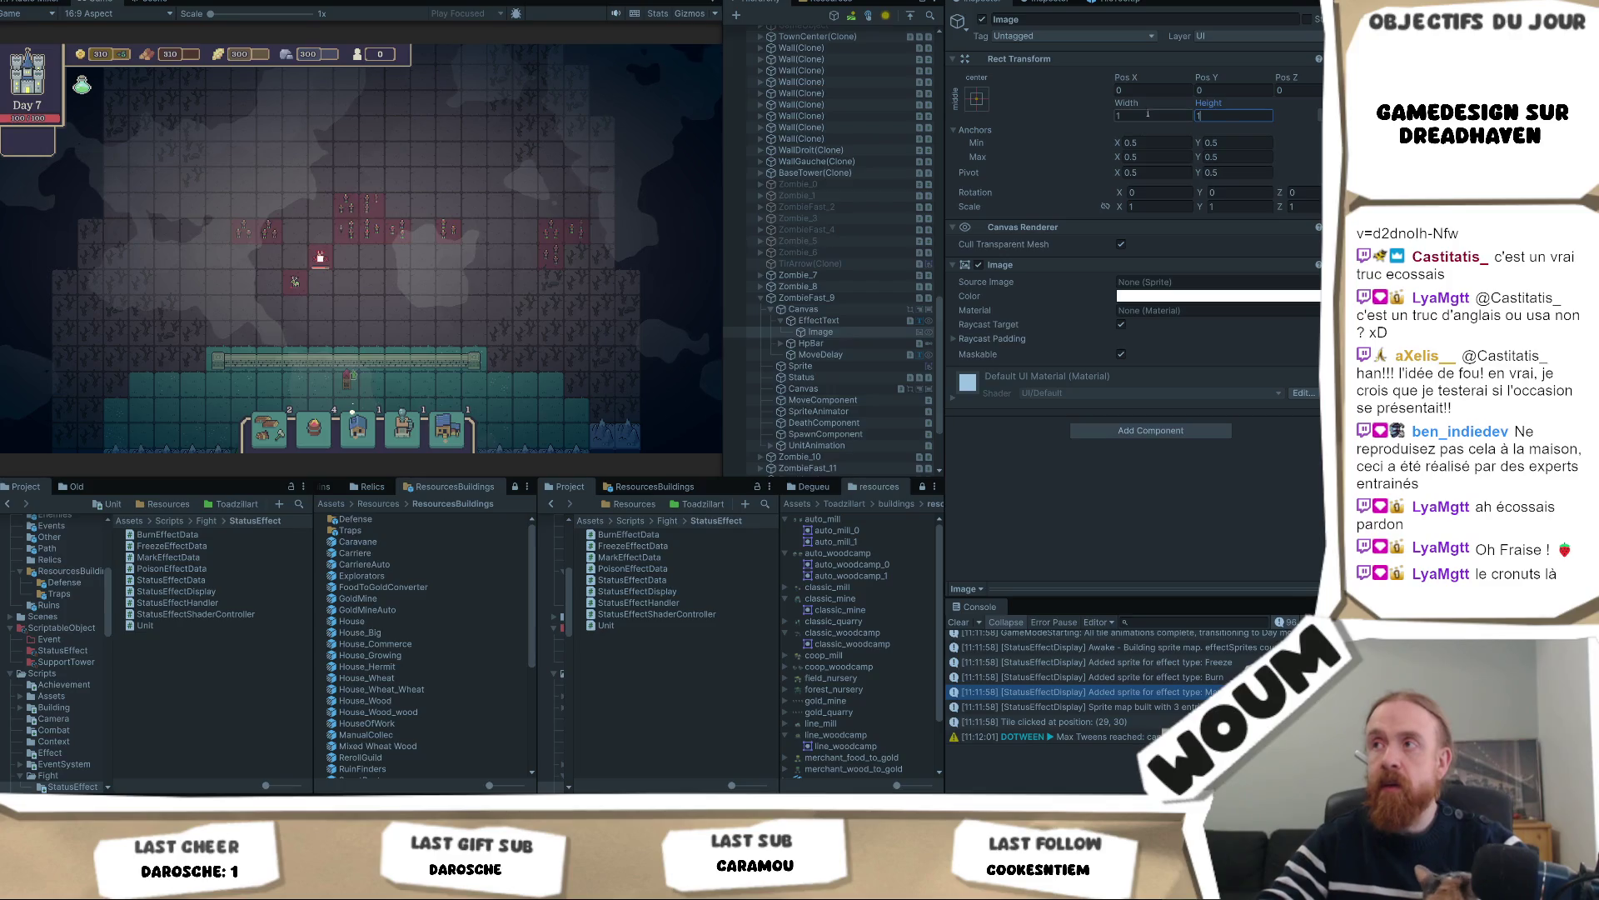
# Settle the Image size at 1.5 by 1.5 and reselect EffectText
pyautogui.click(1151, 111)
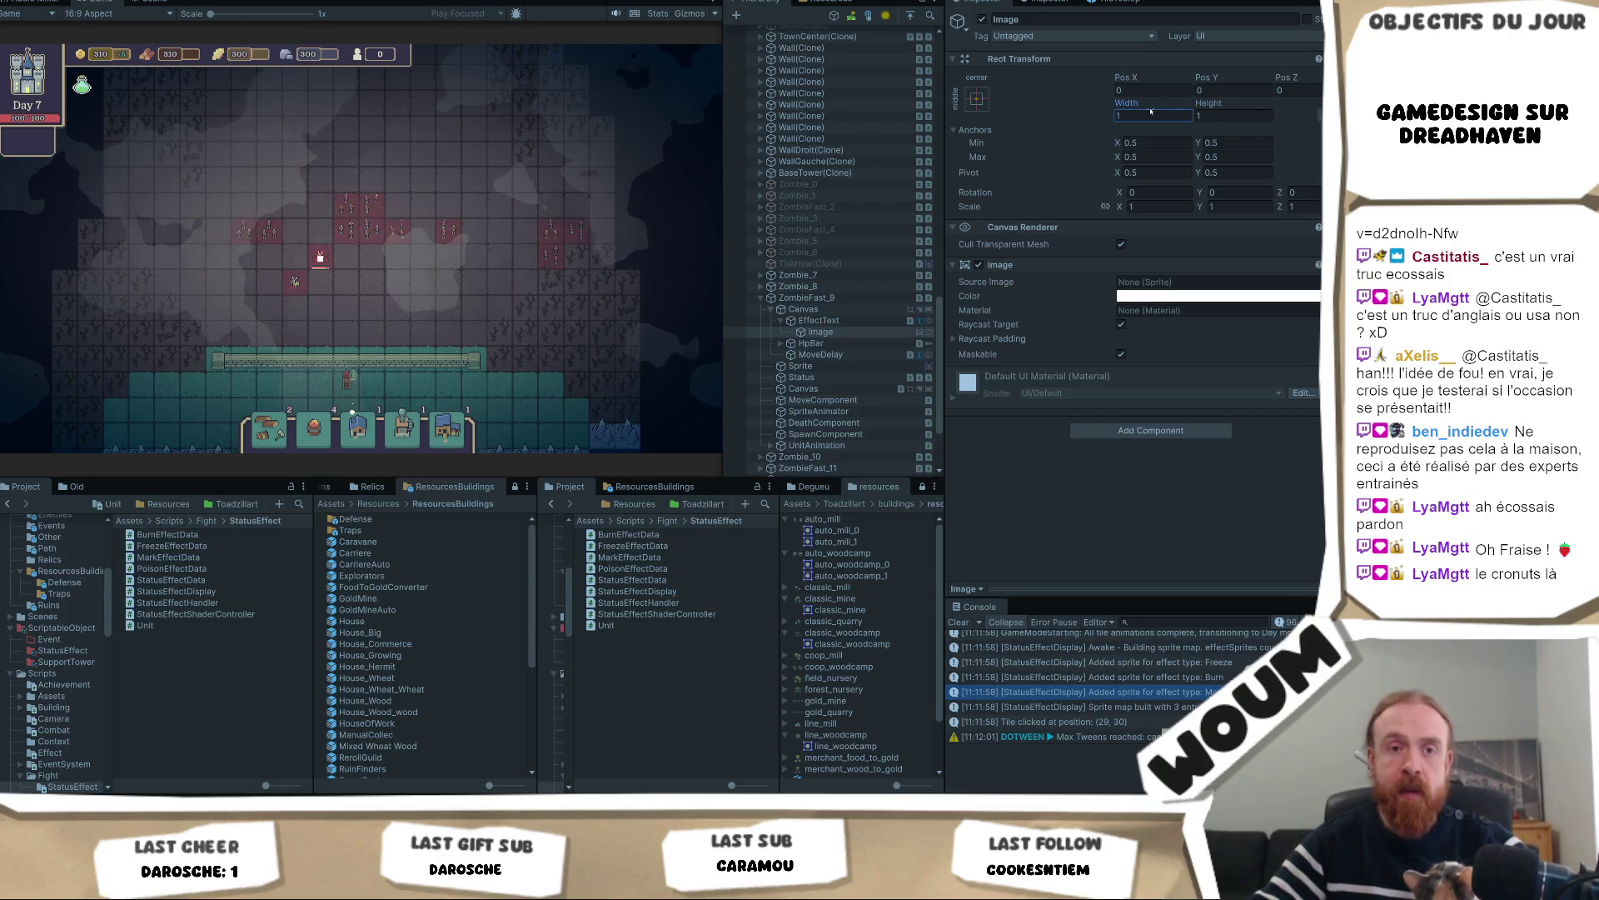
pyautogui.press('Tab')
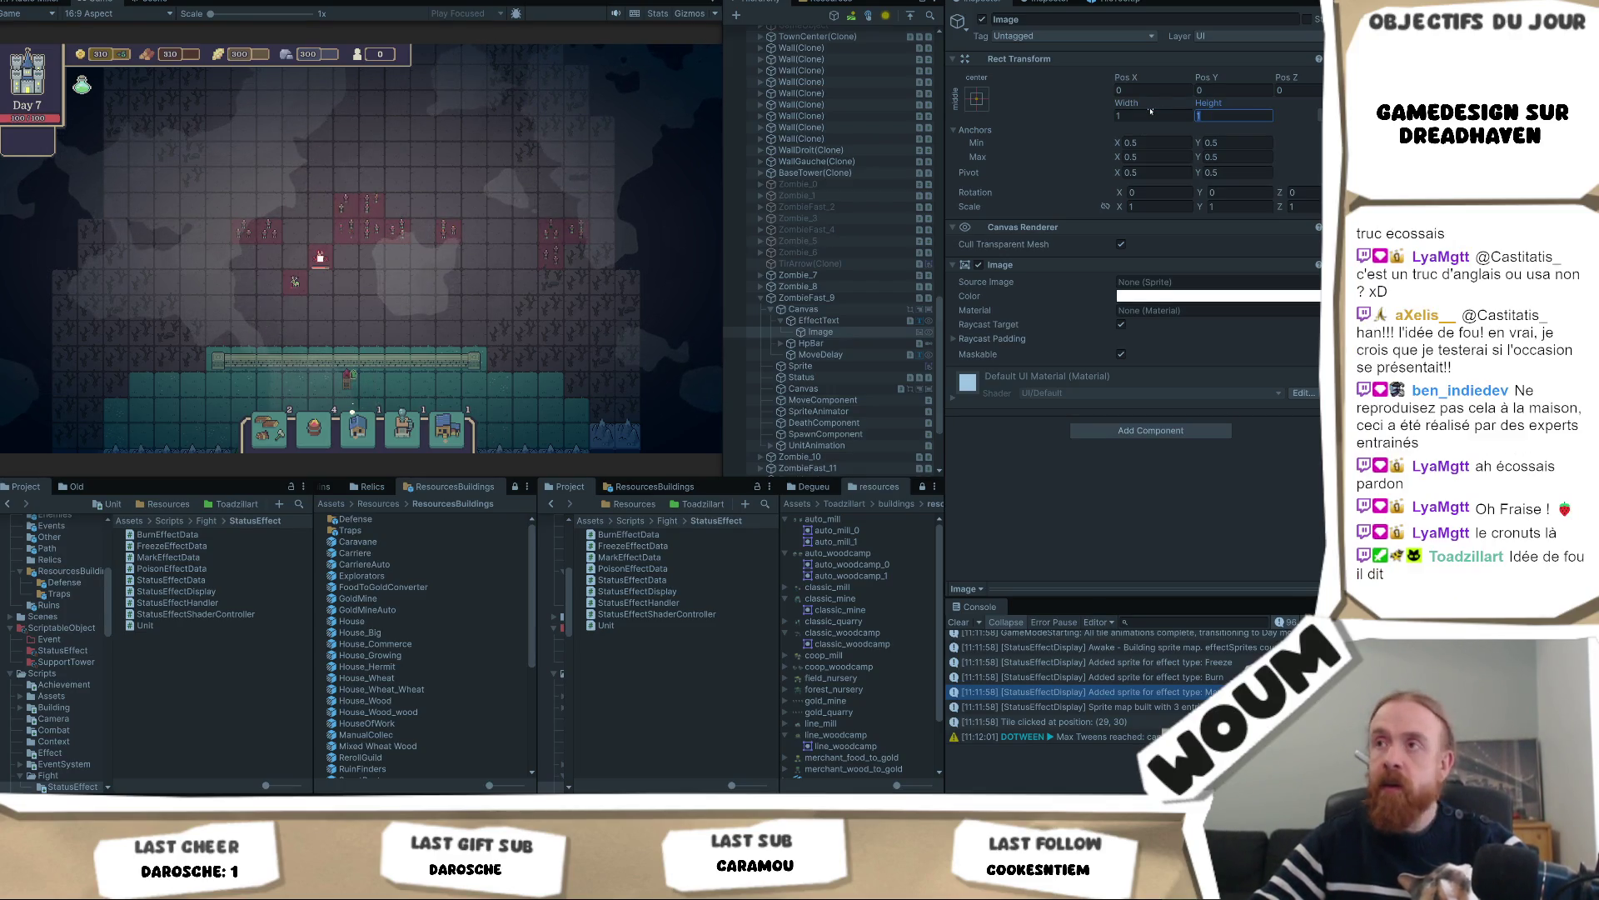
pyautogui.click(1150, 112)
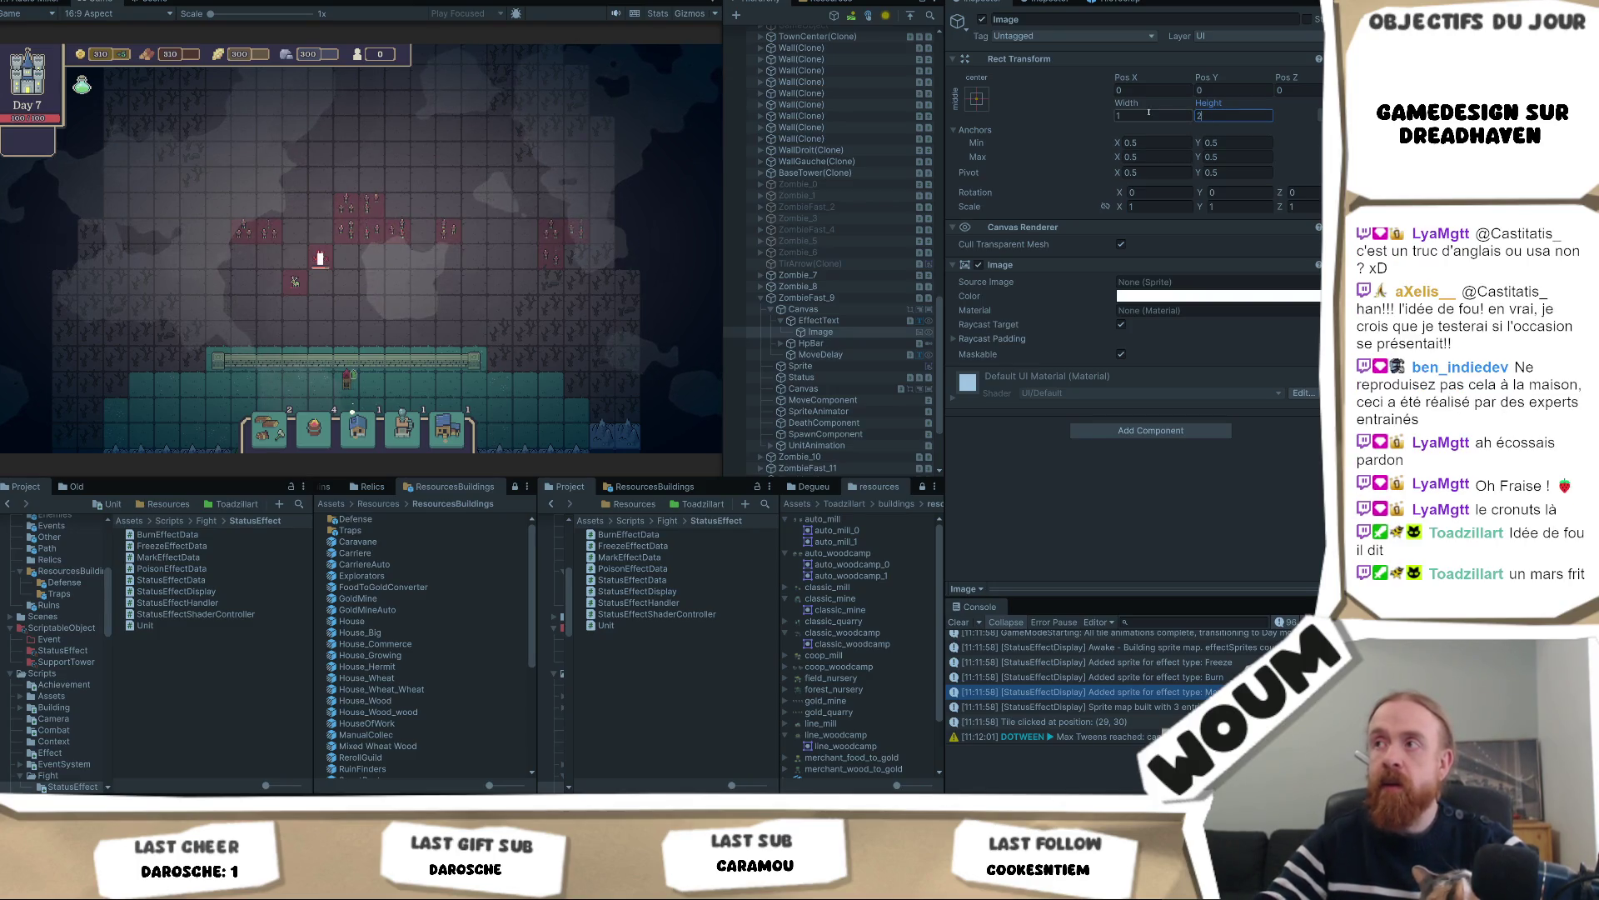
pyautogui.write('1.11')
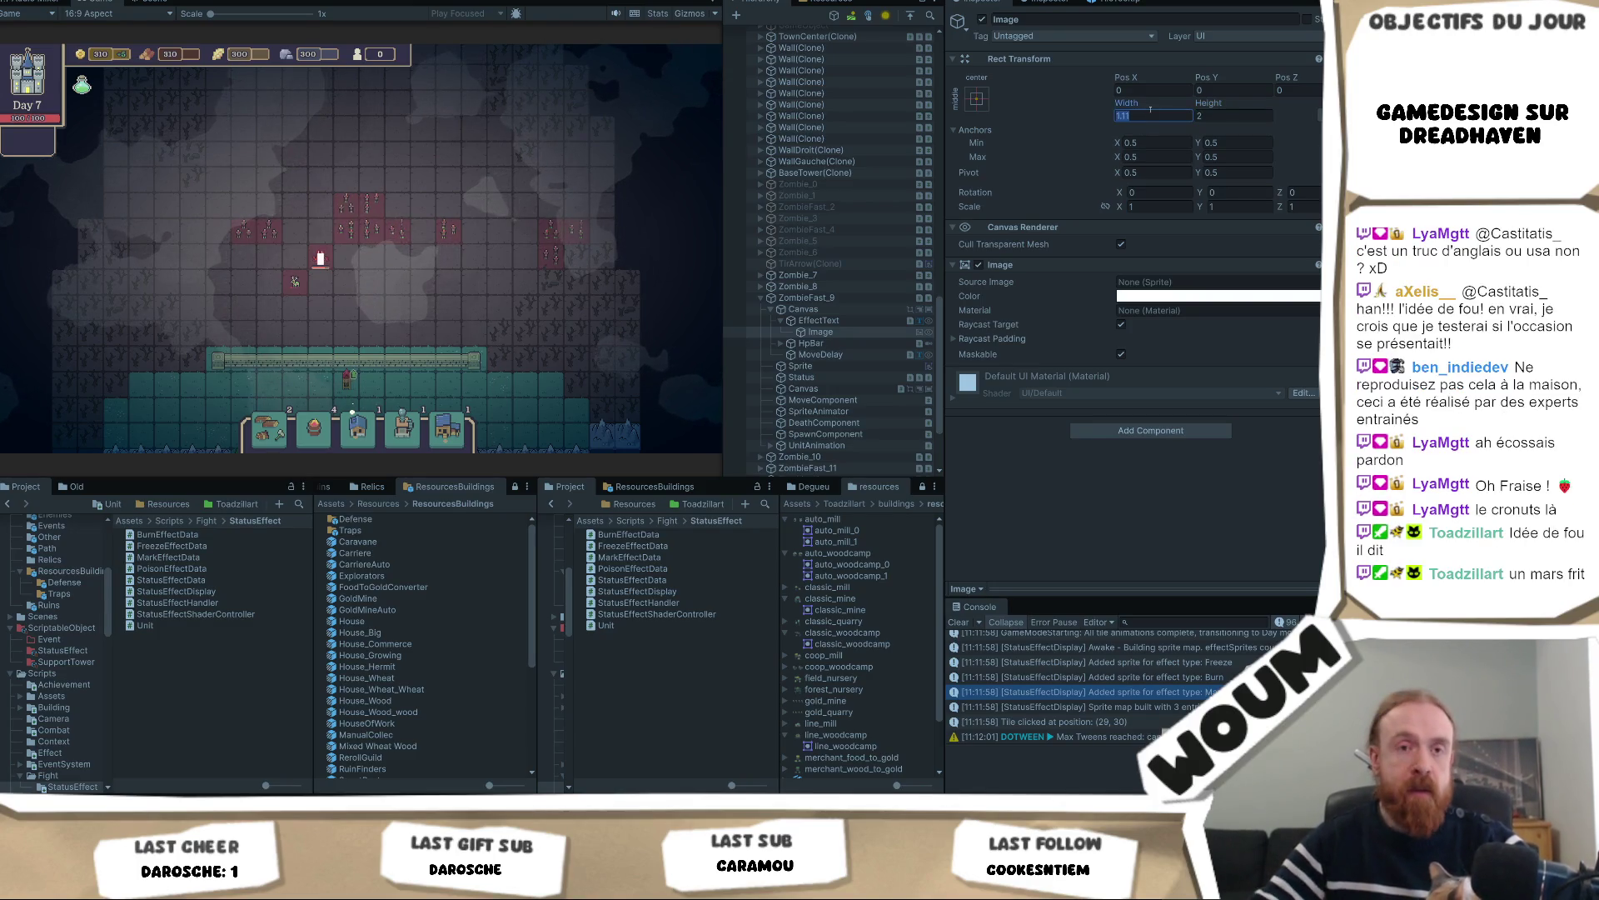
pyautogui.press('BackSpace')
pyautogui.press('BackSpace')
pyautogui.press('BackSpace')
pyautogui.hotkey('ctrl', 'a')
pyautogui.write('0')
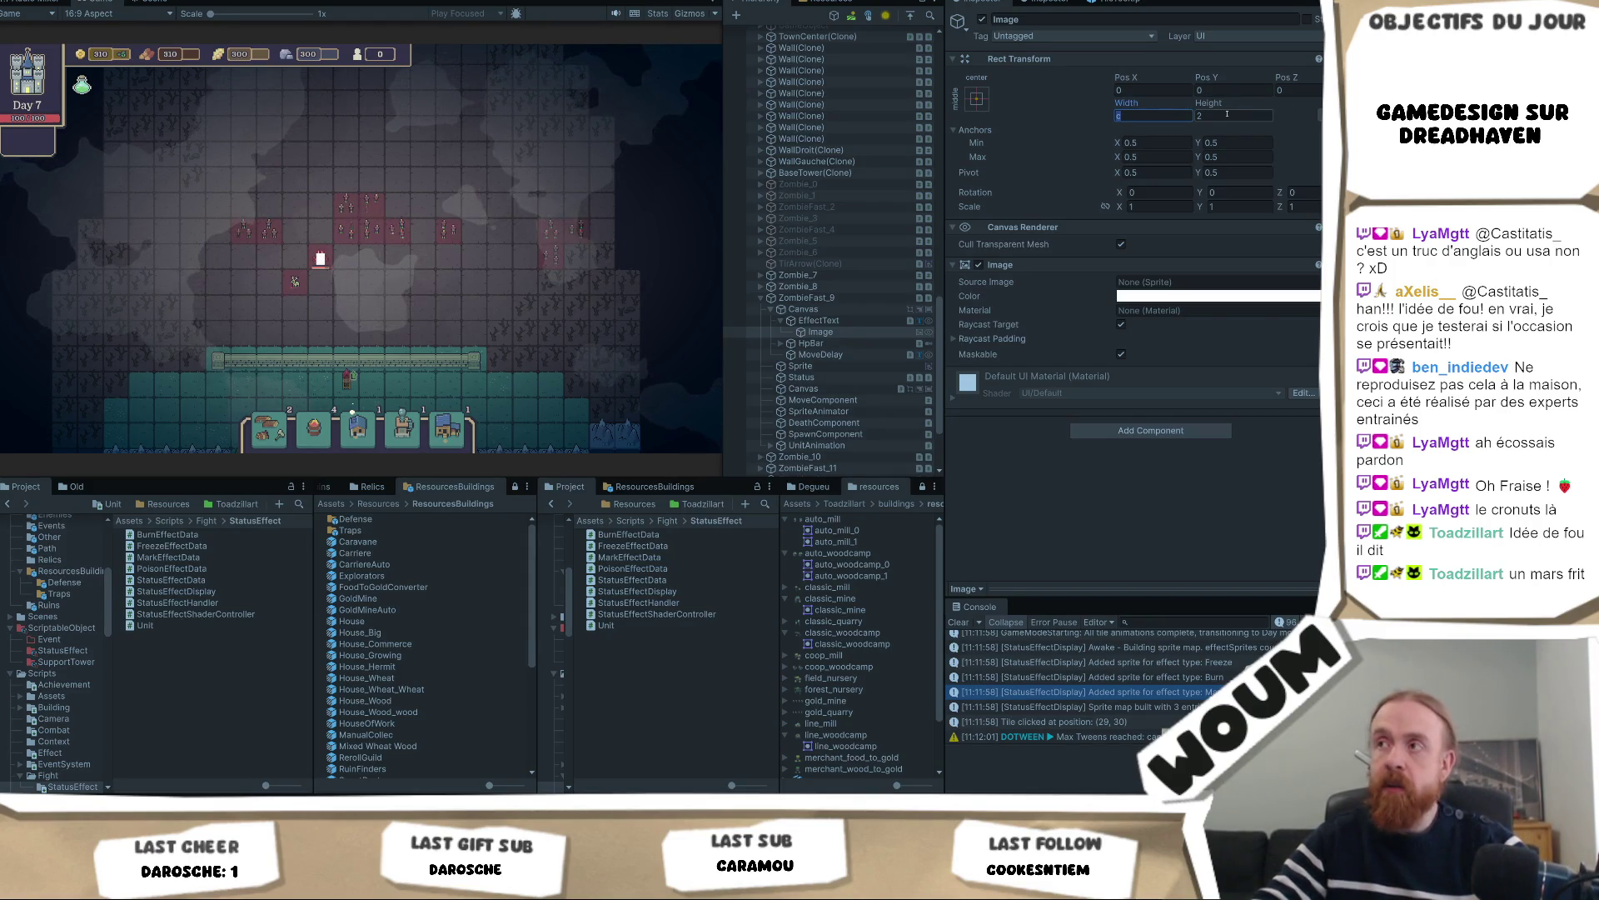
pyautogui.hotkey('ctrl', 'z')
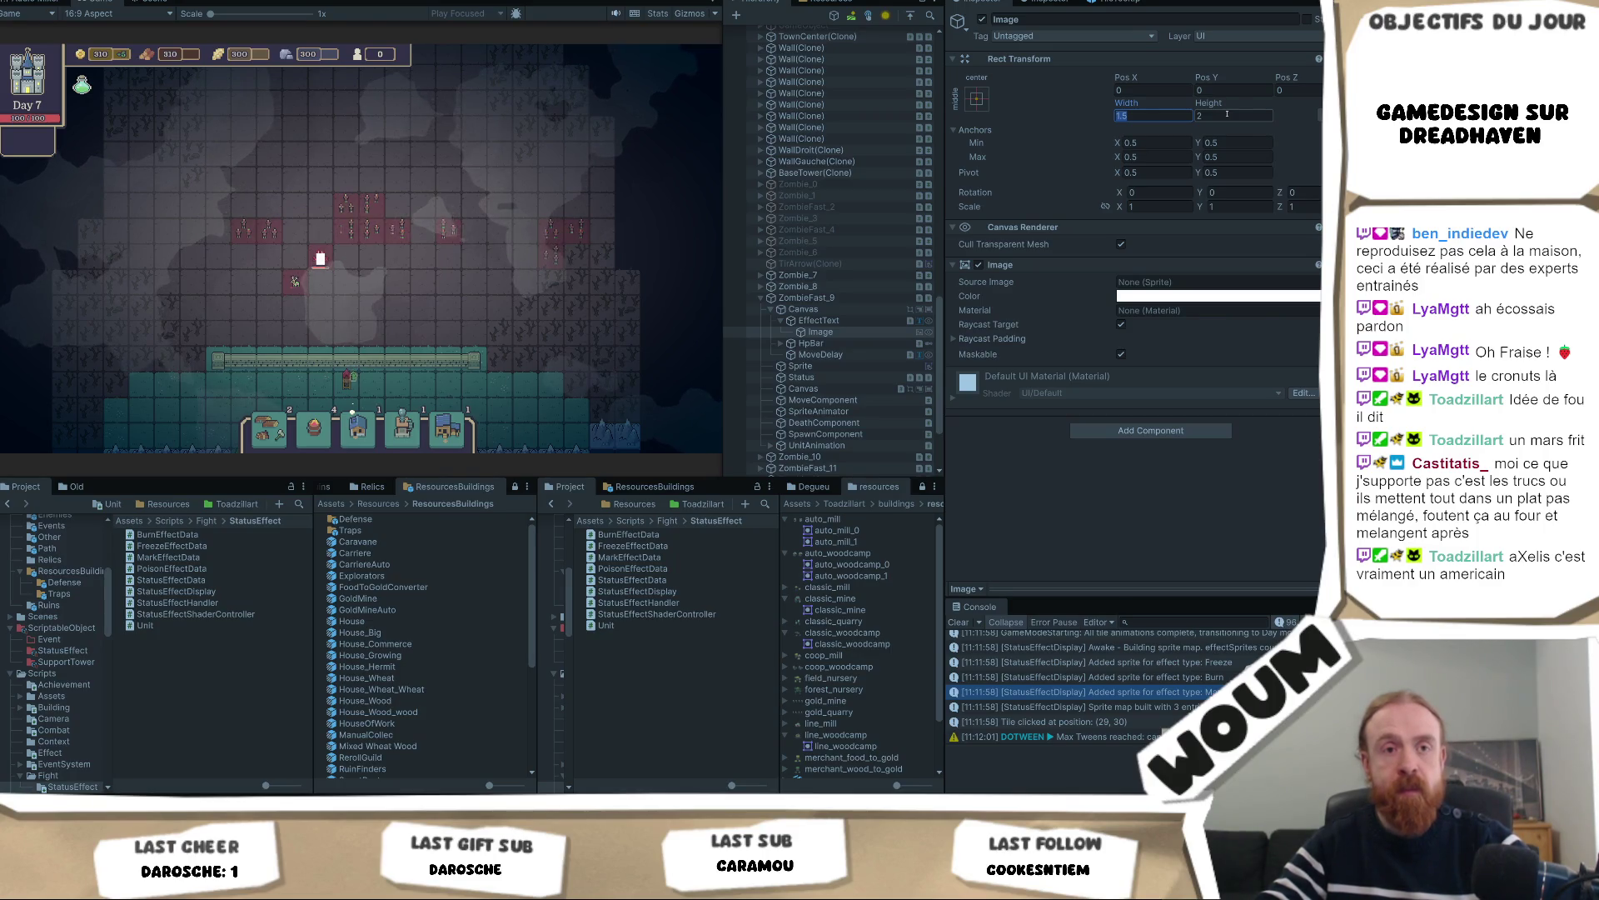
pyautogui.click(1227, 114)
pyautogui.write('1.5')
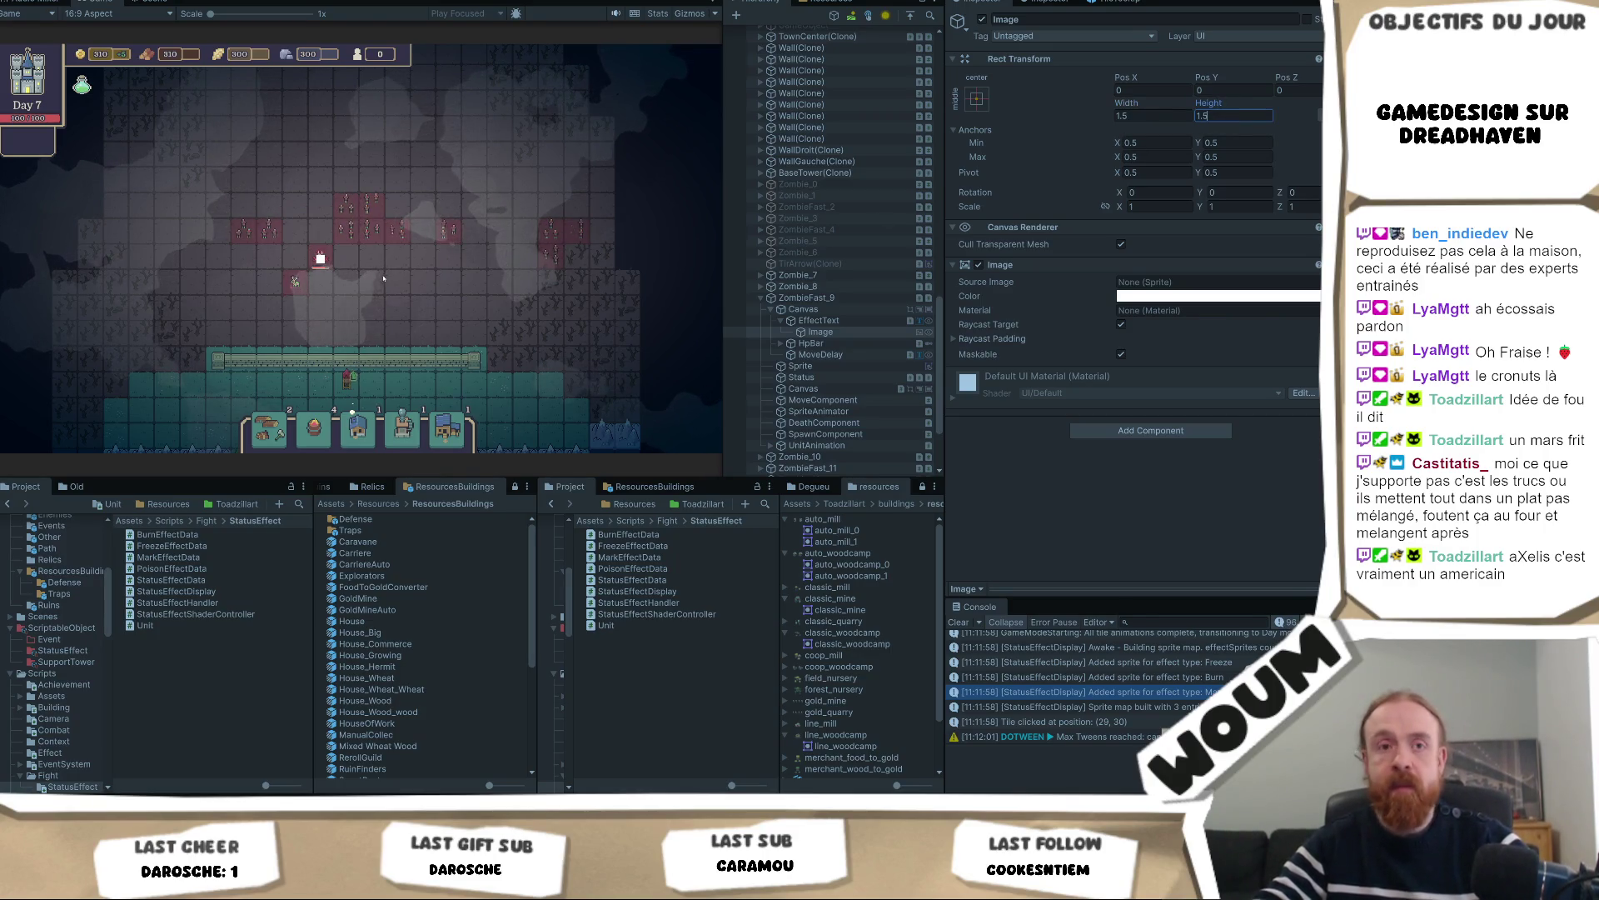
pyautogui.click(326, 263)
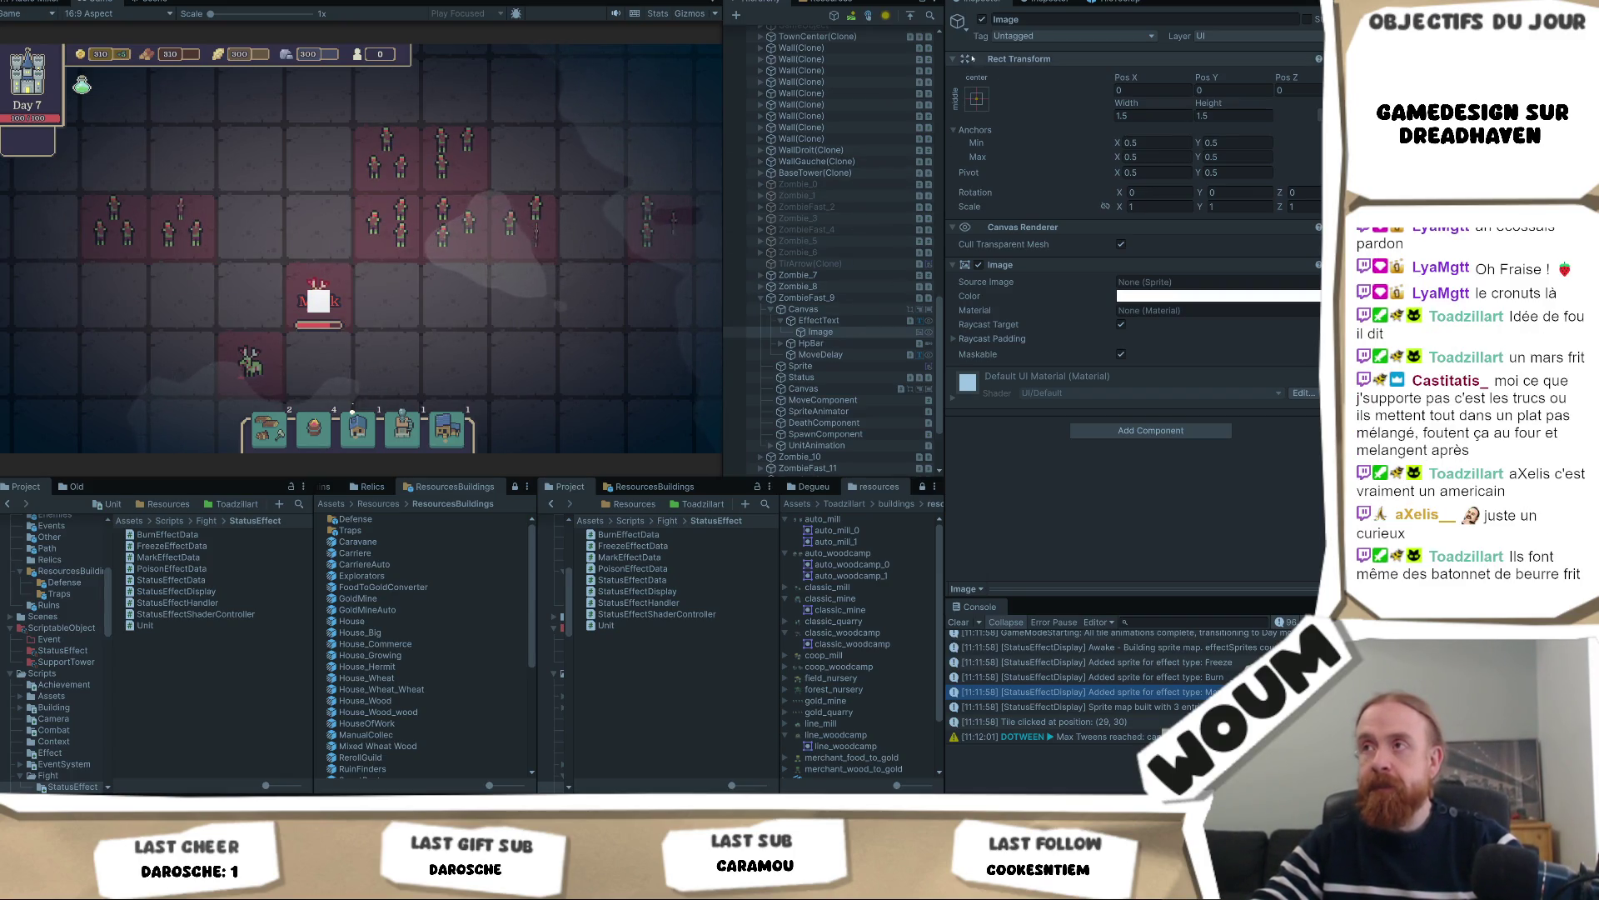
pyautogui.click(867, 317)
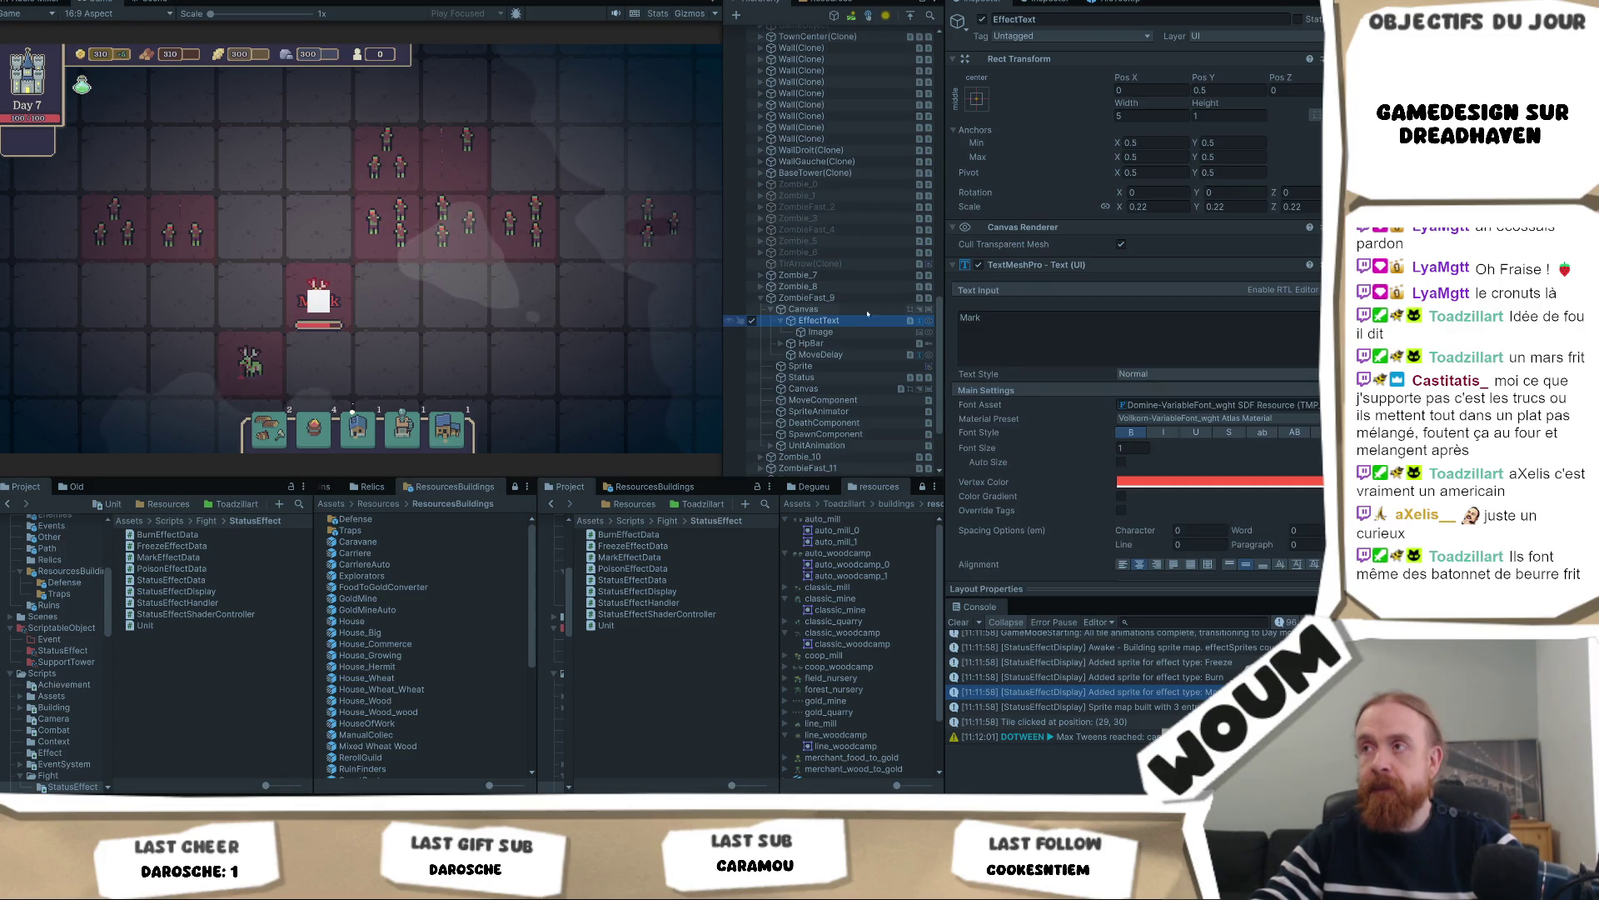
# Try a top-right anchor preset on EffectText, undo it, and set its Pos Y to 1
pyautogui.click(976, 98)
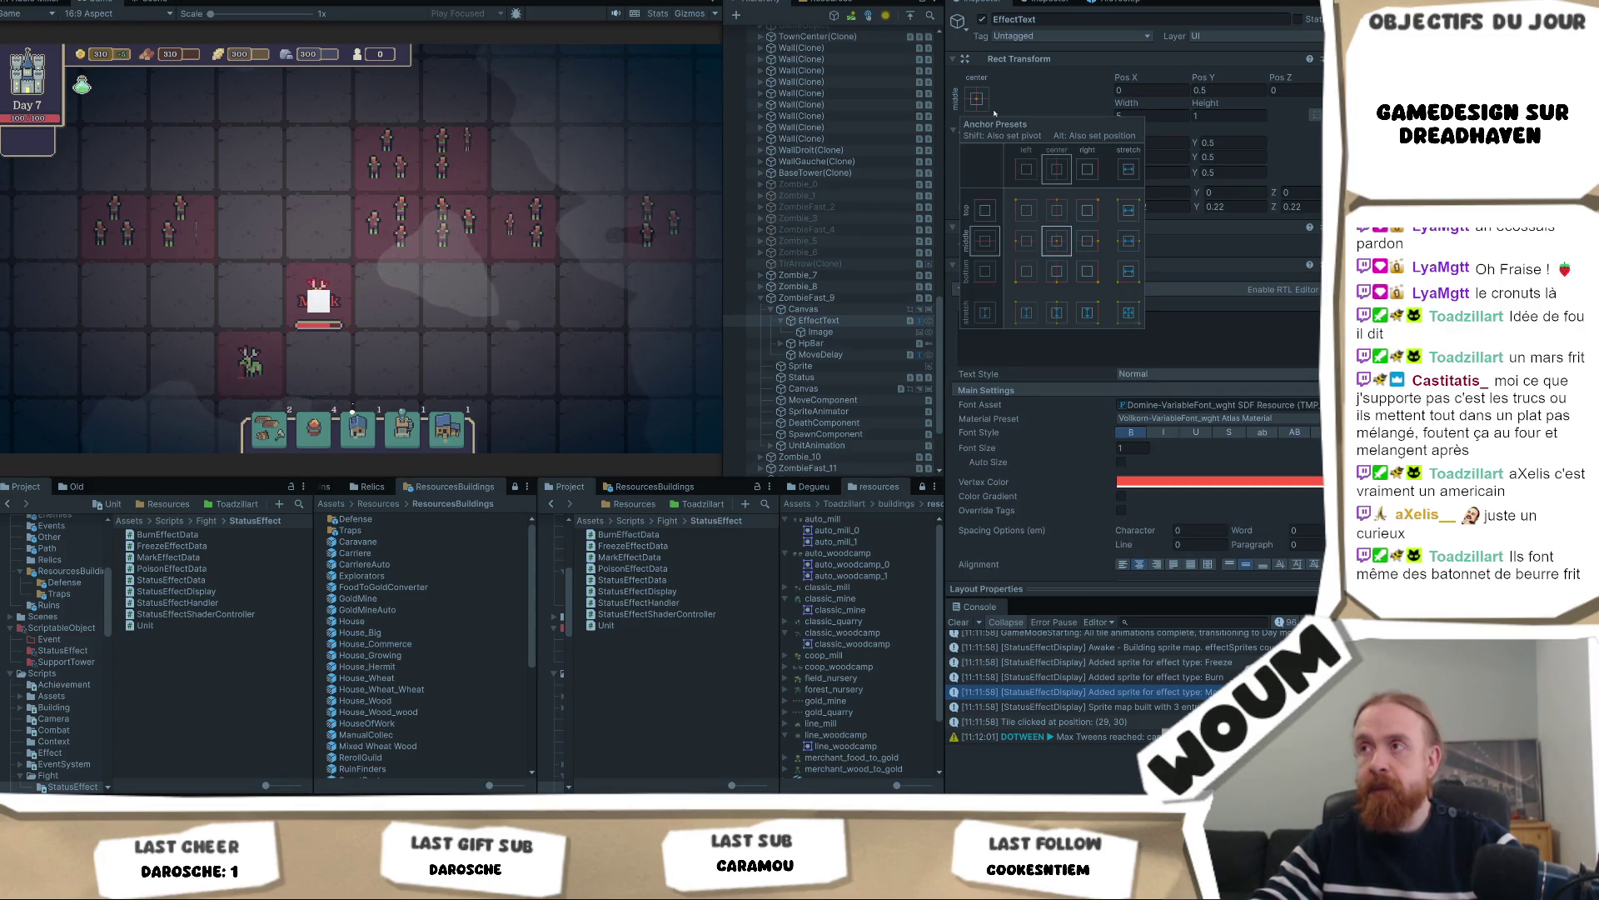
pyautogui.click(1088, 213)
pyautogui.keyDown('alt'); pyautogui.click(1088, 213); pyautogui.keyUp('alt')
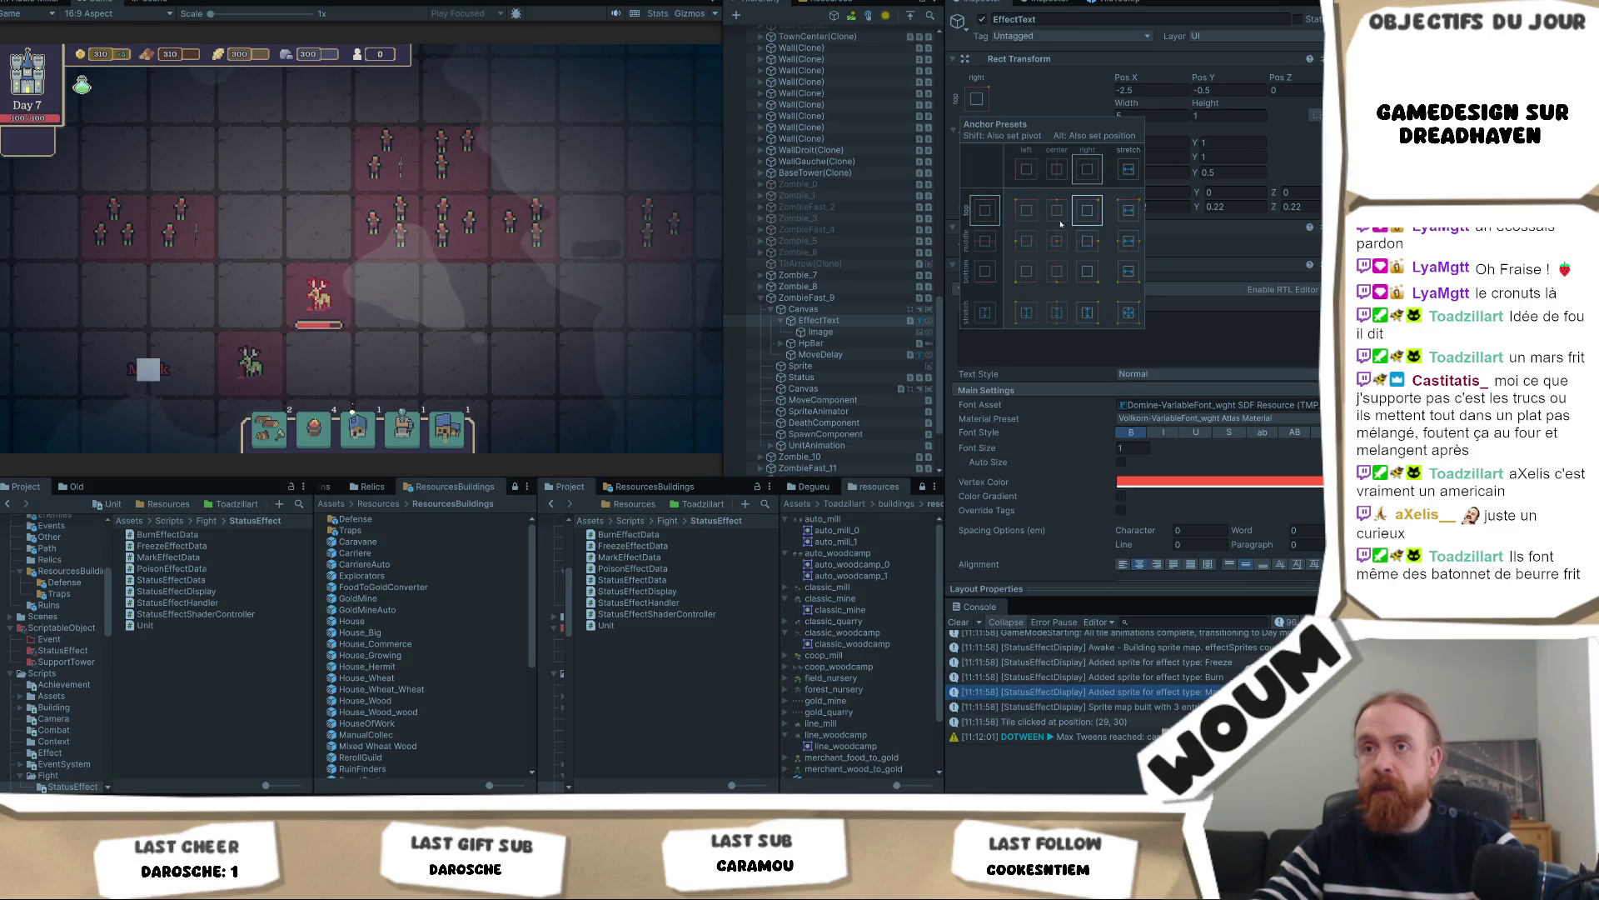
pyautogui.hotkey('ctrl', 'z')
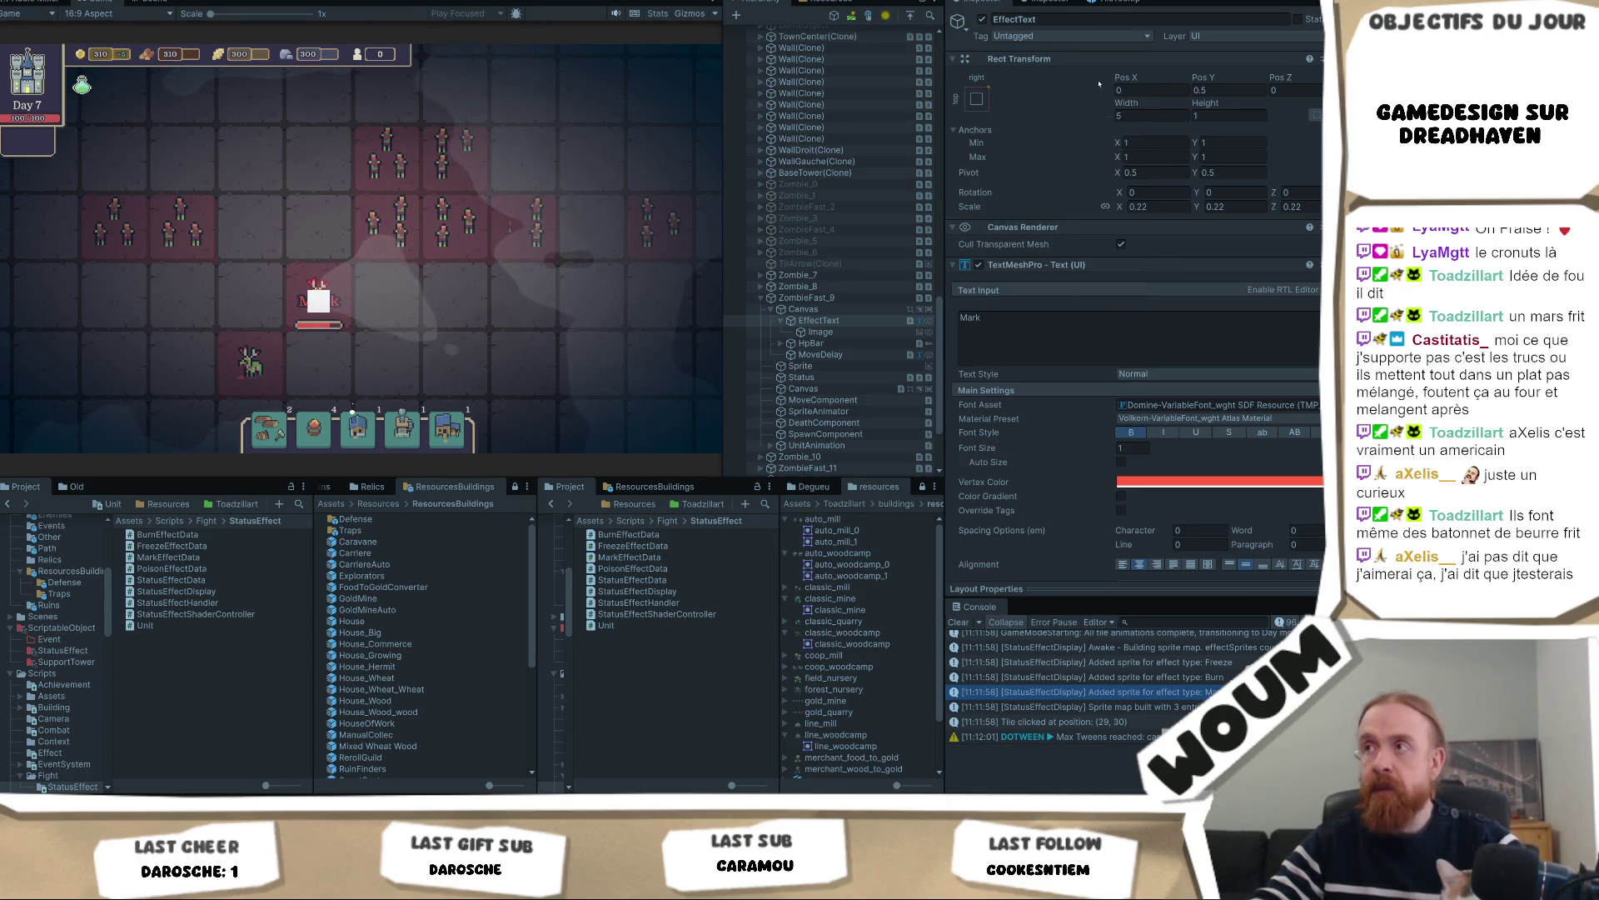
pyautogui.click(1212, 90)
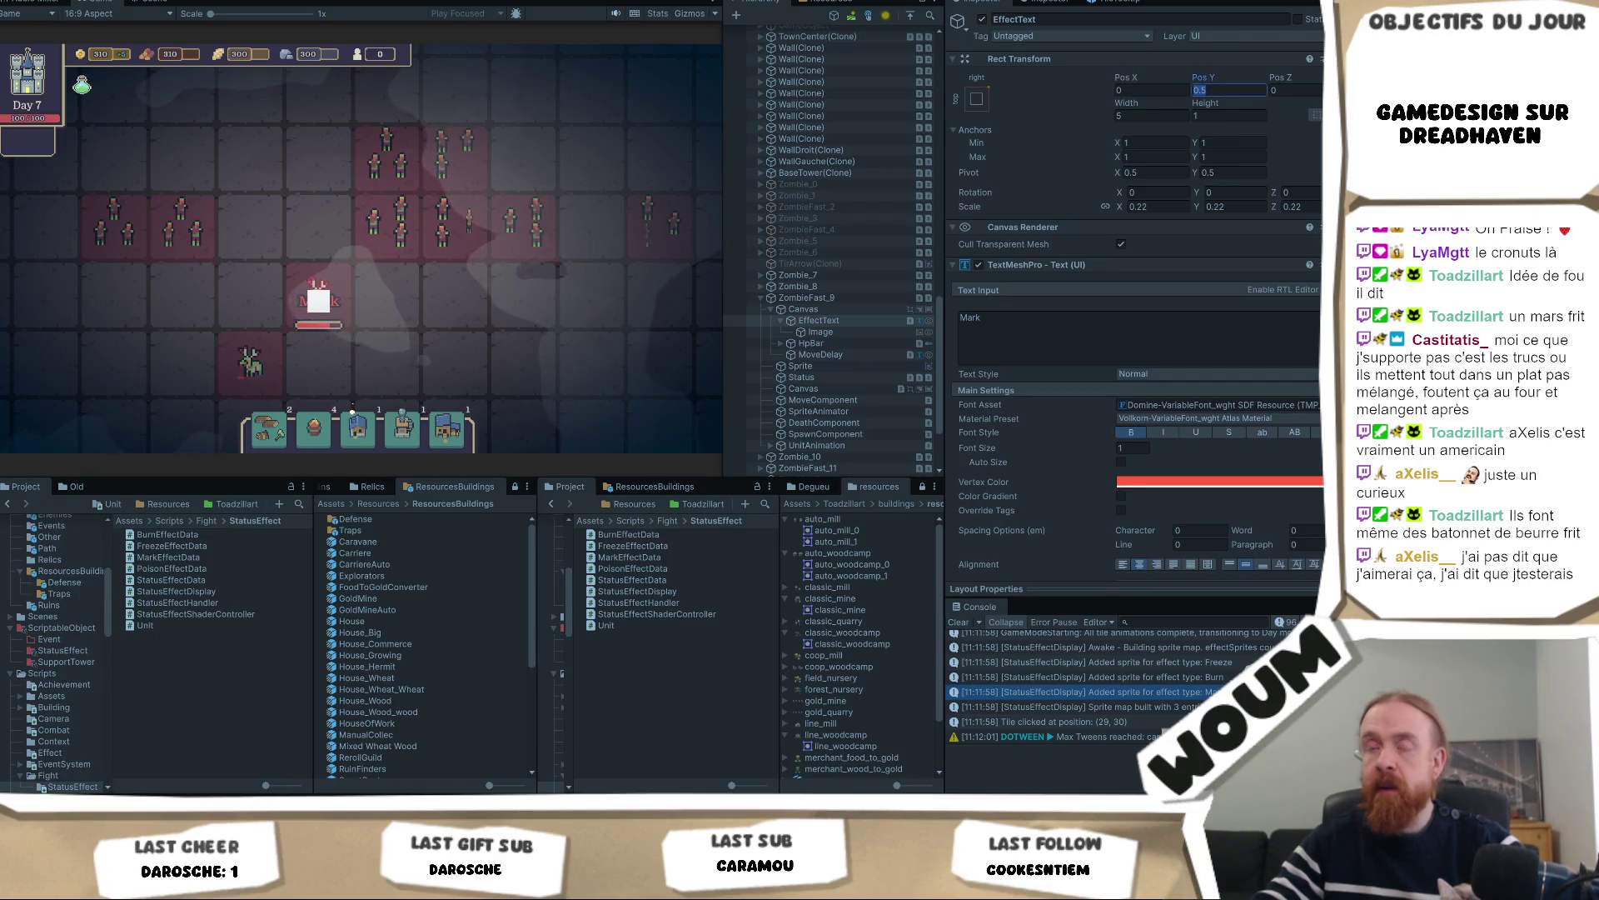
pyautogui.click(1212, 90)
pyautogui.write('1')
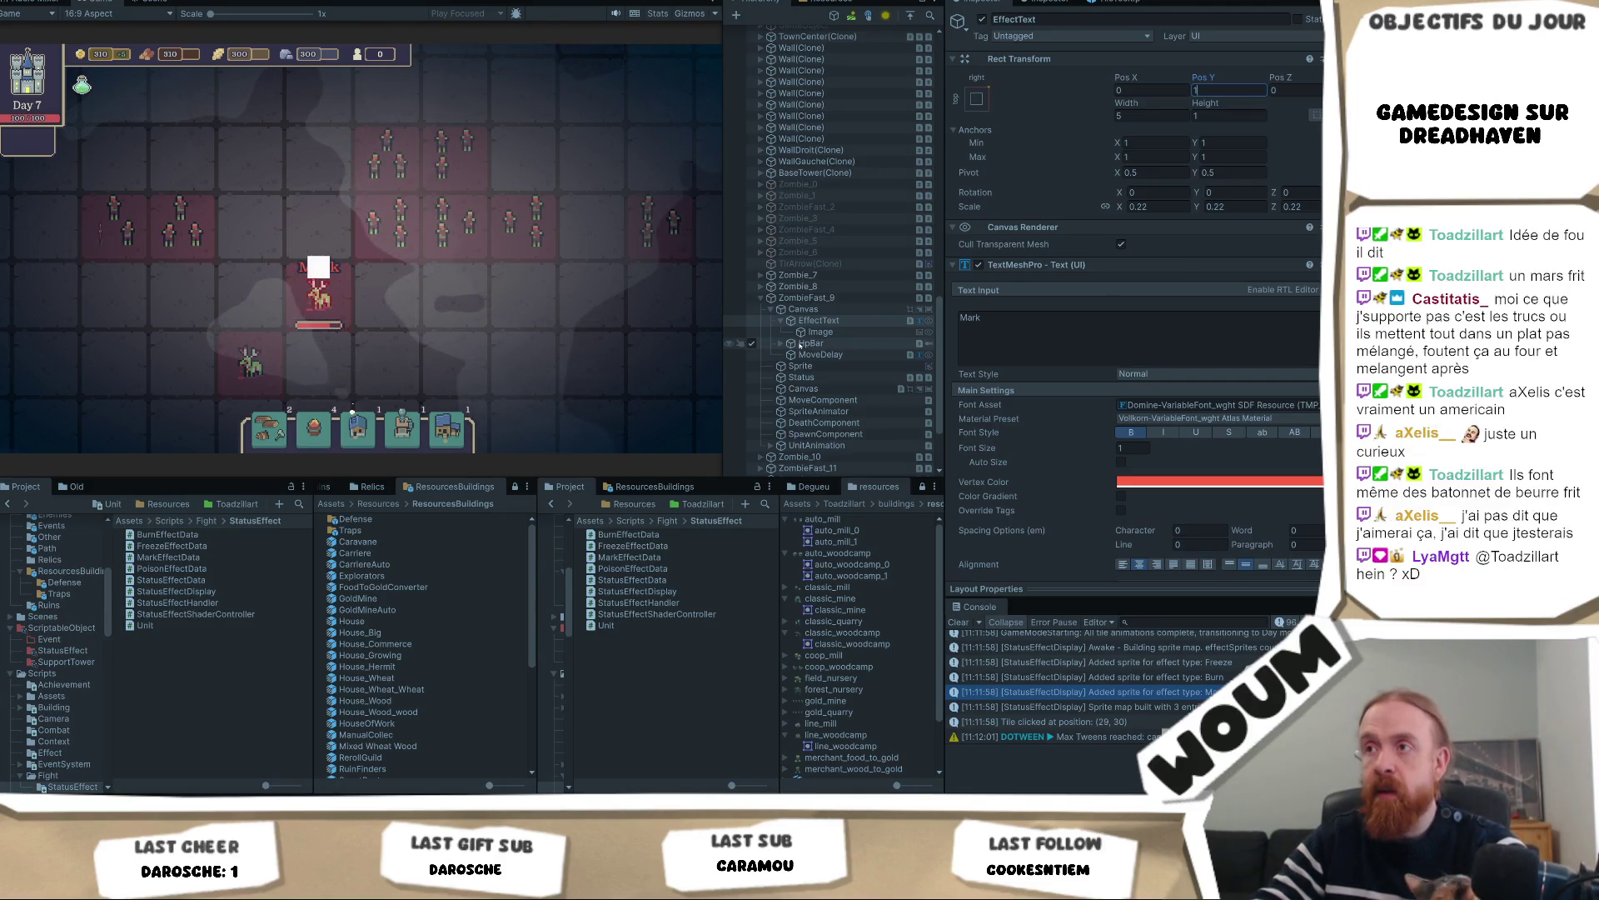
# Duplicate the Image child so EffectText holds Image, Image (1) and Image (2)
pyautogui.click(858, 331)
pyautogui.hotkey('ctrl', 'd')
pyautogui.hotkey('ctrl', 'd')
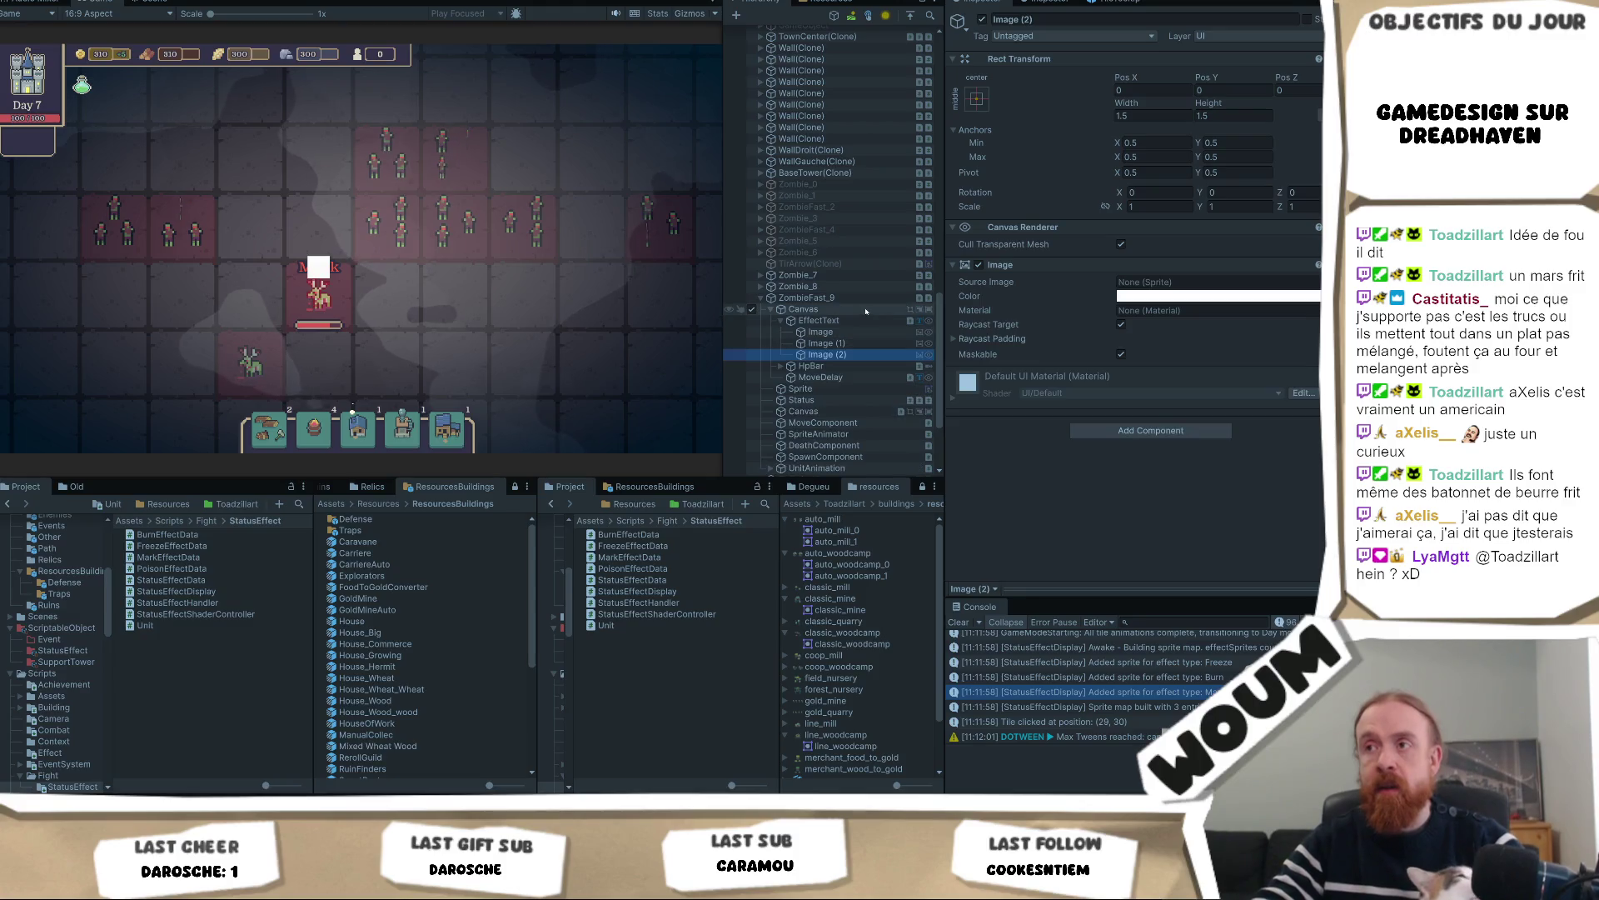
pyautogui.click(859, 320)
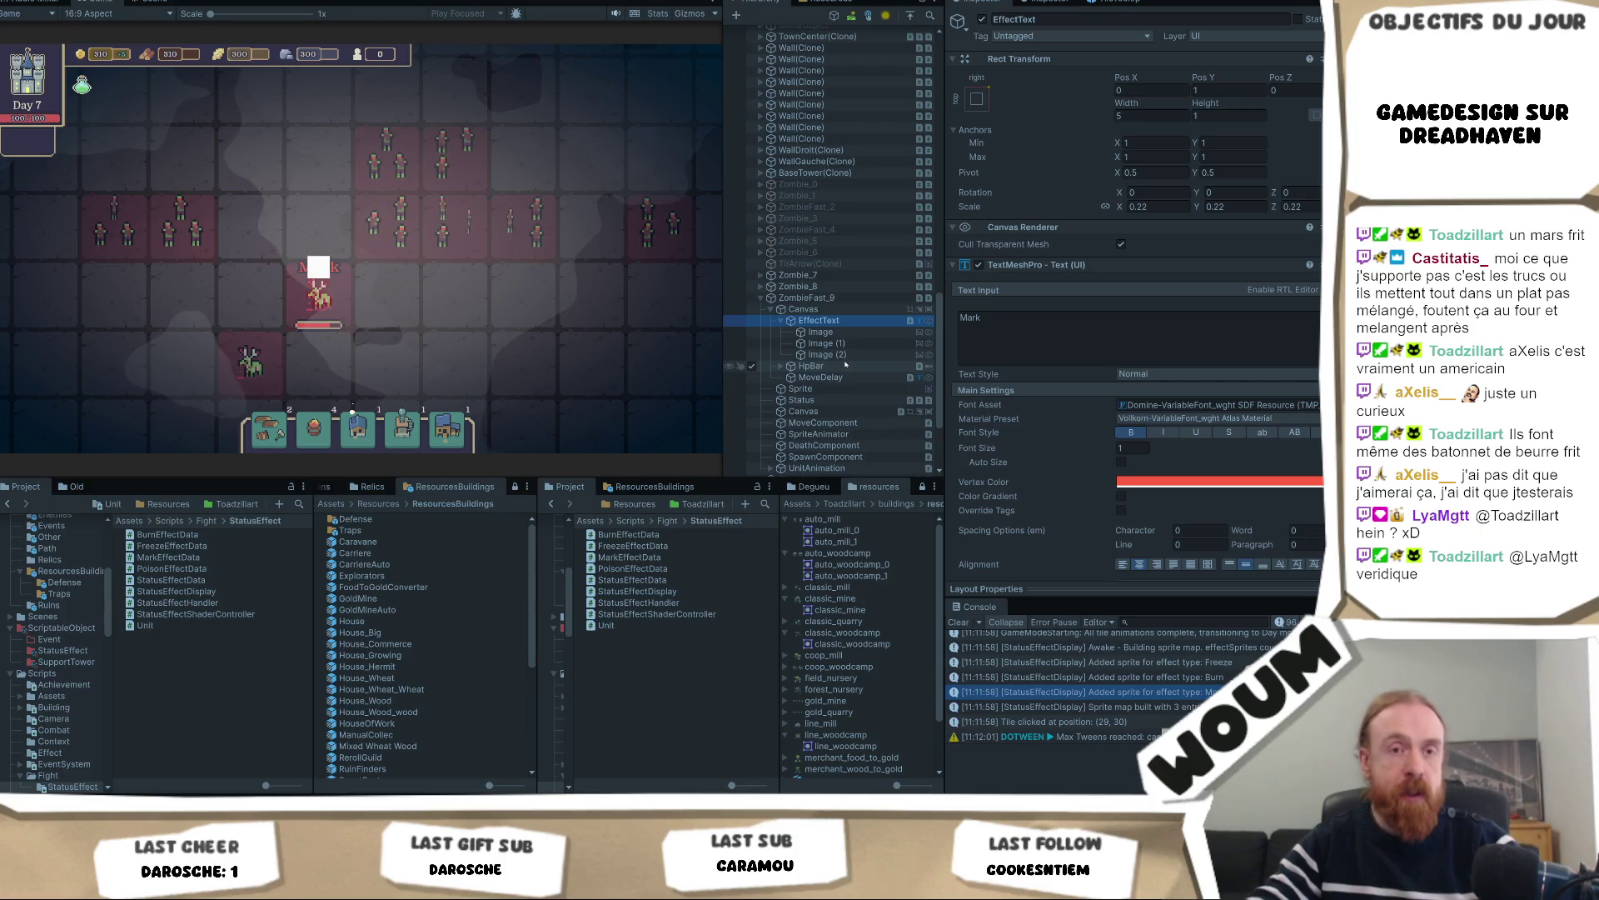
pyautogui.click(866, 332)
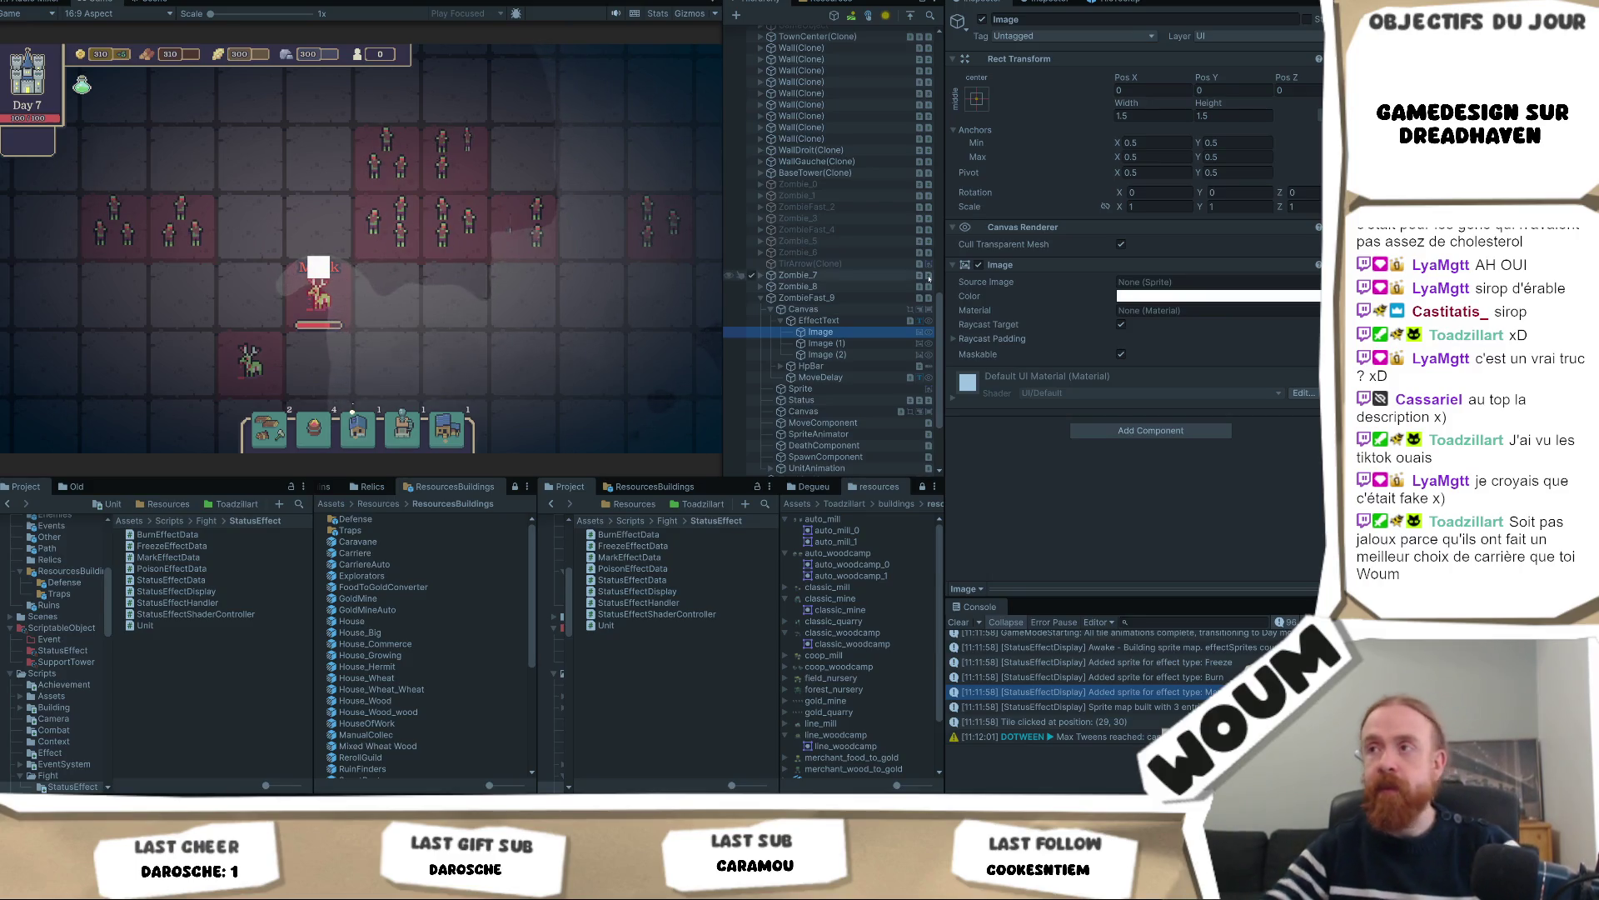
# Inspect EffectText and its Image child while the game is running
pyautogui.click(865, 321)
pyautogui.click(860, 333)
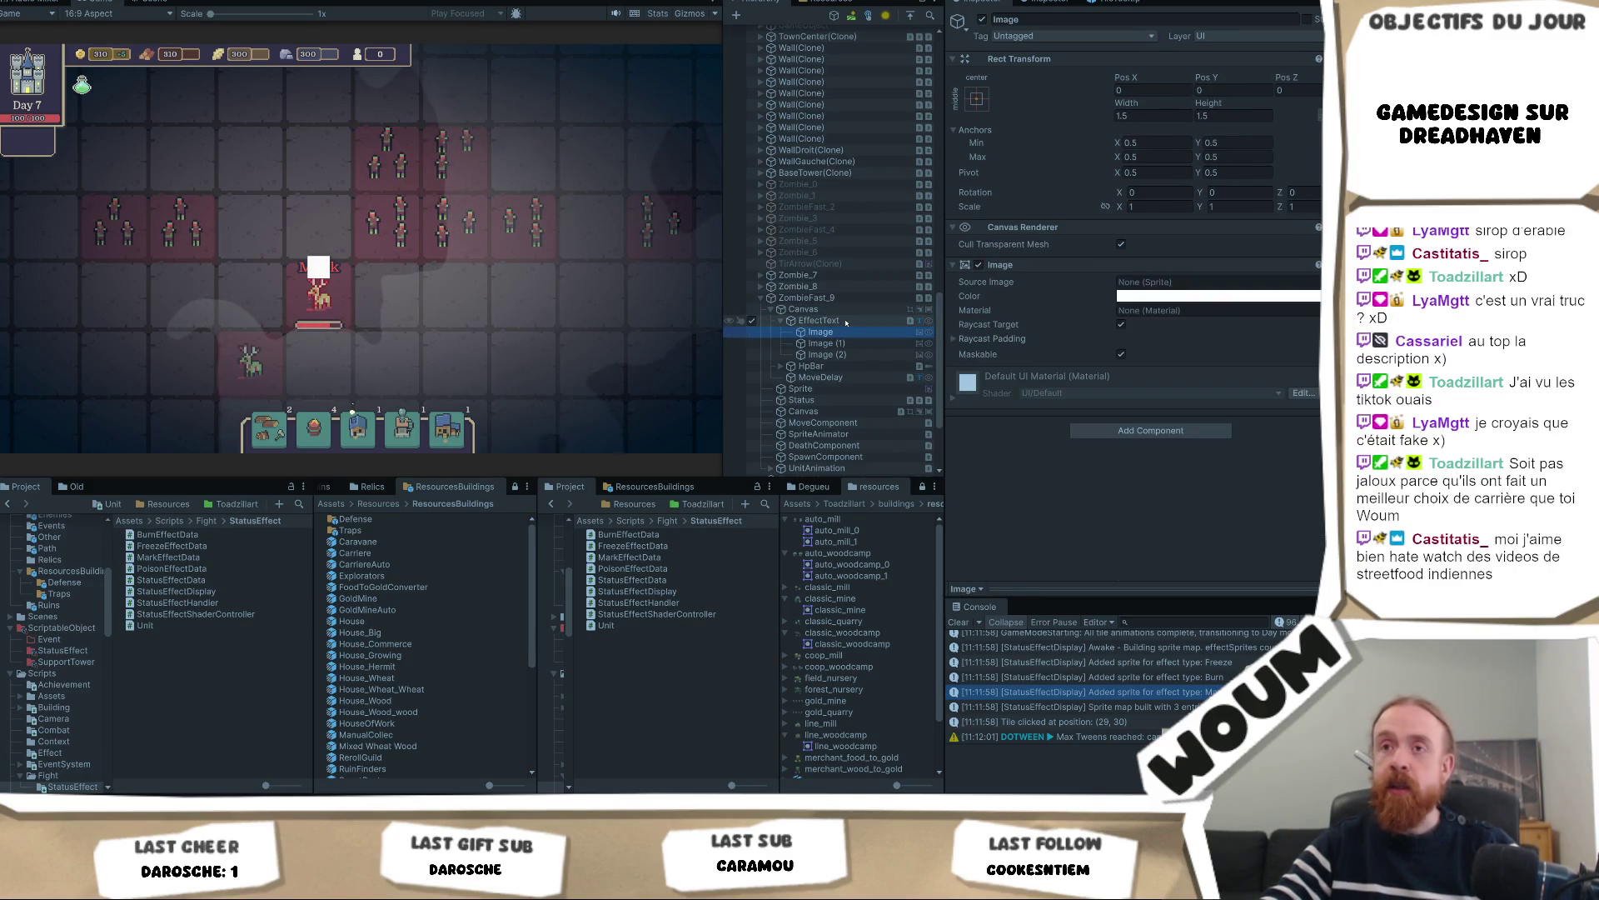
pyautogui.click(842, 321)
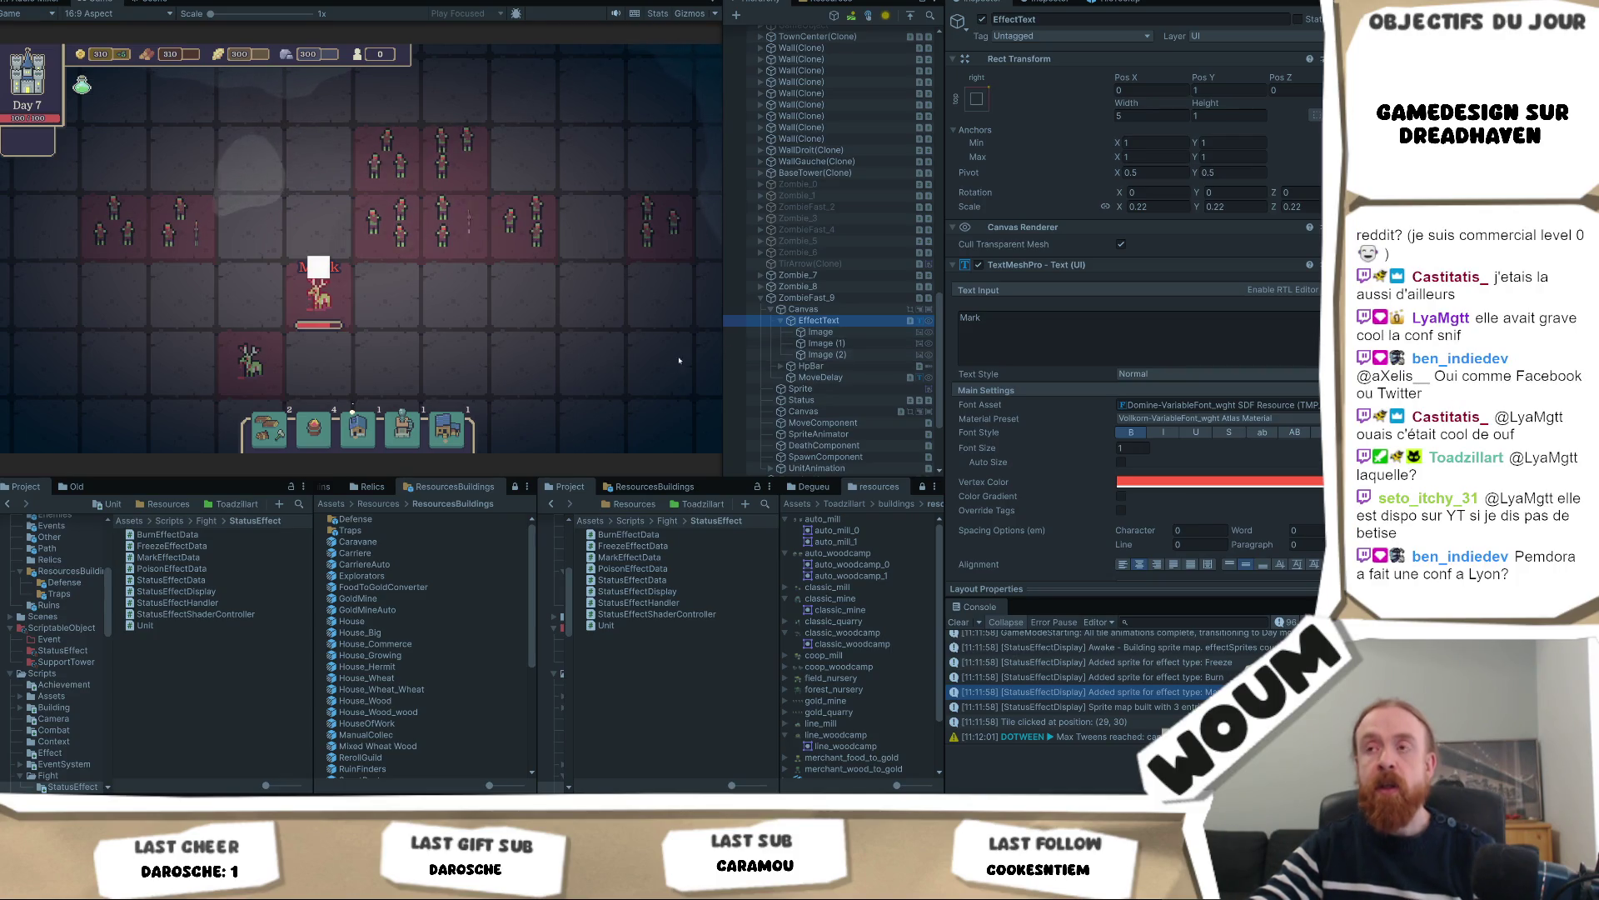
# Widen the Hierarchy, check the Mark text and first Image, then exit Play mode
pyautogui.moveTo(723, 368); pyautogui.dragTo(594, 387)
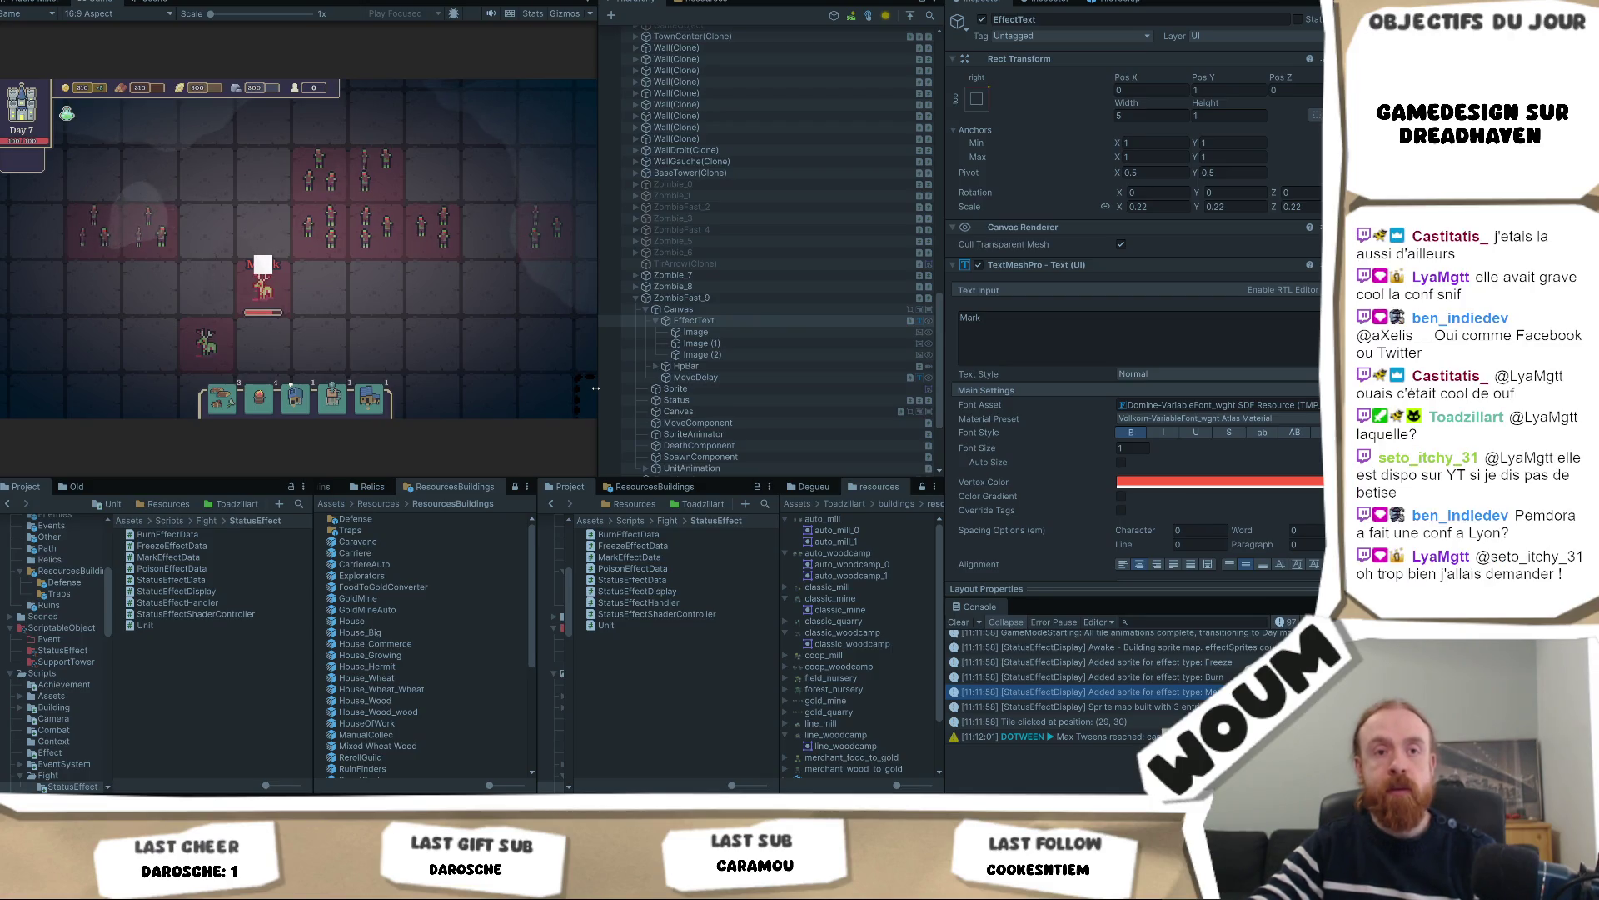
pyautogui.click(1120, 343)
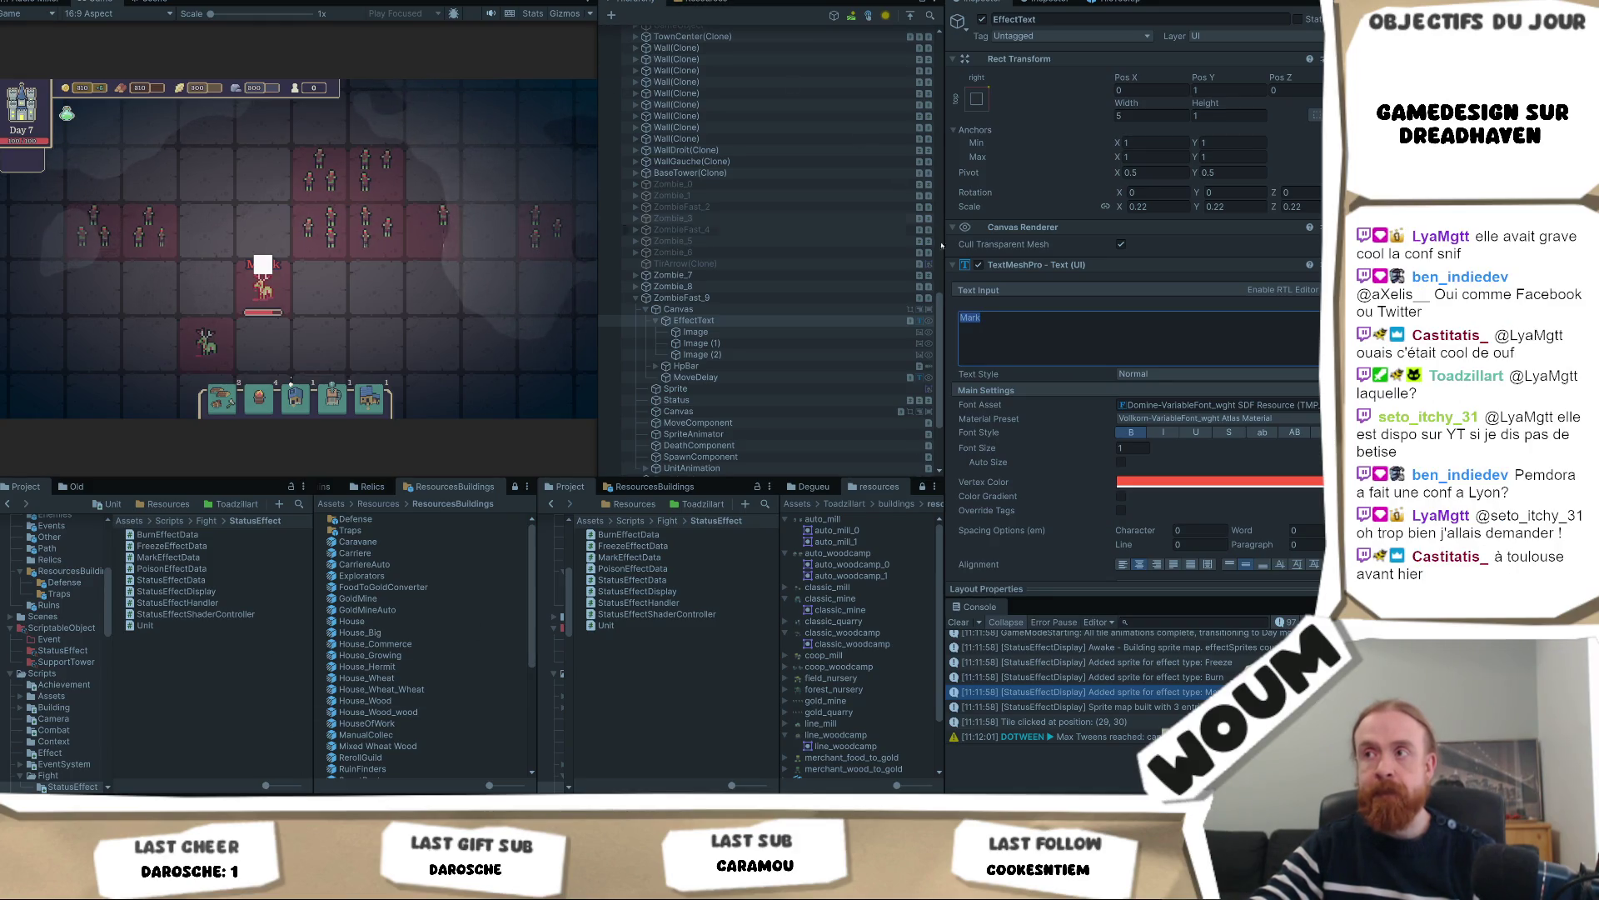
pyautogui.click(413, 283)
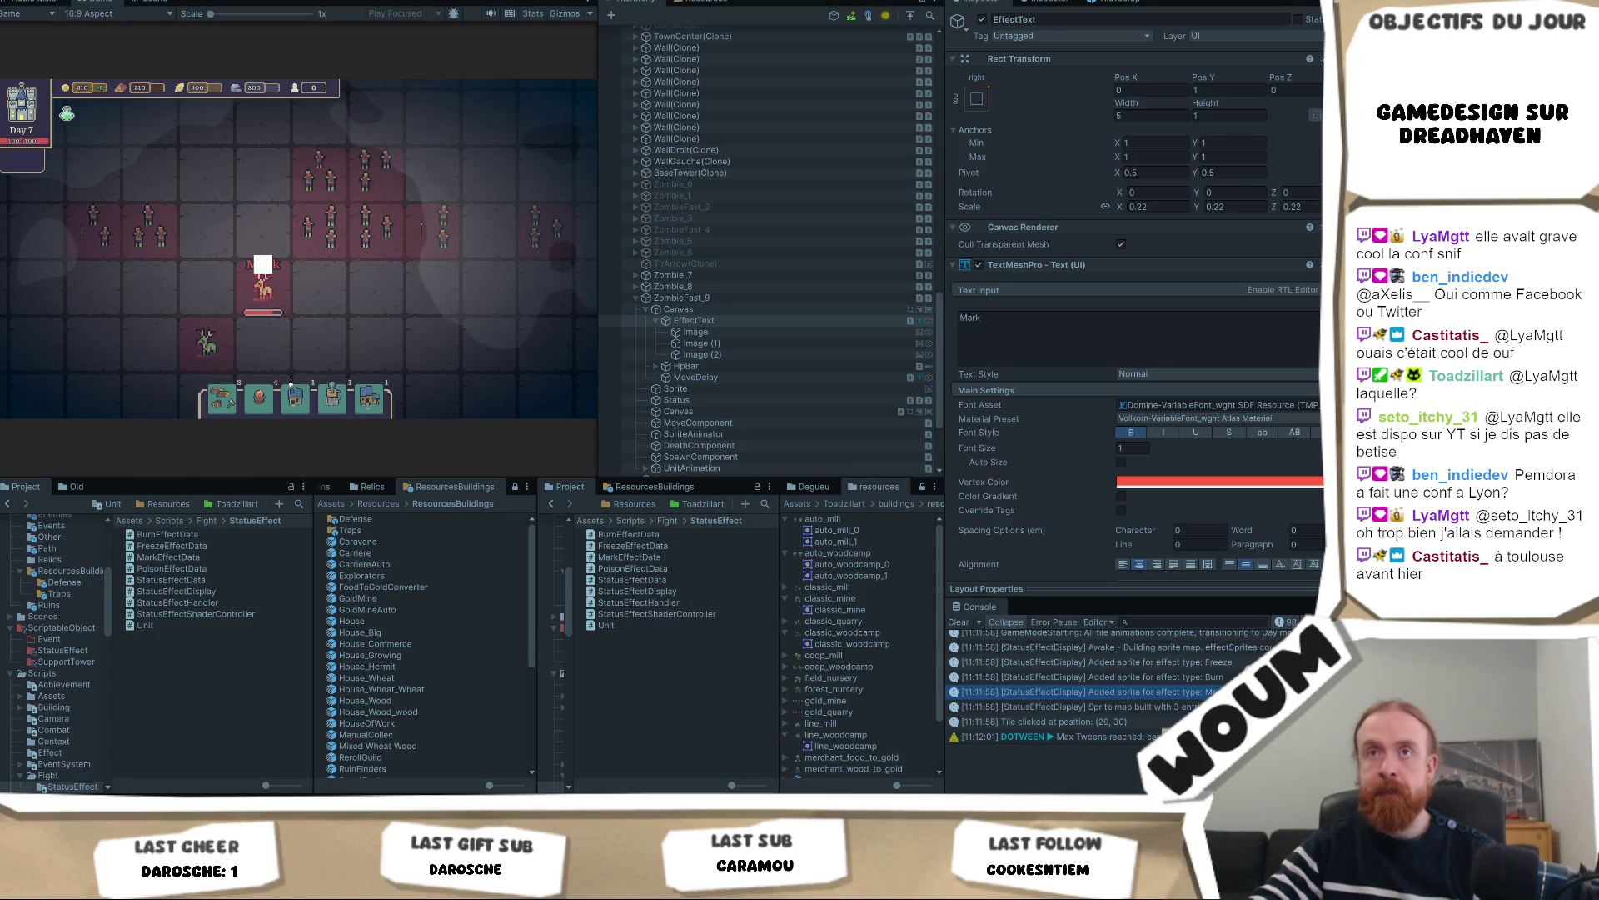
pyautogui.click(750, 332)
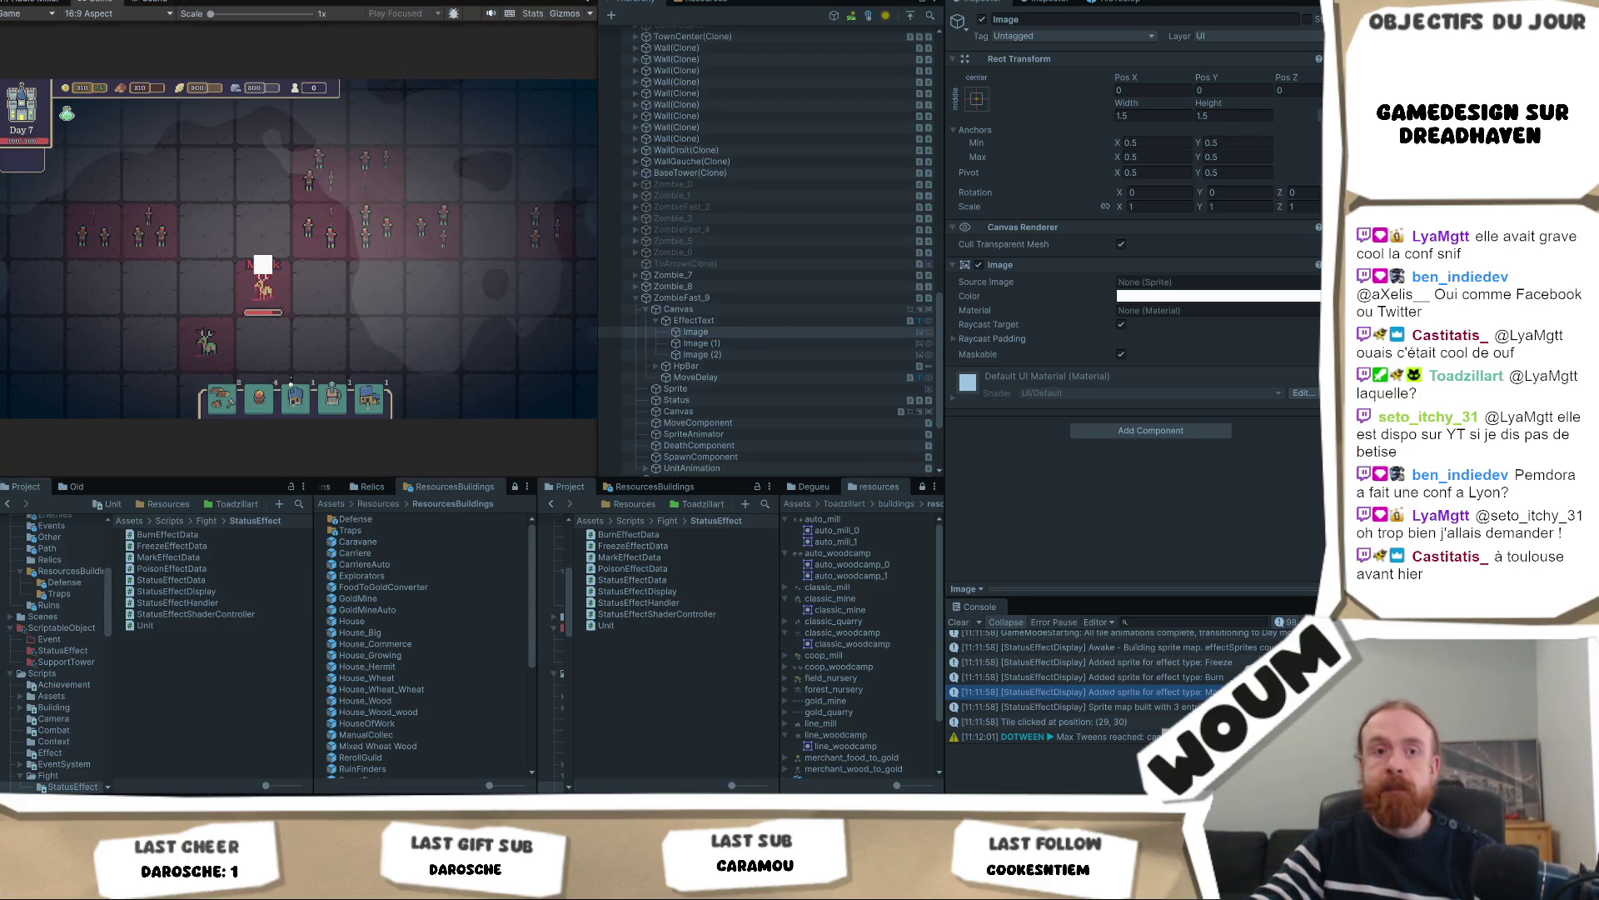
pyautogui.hotkey('ctrl', 'p')
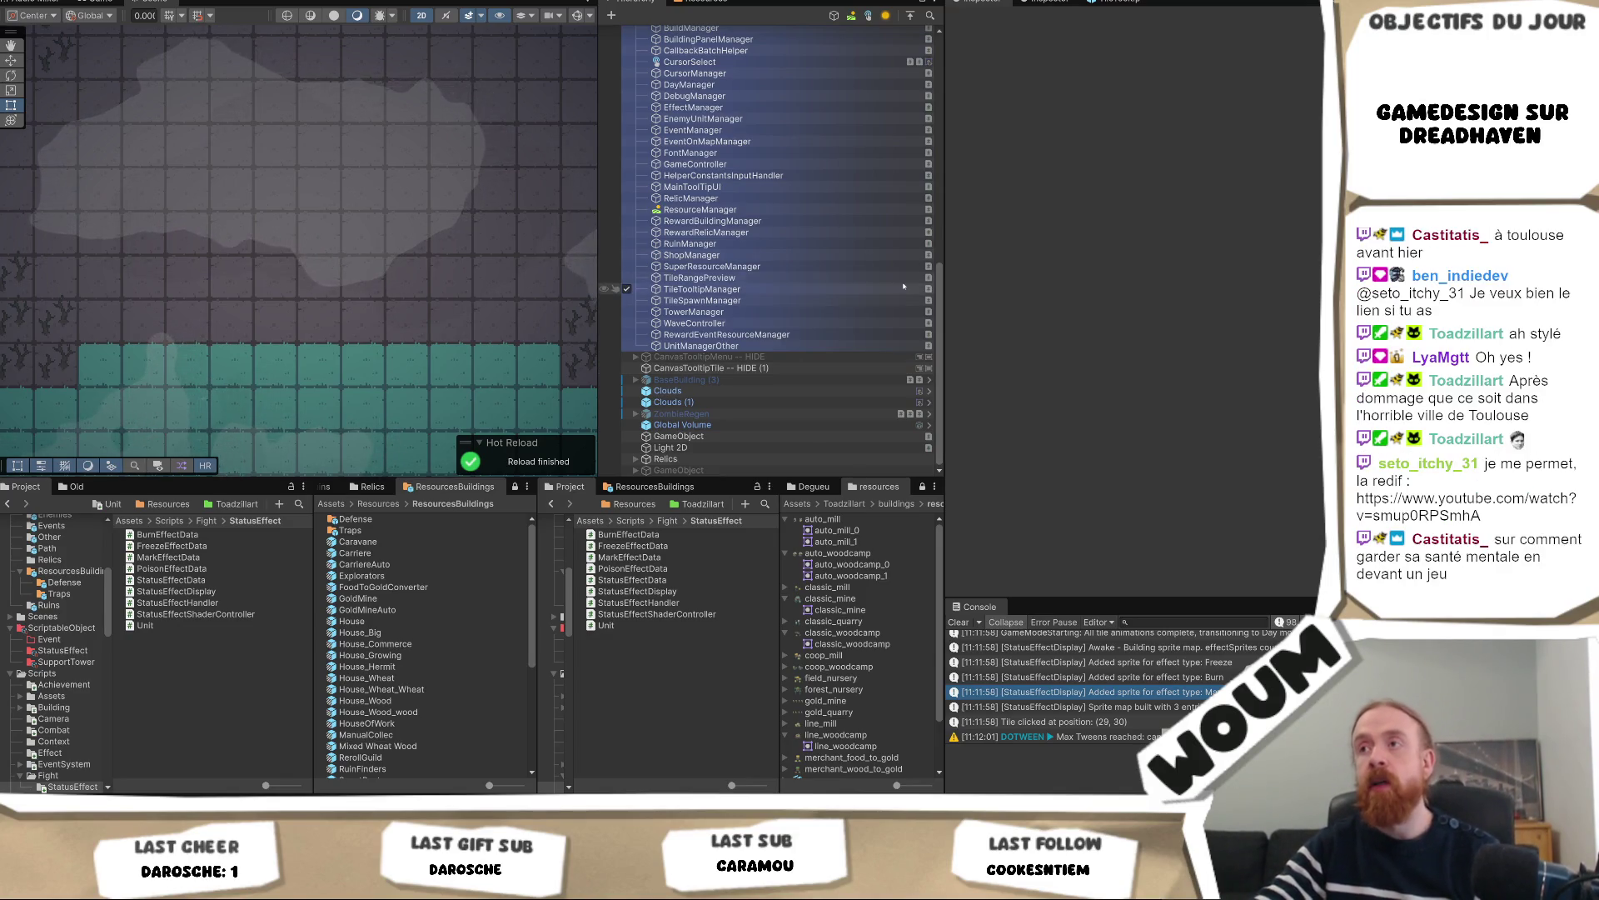
pyautogui.scroll(5, 904, 287)
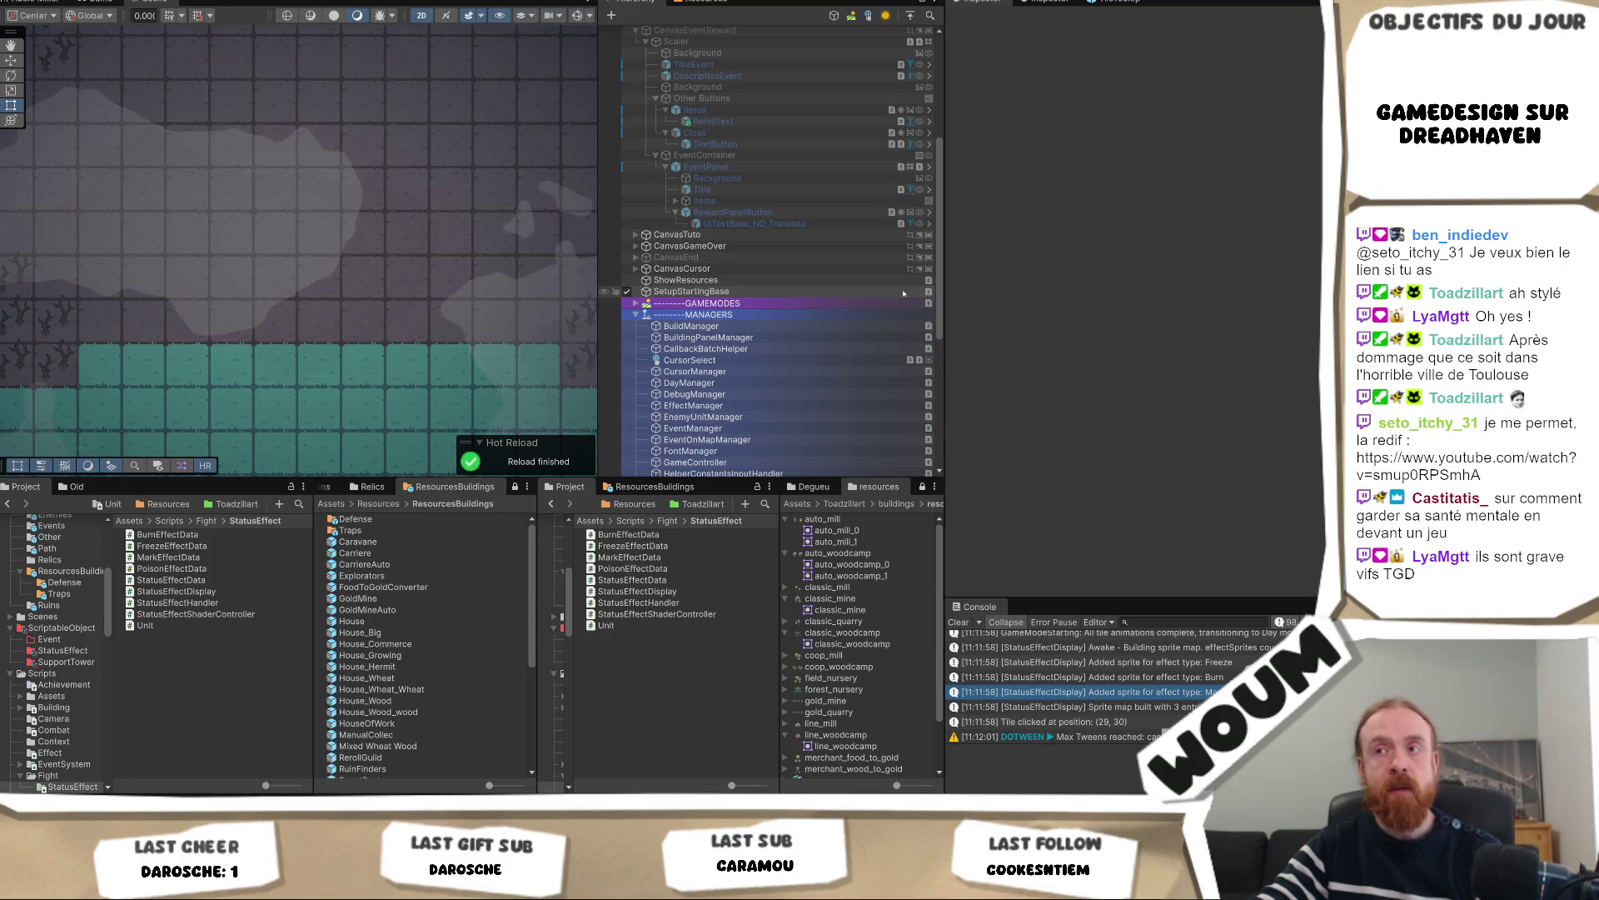
pyautogui.scroll(-8, 900, 359)
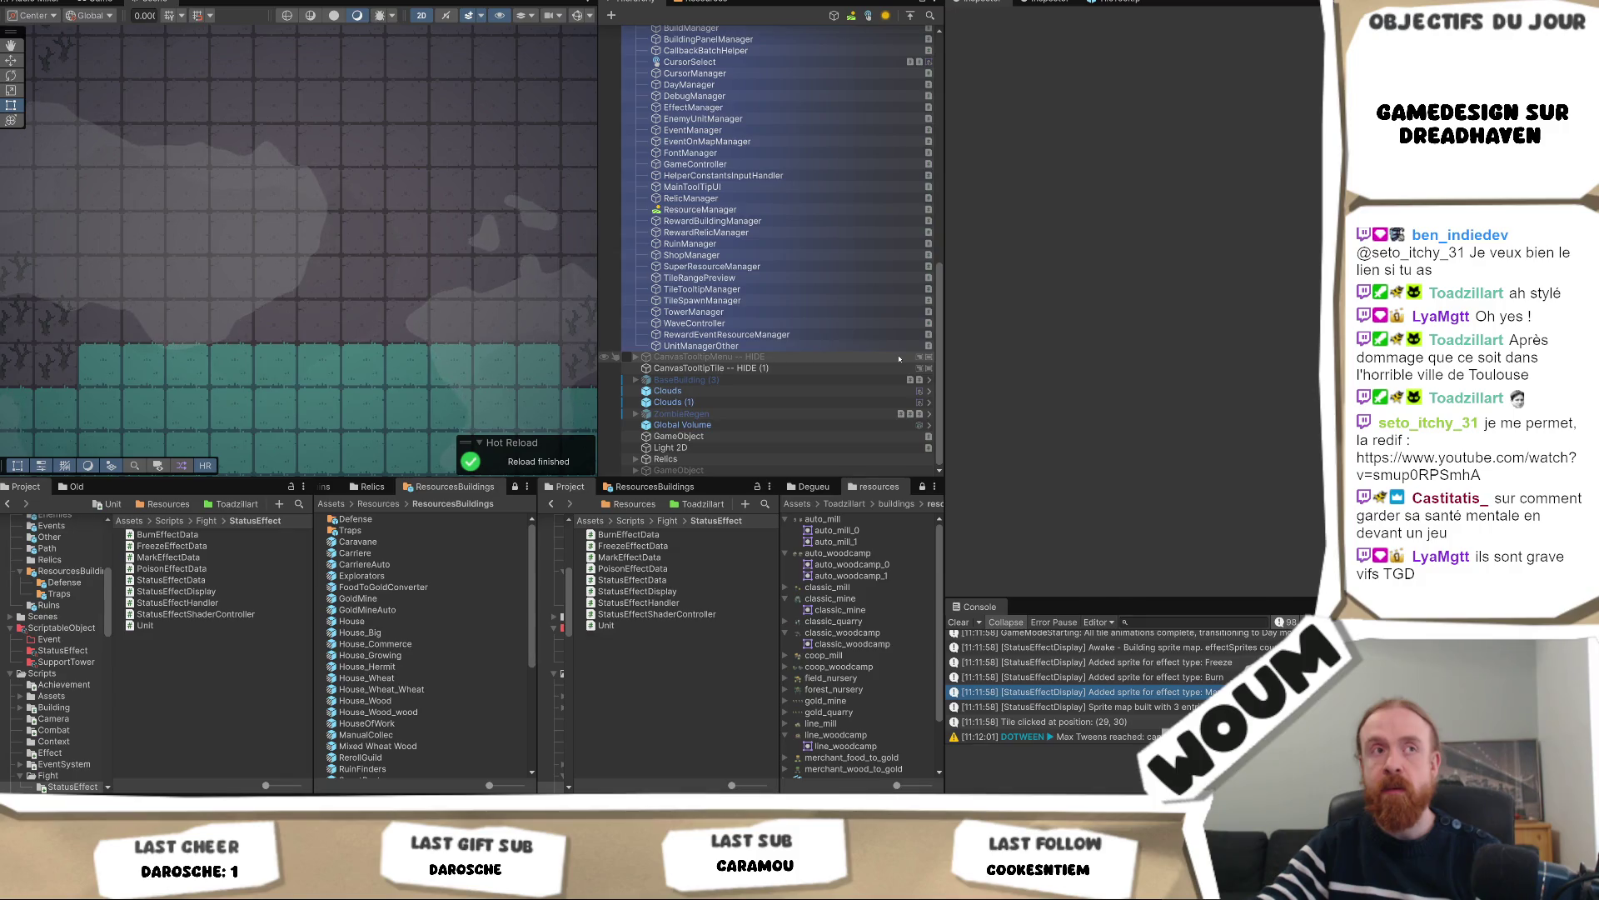
pyautogui.scroll(4, 908, 324)
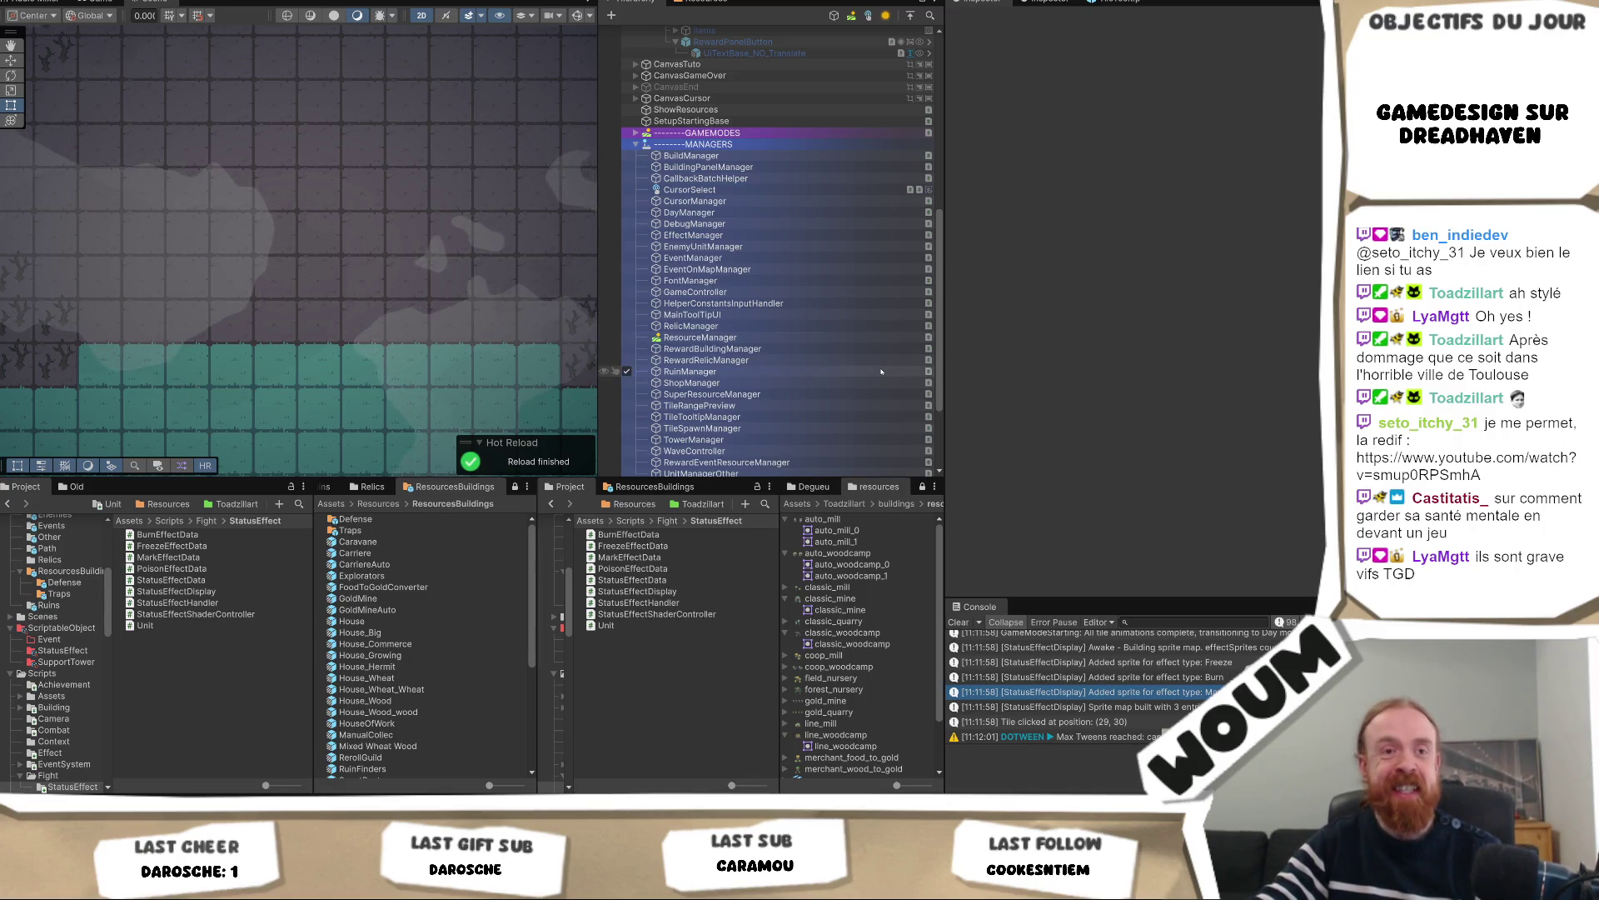
pyautogui.scroll(-3, 858, 354)
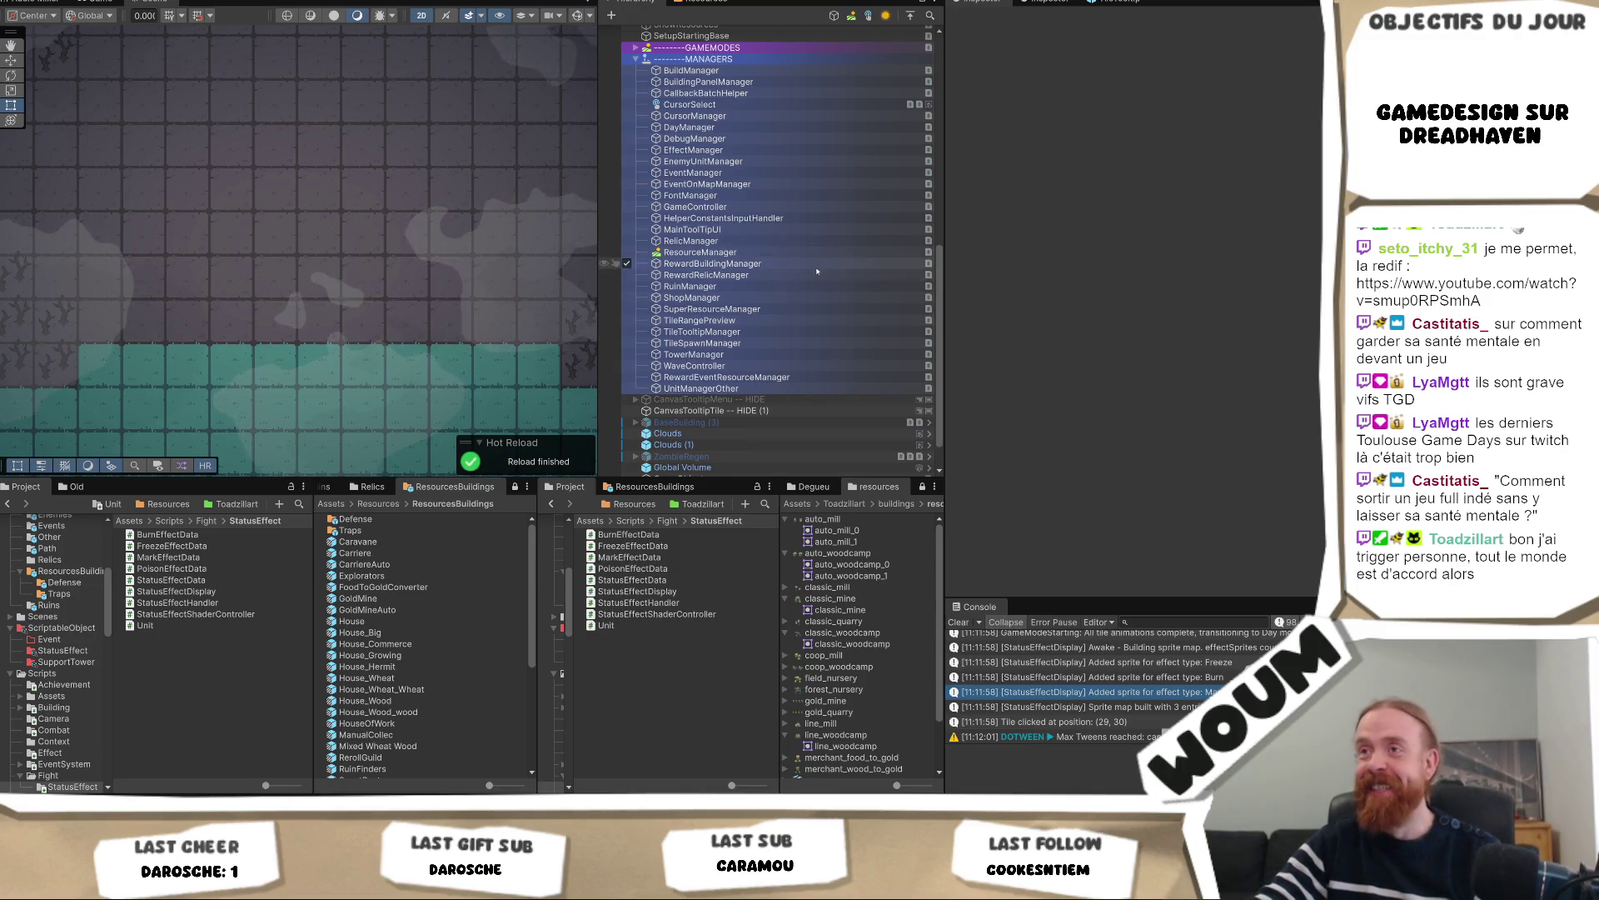
pyautogui.scroll(-2, 823, 326)
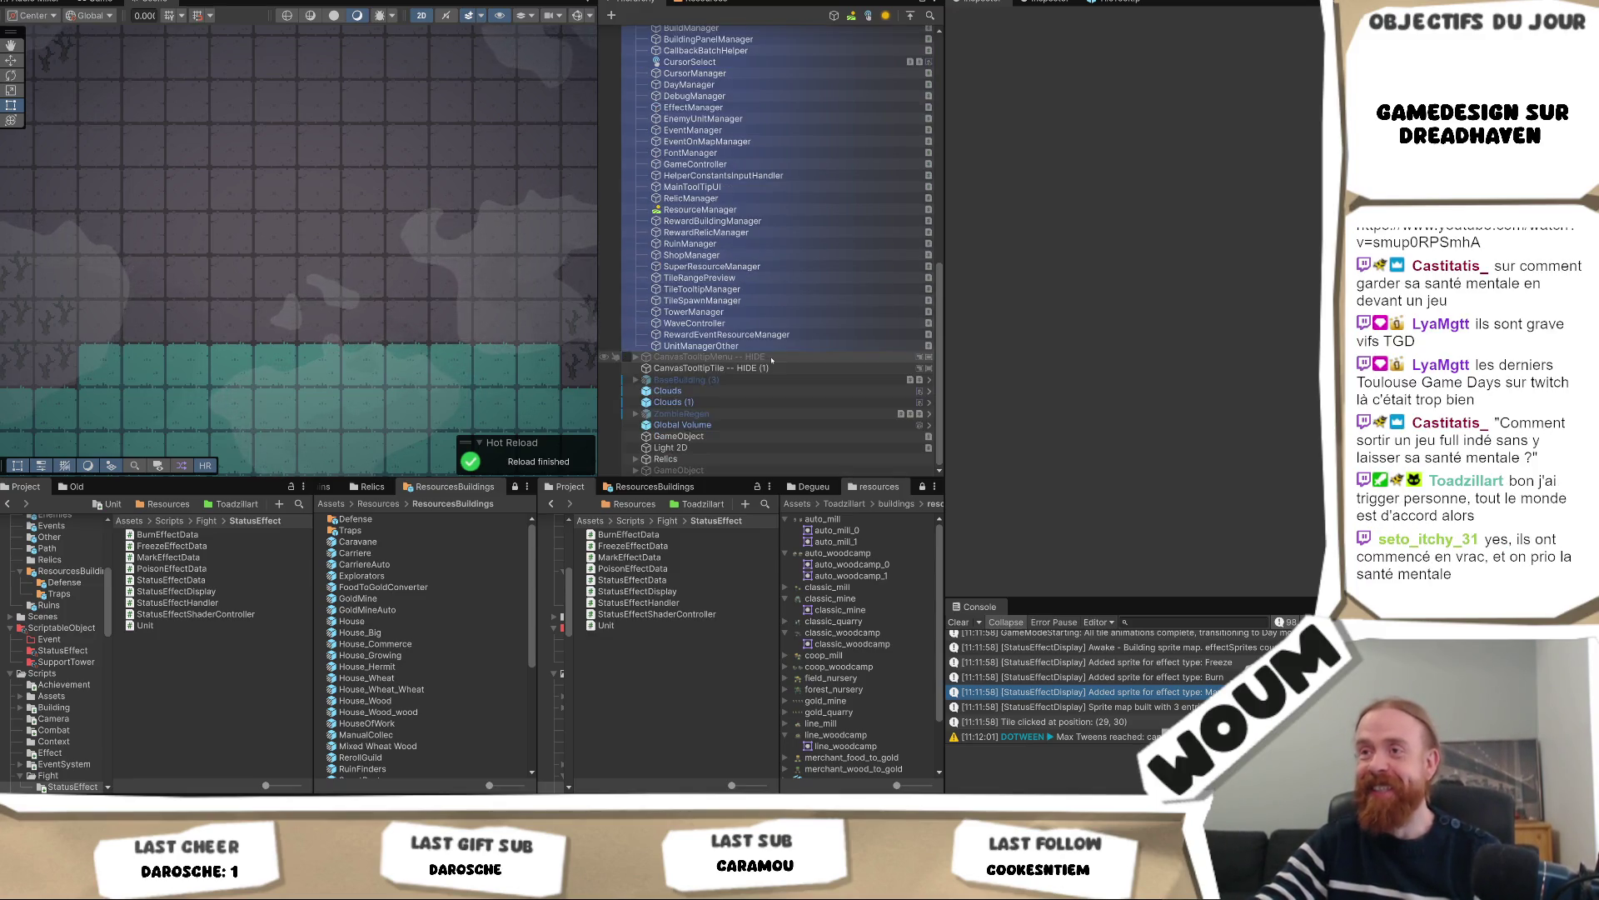
# Open the Caravane prefab, expand its Canvas, and inspect the empty EffectText (font size 1, scale 0.22)
pyautogui.doubleClick(358, 542)
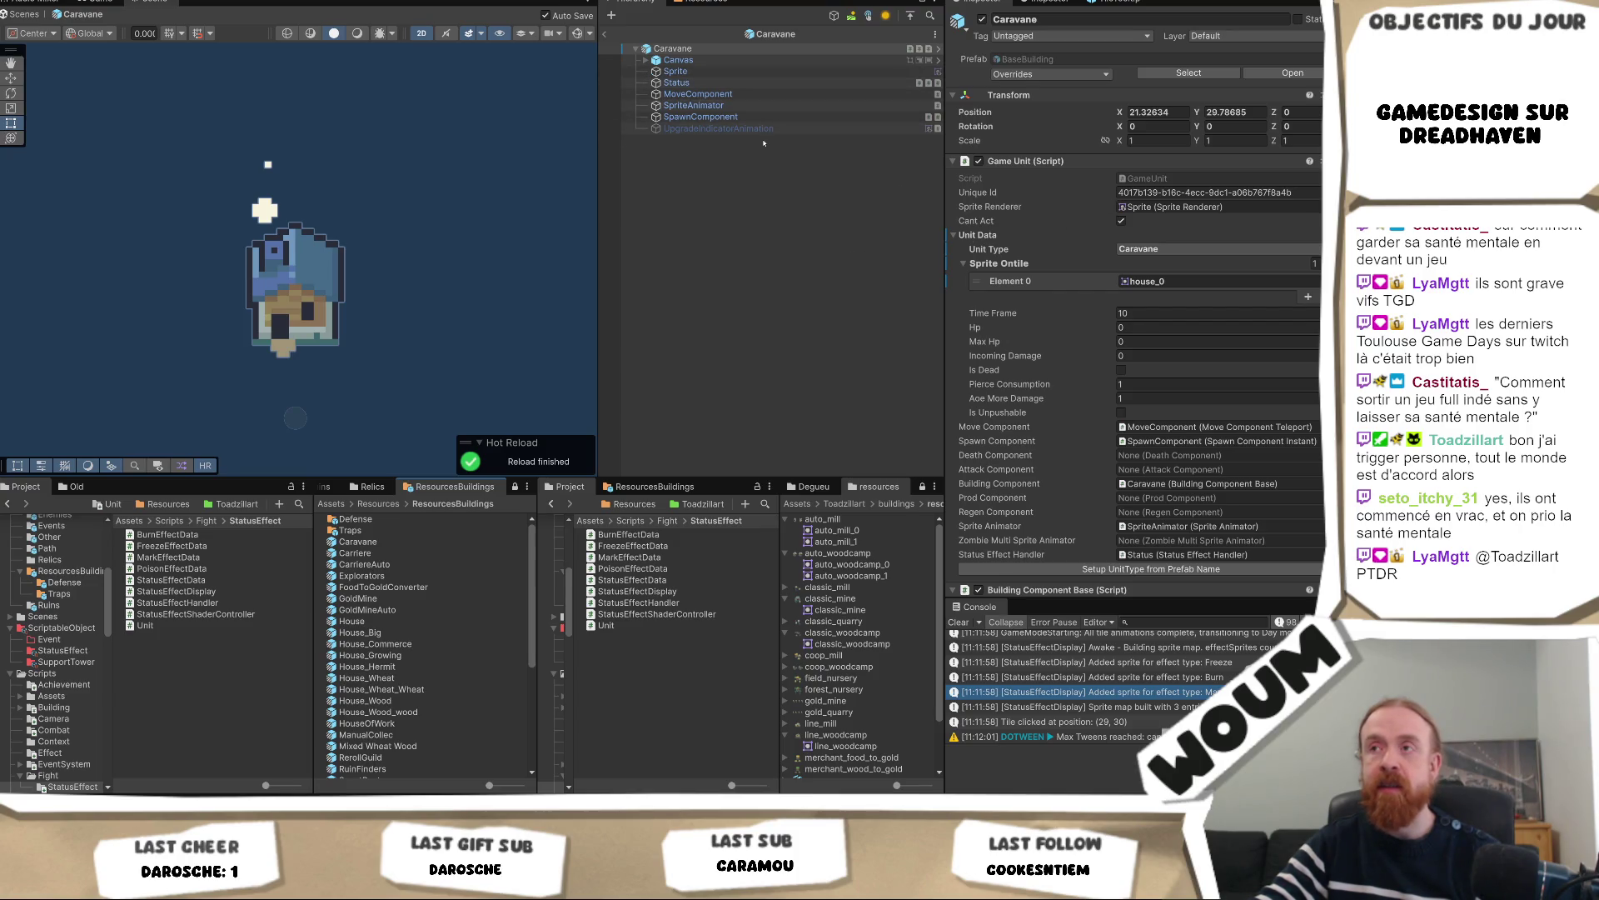
pyautogui.click(793, 62)
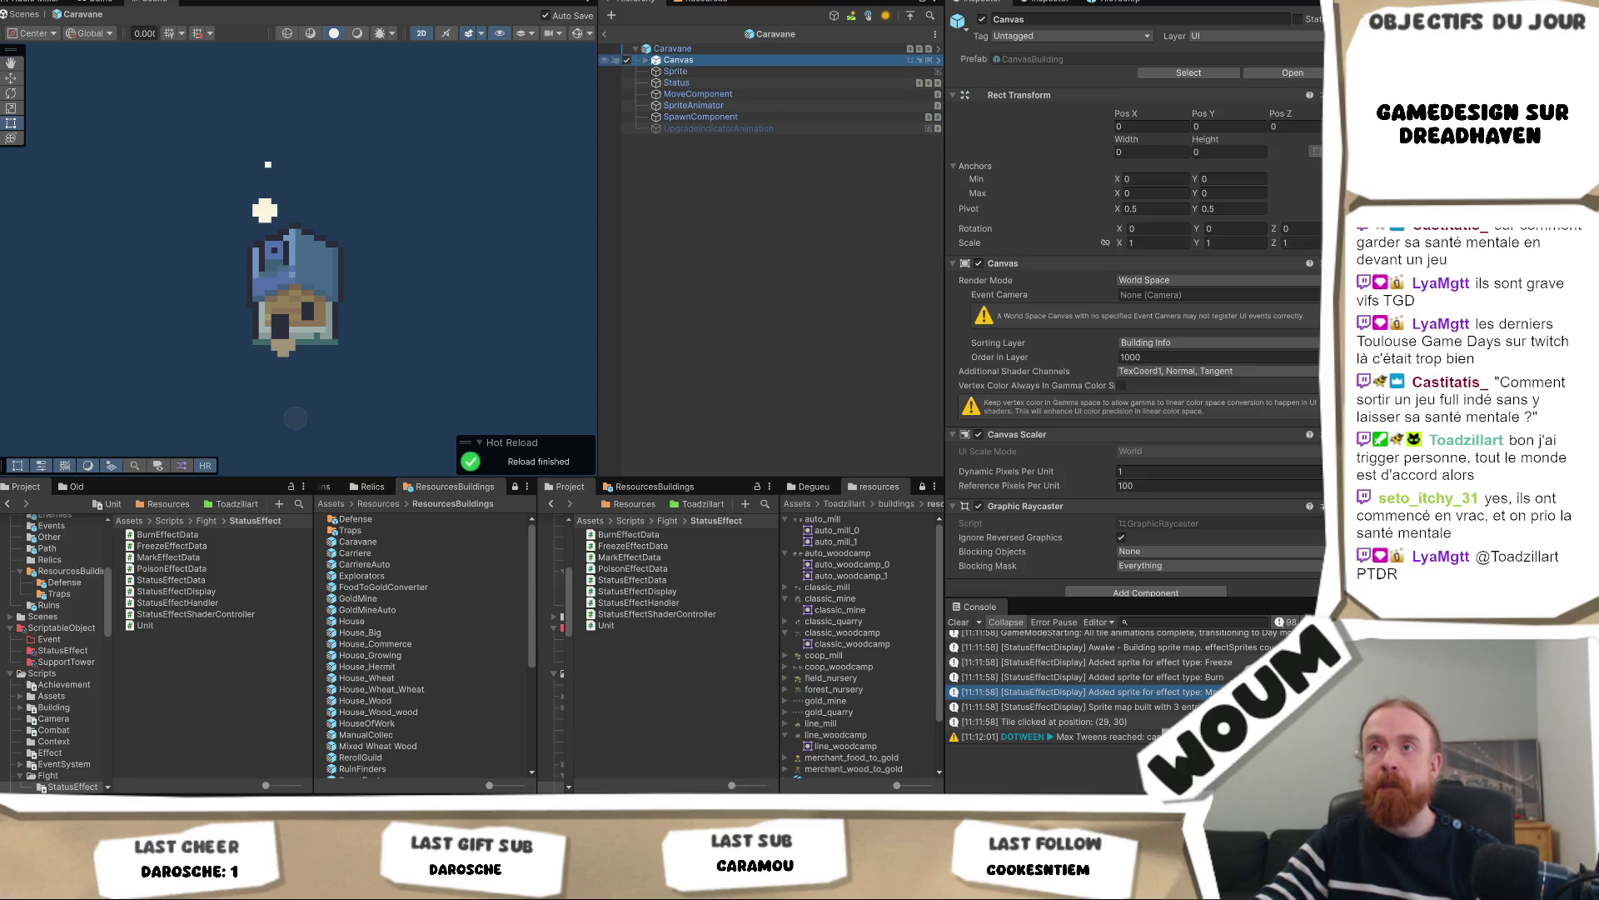
pyautogui.click(646, 61)
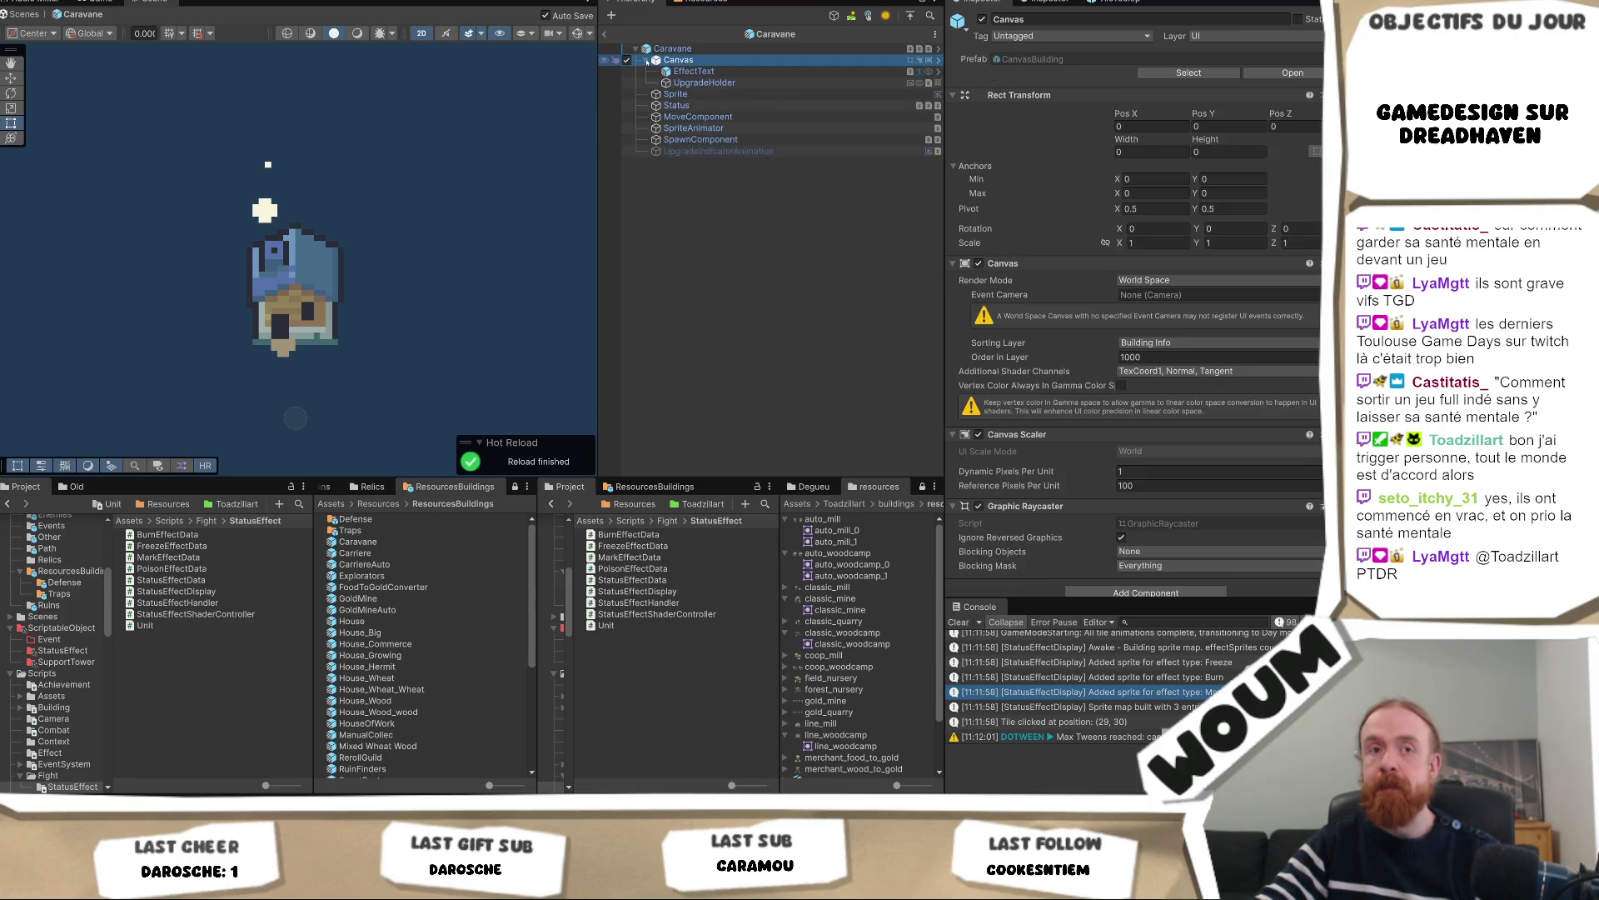
pyautogui.click(746, 71)
pyautogui.scroll(-2, 1234, 273)
pyautogui.scroll(-2, 1234, 273)
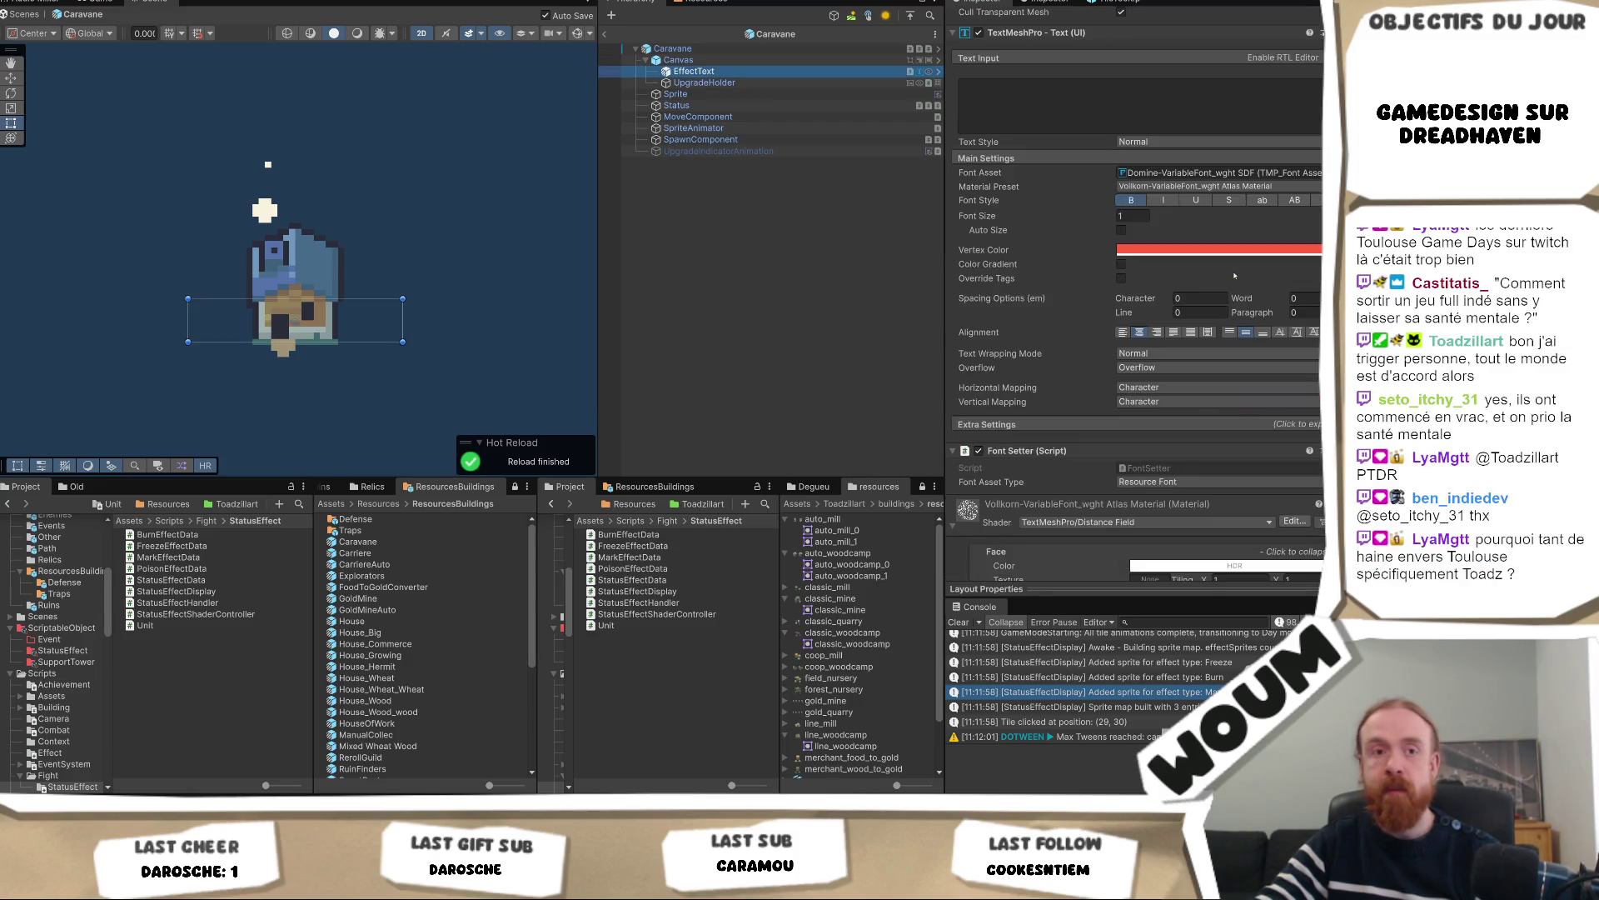
pyautogui.scroll(4, 1235, 276)
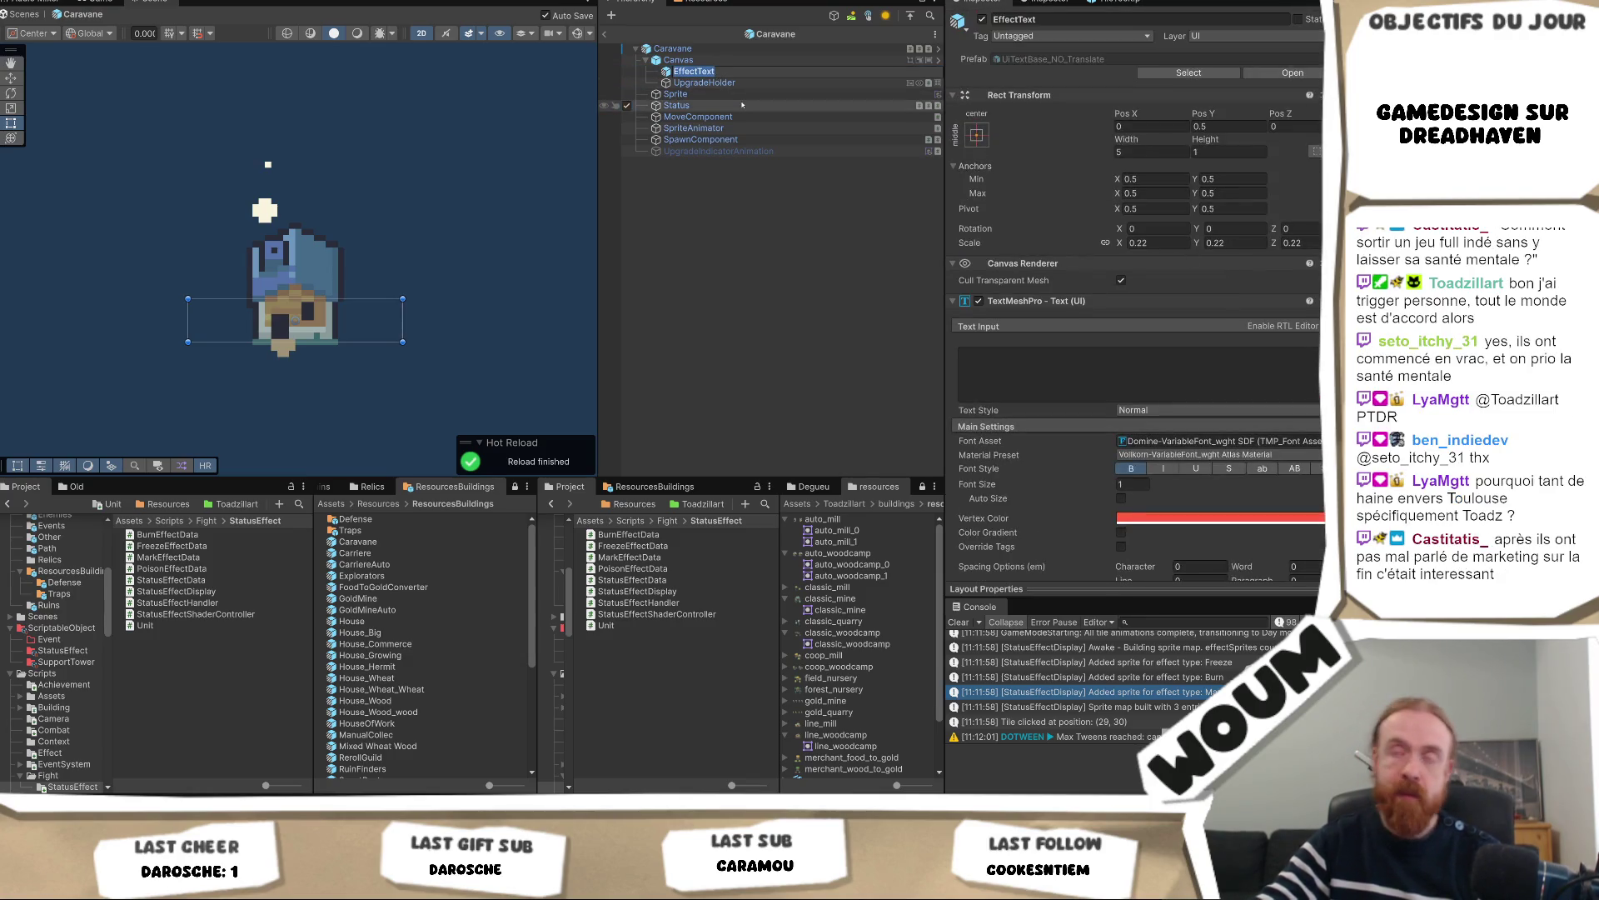
# Paste the copied Image, parent it under EffectText, and set its Pos X and Pos Y to 0
pyautogui.rightClick(768, 73)
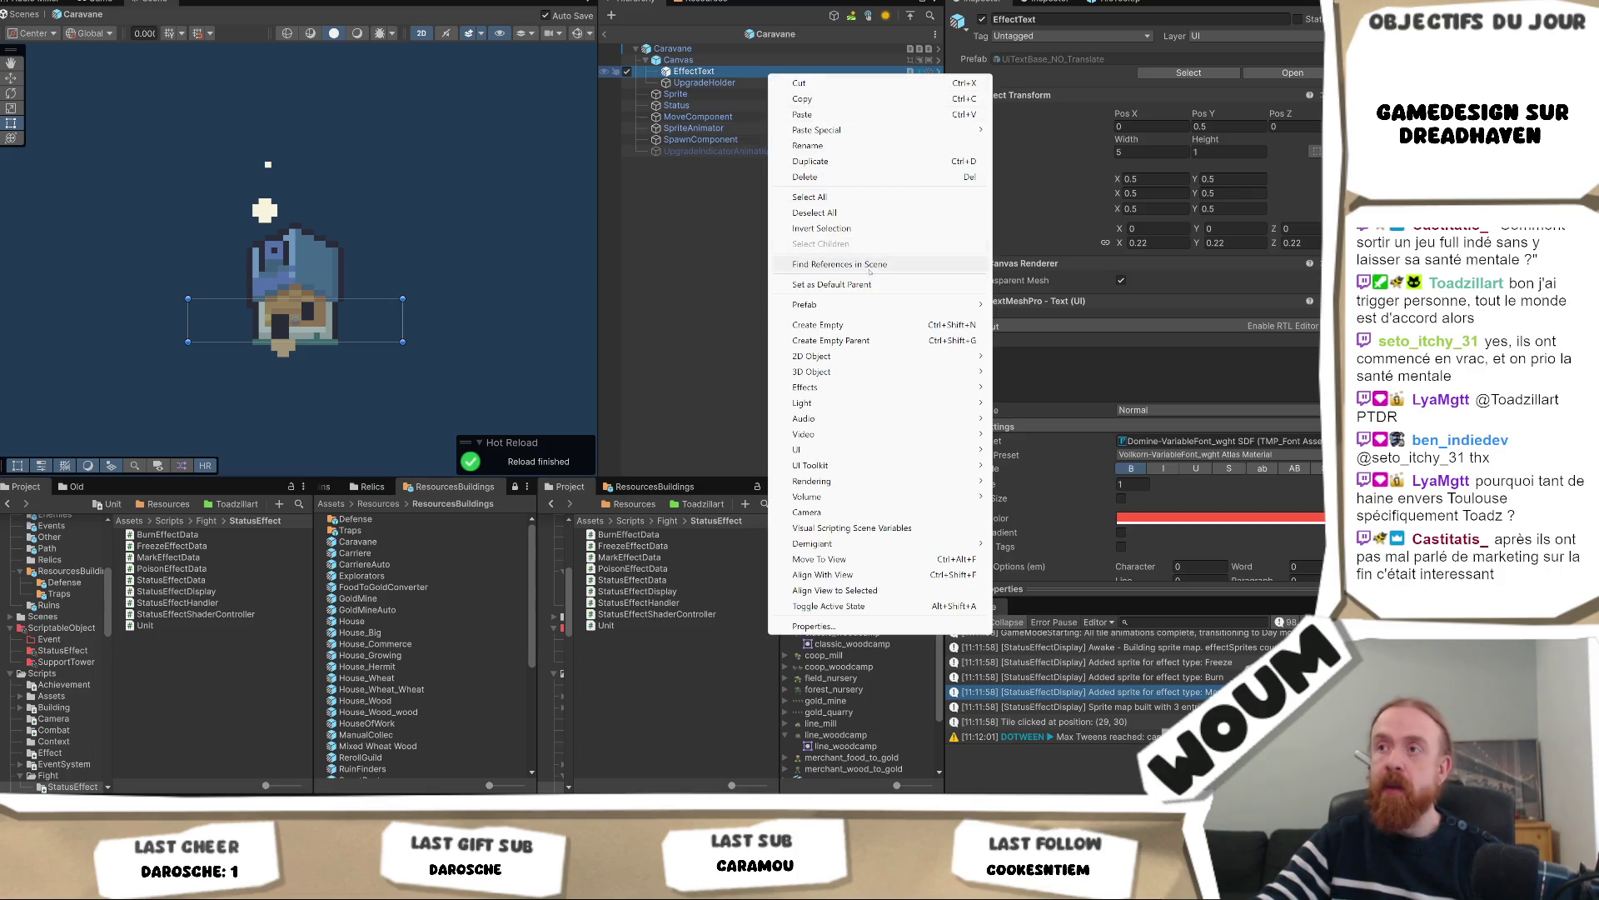
pyautogui.click(825, 116)
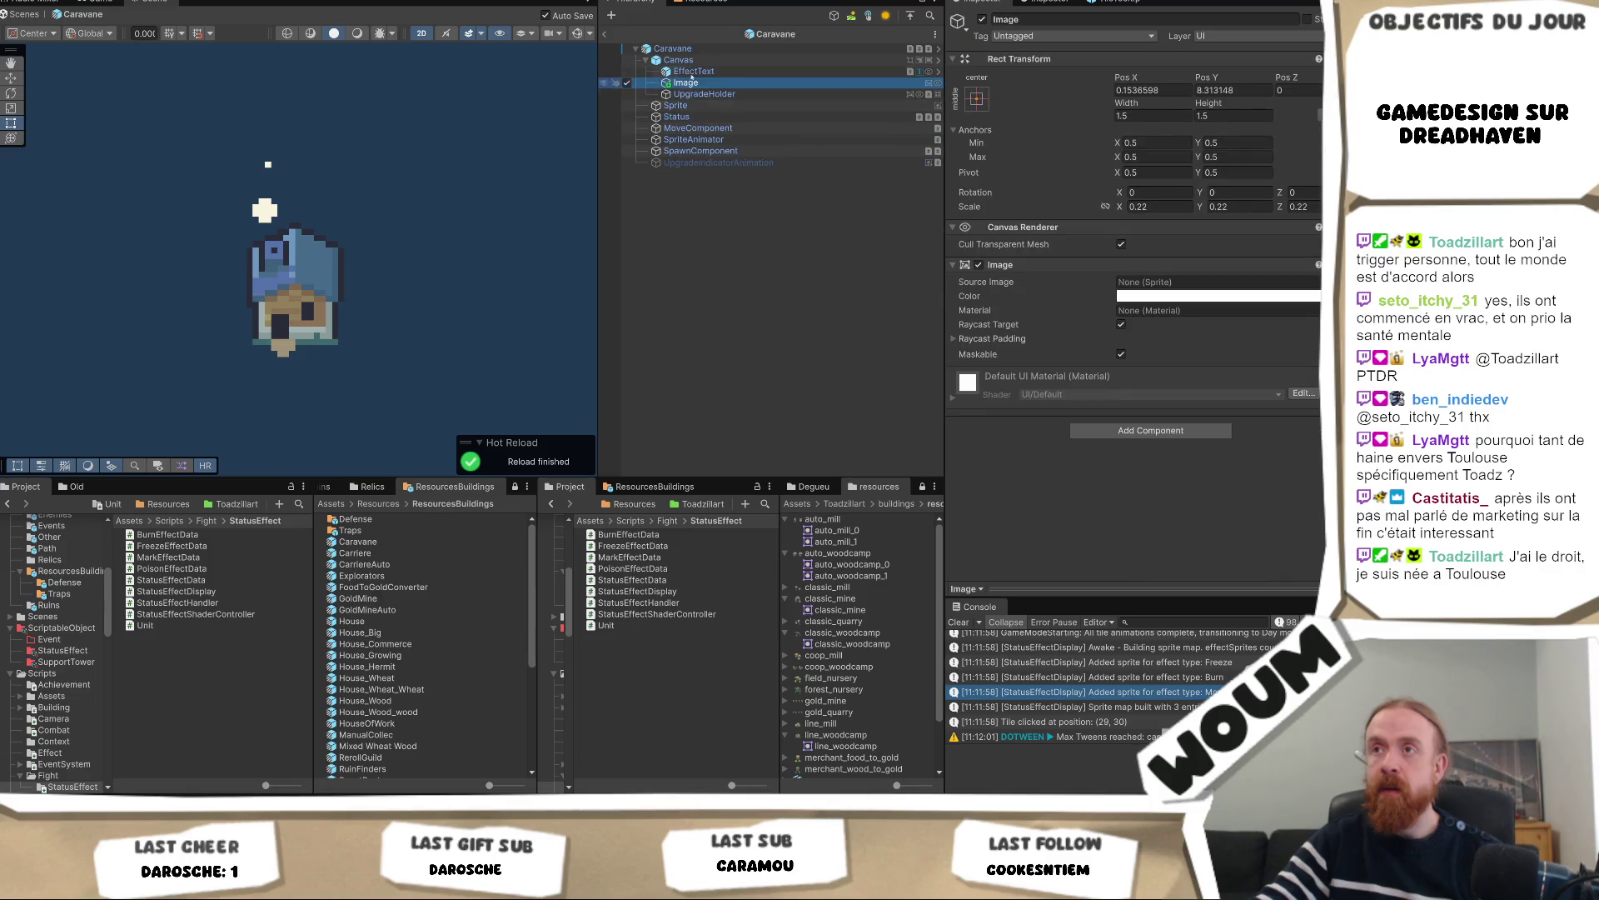
pyautogui.moveTo(712, 85); pyautogui.dragTo(696, 72)
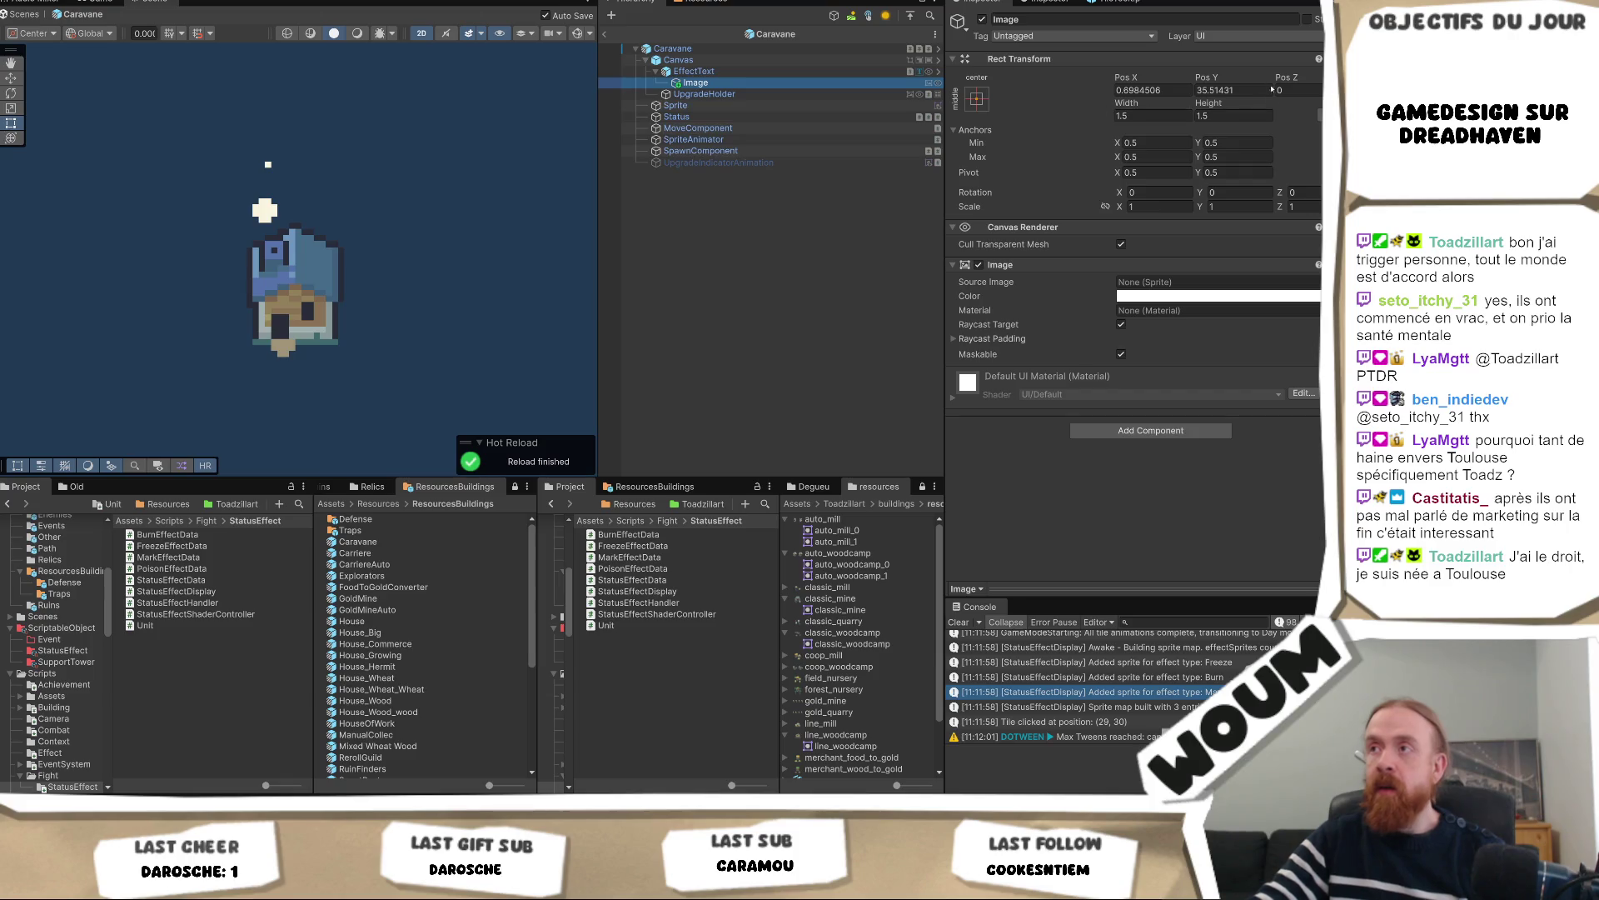
pyautogui.click(1160, 90)
pyautogui.write('0')
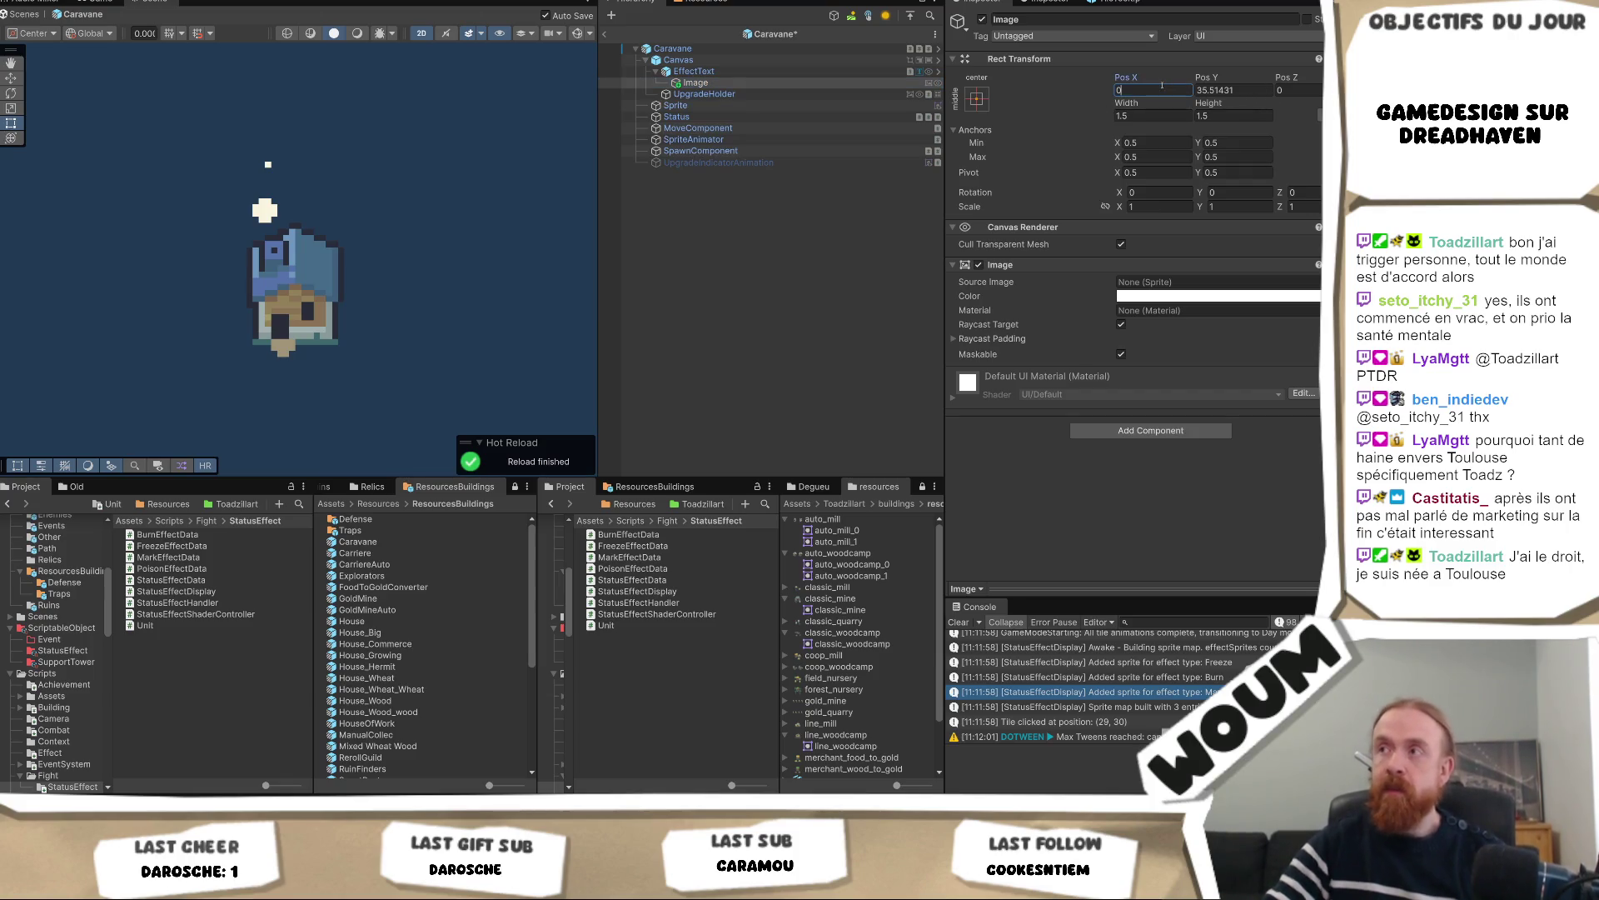
pyautogui.click(1221, 90)
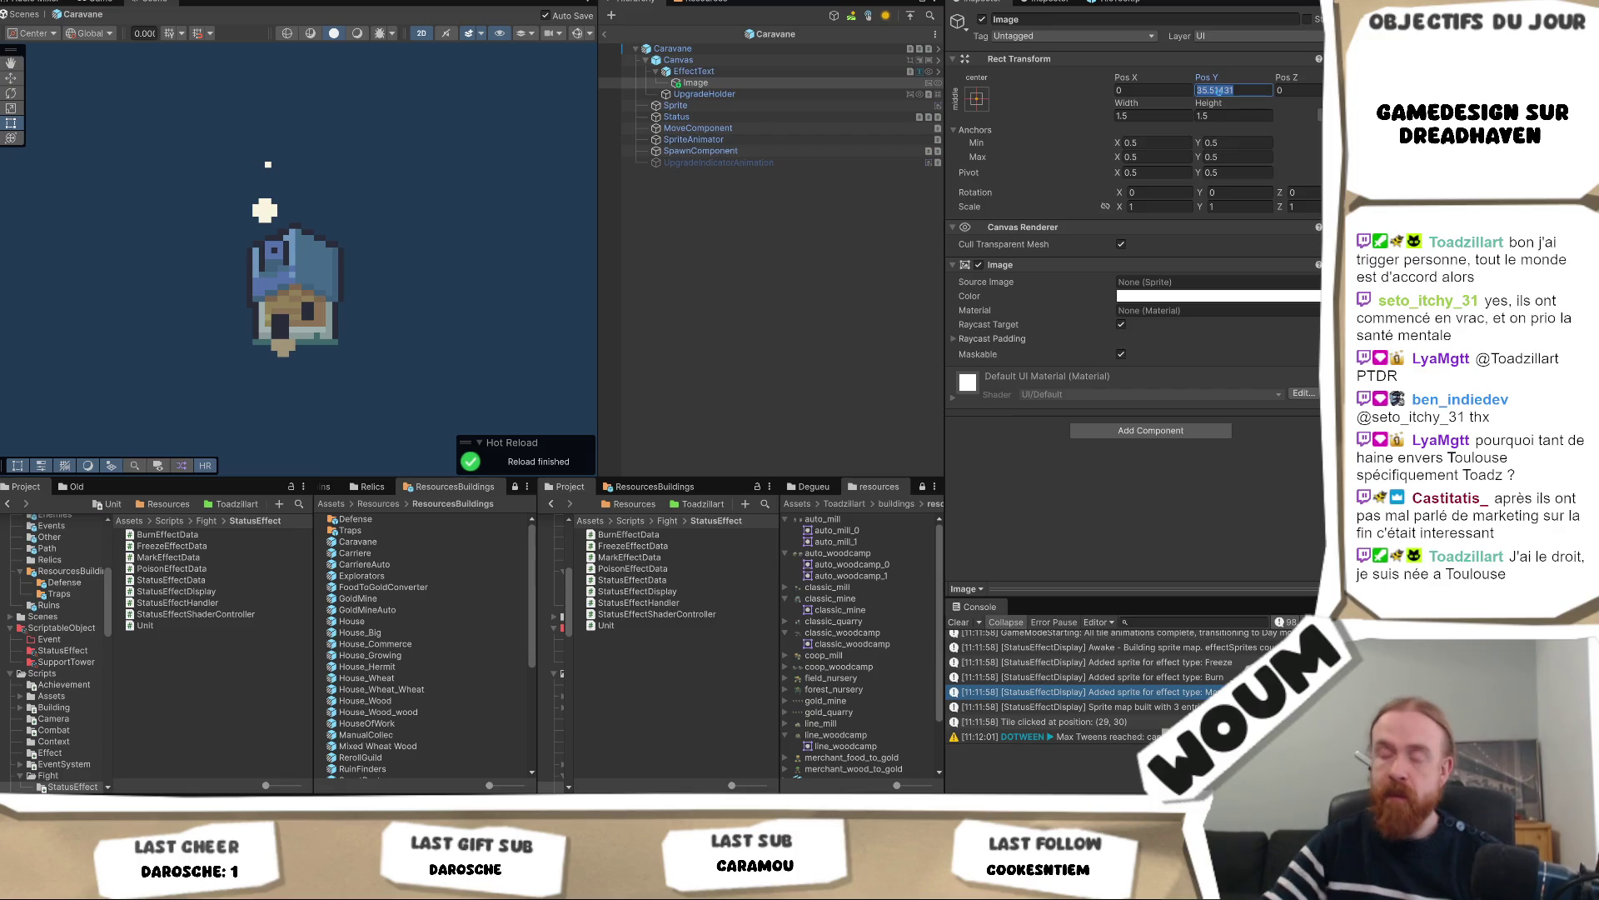
pyautogui.write('0')
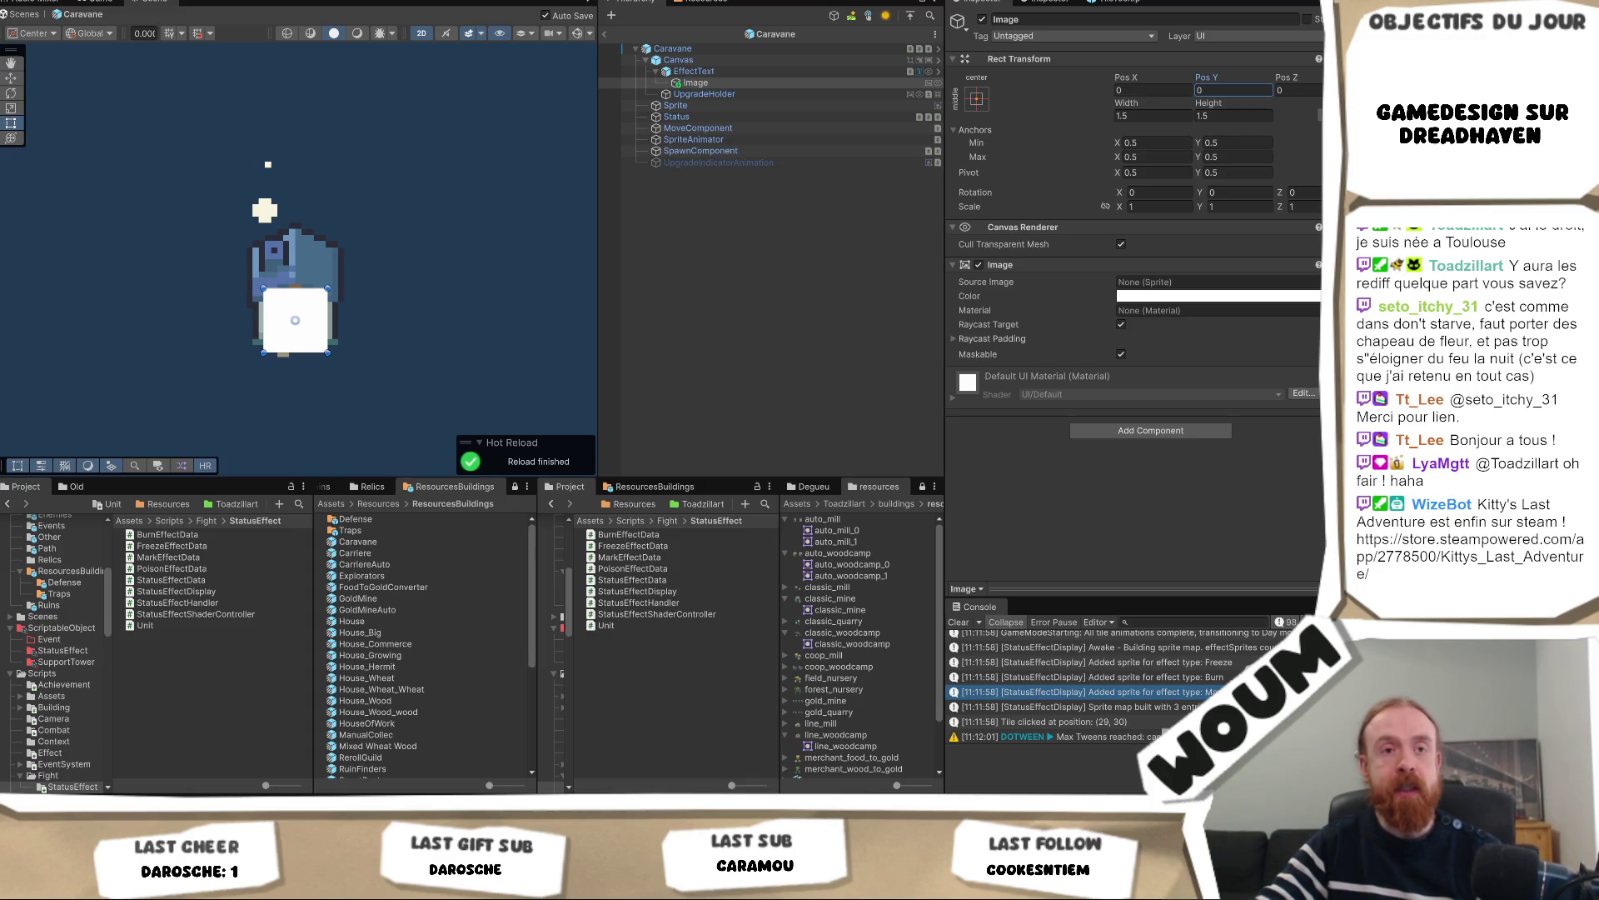
# Nudge the white square Image by dragging, then reset its Pos X and Pos Y to 0
pyautogui.click(744, 72)
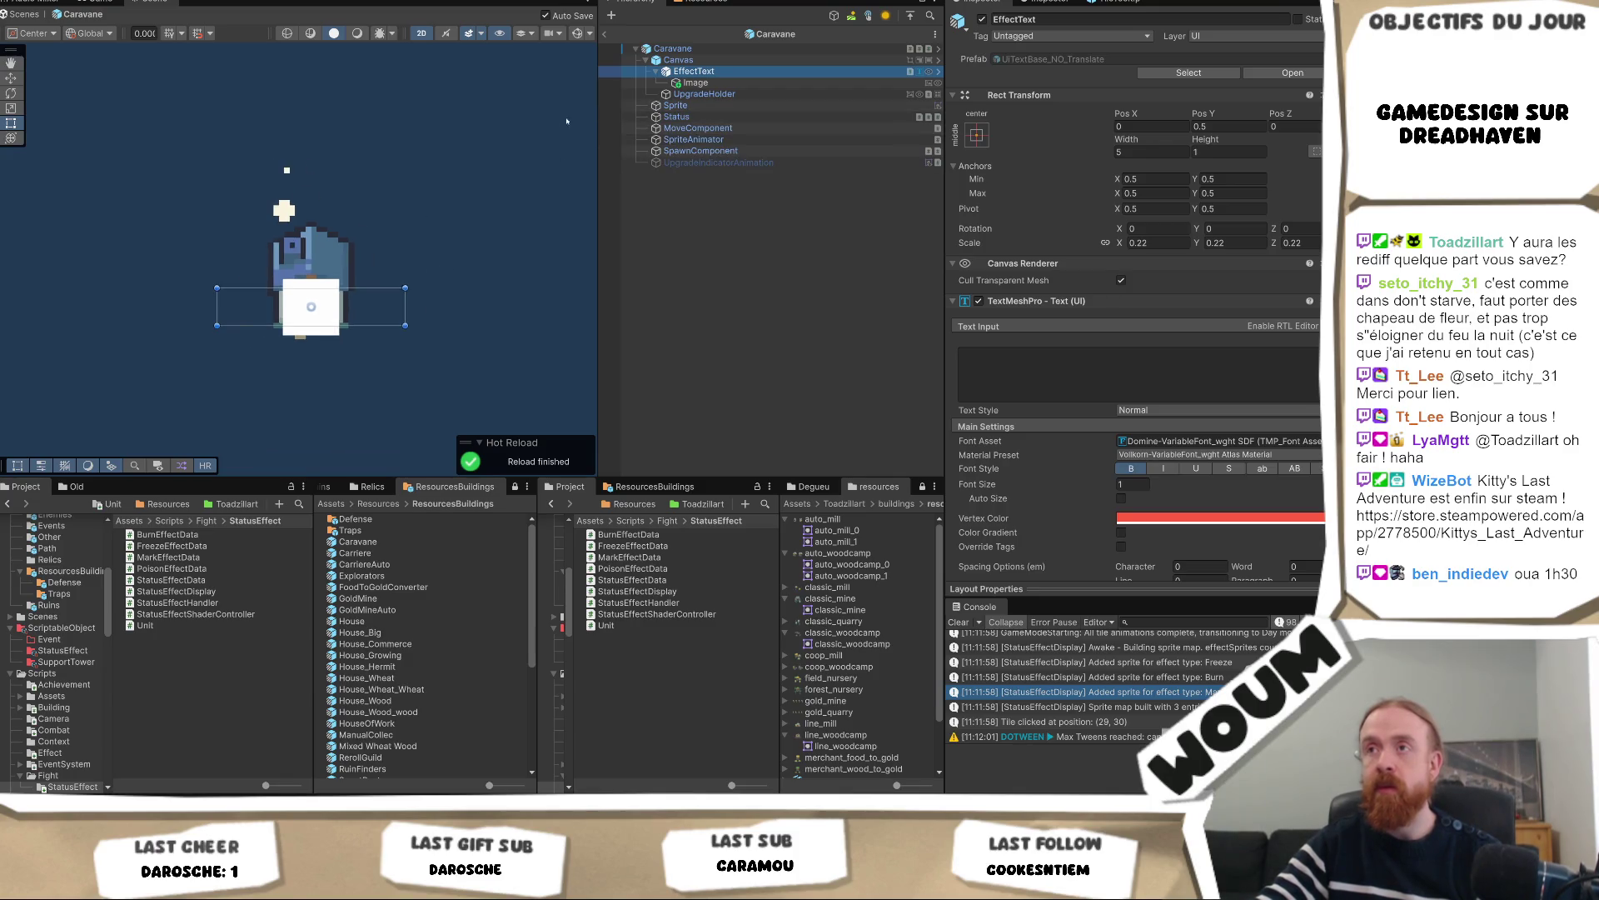
pyautogui.click(706, 87)
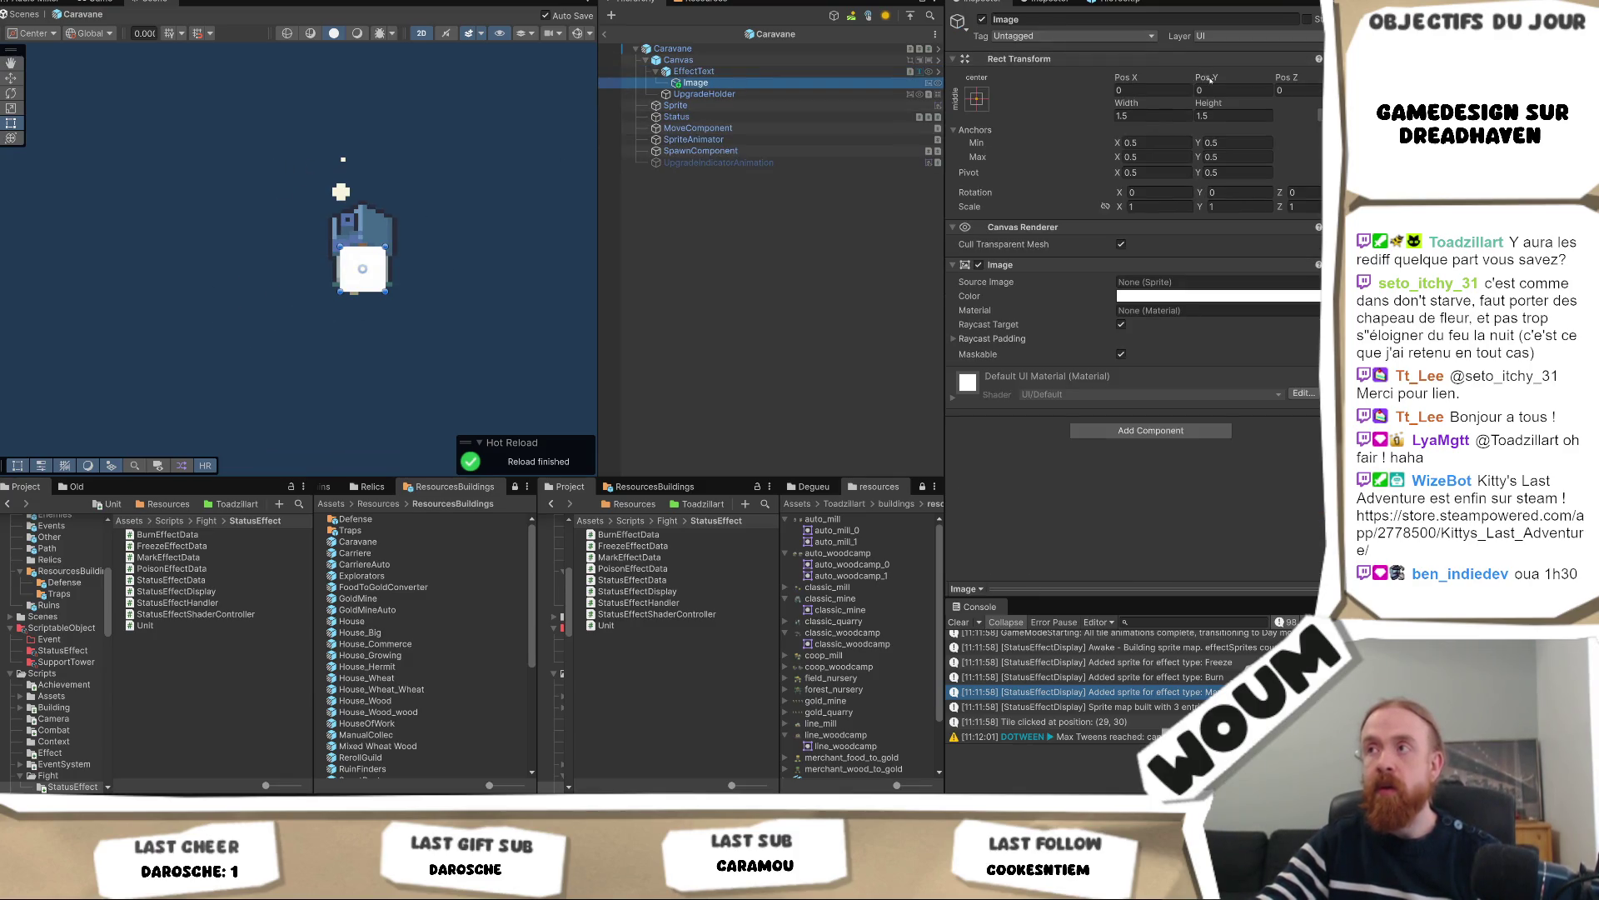
pyautogui.moveTo(1206, 78)
pyautogui.mouseDown()
pyautogui.moveTo(1250, 78)
pyautogui.moveTo(1220, 78)
pyautogui.mouseUp()
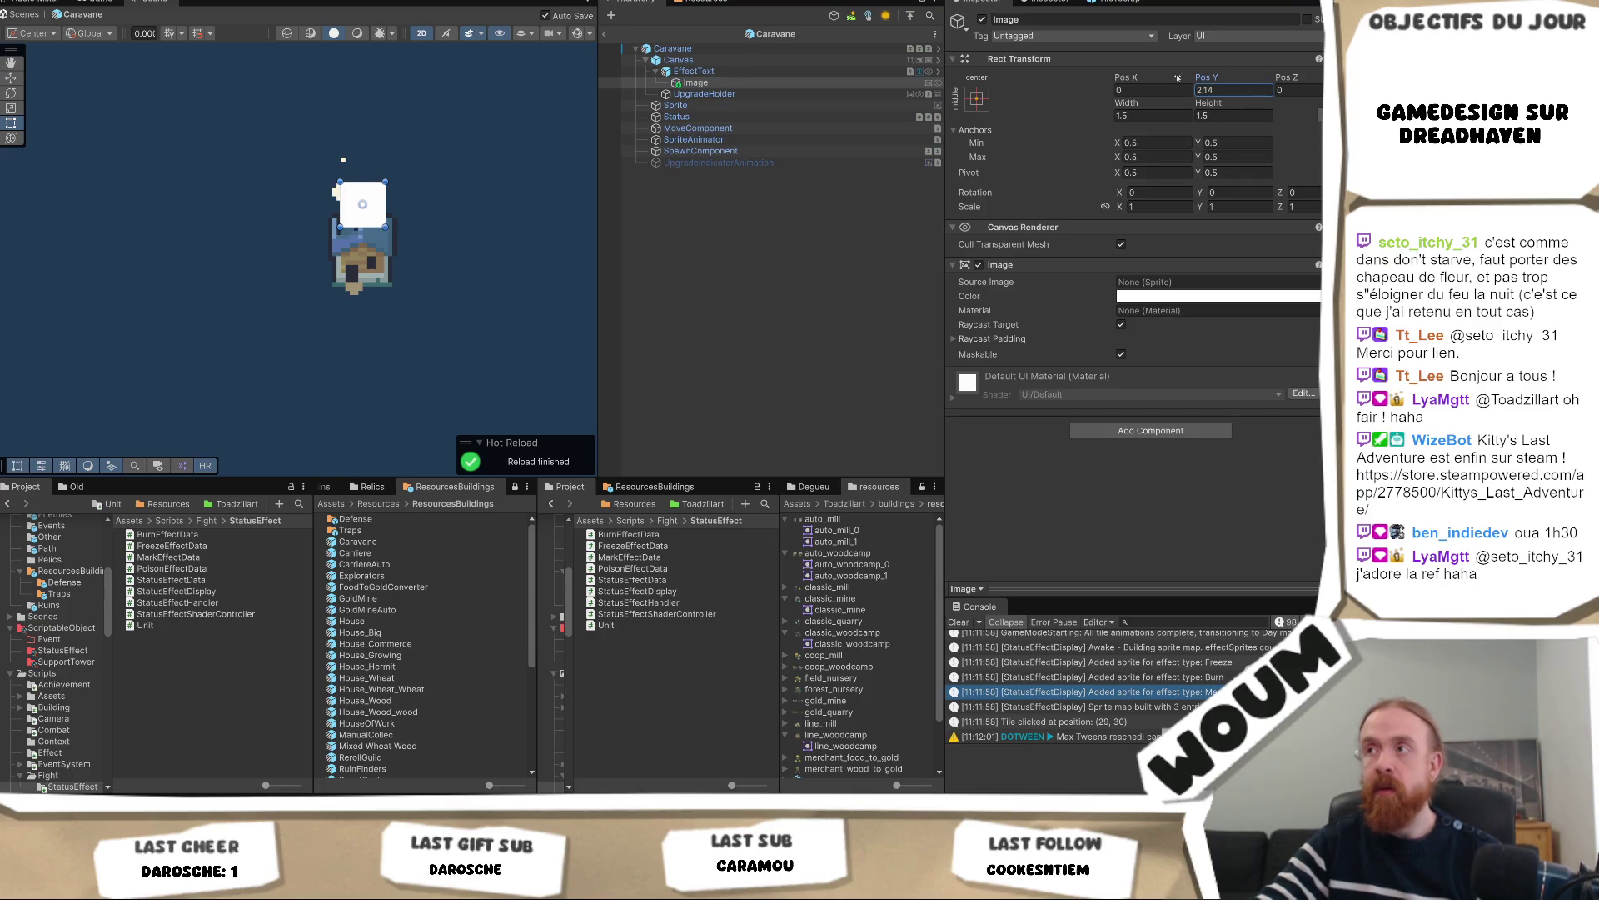
pyautogui.moveTo(1122, 77); pyautogui.dragTo(1159, 75)
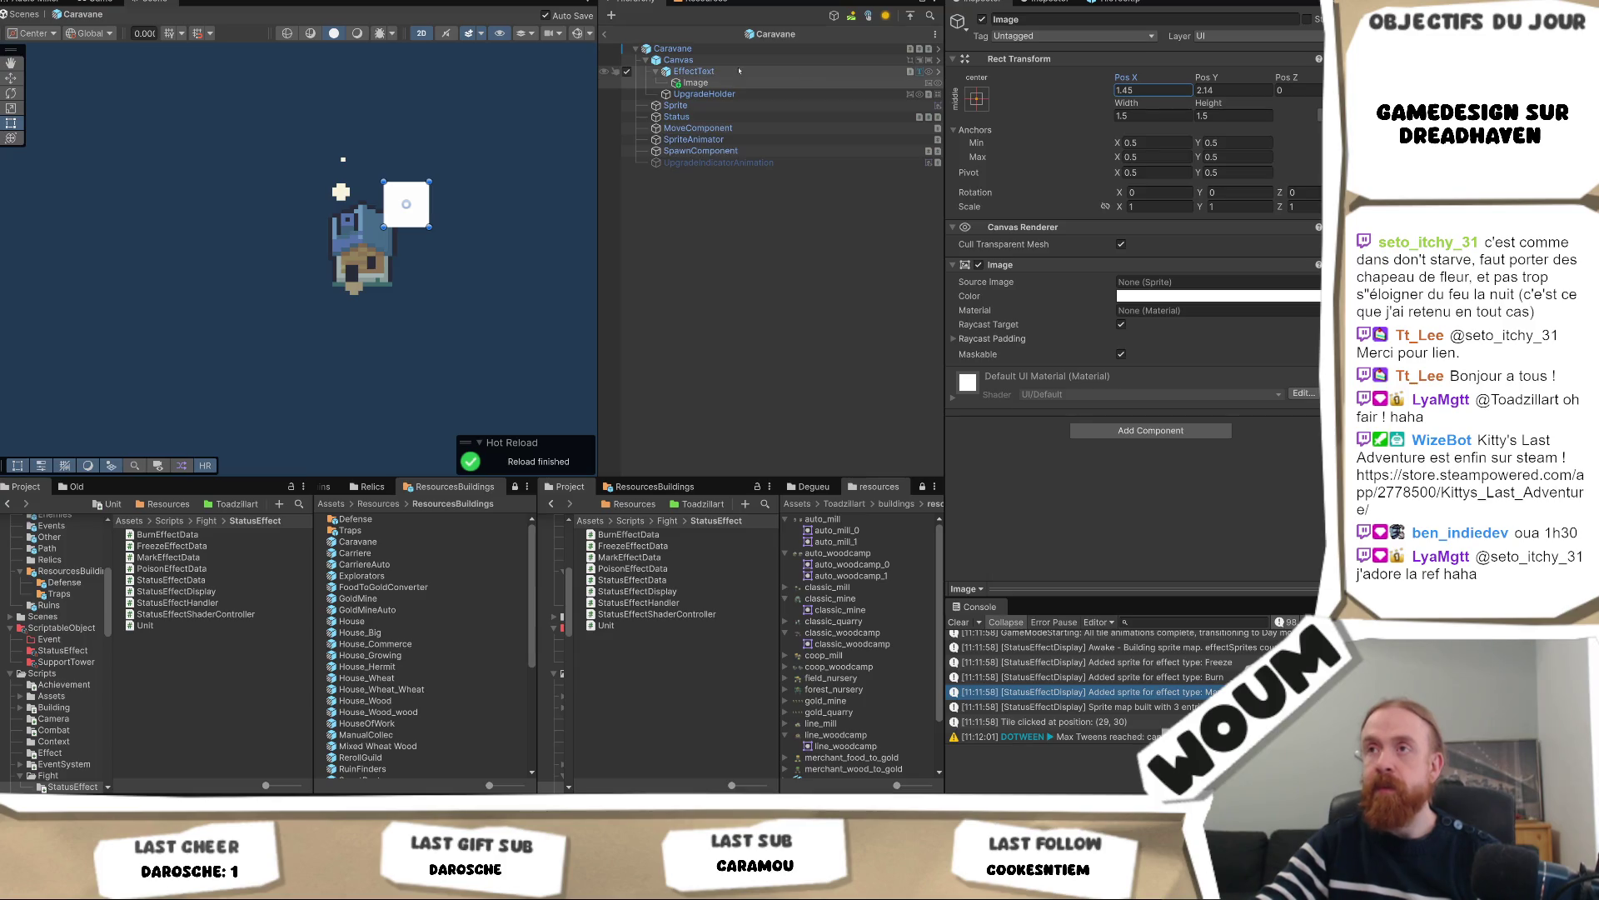
pyautogui.click(696, 82)
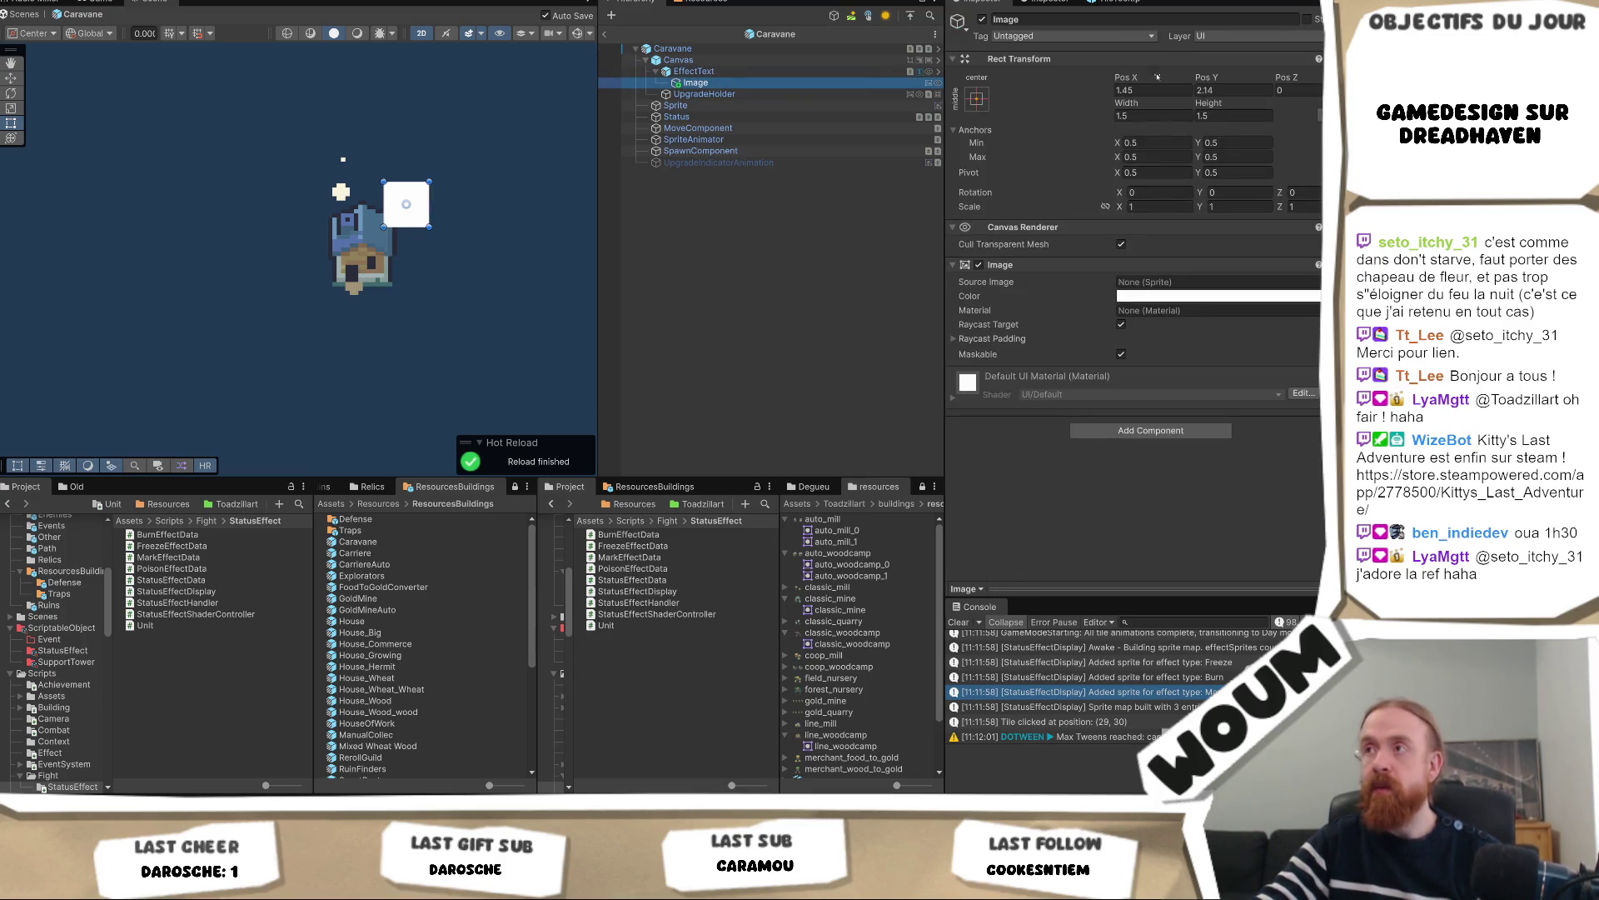
pyautogui.click(1149, 89)
pyautogui.write('0')
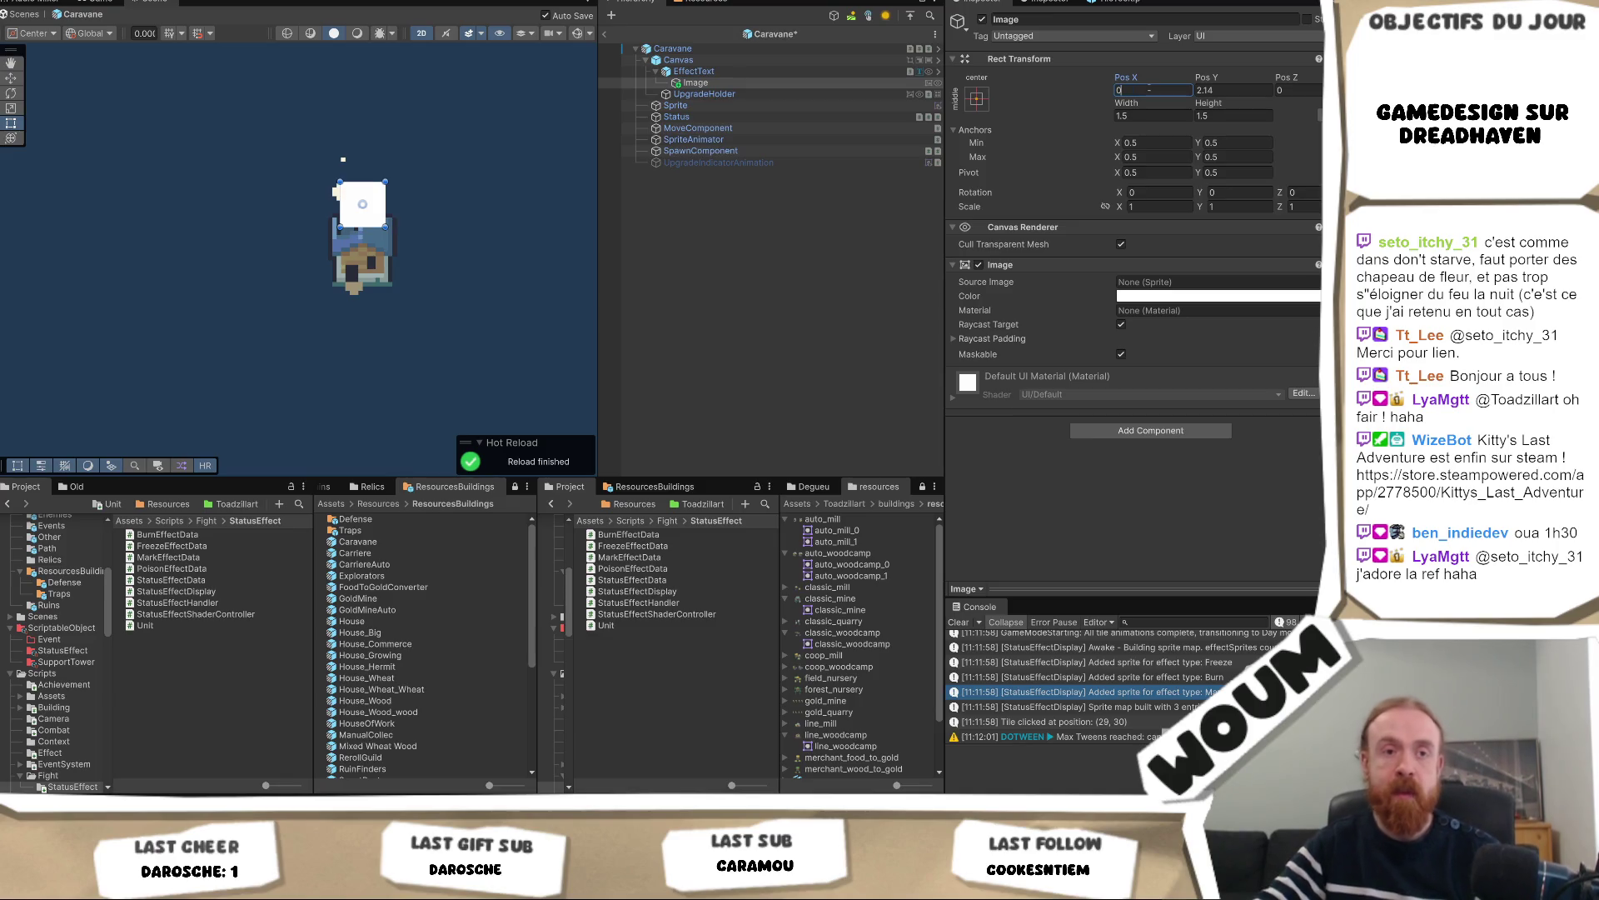
pyautogui.press('Tab')
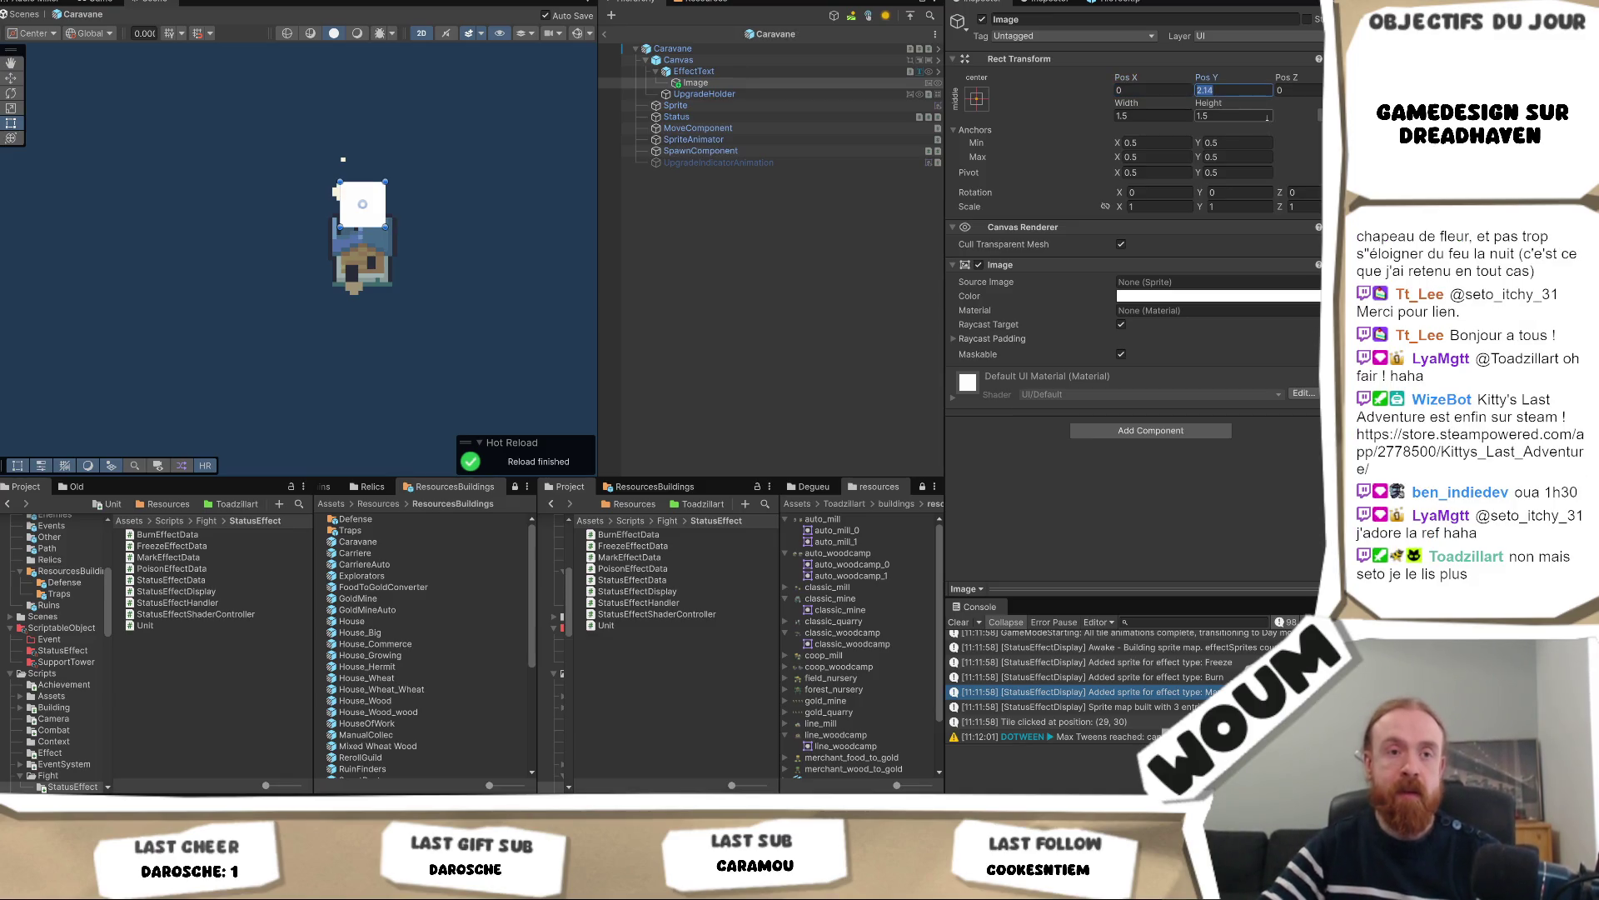
pyautogui.write('0')
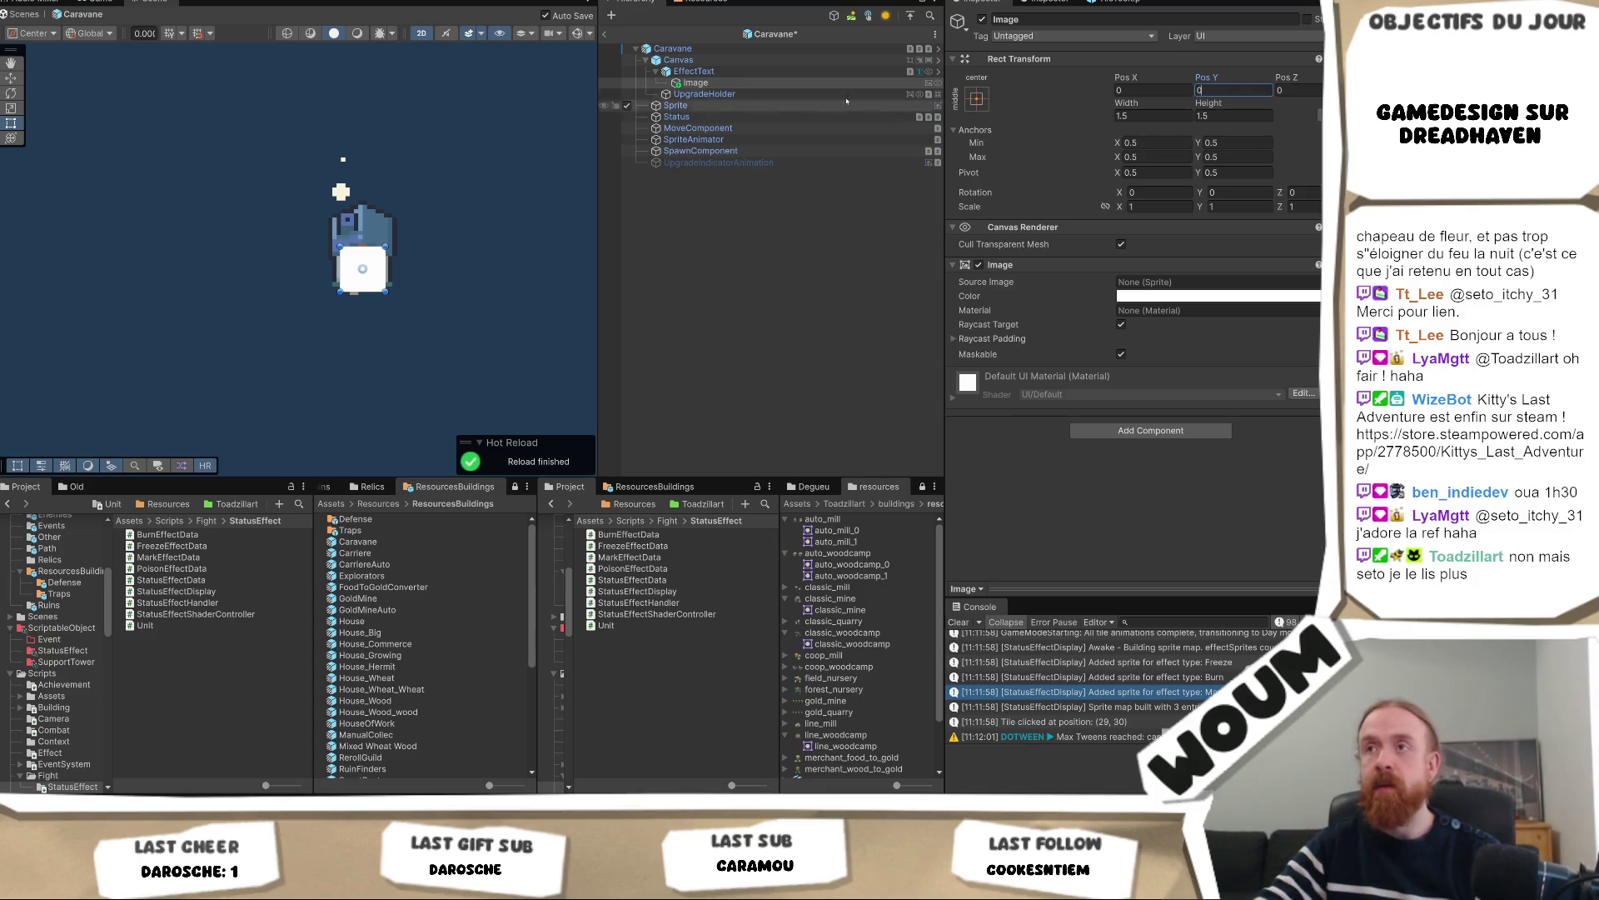
# Set EffectText's Pos Y to 0.8
pyautogui.click(694, 71)
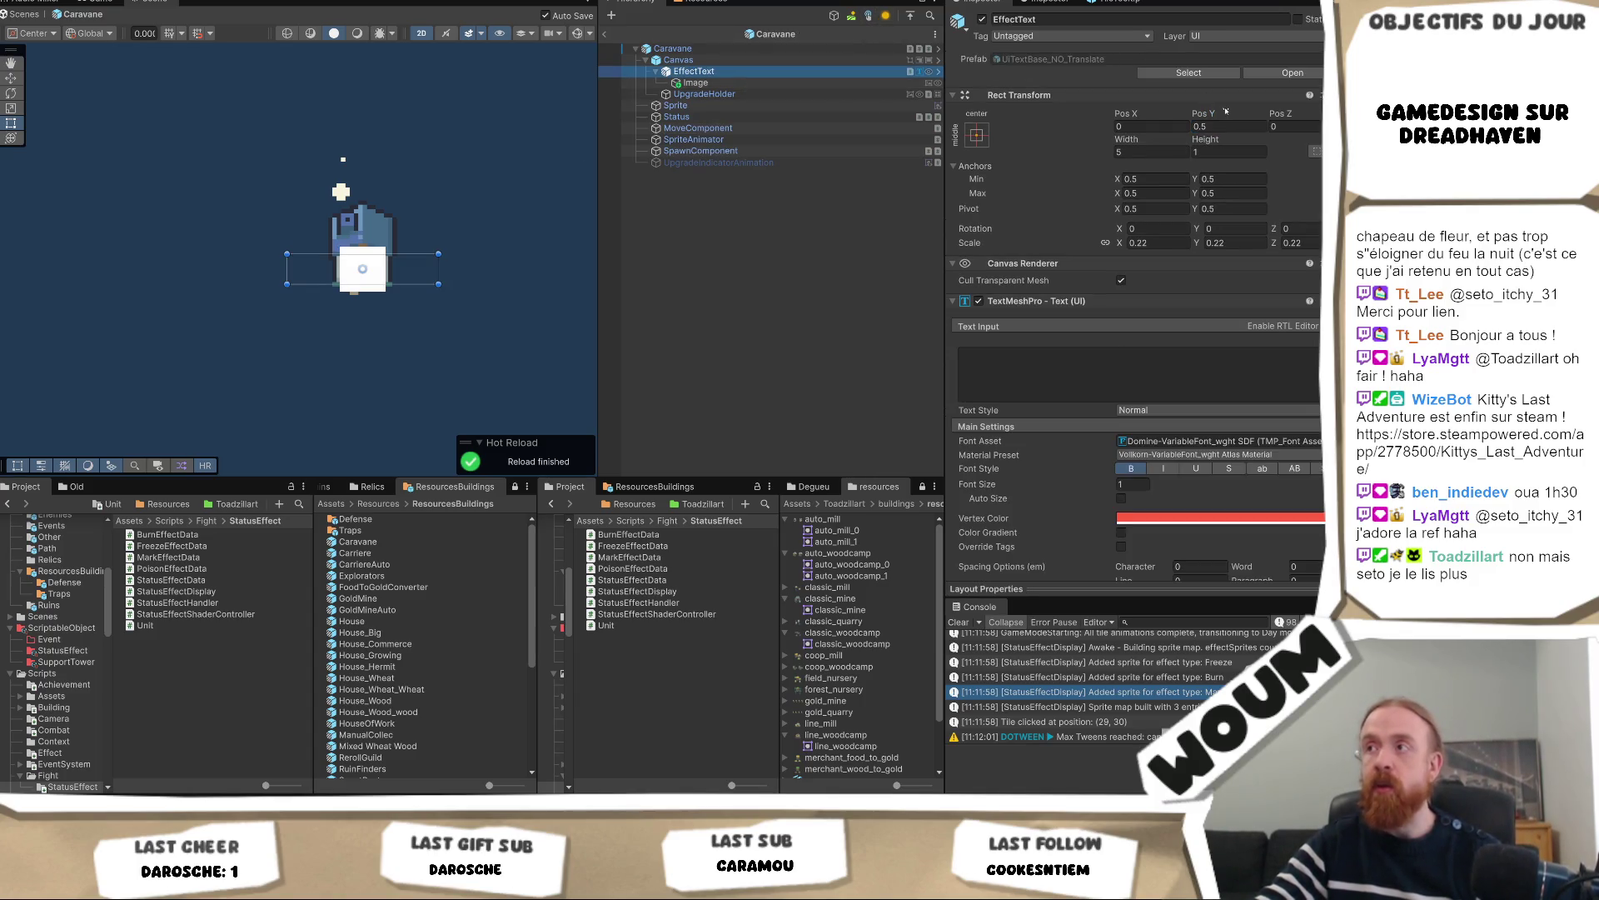
pyautogui.click(1212, 125)
pyautogui.write('1')
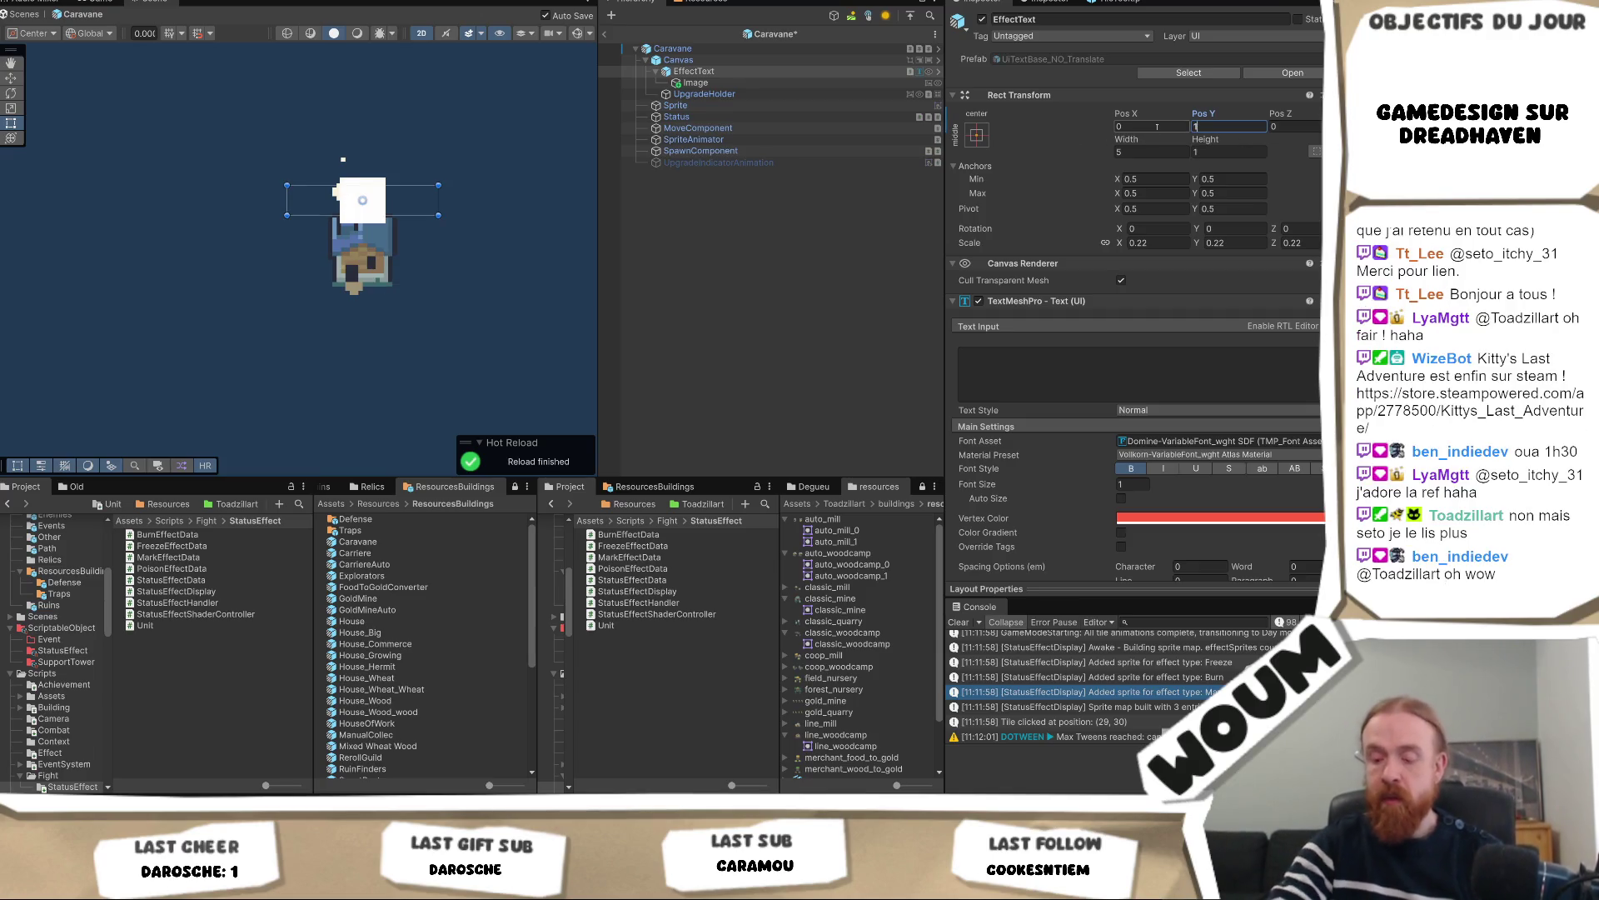
pyautogui.press('BackSpace')
pyautogui.write('0.8')
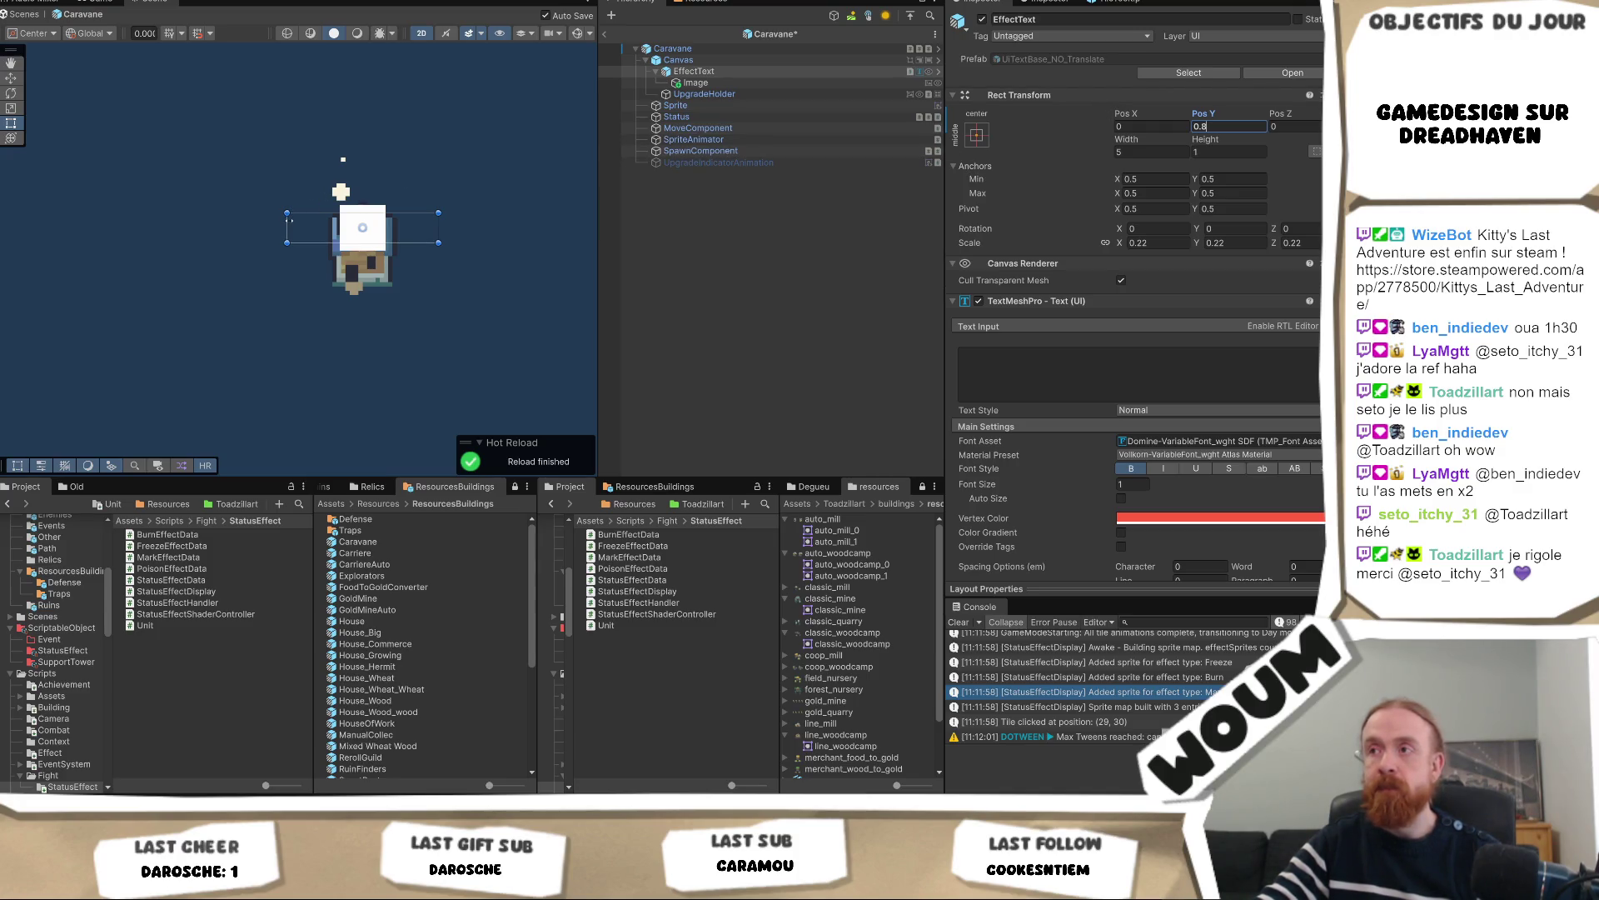
# Narrow the EffectText box to 1.2413 wide and place it at Pos X 0.4, Pos Y 1
pyautogui.moveTo(289, 220); pyautogui.dragTo(405, 230)
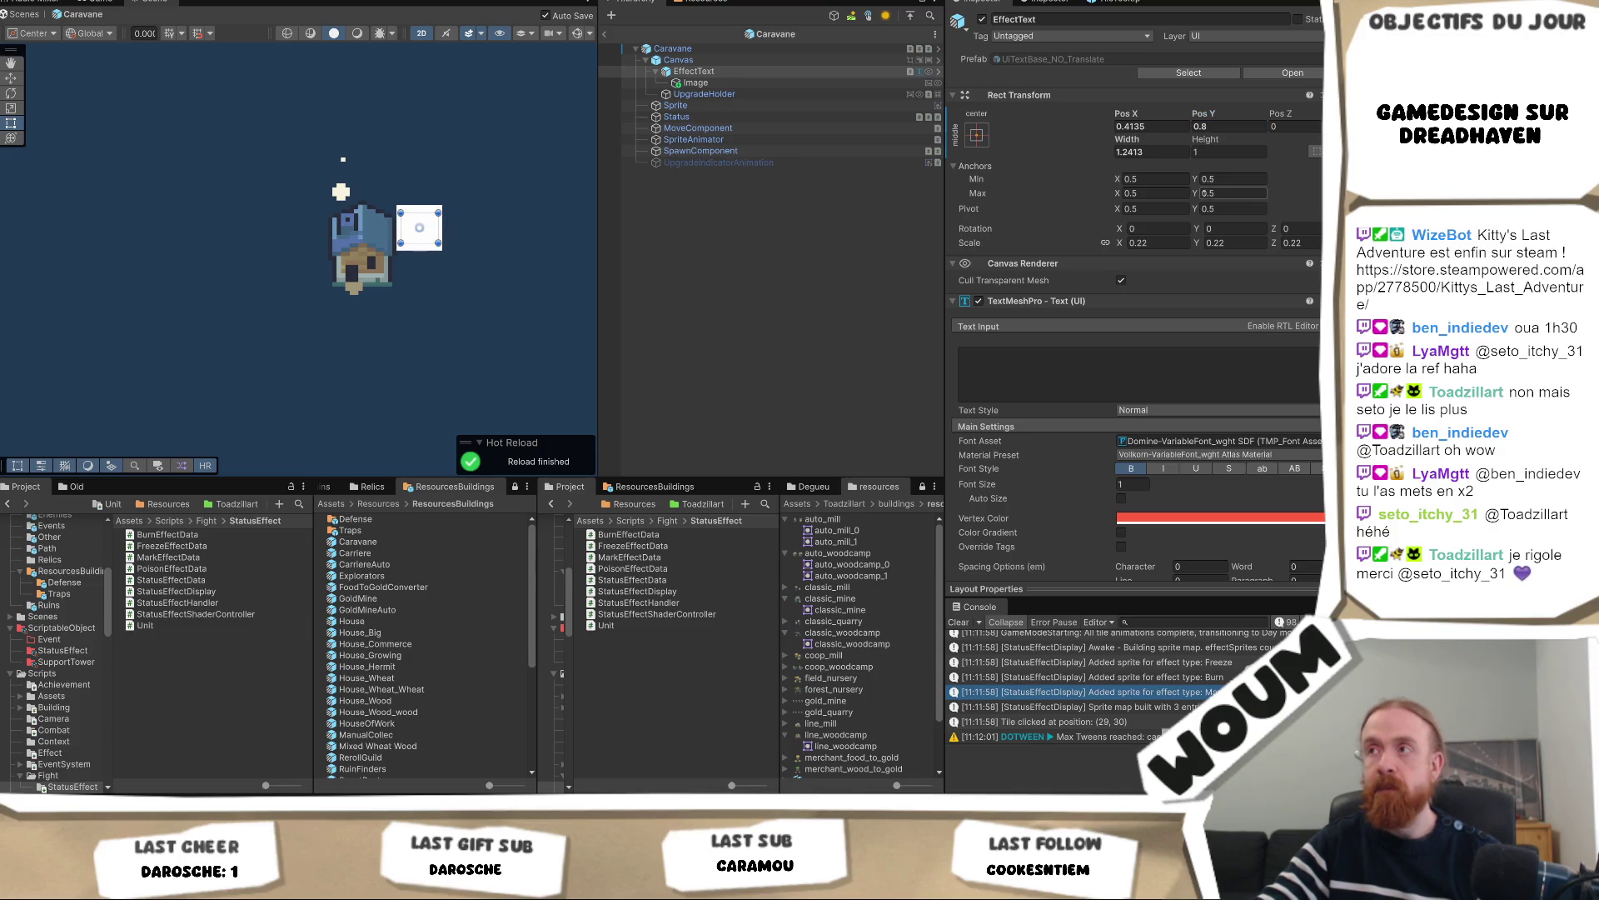
pyautogui.click(1165, 126)
pyautogui.write('0.5')
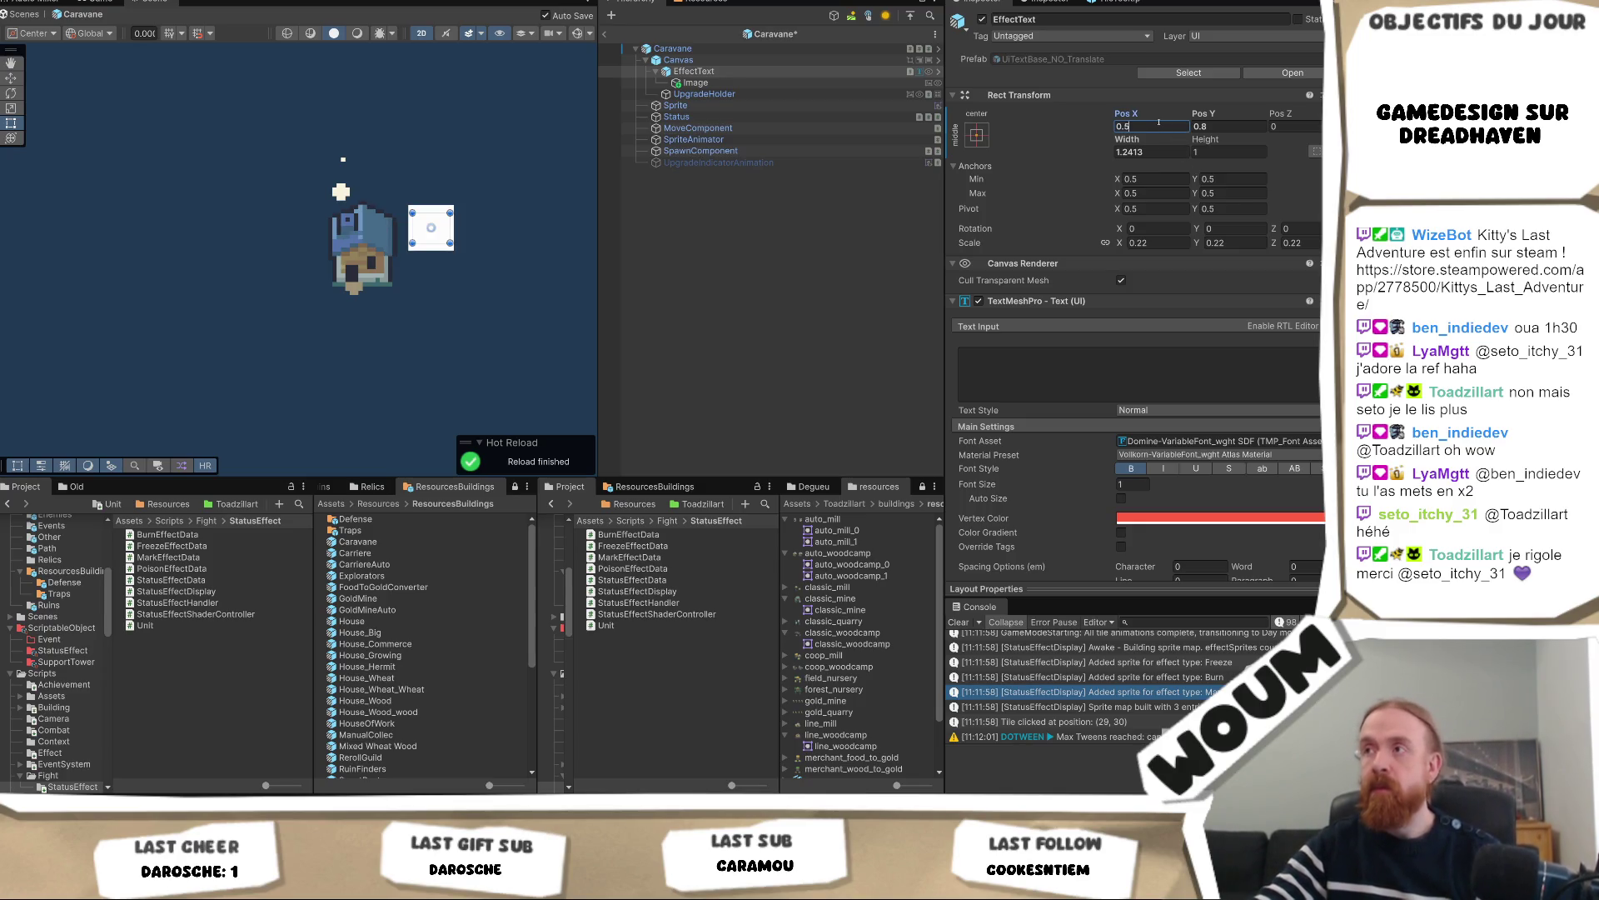
pyautogui.press('BackSpace')
pyautogui.write('3')
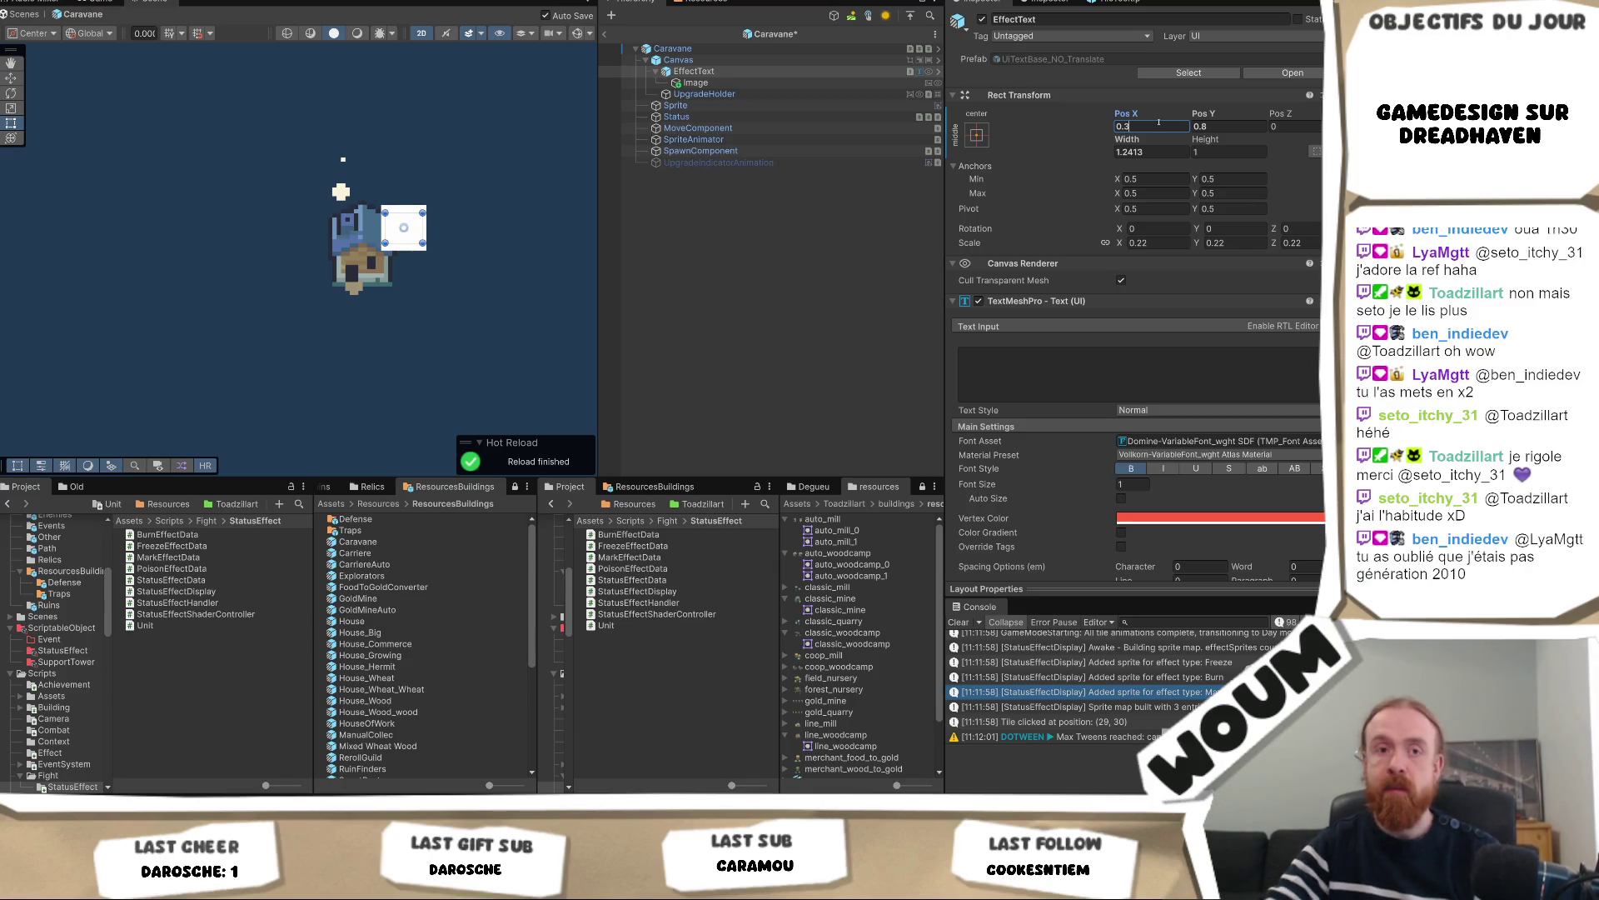
pyautogui.press('BackSpace')
pyautogui.write('4')
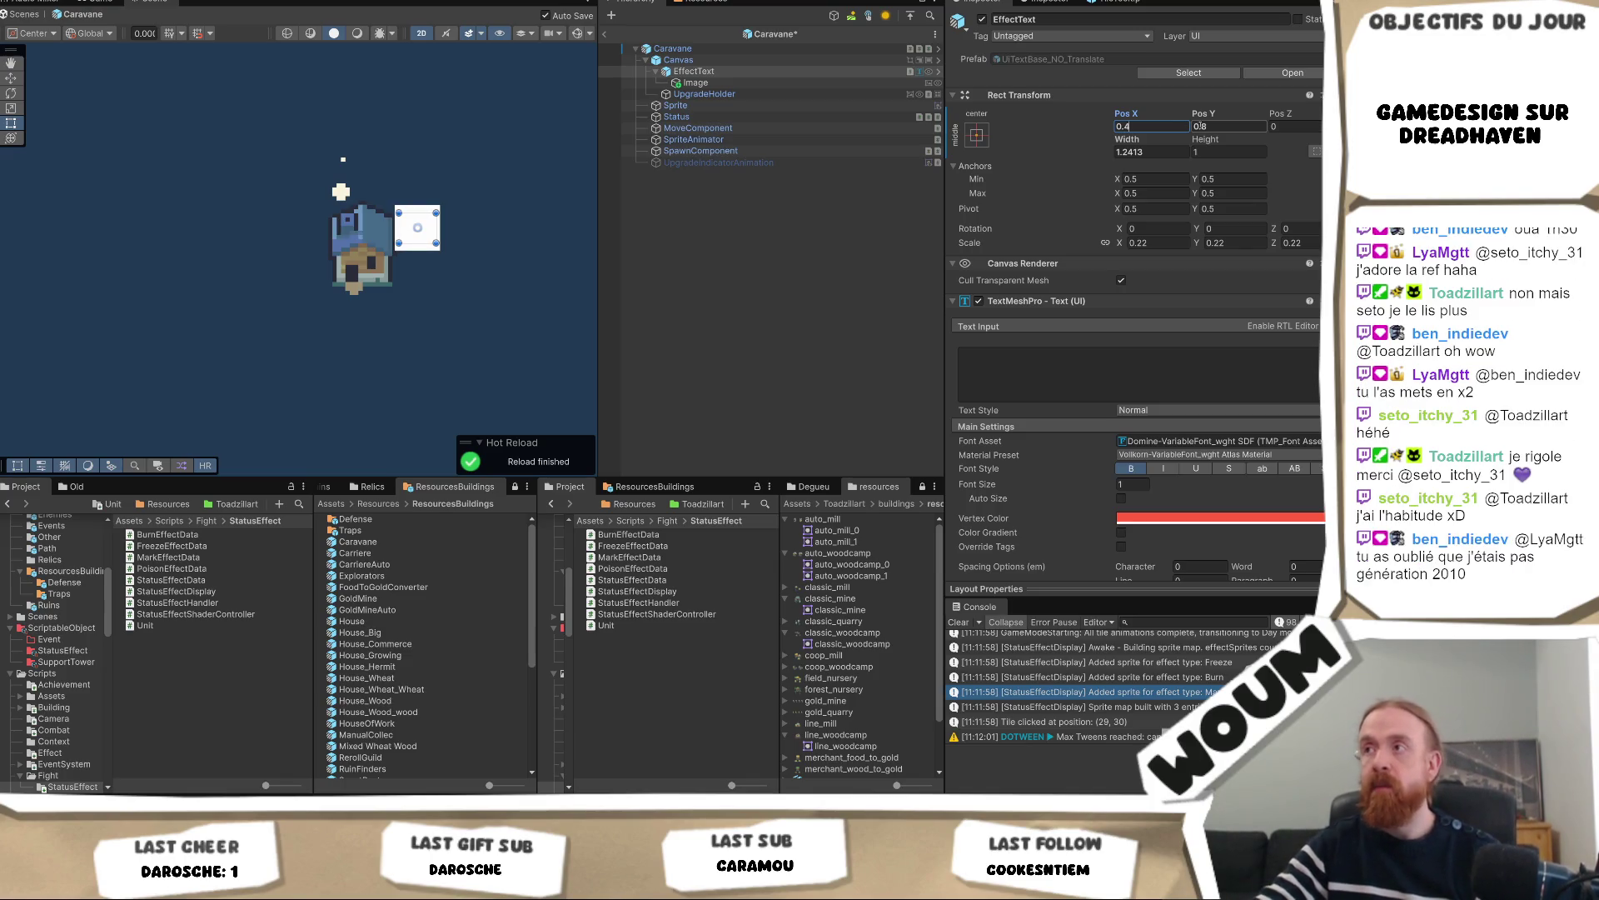
pyautogui.moveTo(1210, 117); pyautogui.dragTo(1218, 123)
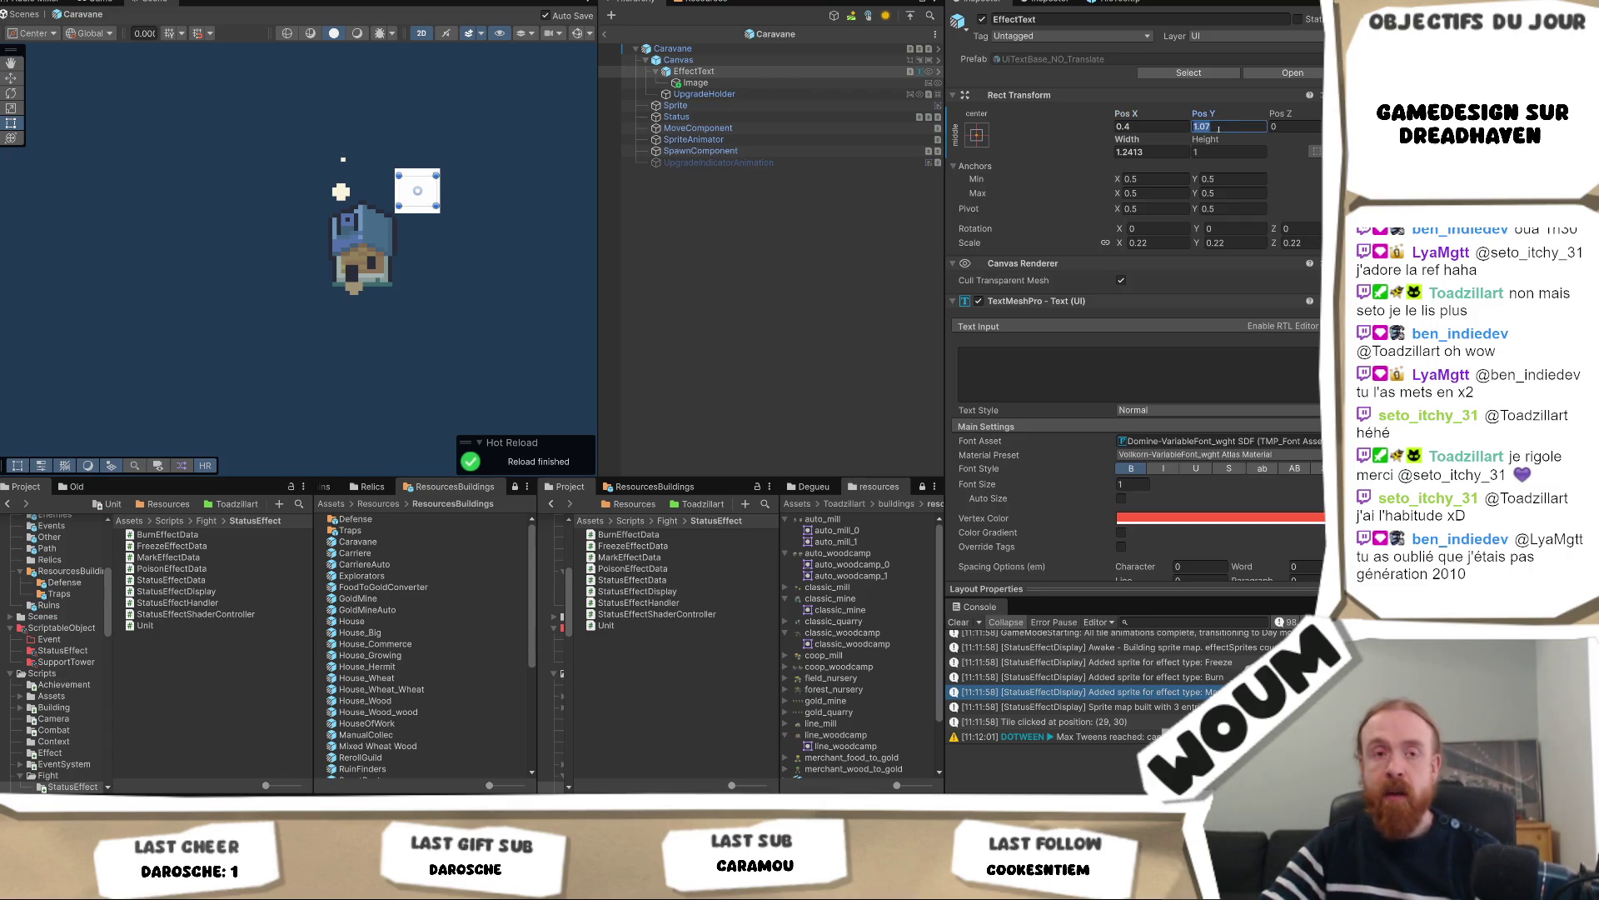
pyautogui.write('1')
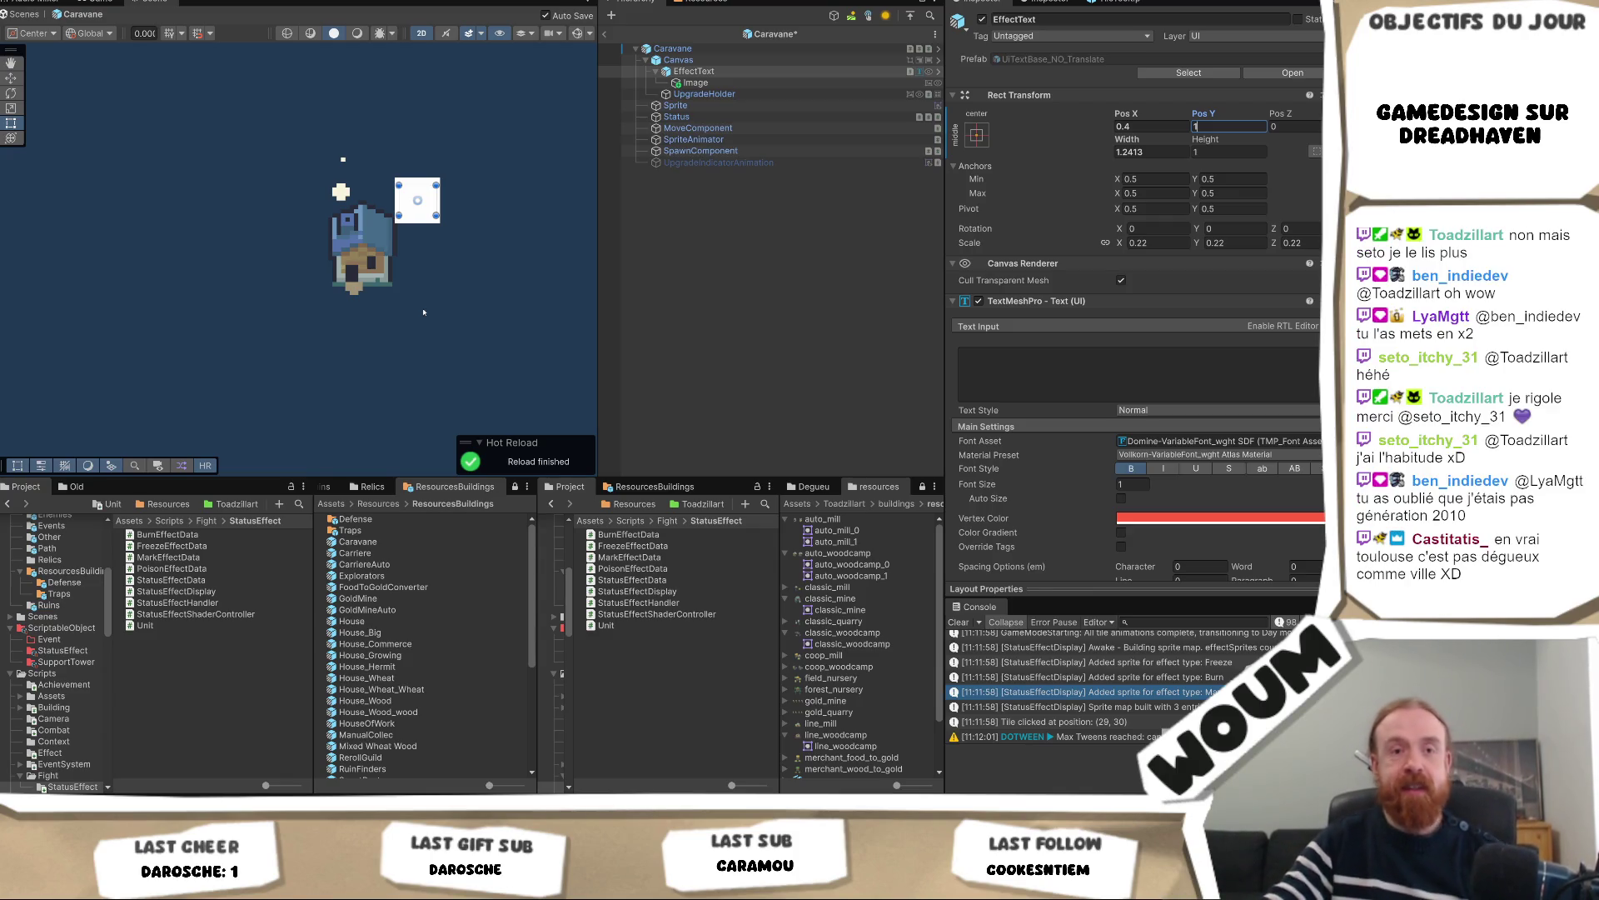
pyautogui.click(741, 83)
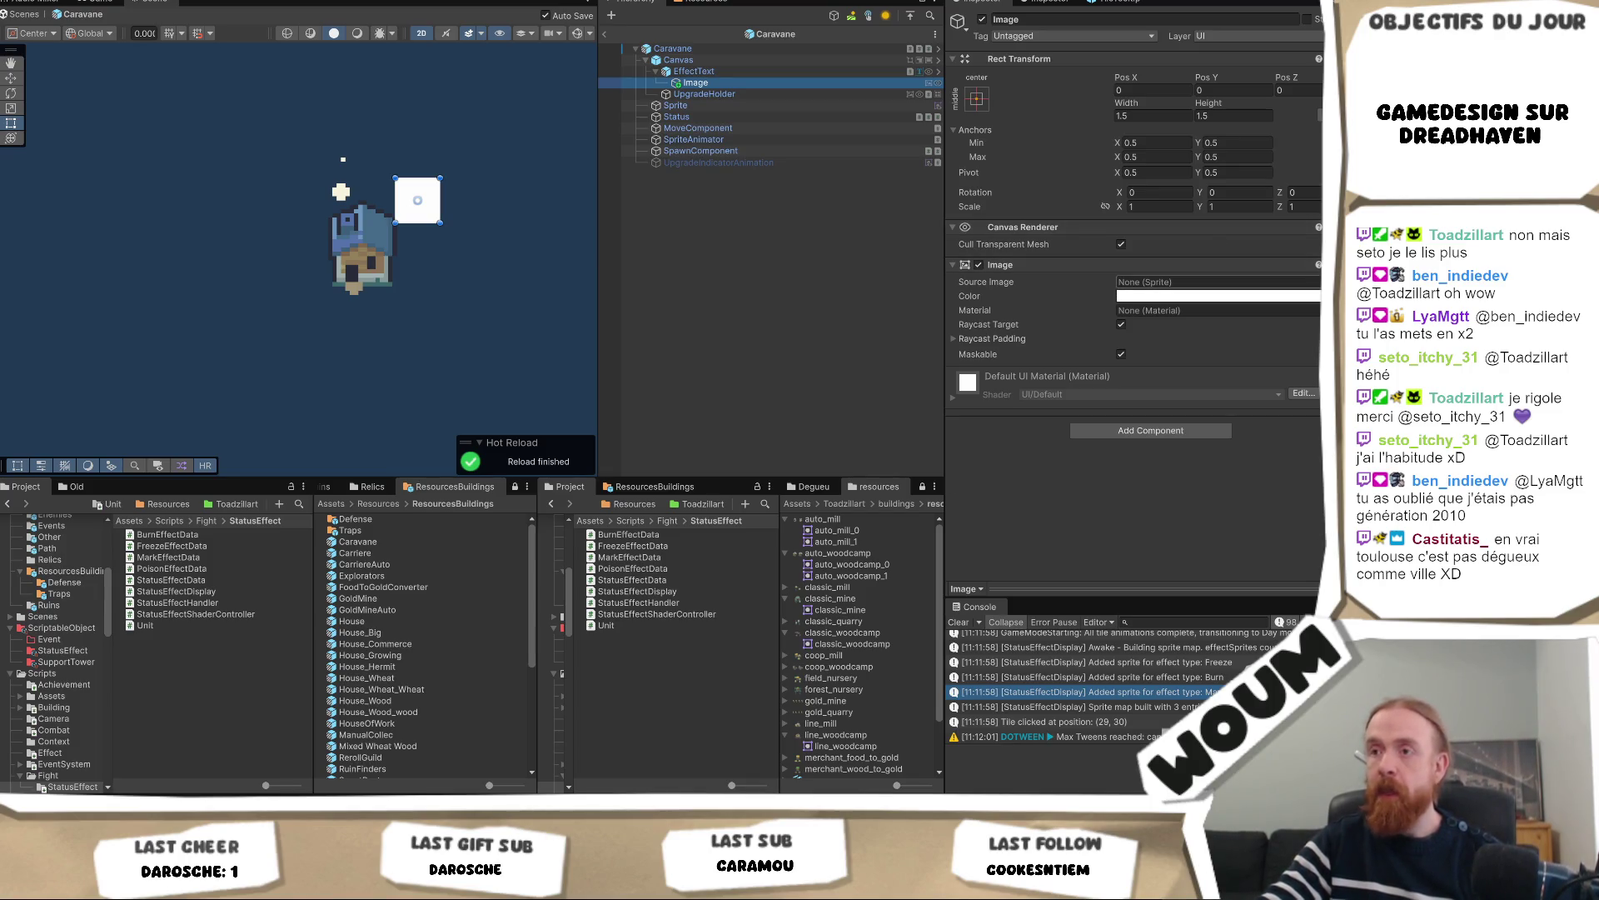
pyautogui.click(1319, 281)
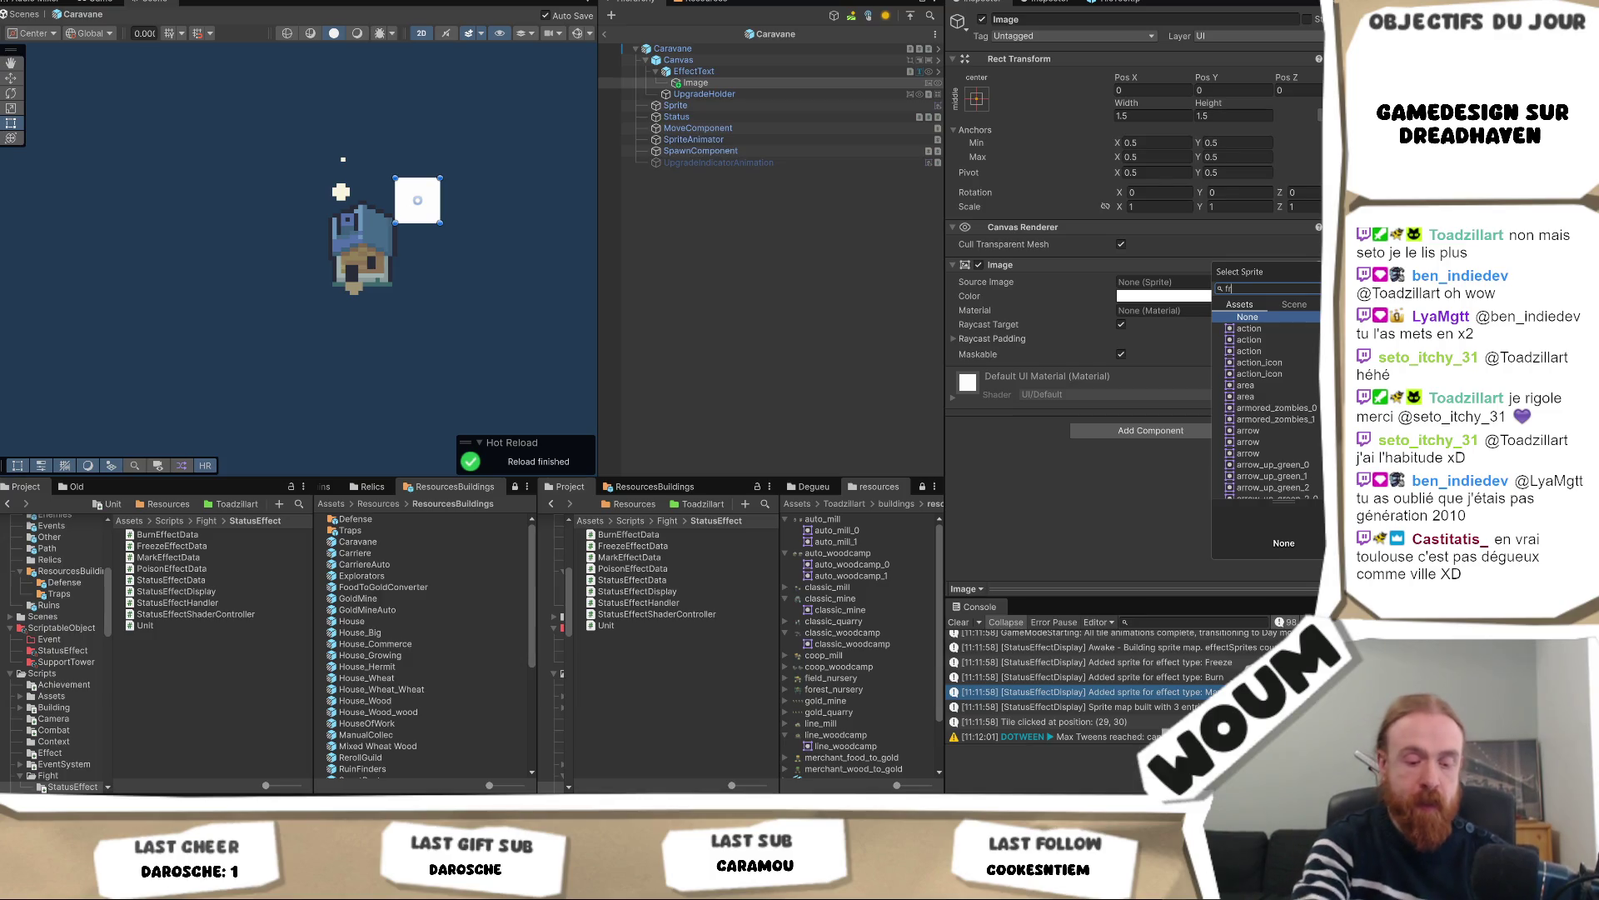
pyautogui.write('eez')
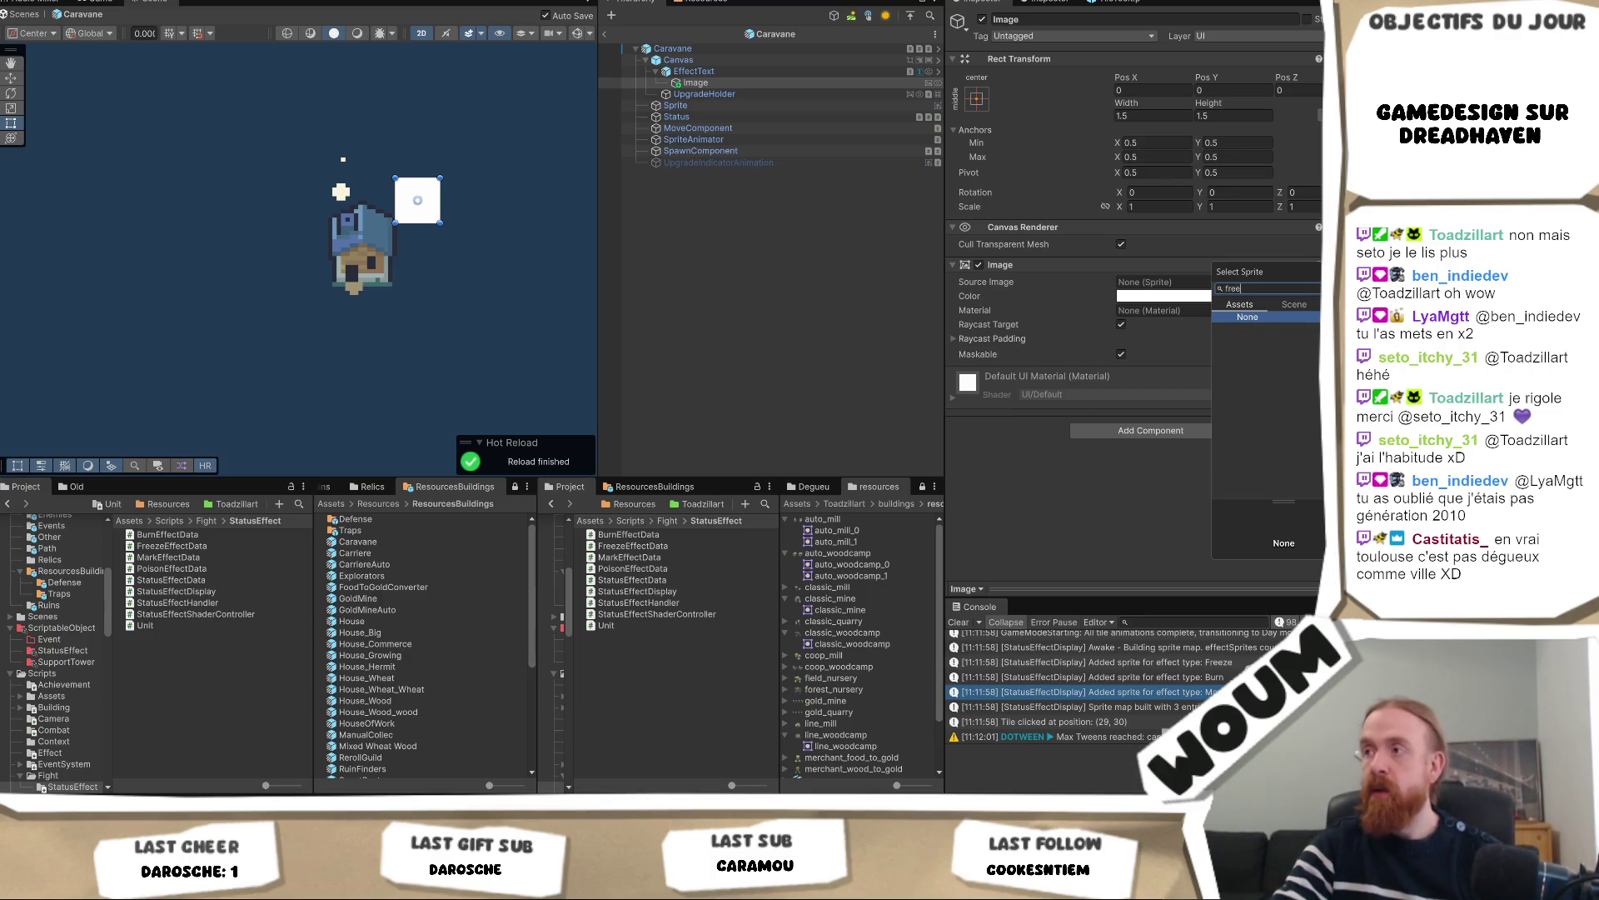
pyautogui.press('BackSpace')
pyautogui.press('BackSpace')
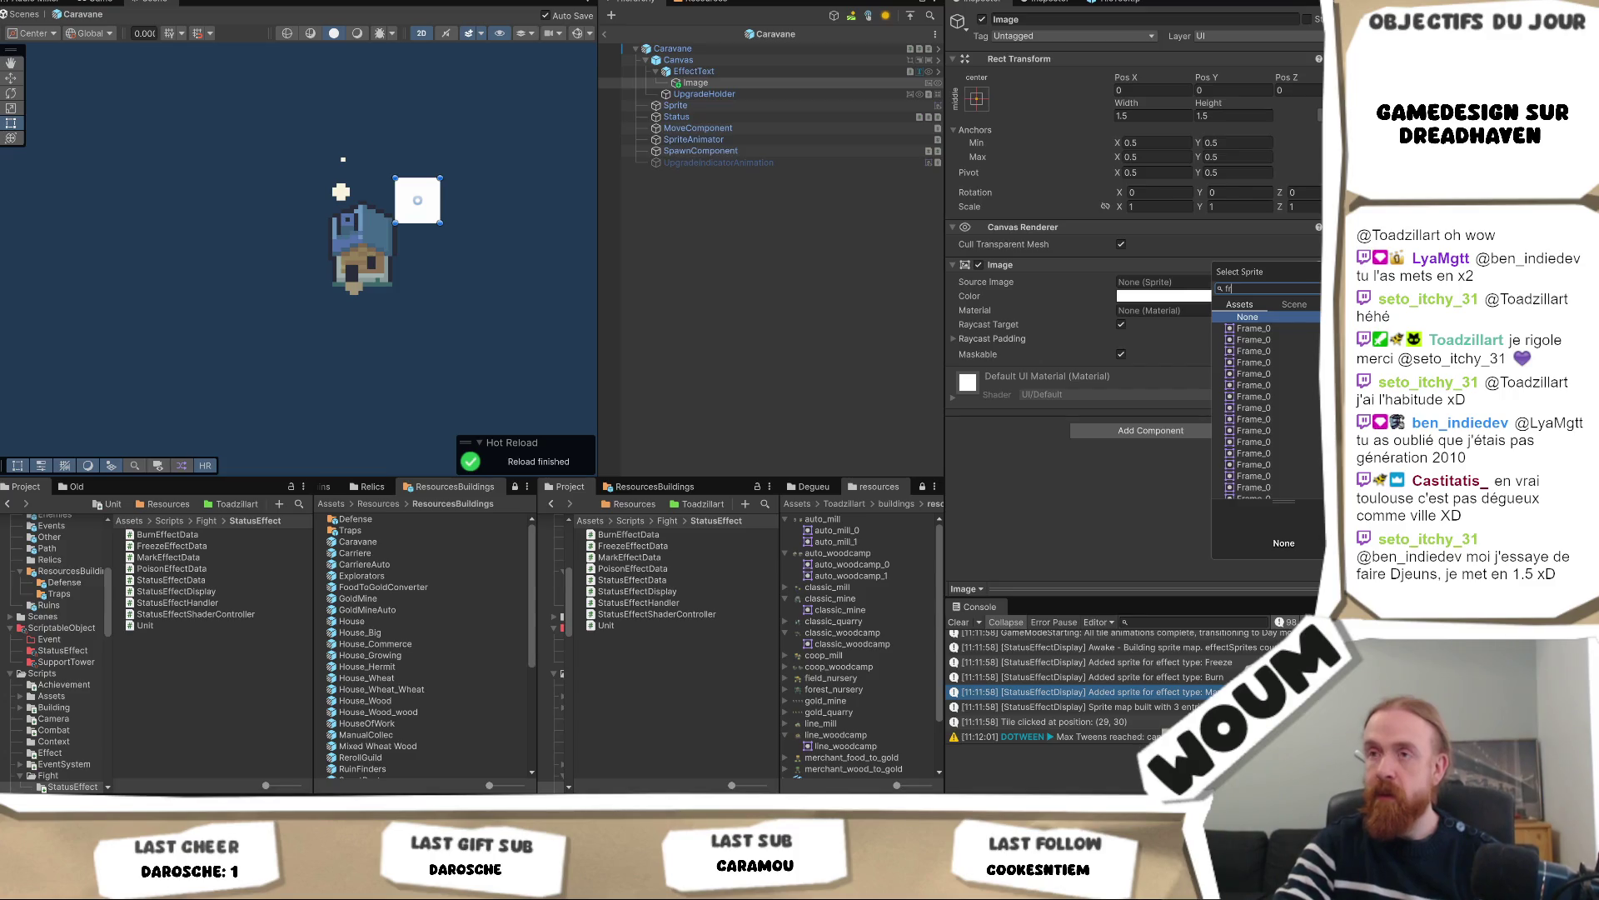
pyautogui.press('BackSpace')
pyautogui.press('BackSpace')
pyautogui.write('fro')
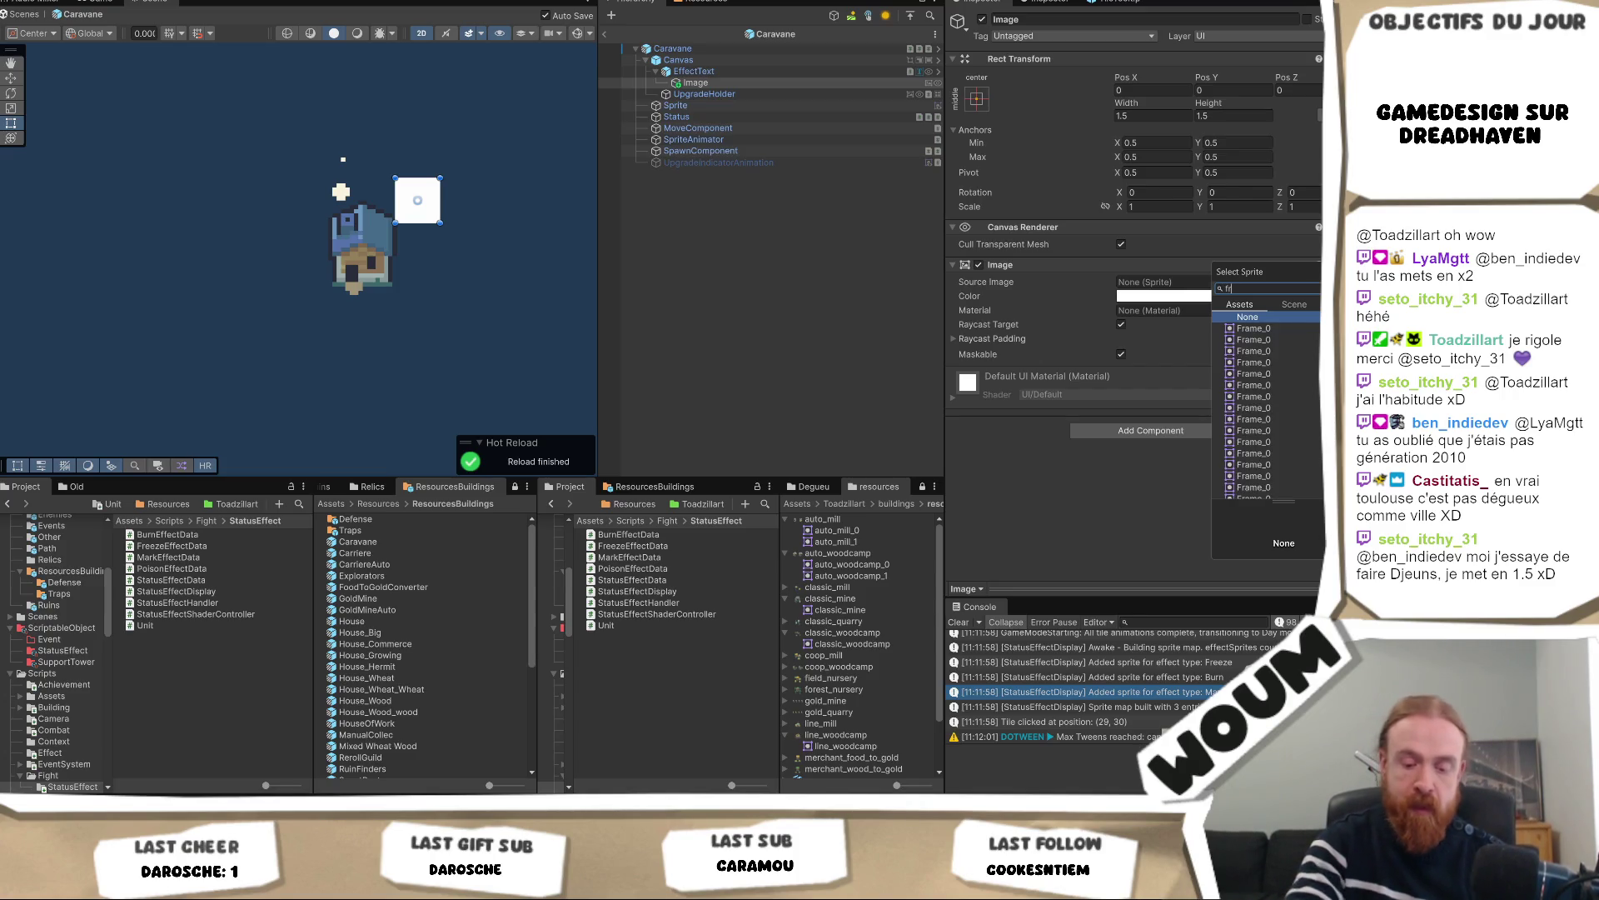
pyautogui.press('BackSpace')
pyautogui.press('BackSpace')
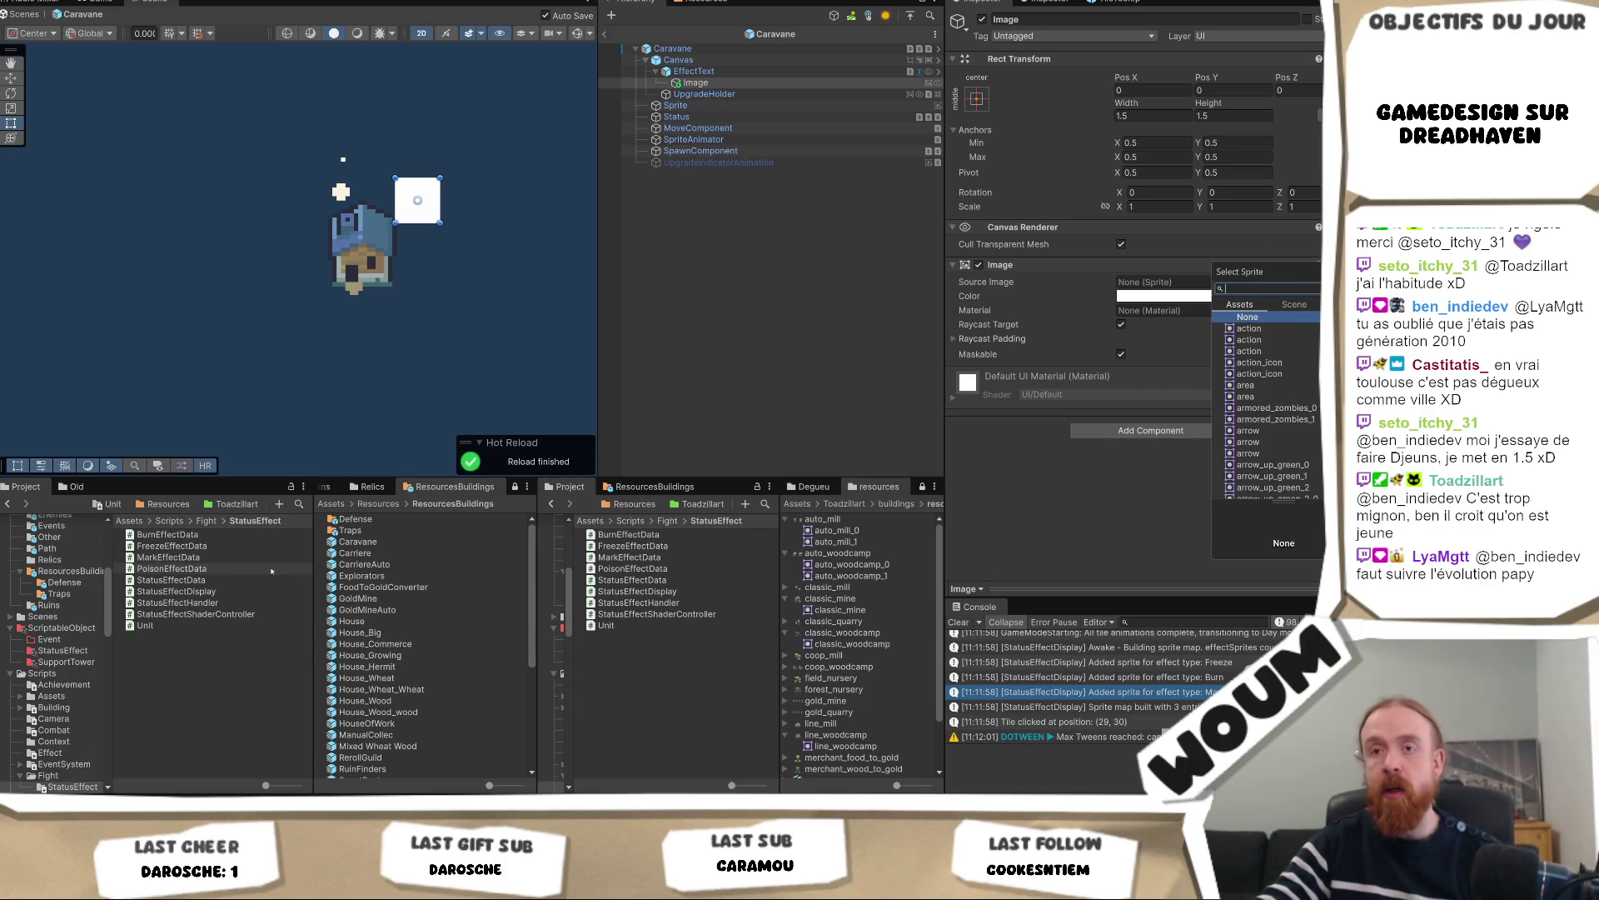
pyautogui.press('Escape')
pyautogui.click(224, 506)
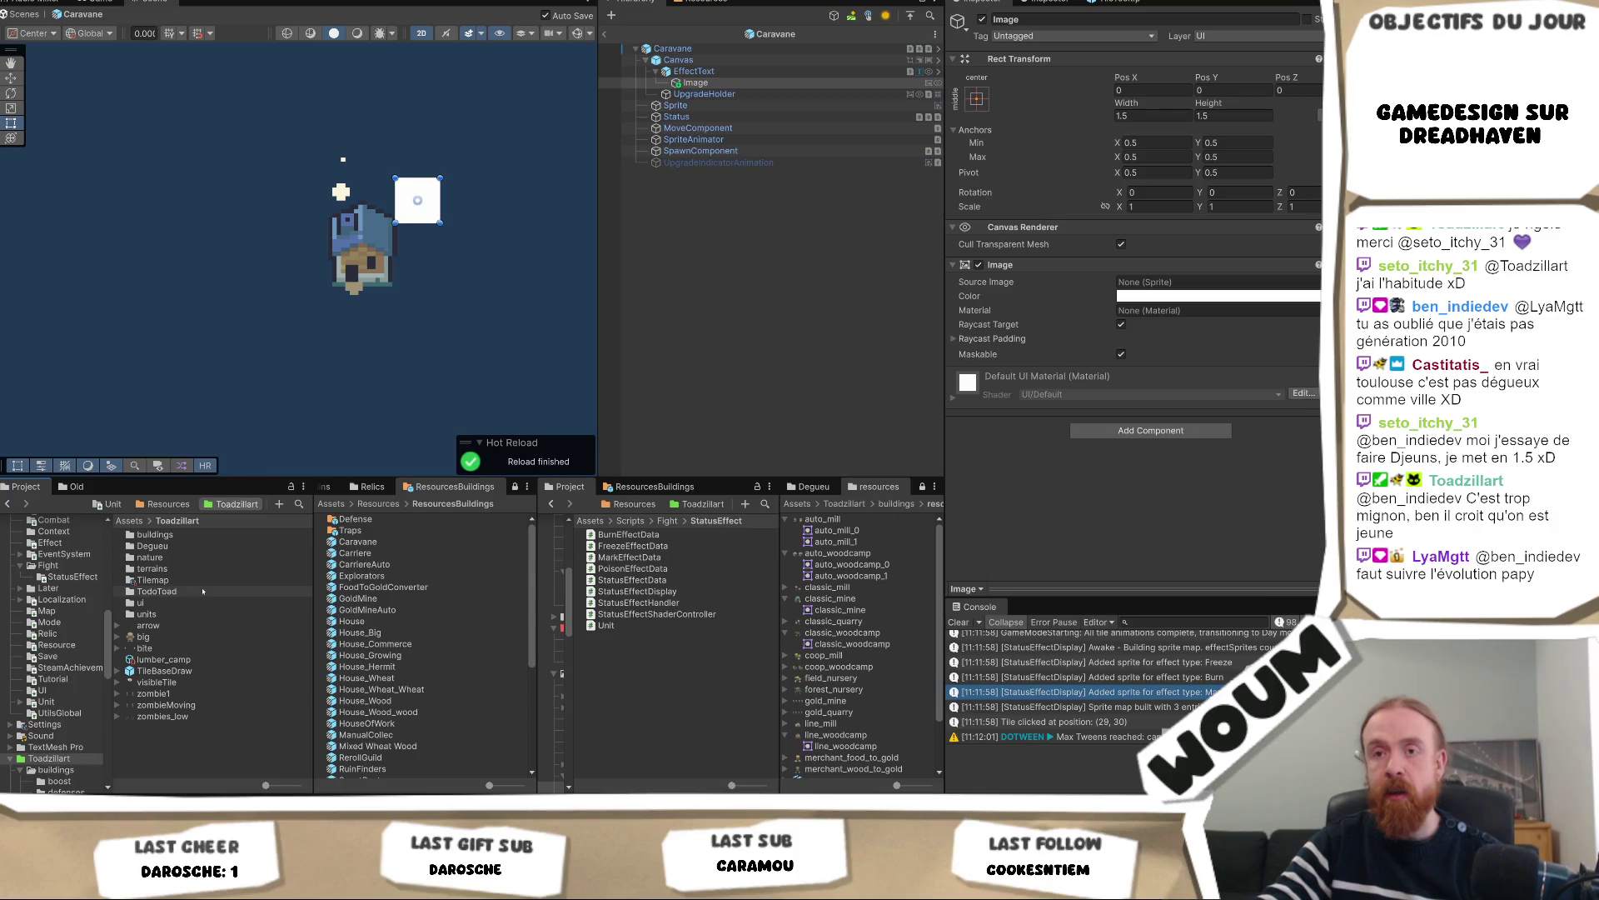
# Browse into ui > icons > small to list the burn, ice, mark and poison icons
pyautogui.doubleClick(198, 602)
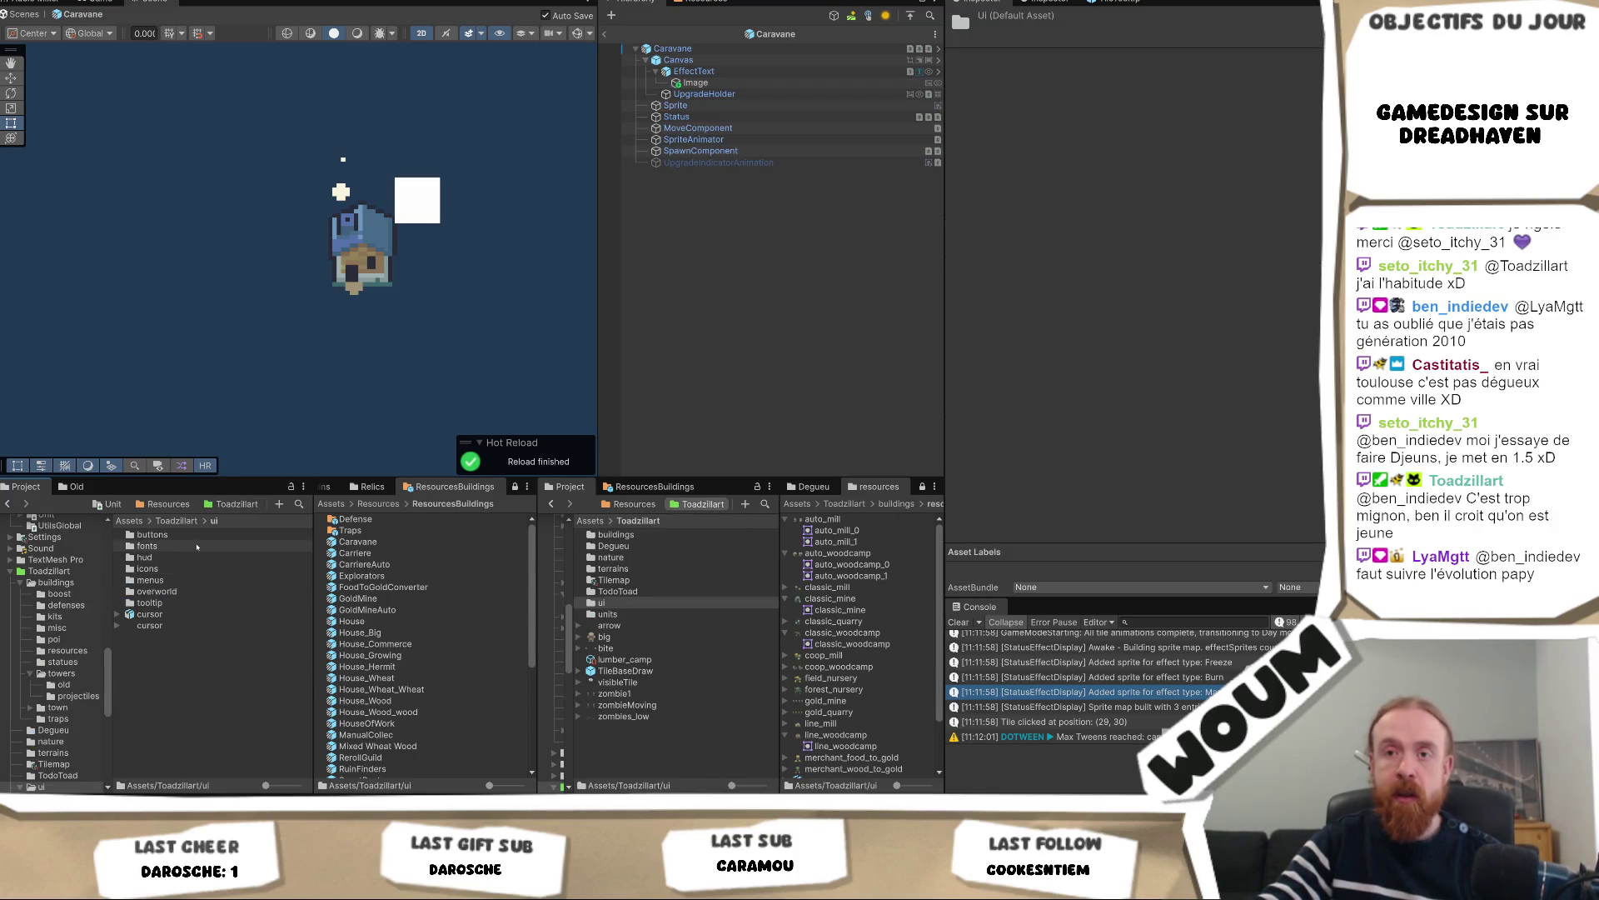
pyautogui.doubleClick(194, 567)
pyautogui.click(172, 547)
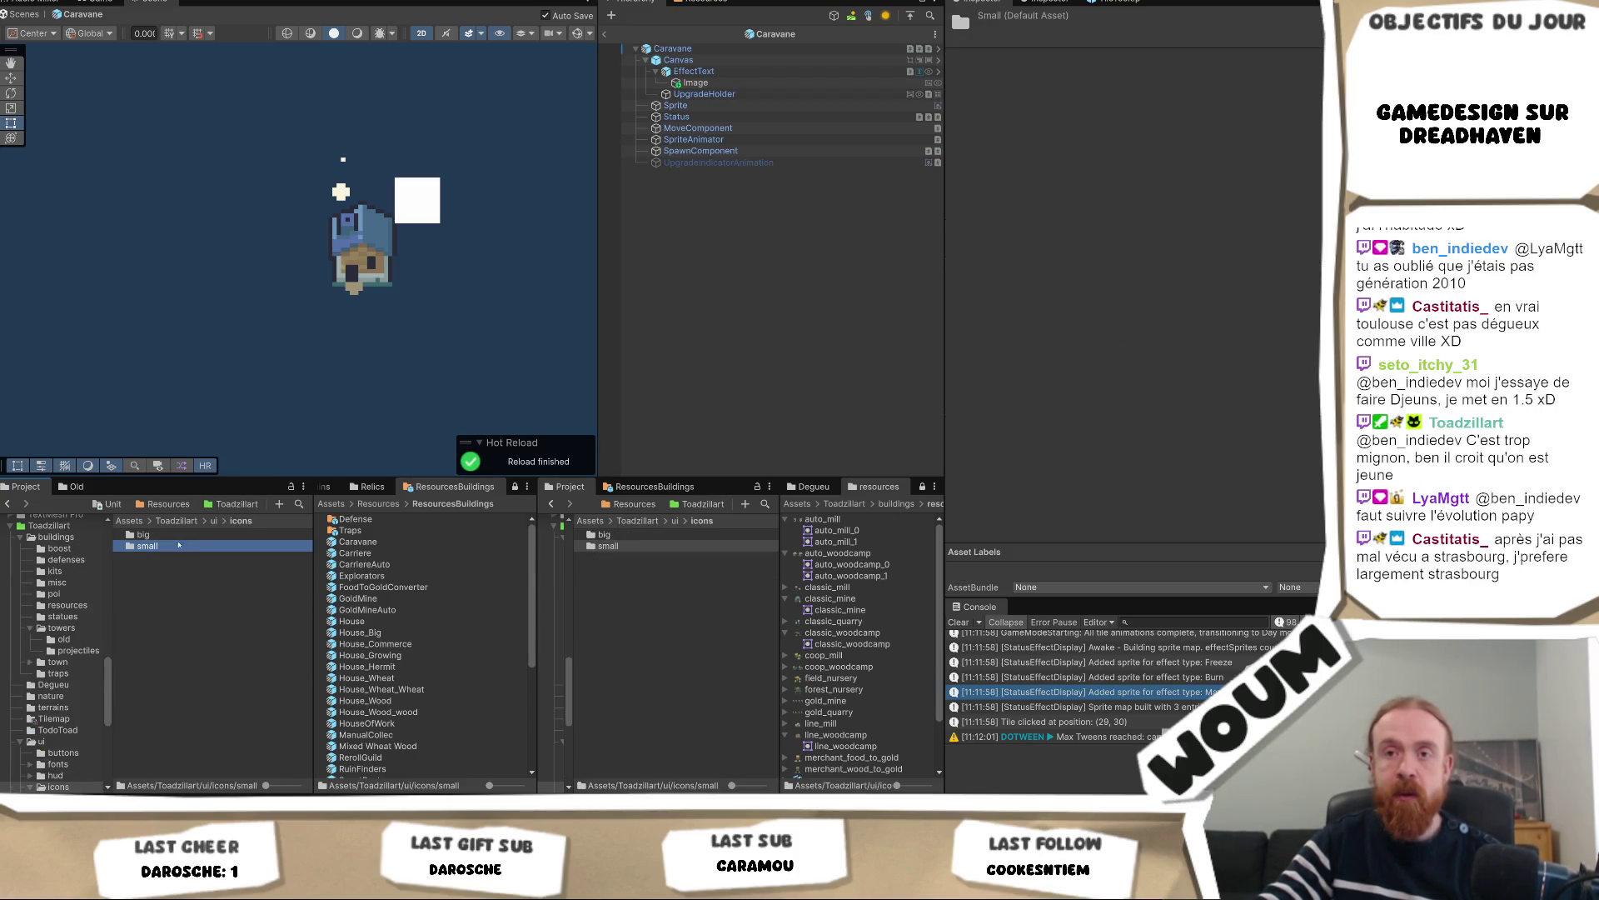
pyautogui.doubleClick(173, 547)
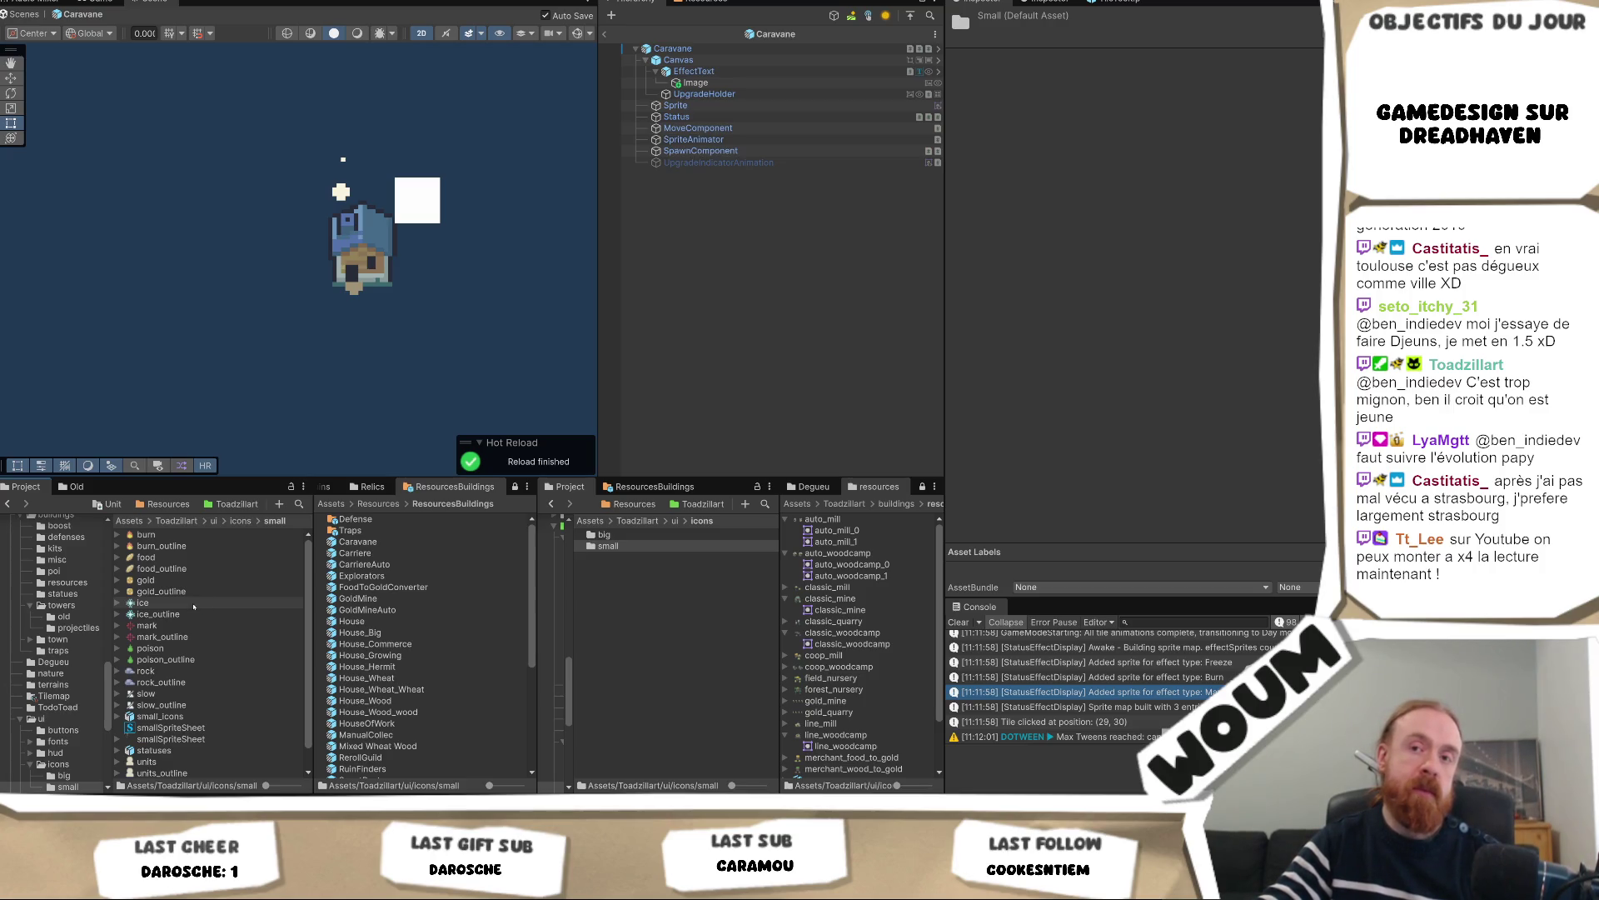
pyautogui.scroll(-1, 193, 607)
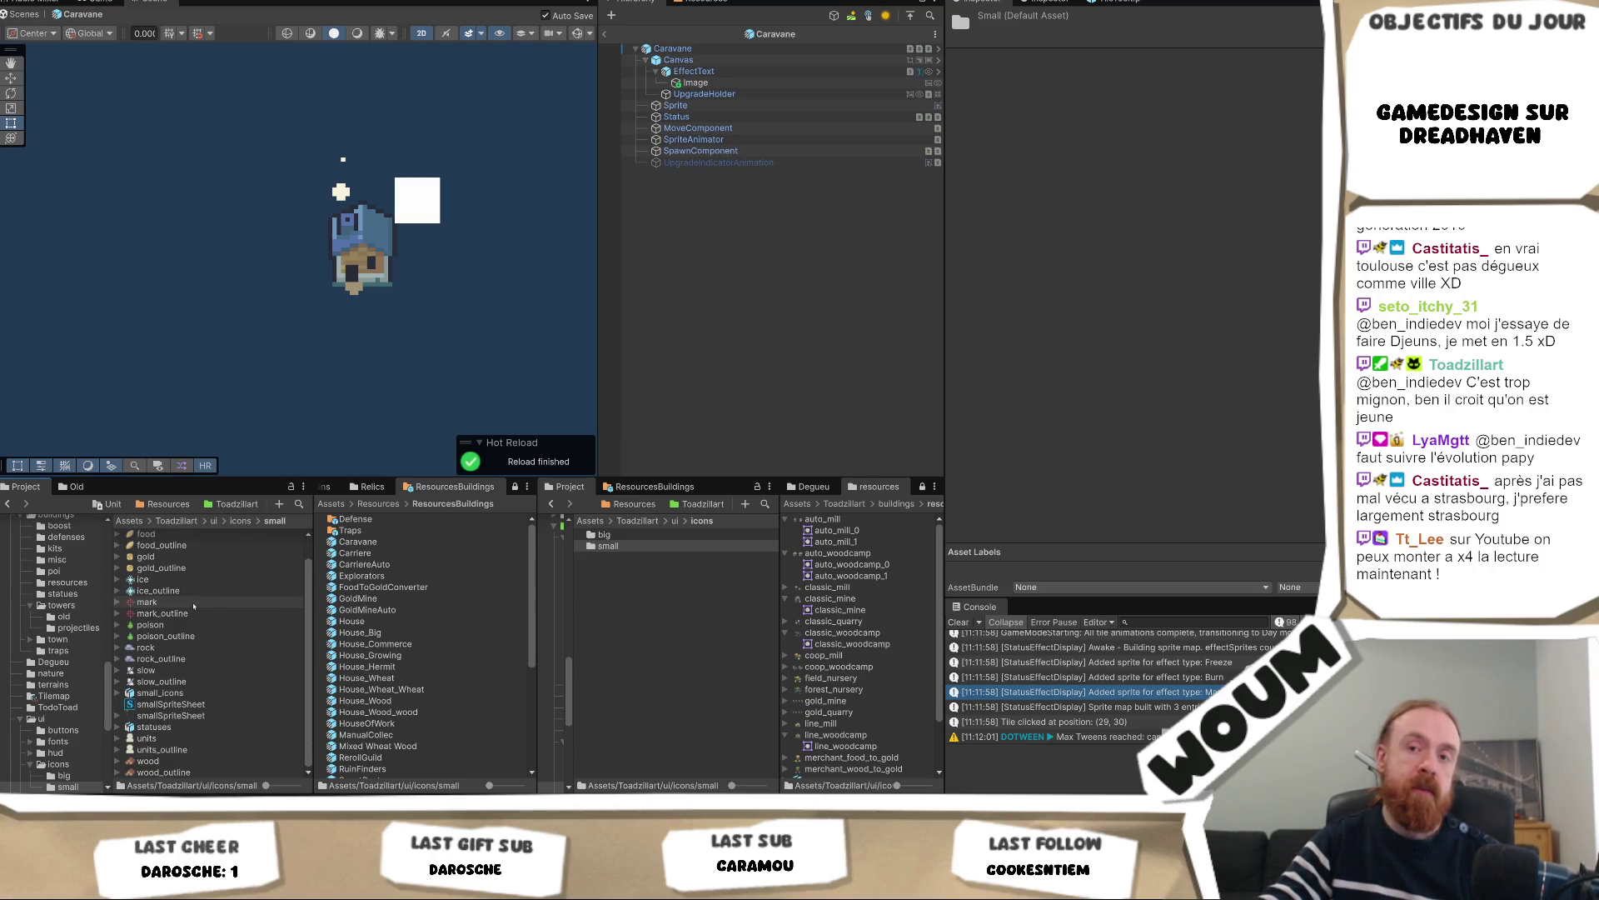
pyautogui.scroll(1, 194, 607)
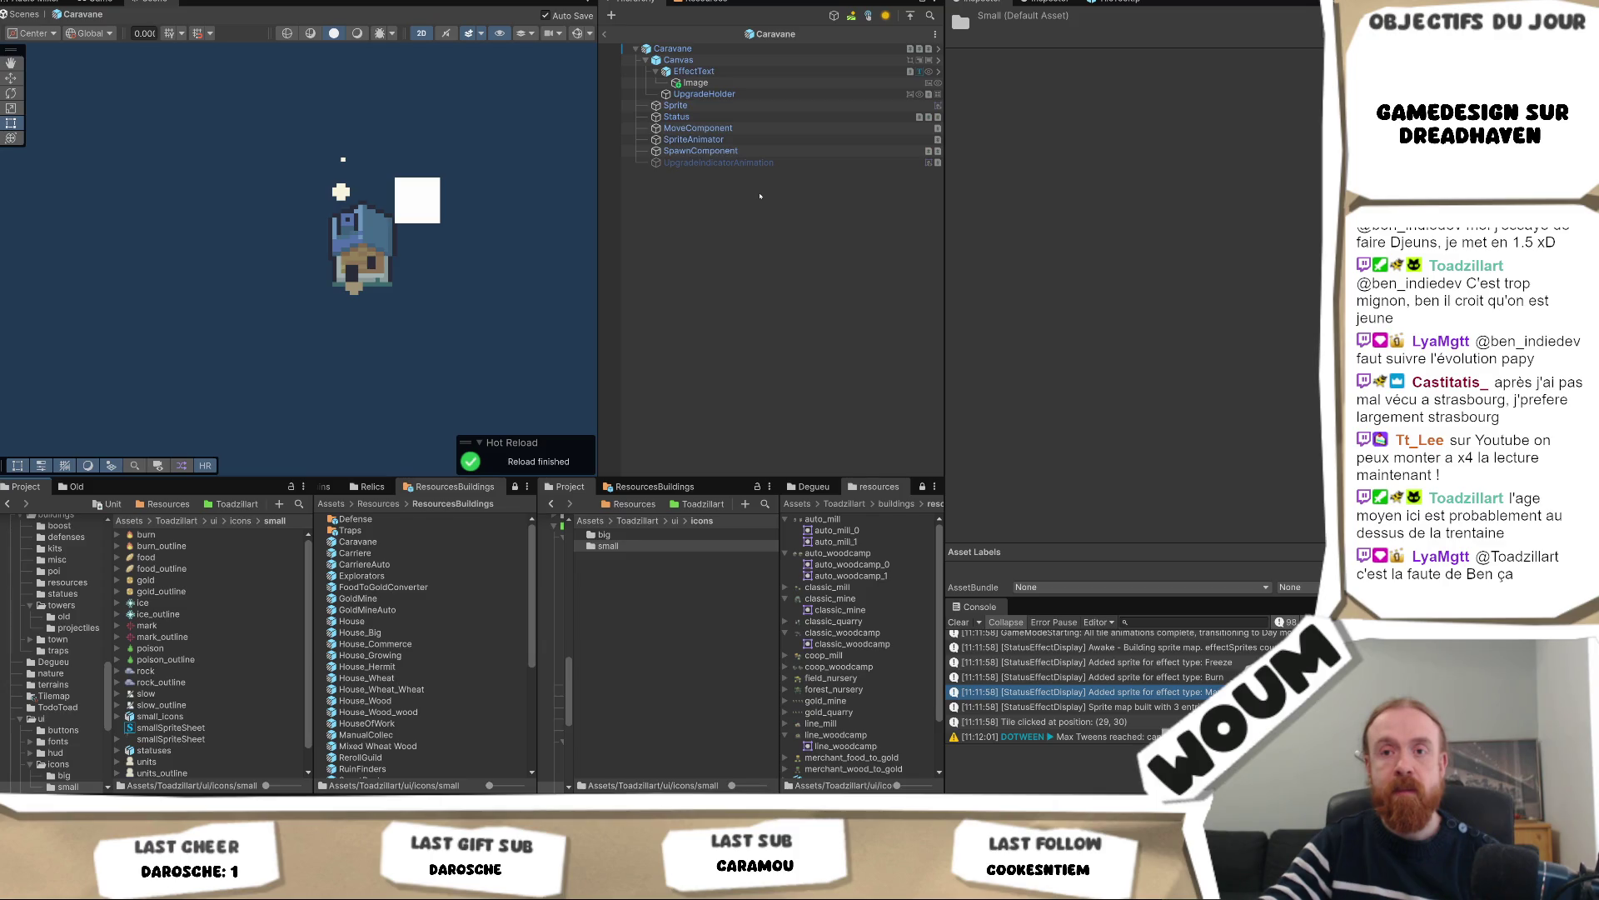
# Rename the ice icon texture to freeze
pyautogui.click(227, 604)
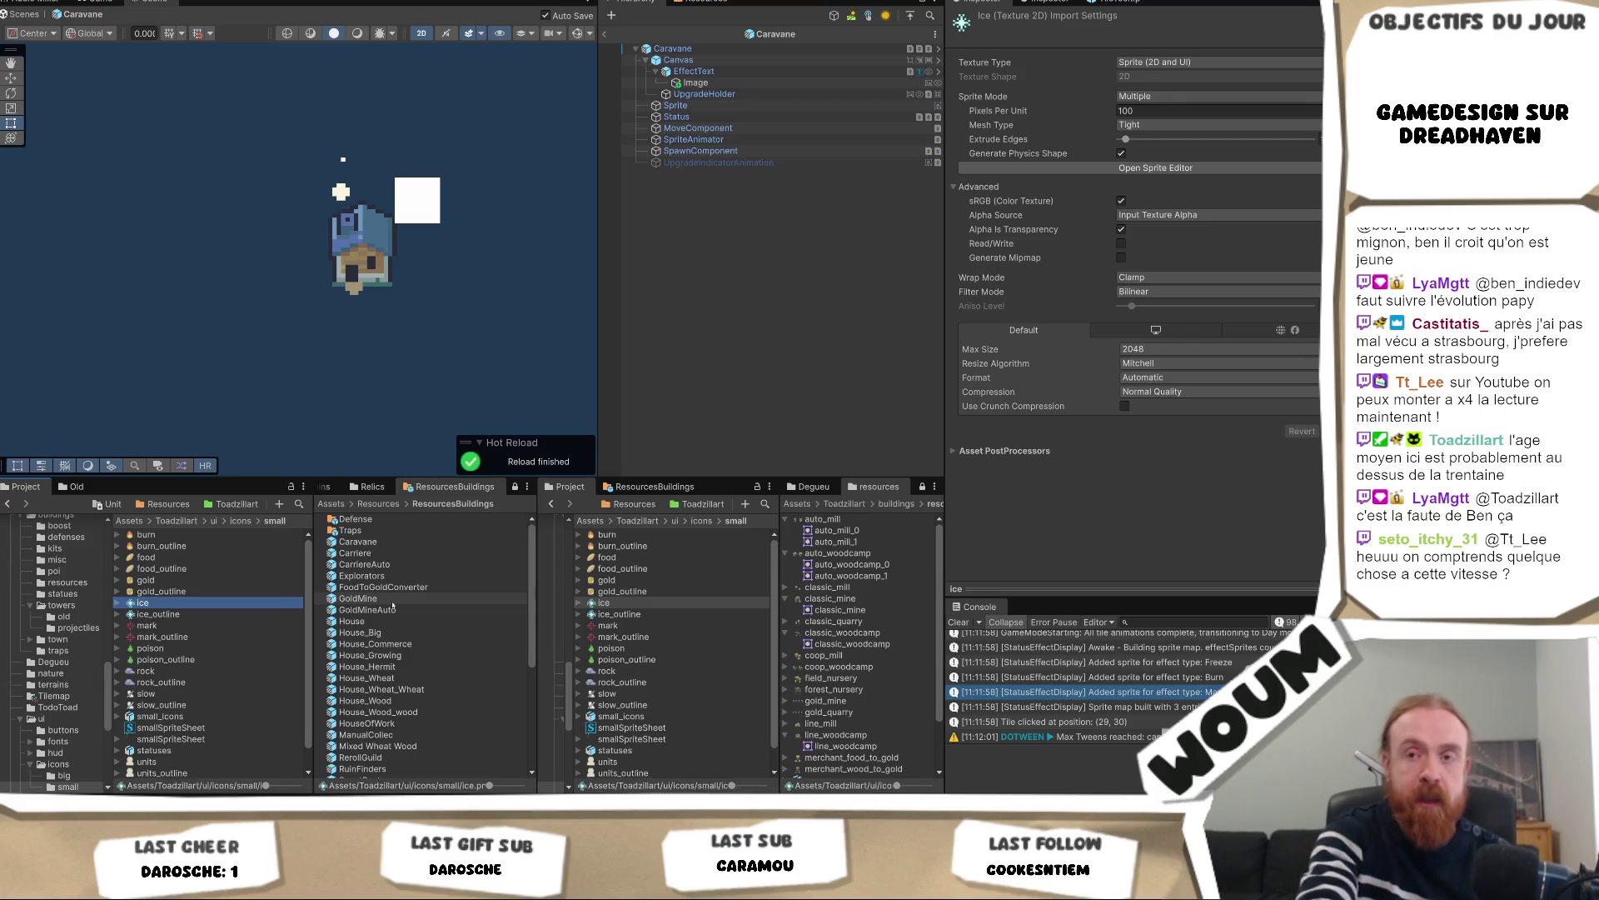
pyautogui.click(224, 604)
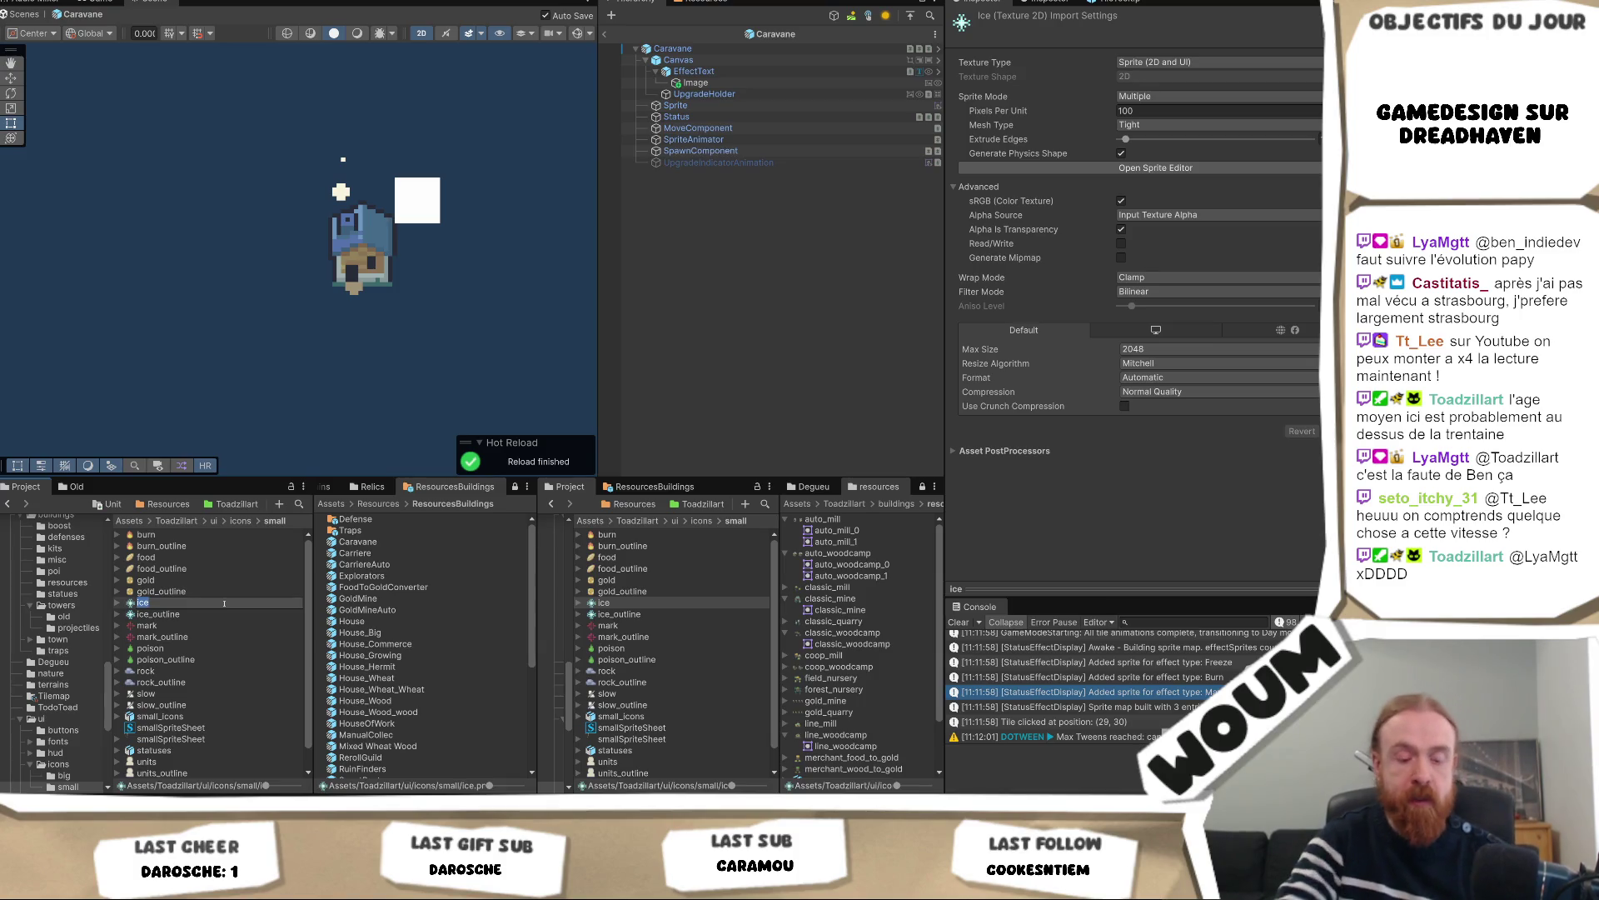
pyautogui.write('freeze')
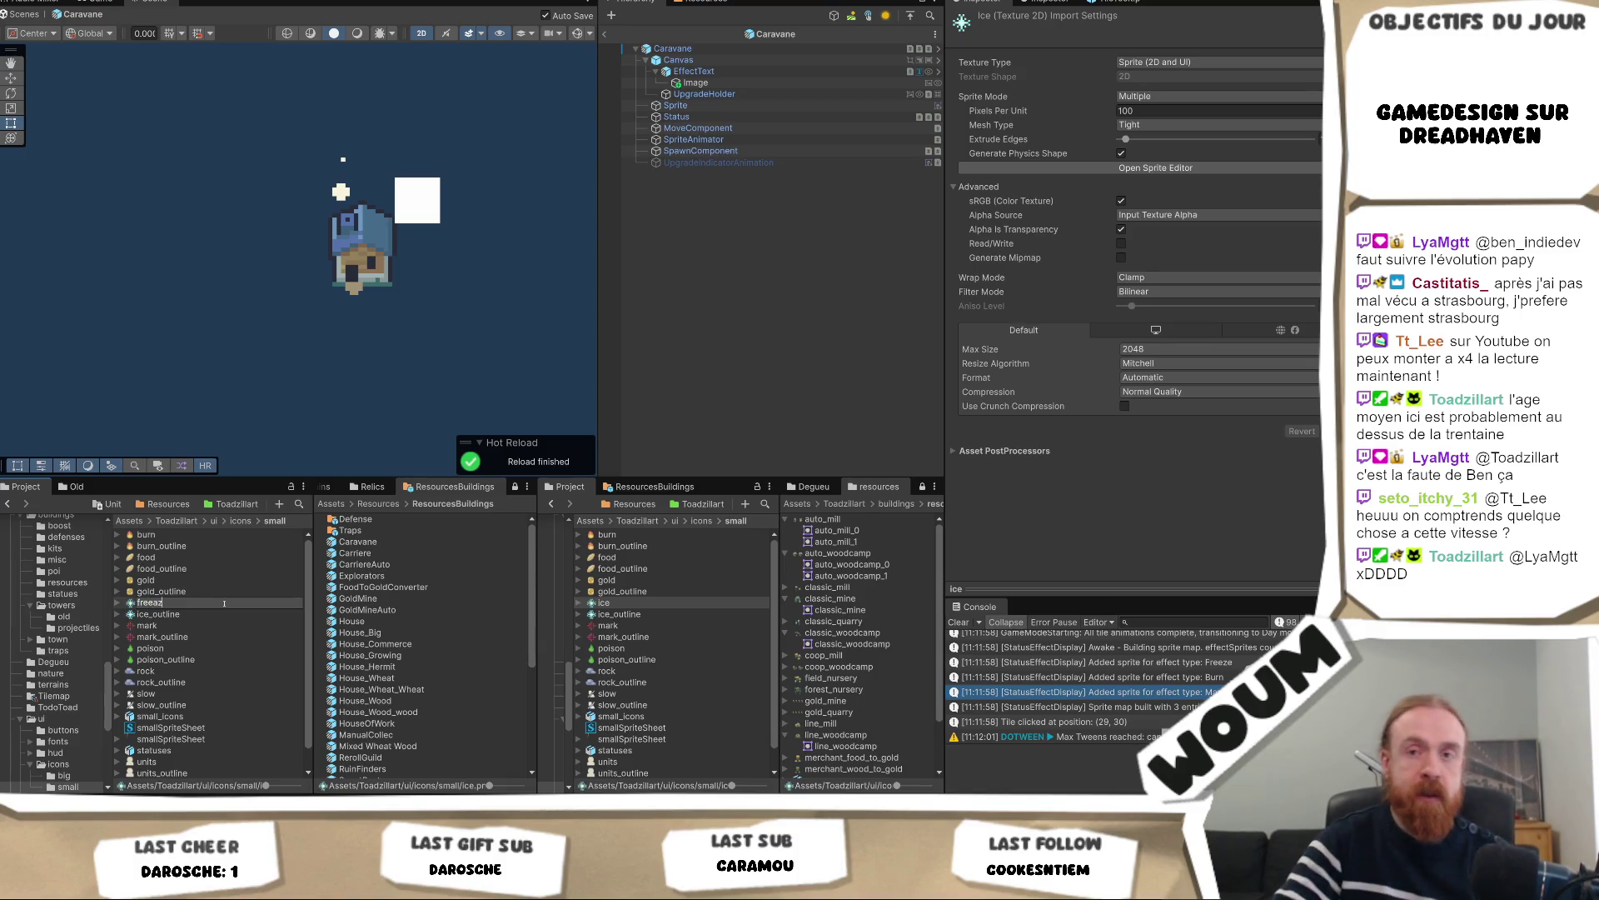
pyautogui.press('Return')
# Rename the ice_outline icon texture to freeze_outline
pyautogui.click(216, 614)
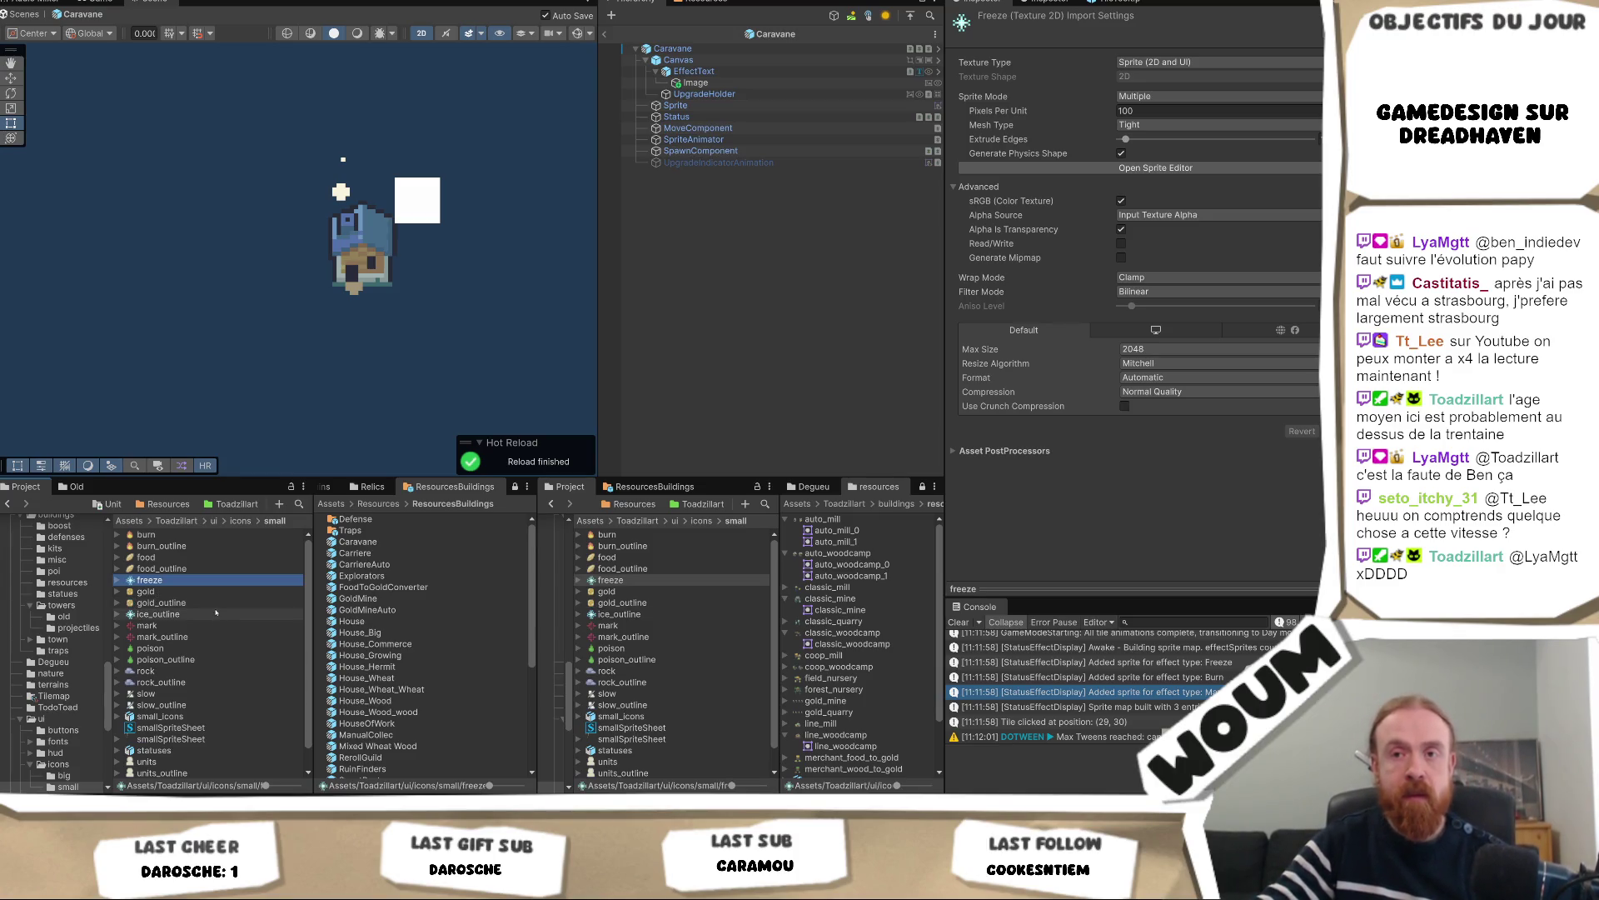
pyautogui.click(216, 614)
pyautogui.press('Left')
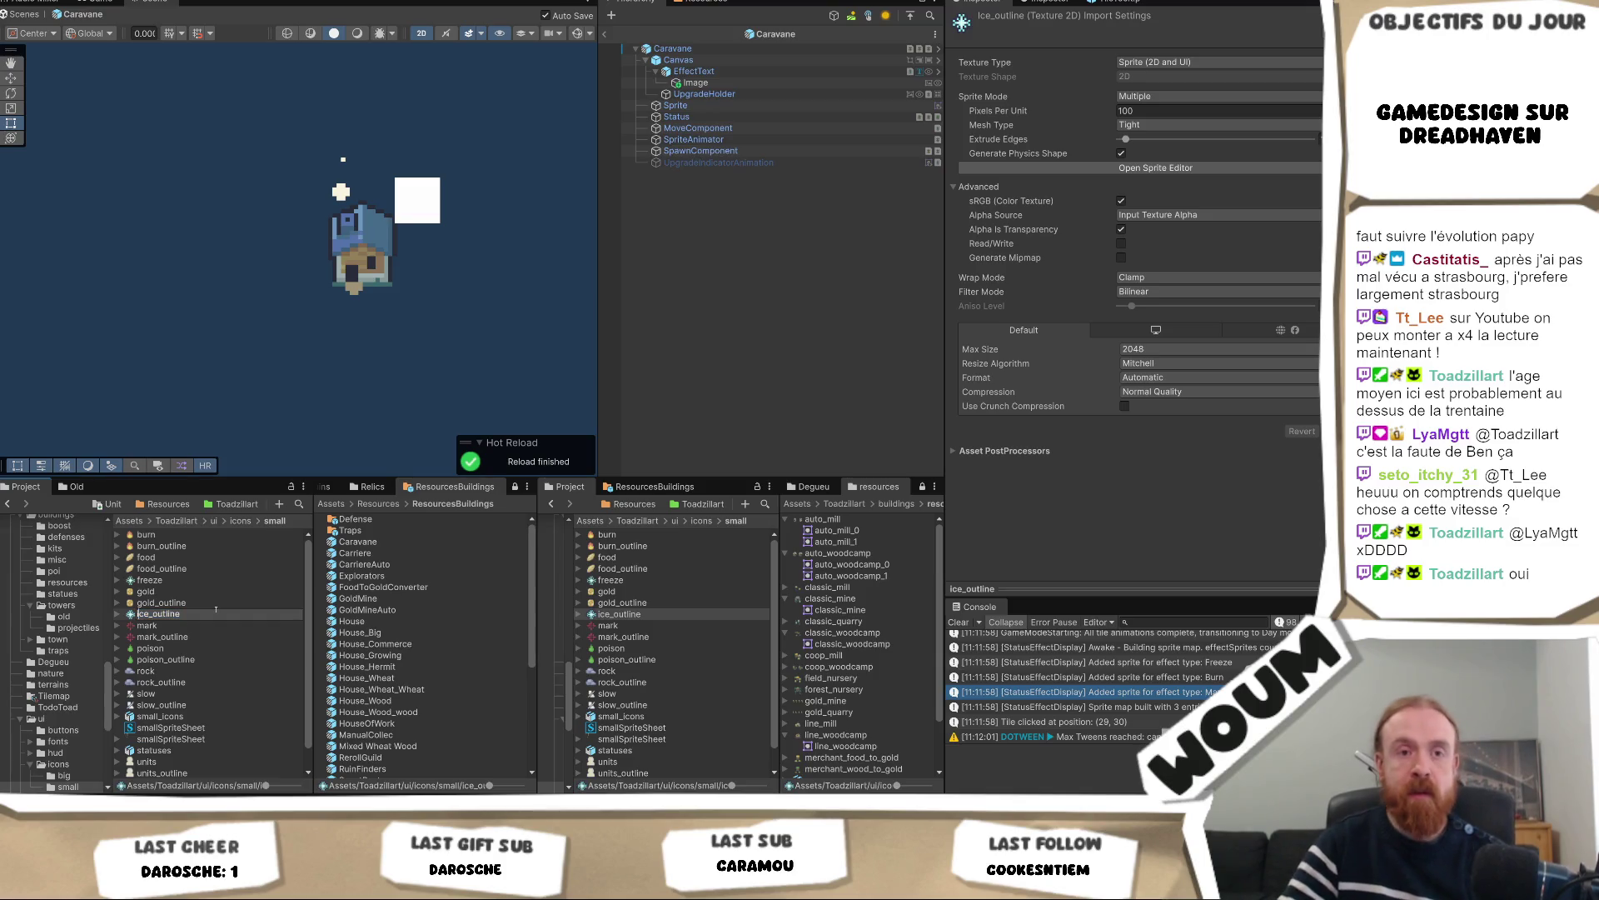
pyautogui.press('BackSpace')
pyautogui.press('BackSpace')
pyautogui.press('BackSpace')
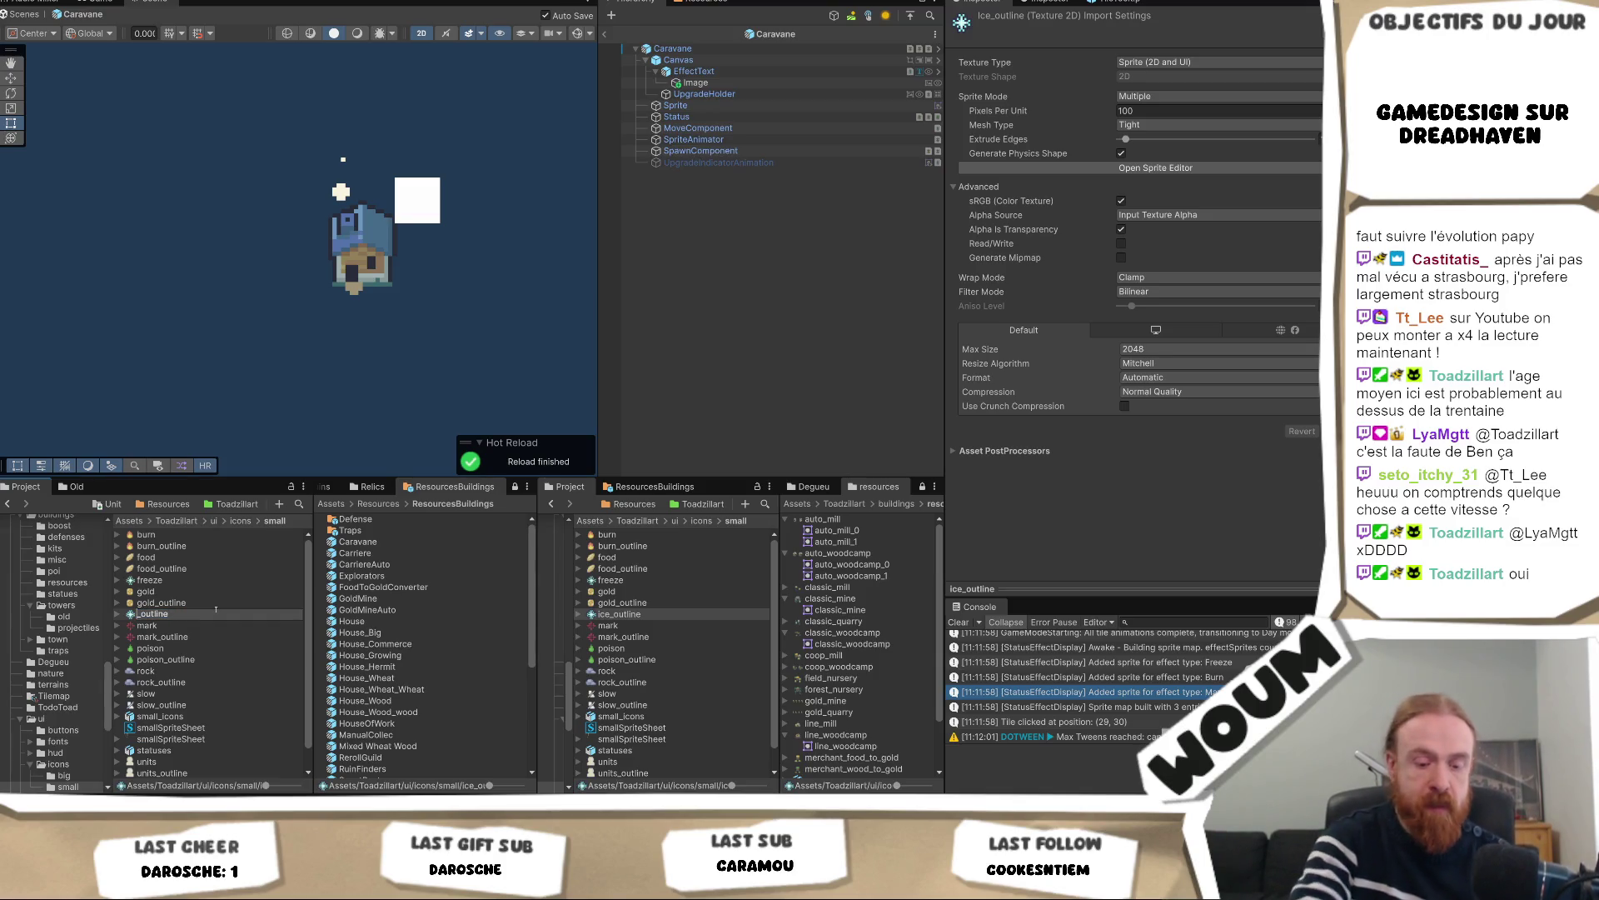
pyautogui.write('freeze')
pyautogui.press('Return')
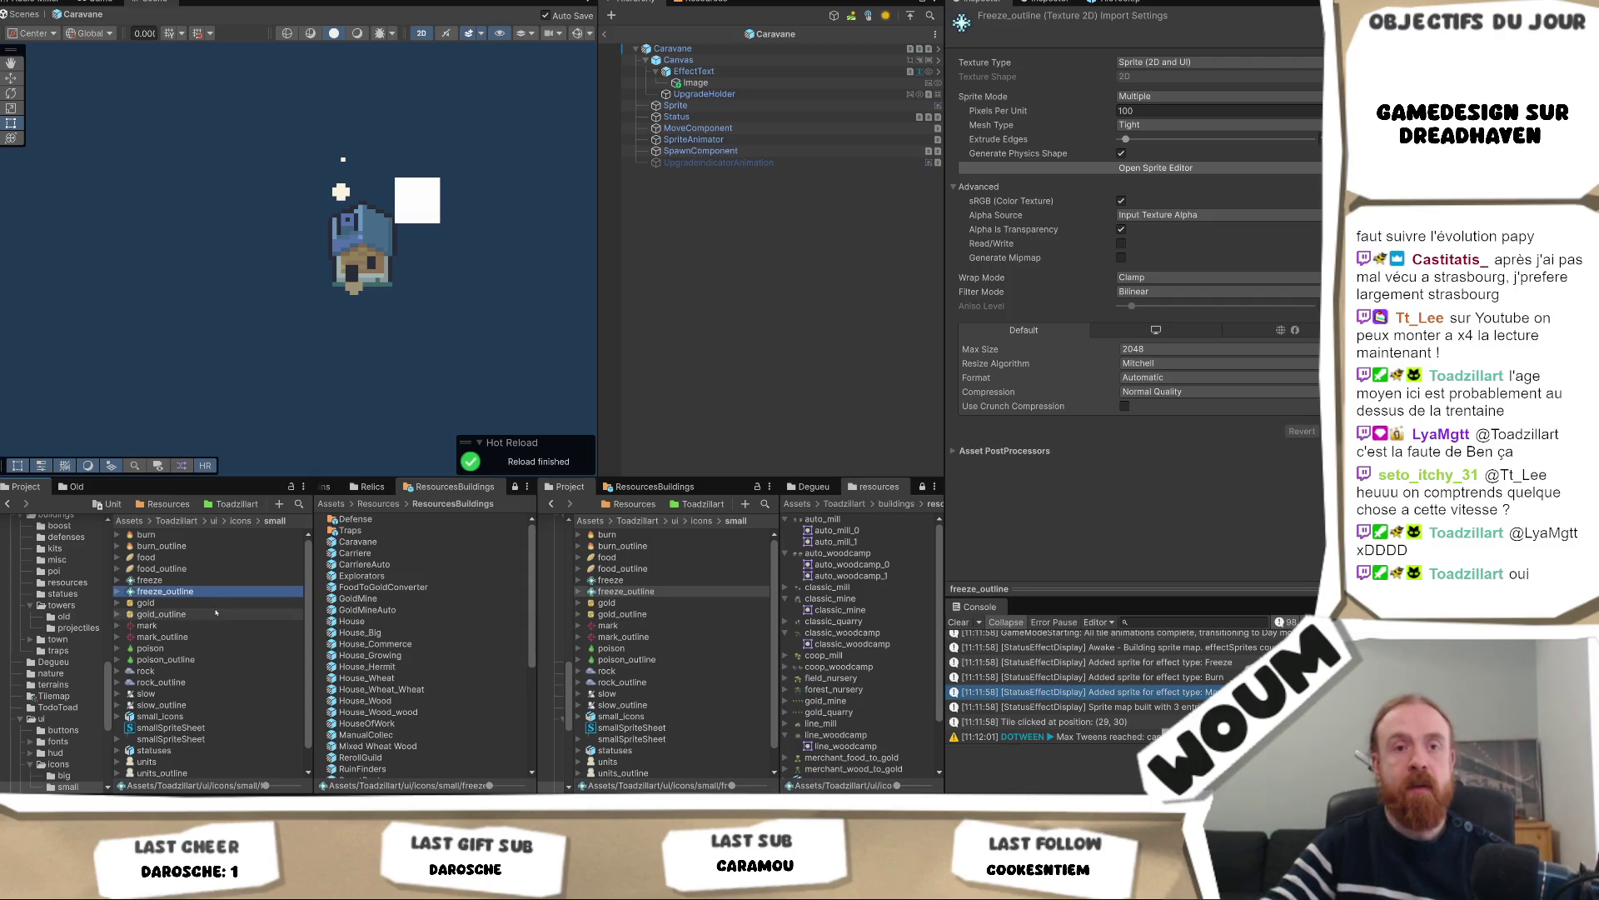
pyautogui.click(729, 83)
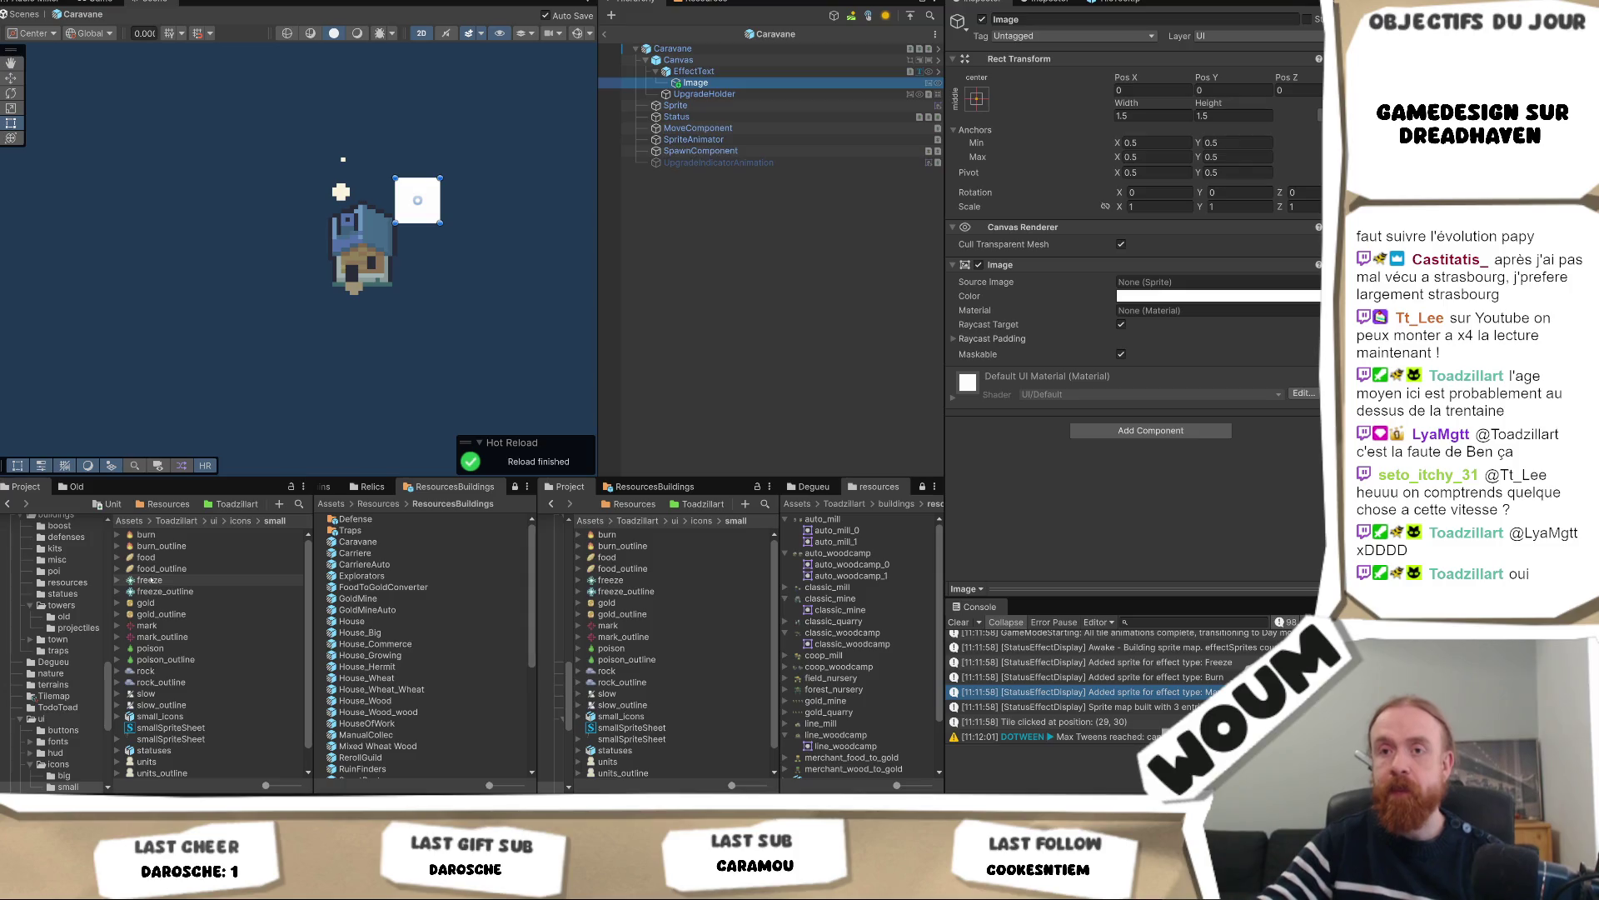
# Assign the freeze_outline sprite as the Image's Source Image, showing a snowflake icon
pyautogui.moveTo(158, 579)
pyautogui.mouseDown()
pyautogui.moveTo(500, 533)
pyautogui.moveTo(1212, 281)
pyautogui.mouseUp()
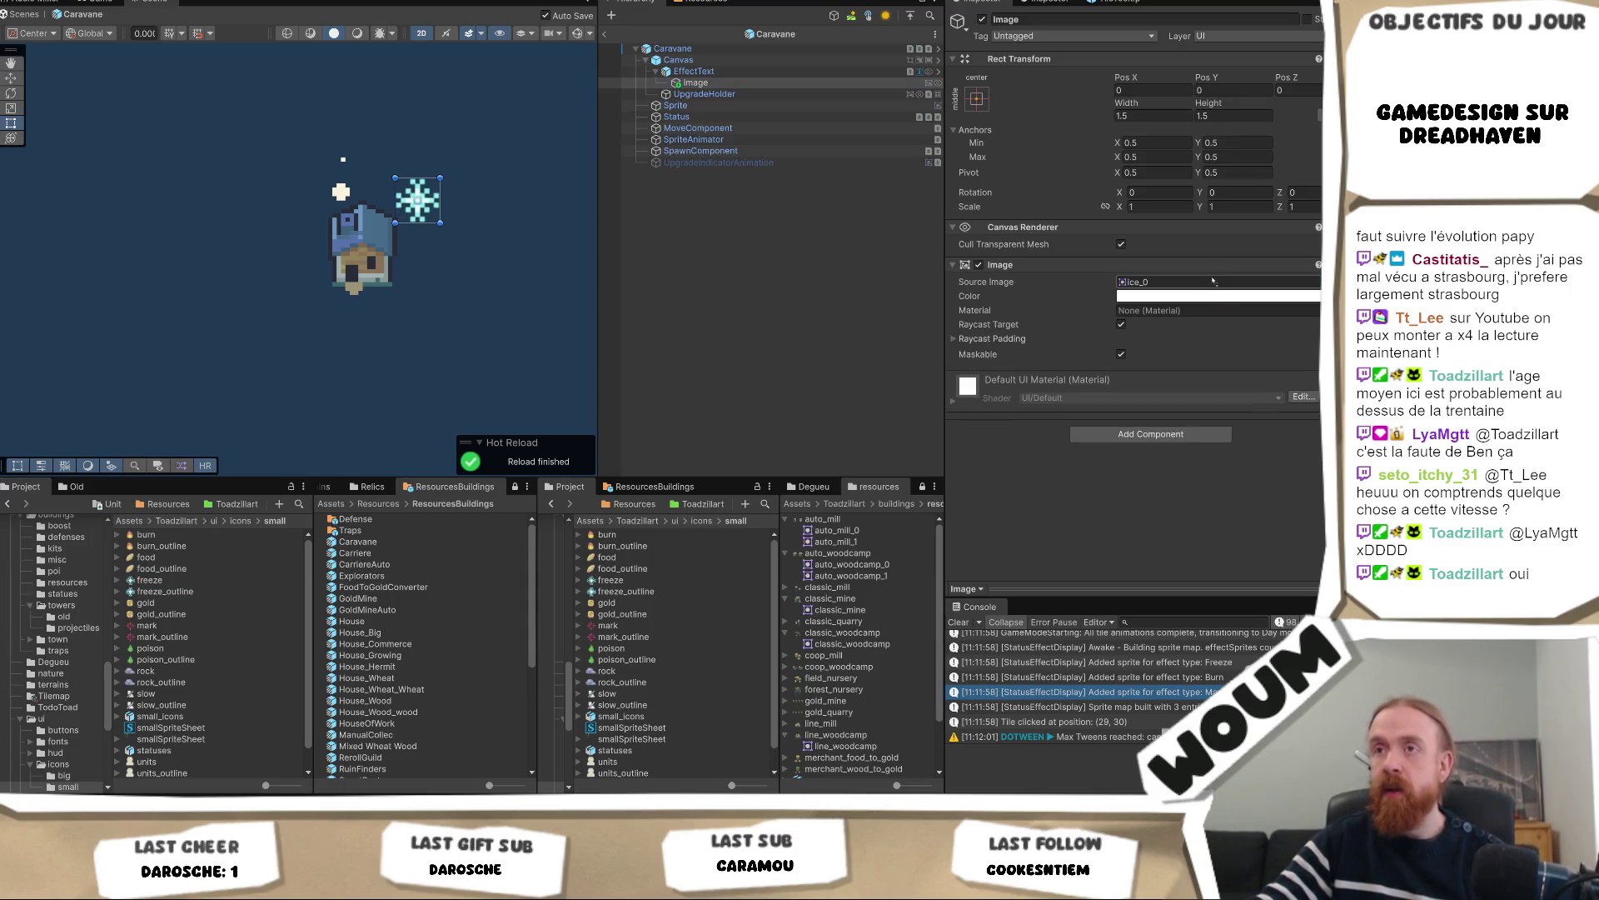
pyautogui.moveTo(341, 562)
pyautogui.mouseDown()
pyautogui.moveTo(1083, 333)
pyautogui.moveTo(1191, 279)
pyautogui.mouseUp()
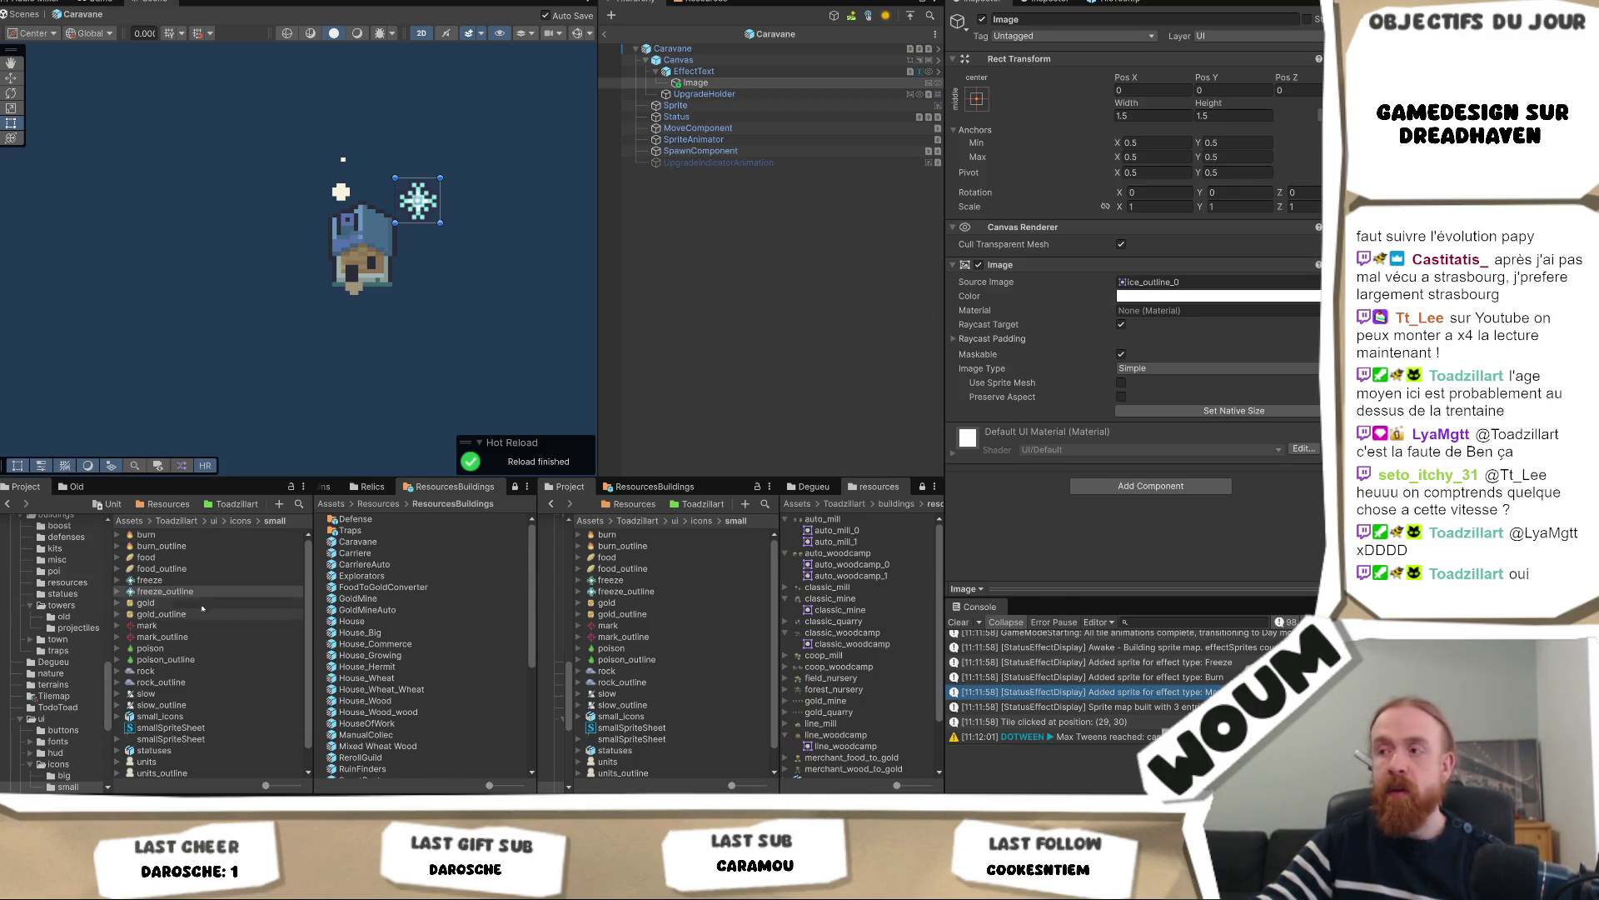
pyautogui.click(1155, 116)
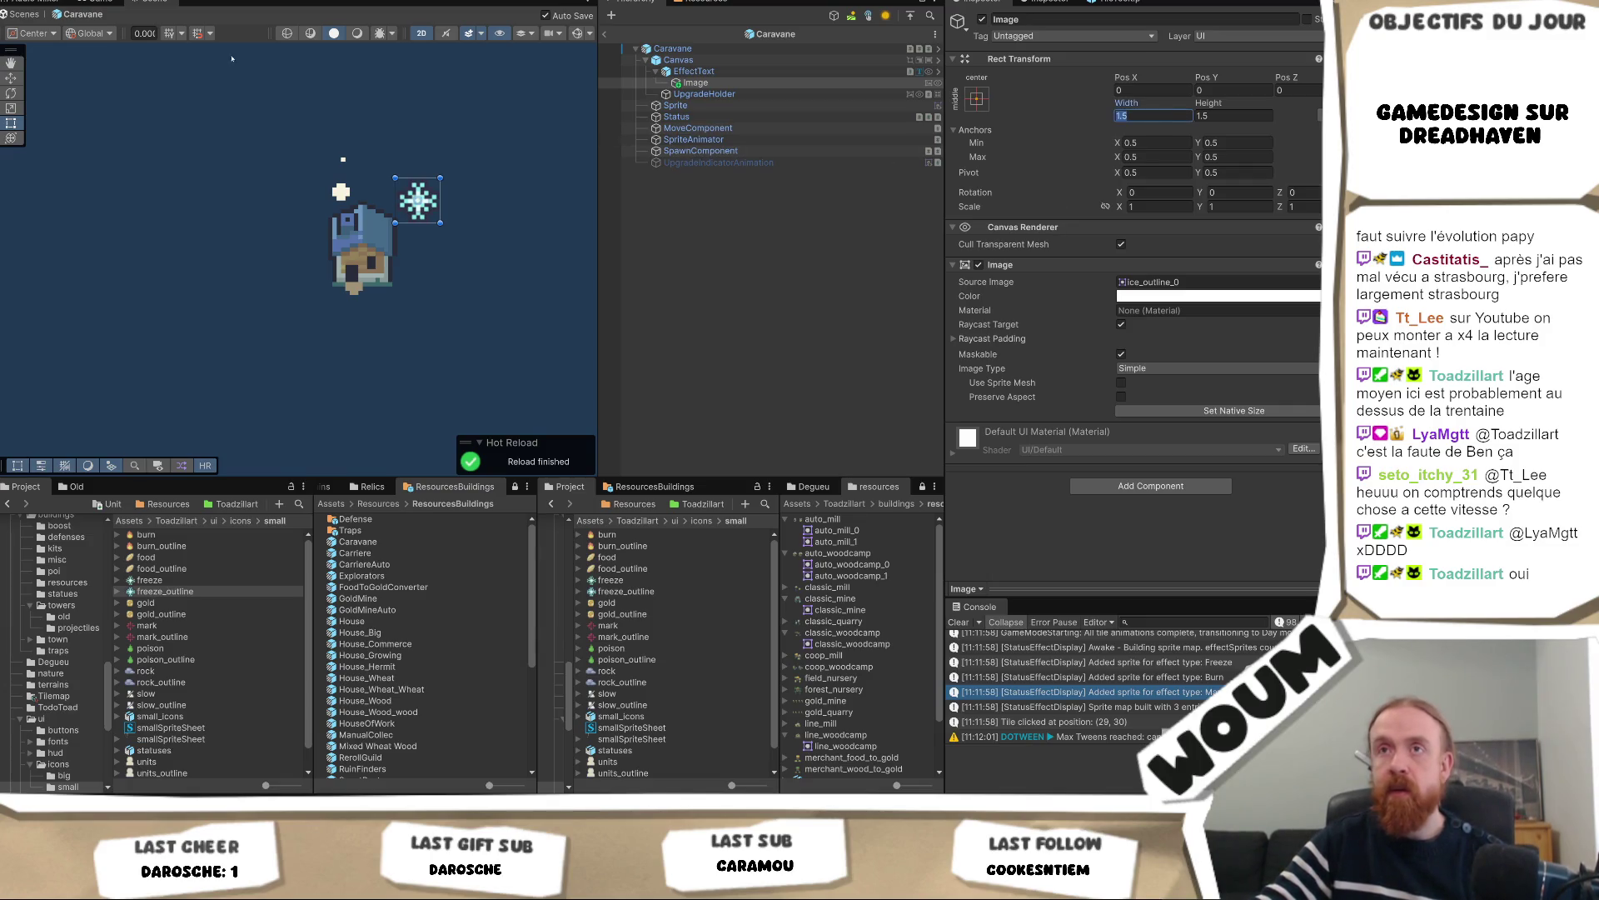
# Review EffectText's components, opening and cancelling the Add Component search
pyautogui.click(733, 73)
pyautogui.scroll(-5, 1163, 481)
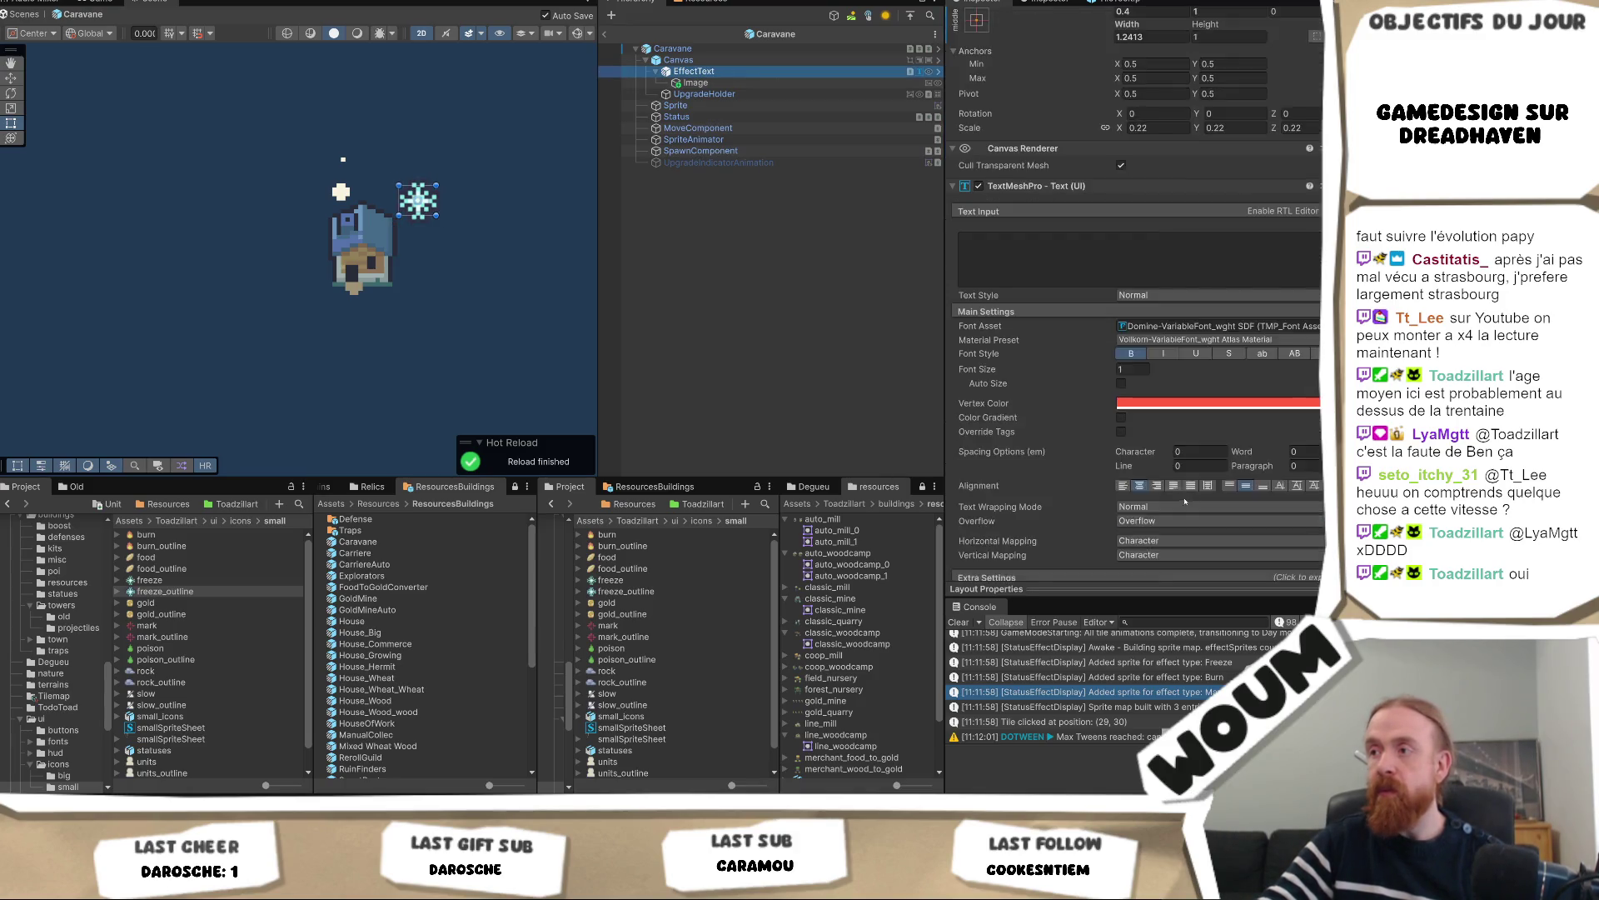
pyautogui.scroll(-10, 1163, 481)
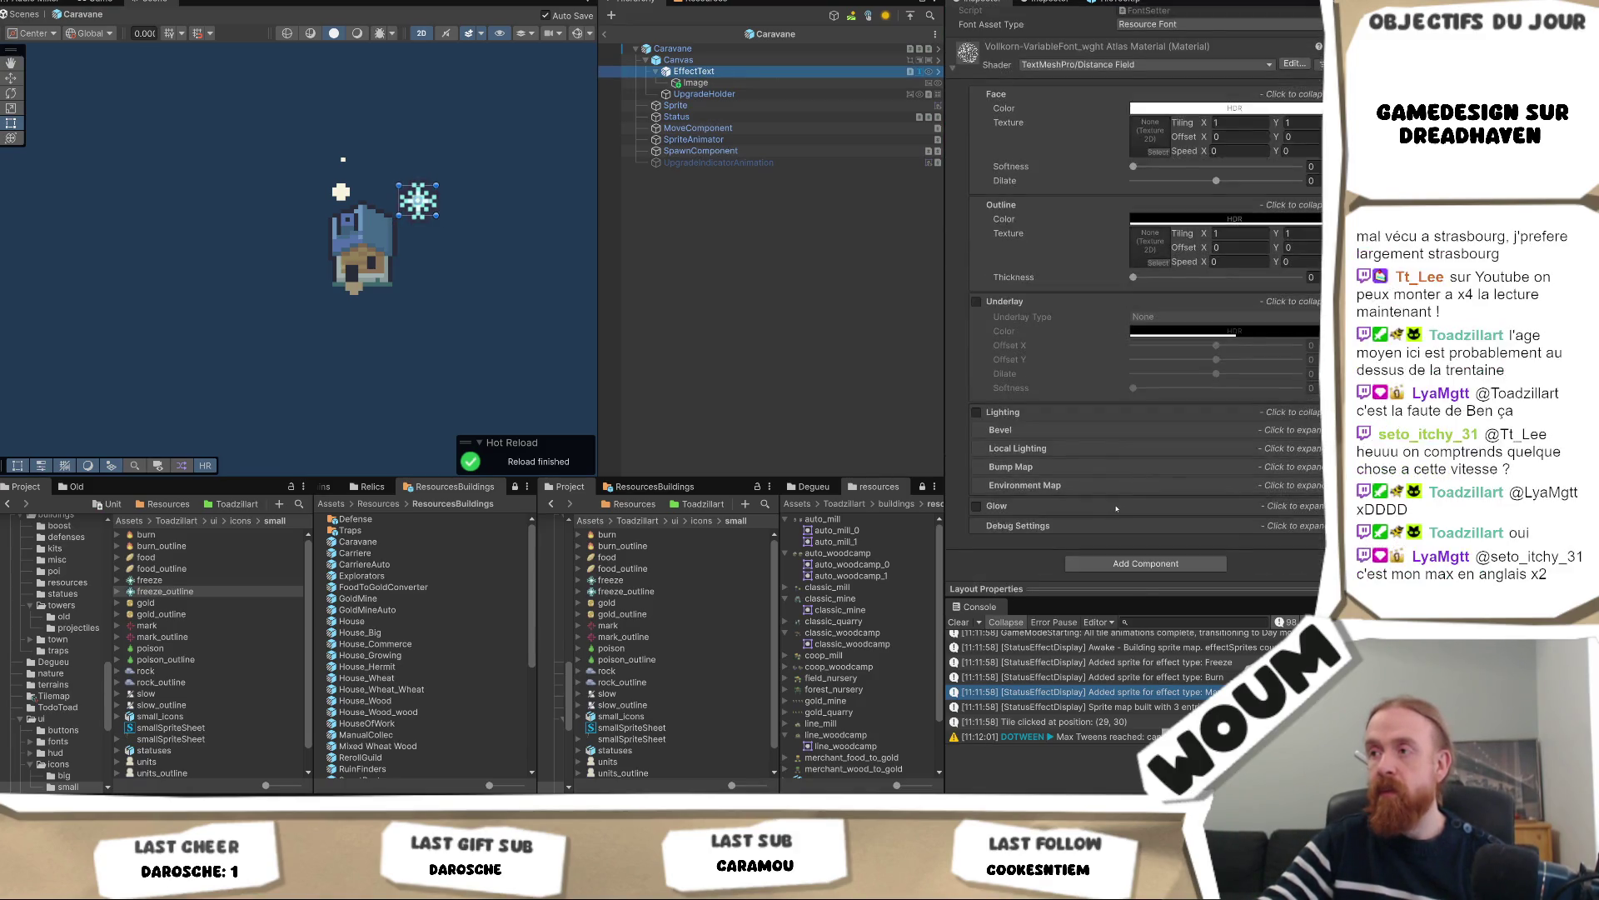
pyautogui.click(1144, 564)
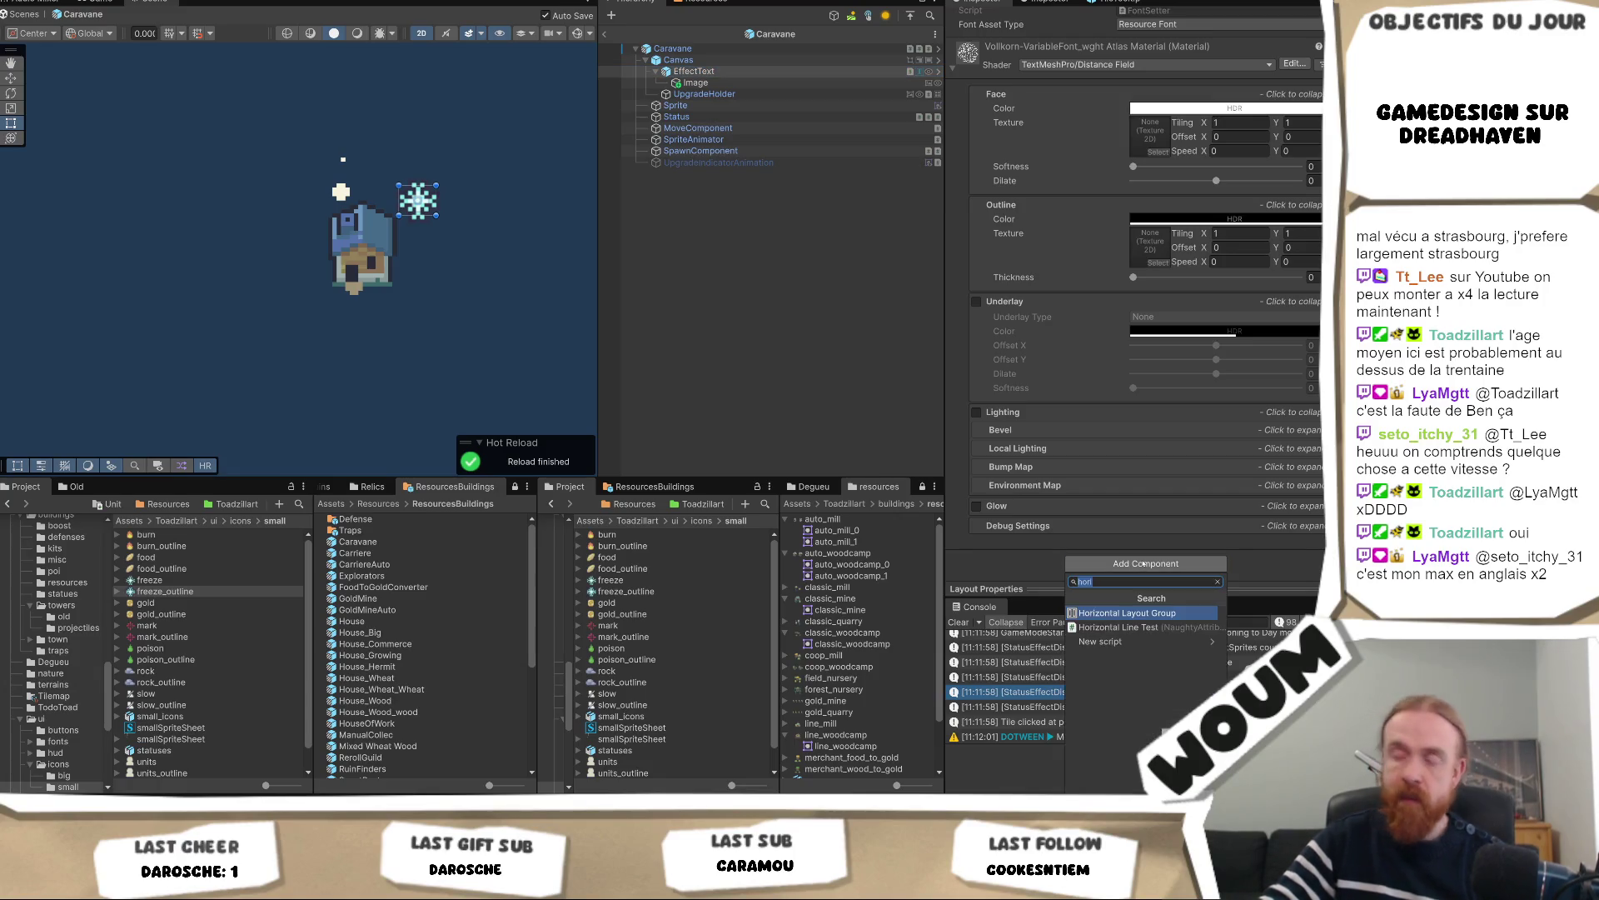
pyautogui.press('Escape')
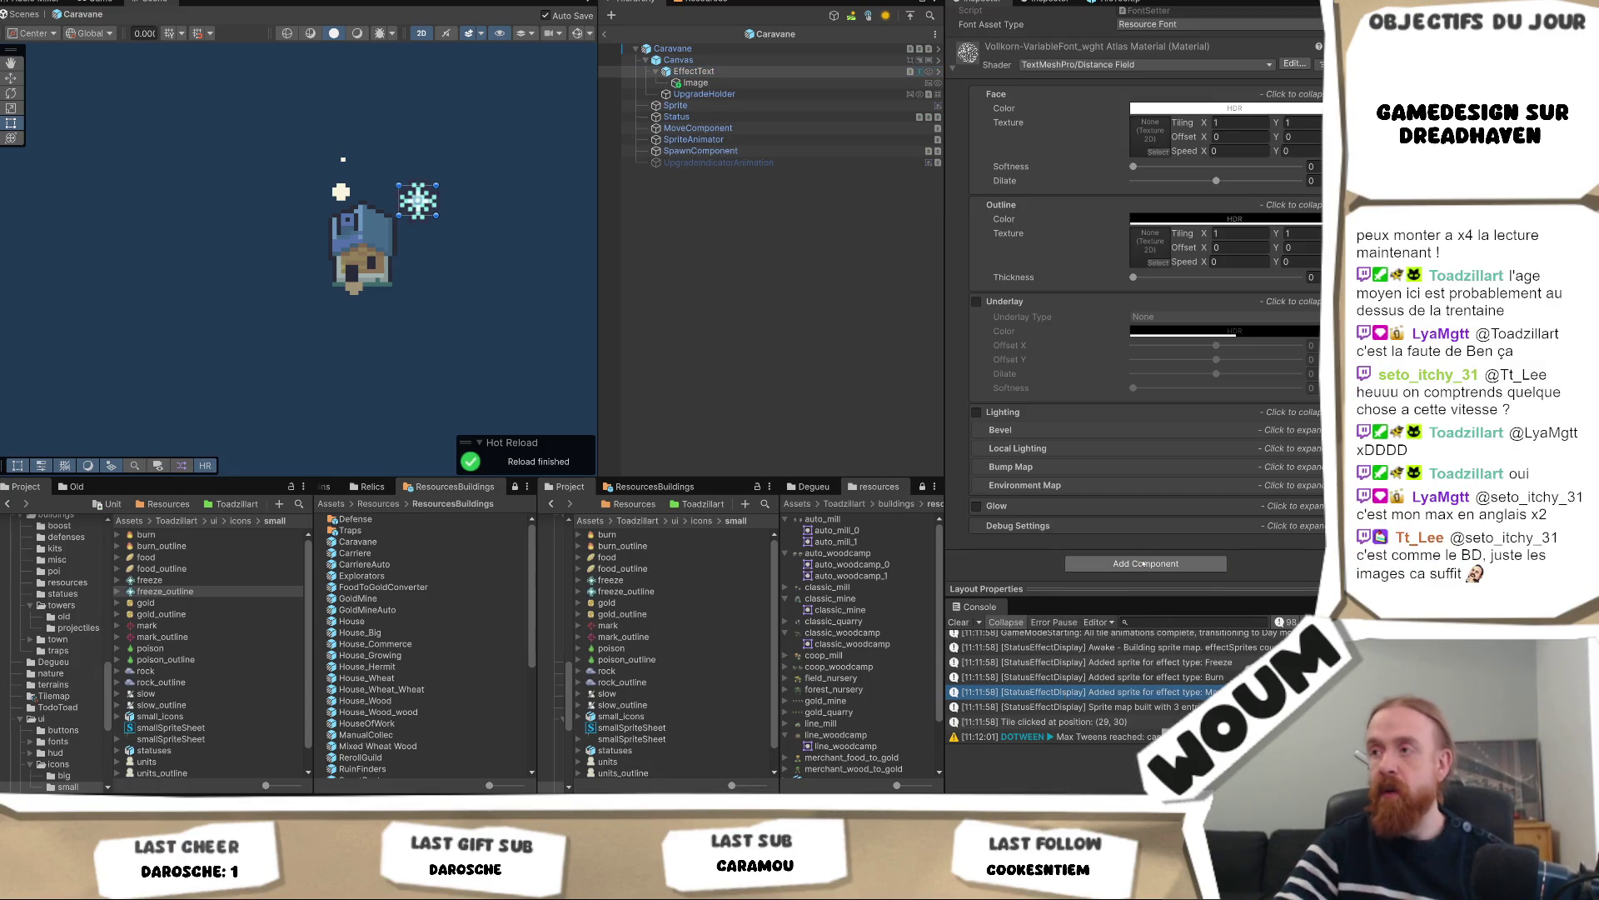
pyautogui.scroll(10, 1144, 499)
pyautogui.scroll(10, 1033, 250)
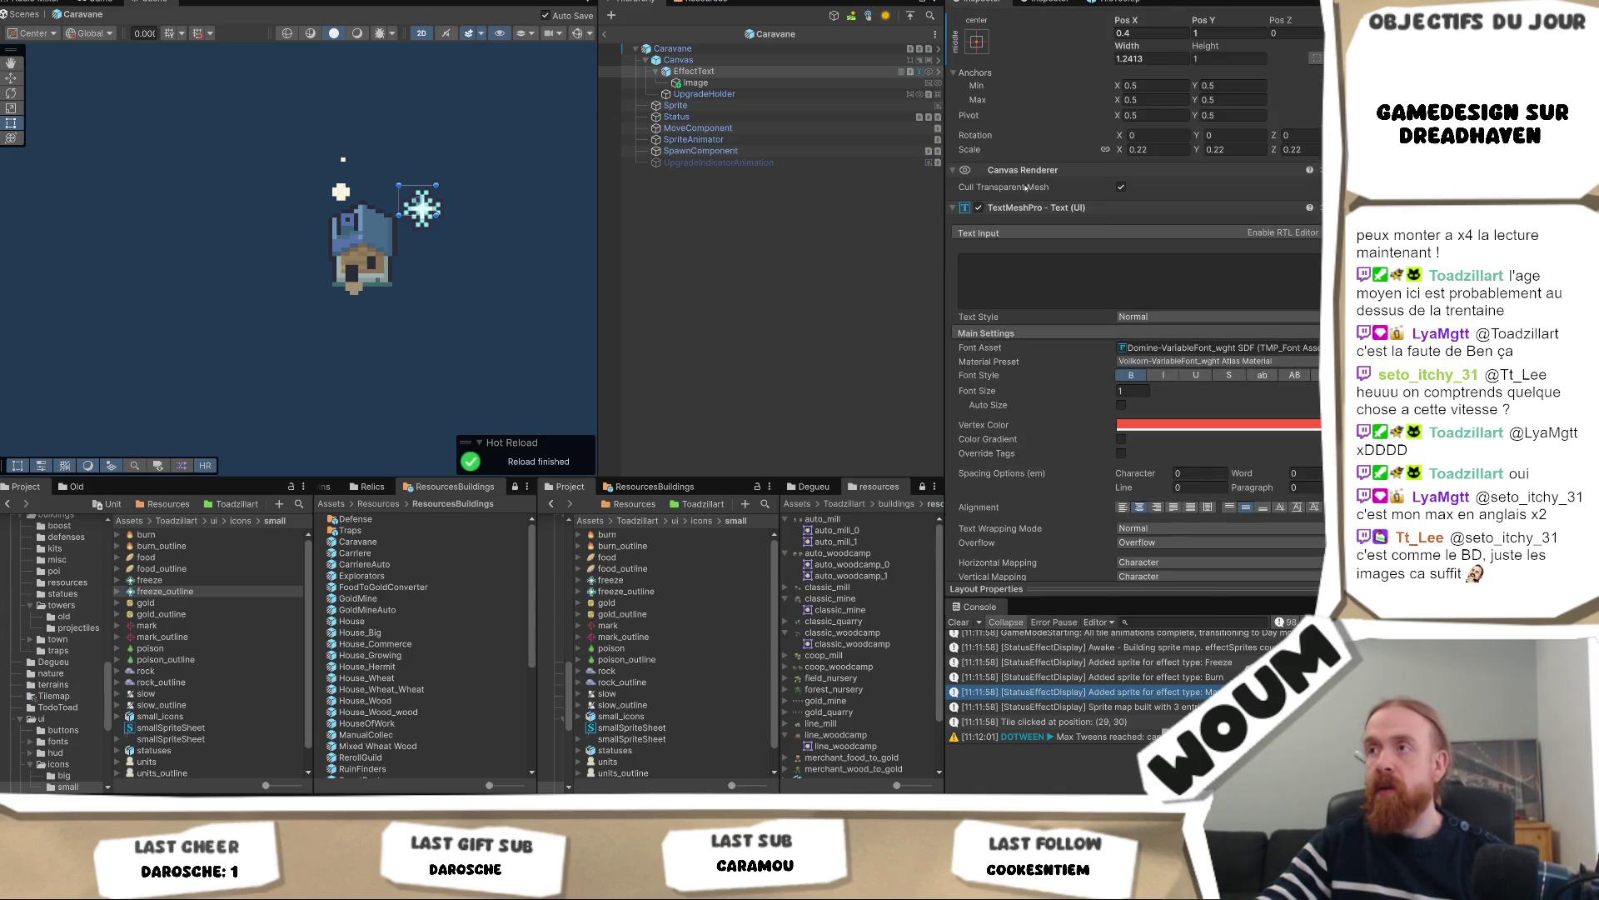
pyautogui.rightClick(741, 71)
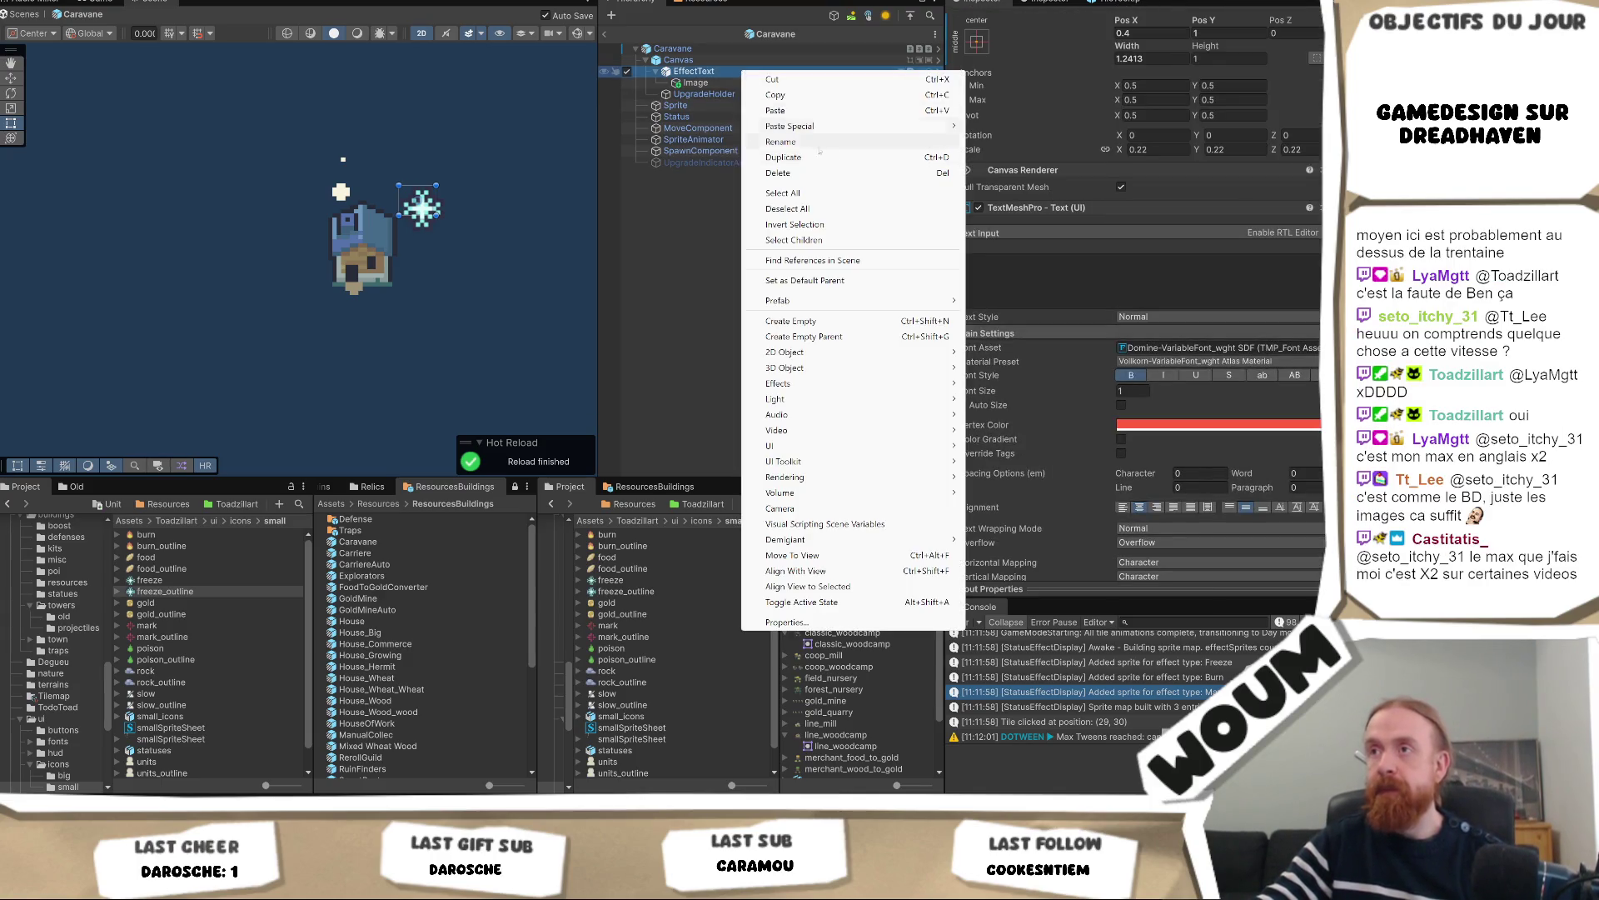
pyautogui.moveTo(915, 301)
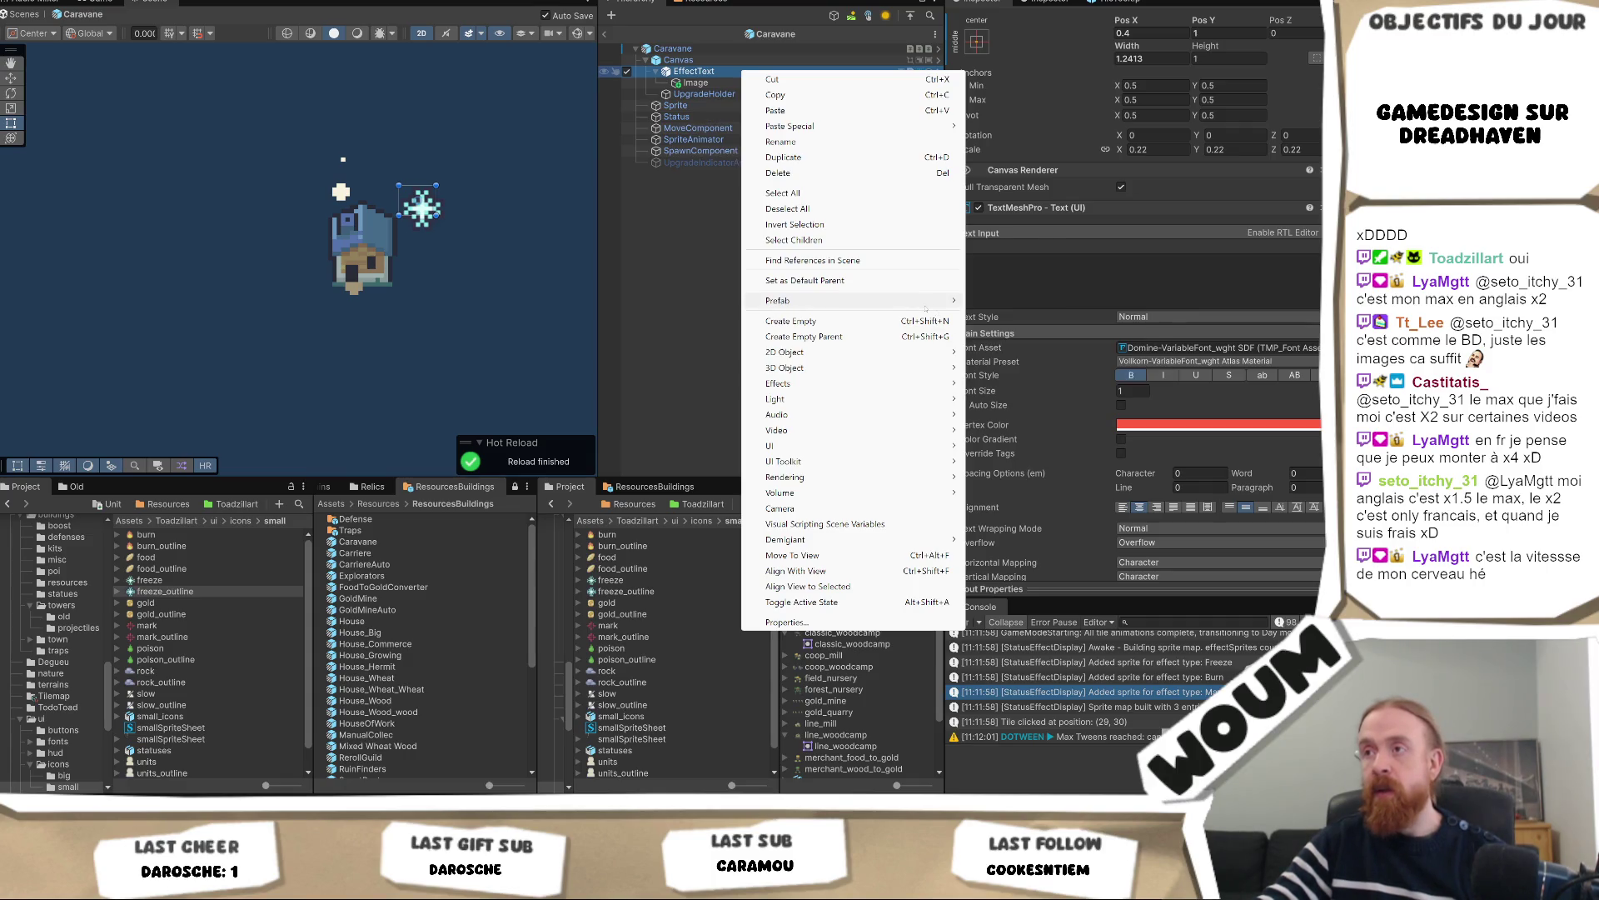
pyautogui.moveTo(926, 303)
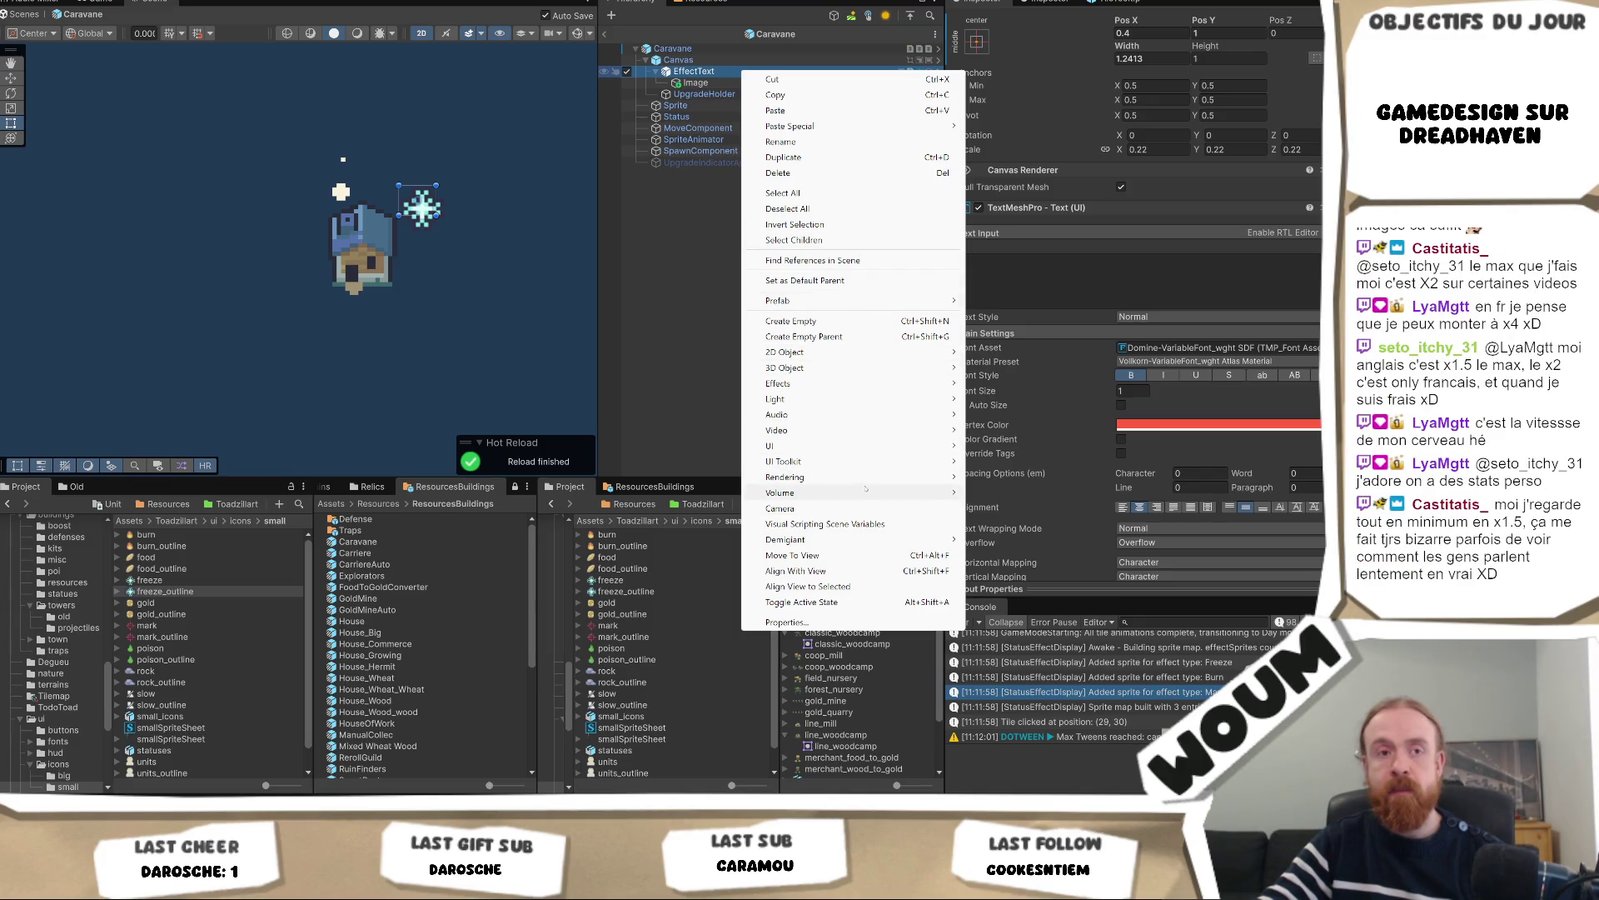
pyautogui.moveTo(868, 427)
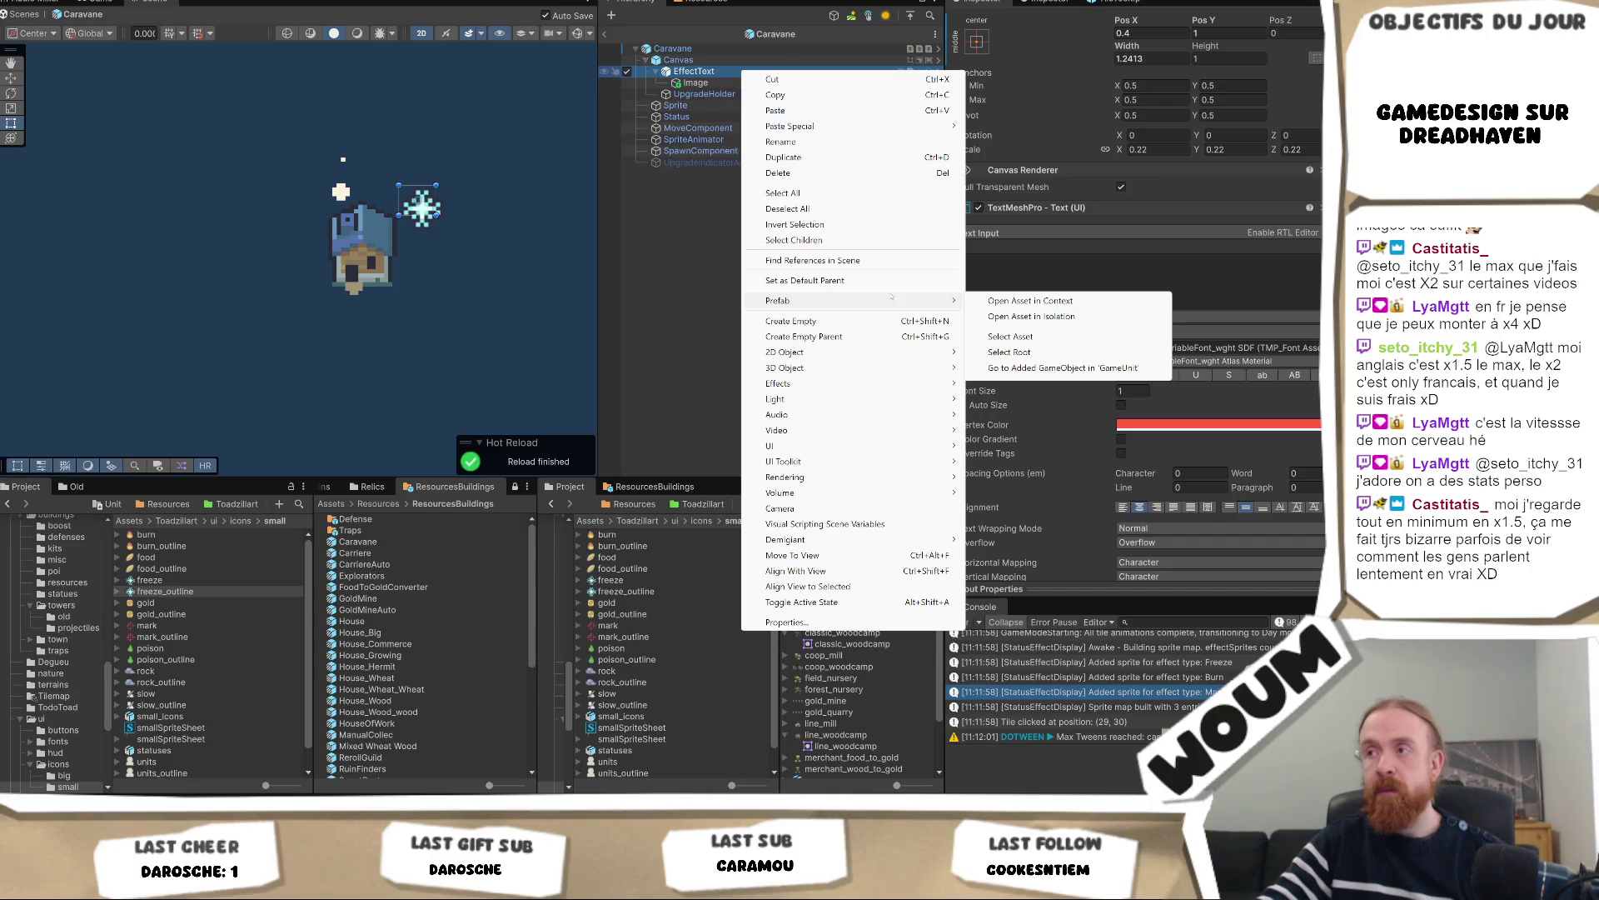
# Close EffectText's Prefab context menu without choosing any option, leaving the hierarchy unchanged
pyautogui.moveTo(889, 382)
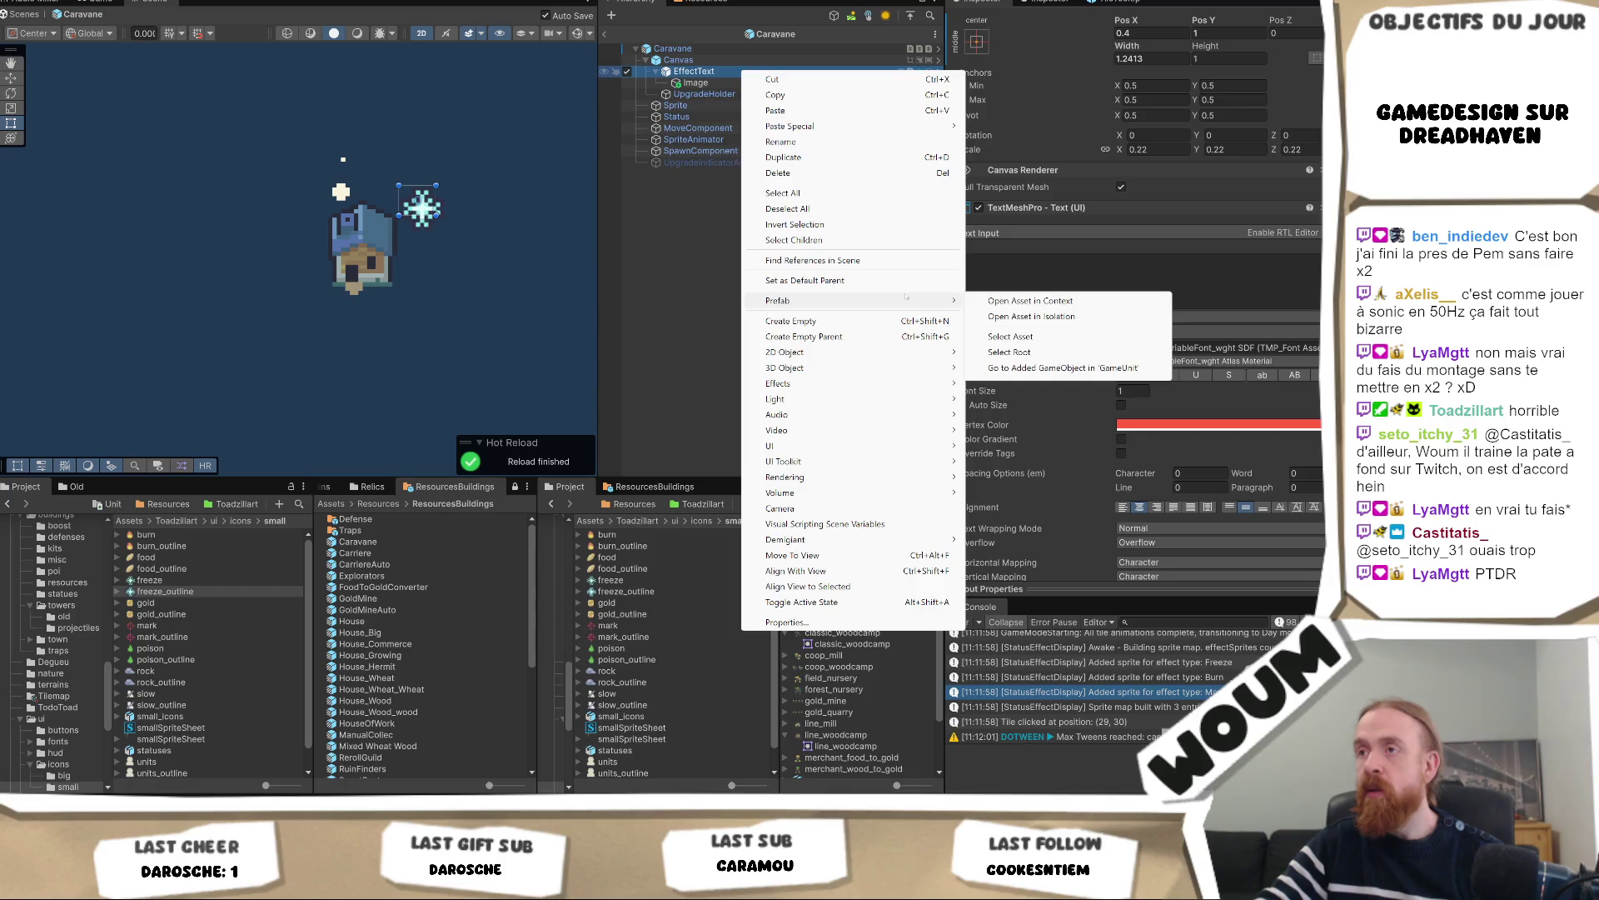
pyautogui.click(696, 83)
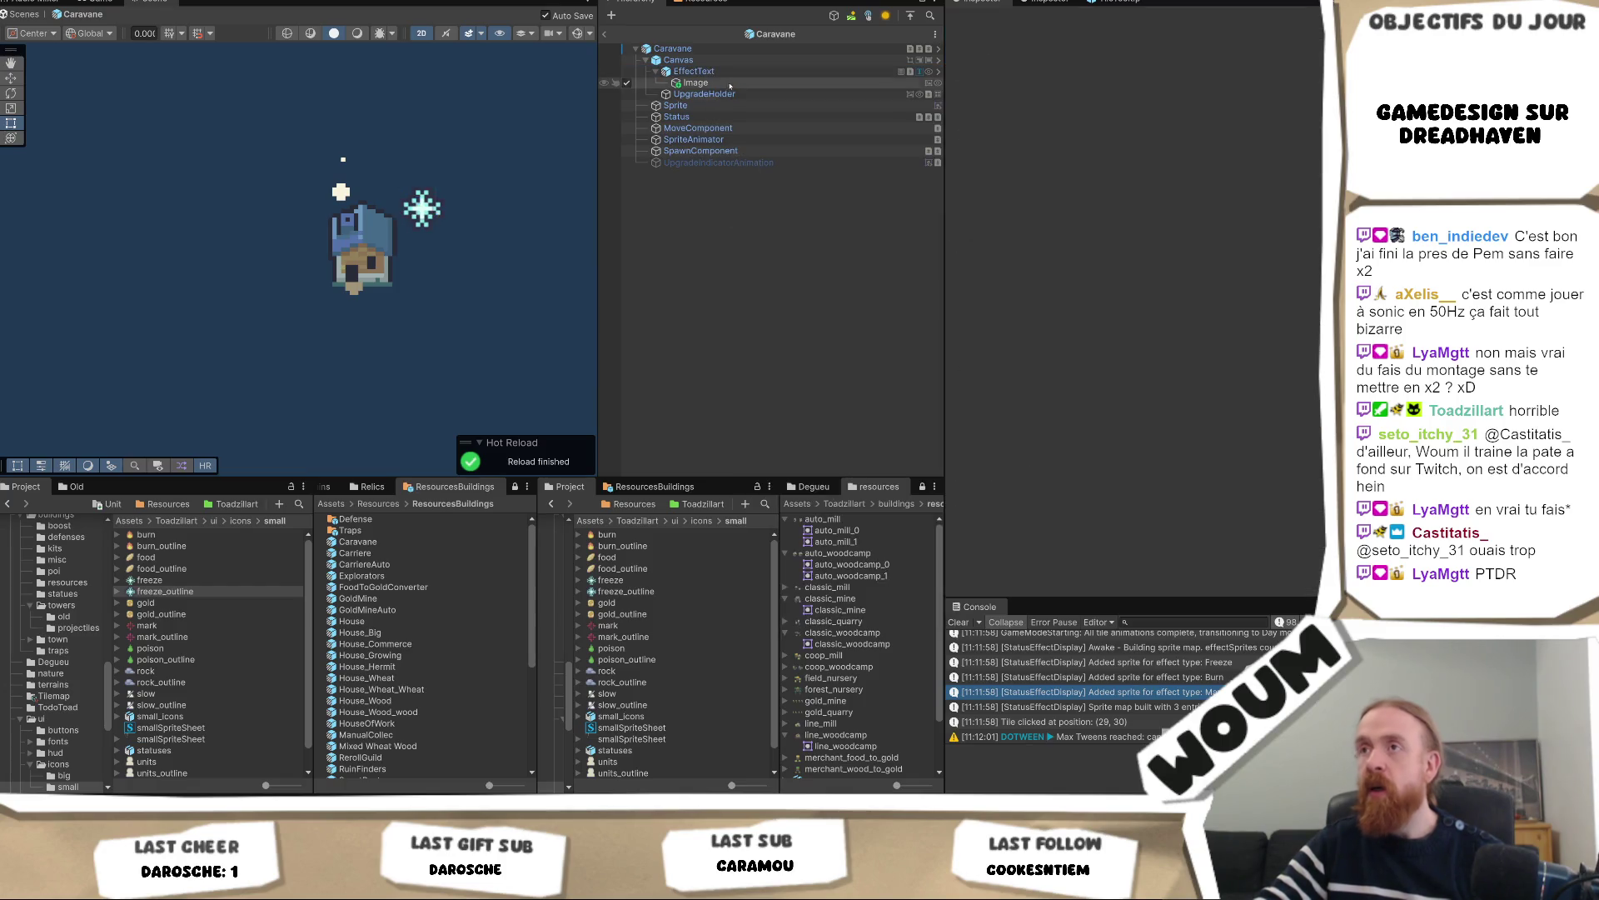
# Apply EffectText's modified Rect Transform to the GameUnit prefab
pyautogui.click(732, 62)
pyautogui.click(731, 71)
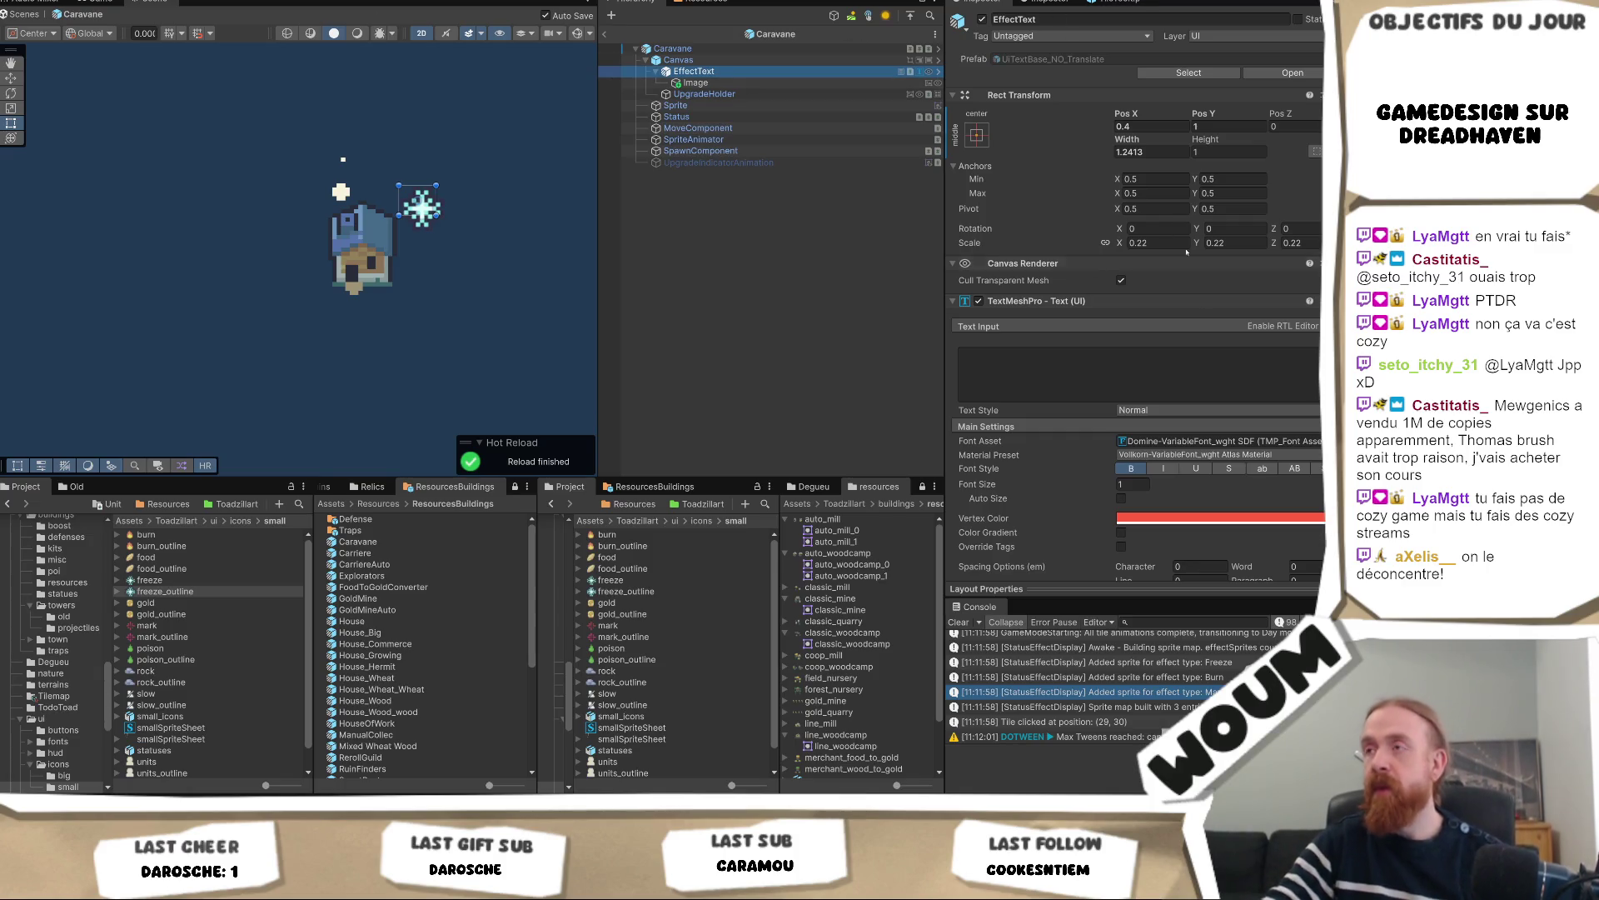
pyautogui.rightClick(1073, 97)
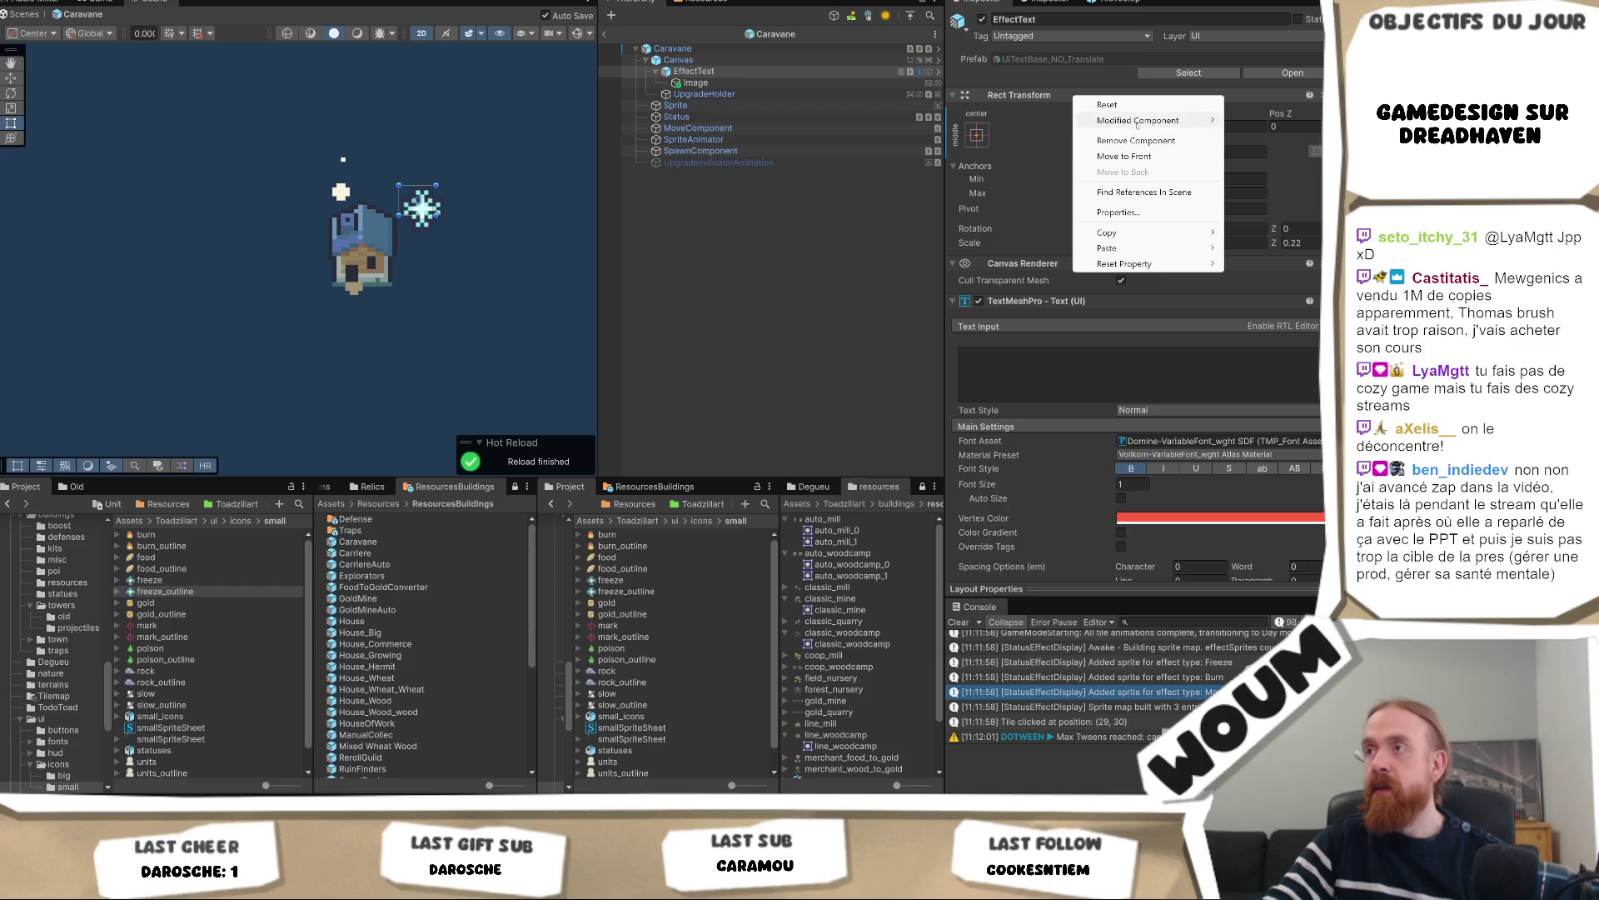
pyautogui.moveTo(1150, 120)
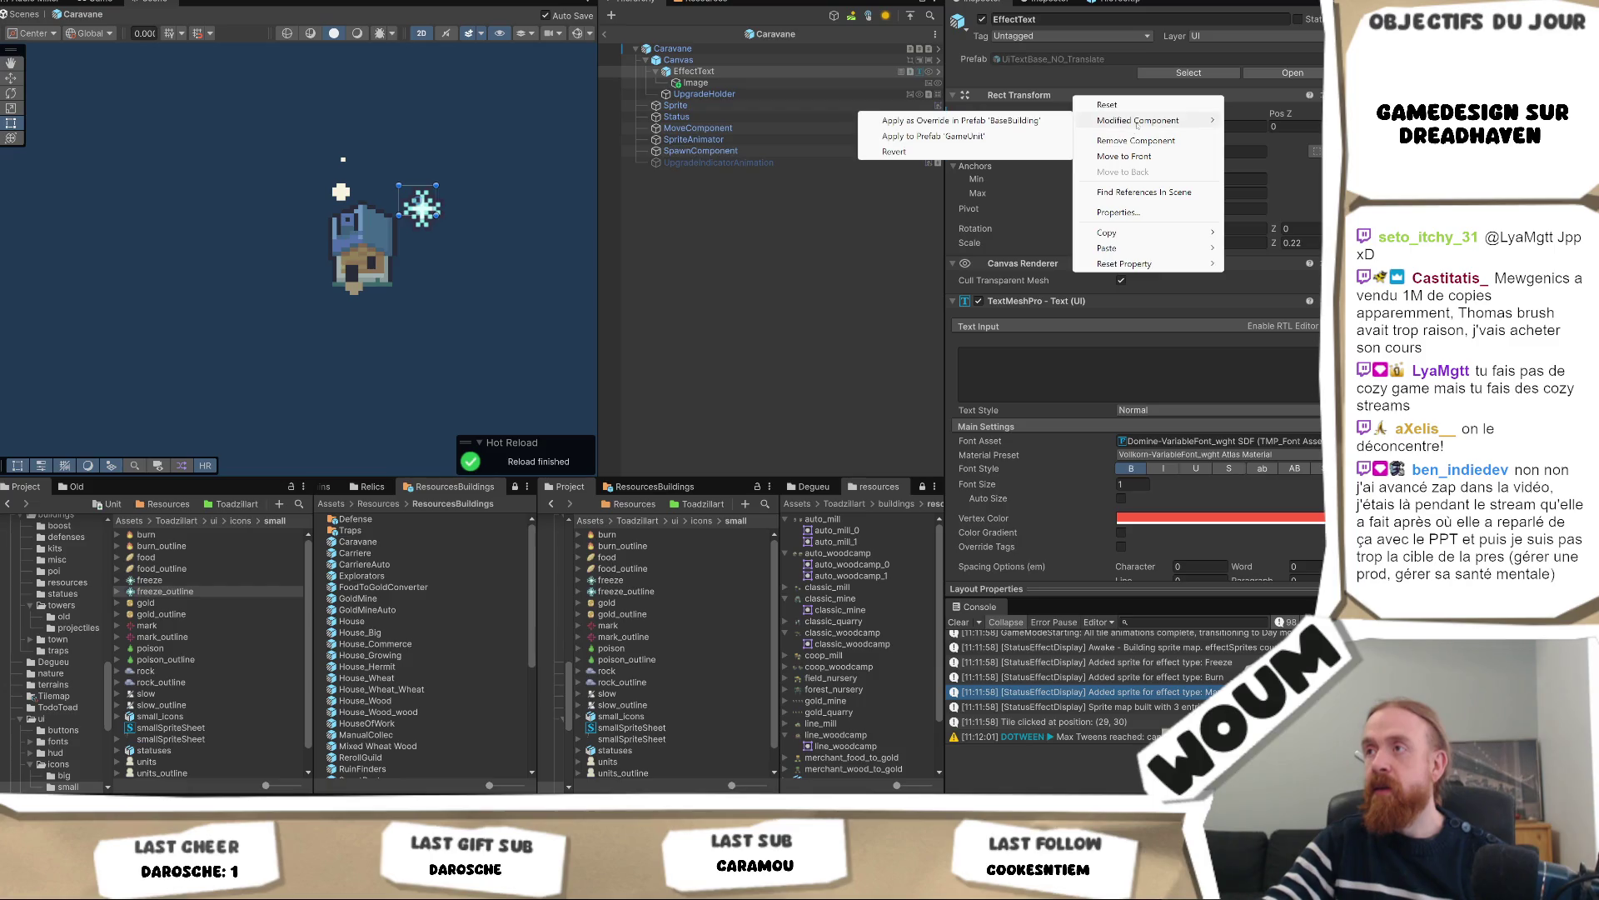
pyautogui.click(1038, 135)
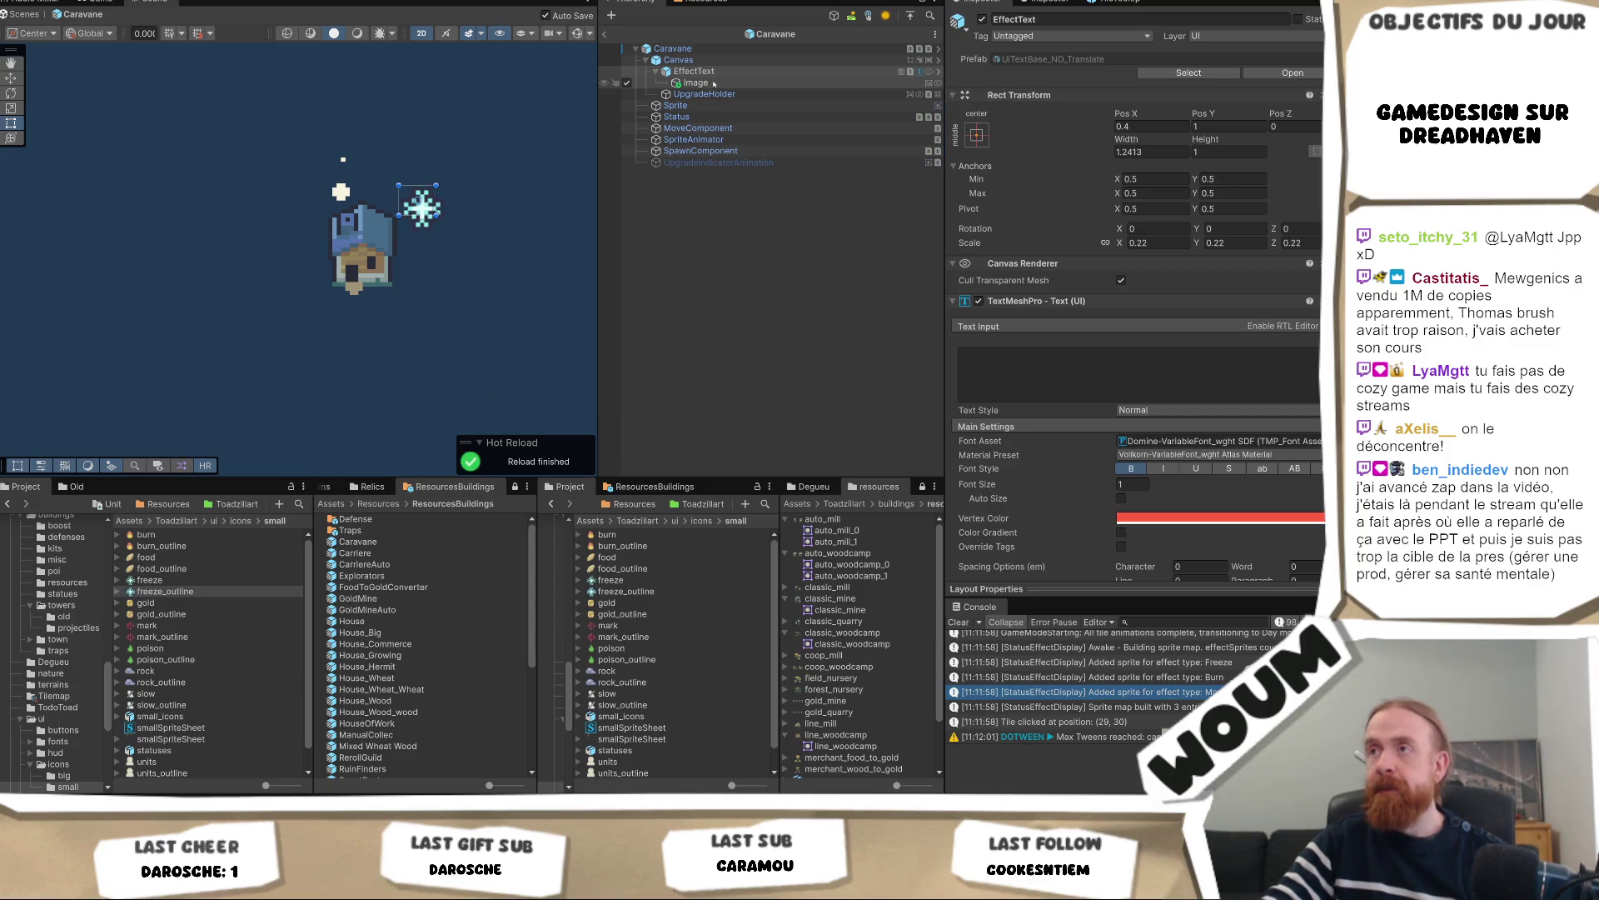
# Delete the snowflake Image child under EffectText
pyautogui.click(719, 72)
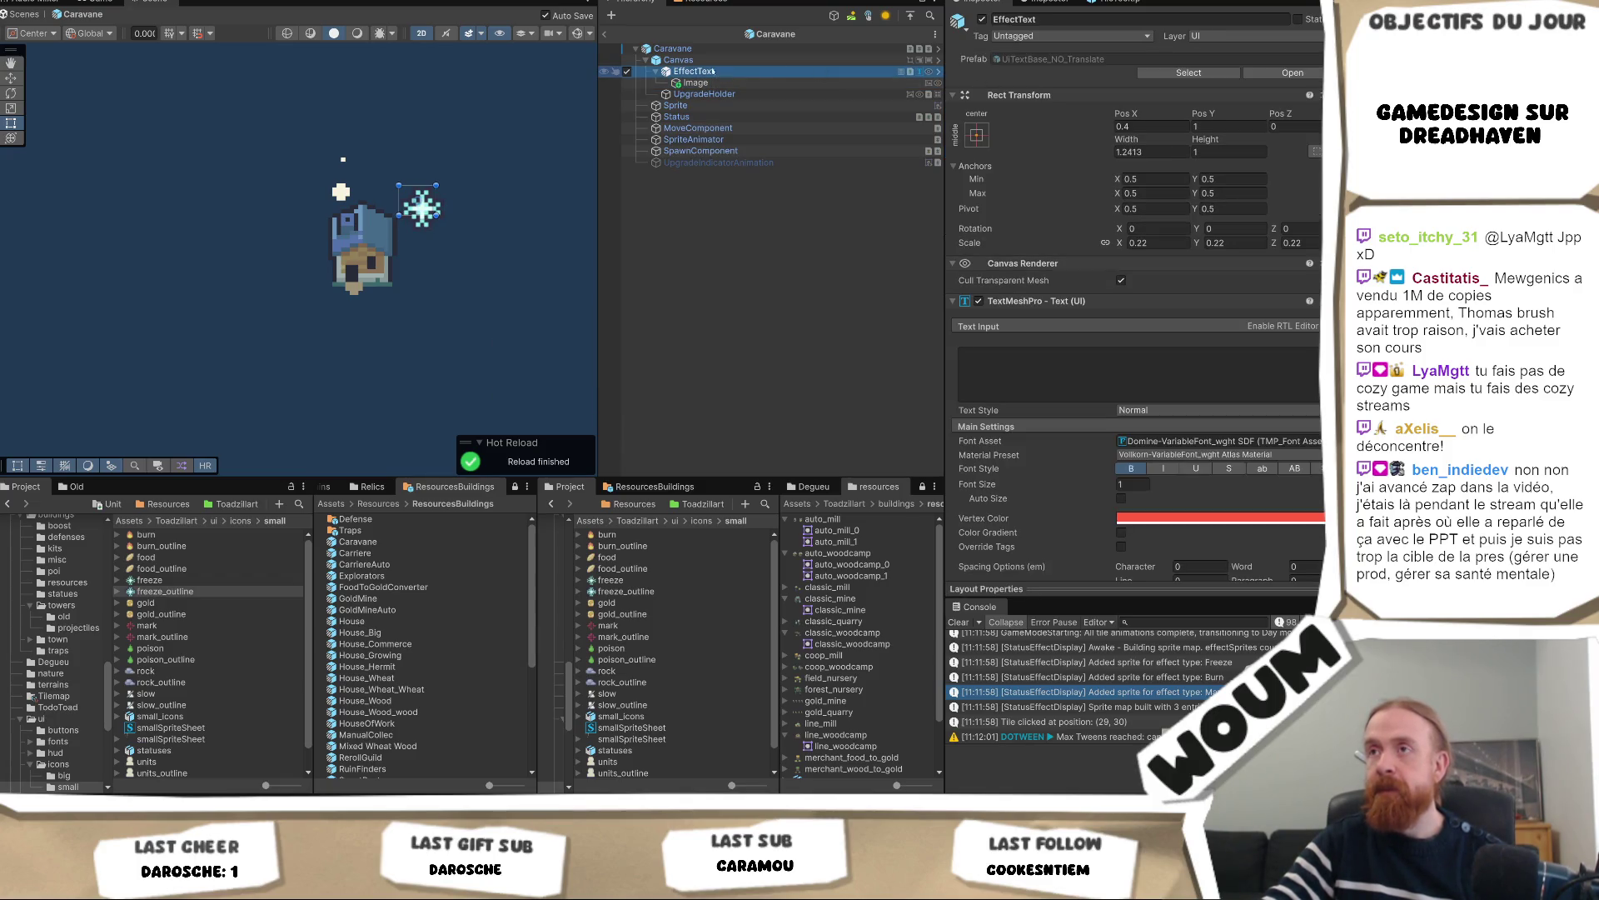
pyautogui.click(707, 82)
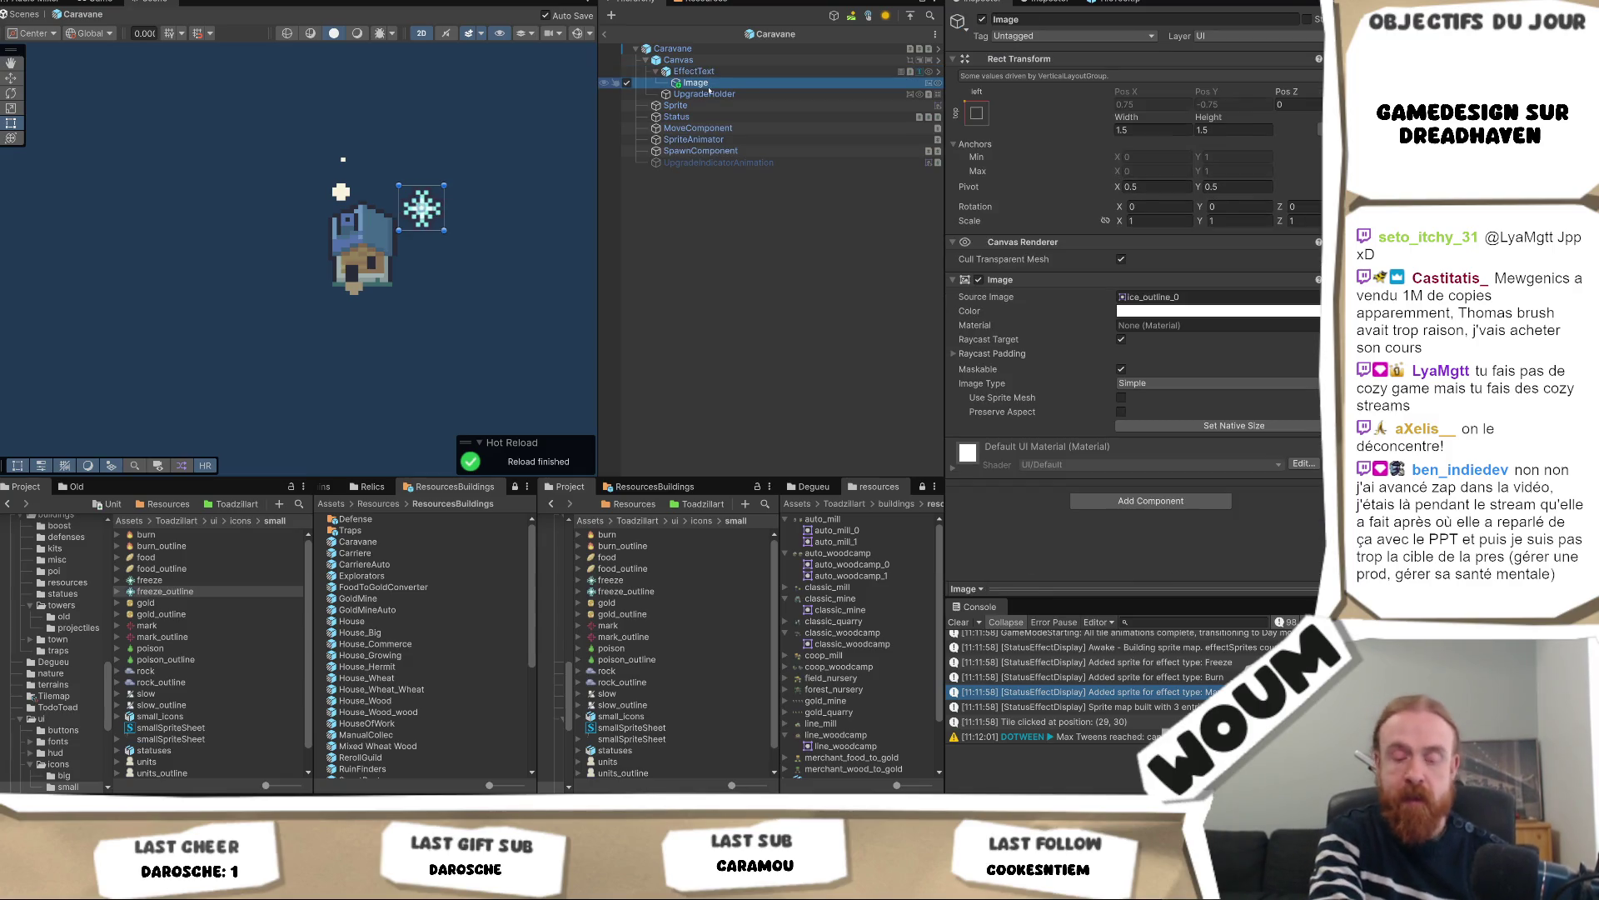
pyautogui.press('Delete')
# Remove the Vertical Layout Group component from EffectText
pyautogui.click(725, 72)
pyautogui.scroll(-10, 1133, 292)
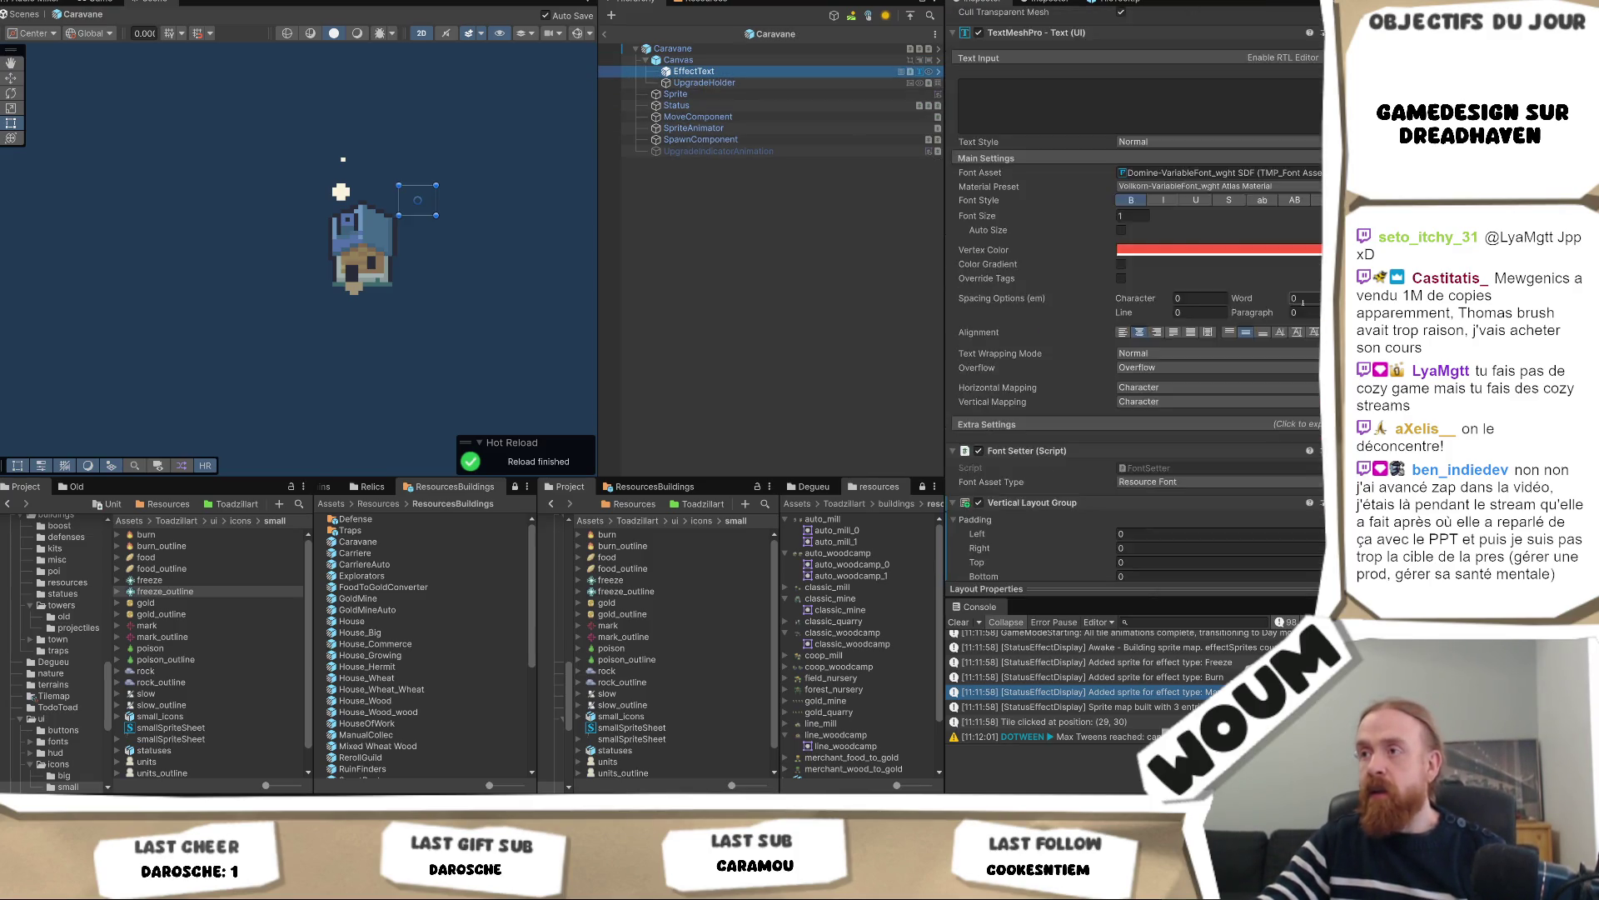
pyautogui.rightClick(1203, 200)
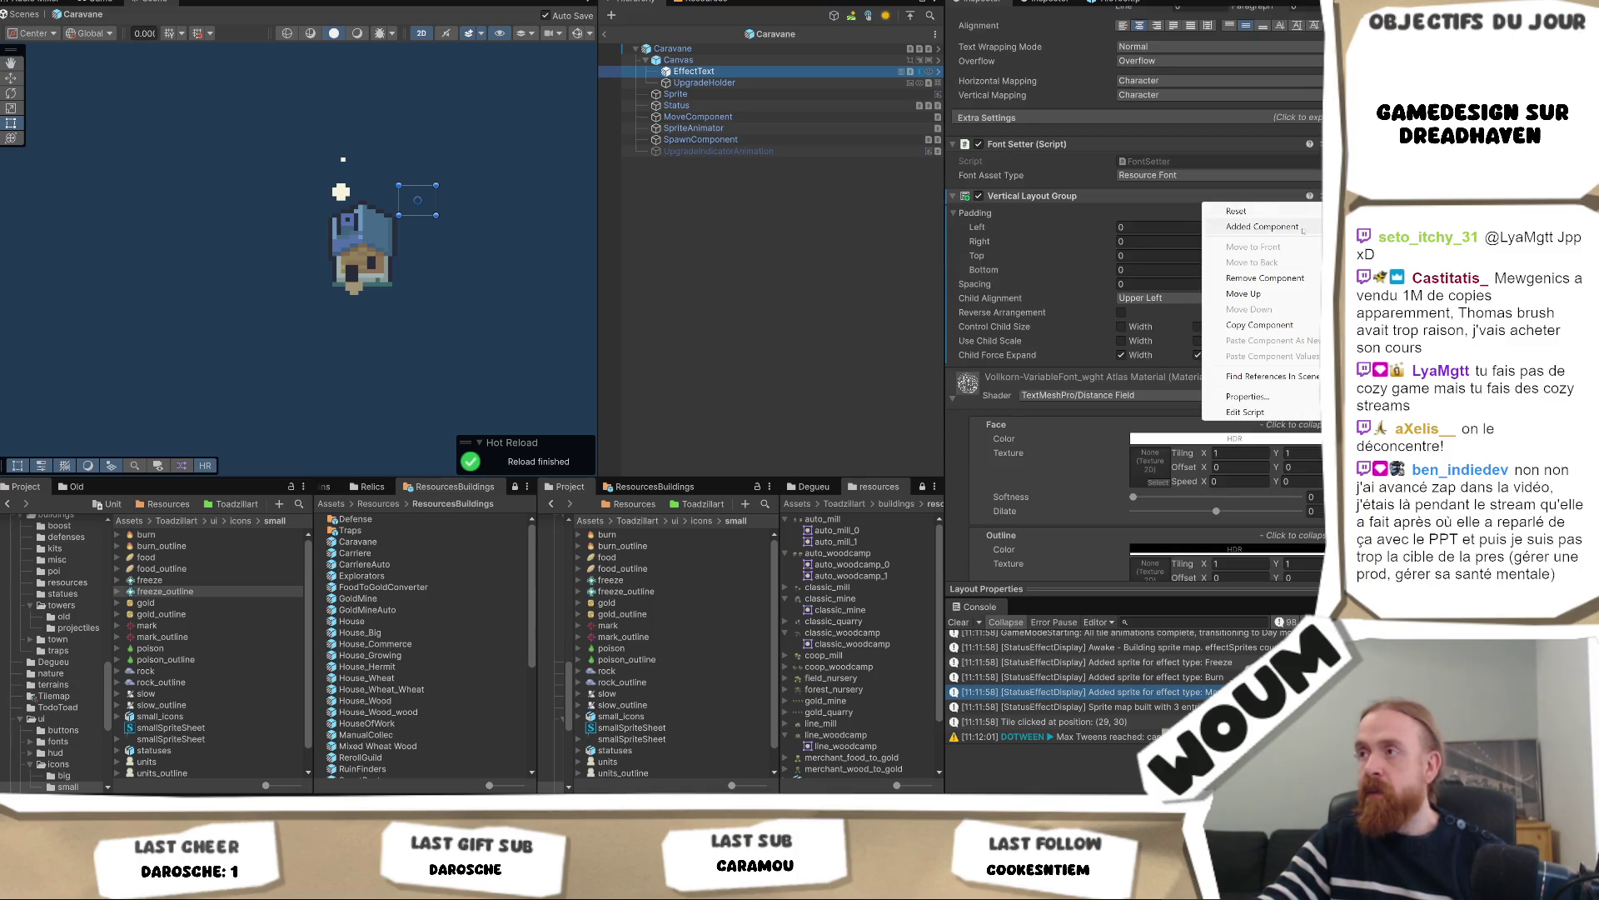
pyautogui.click(1288, 284)
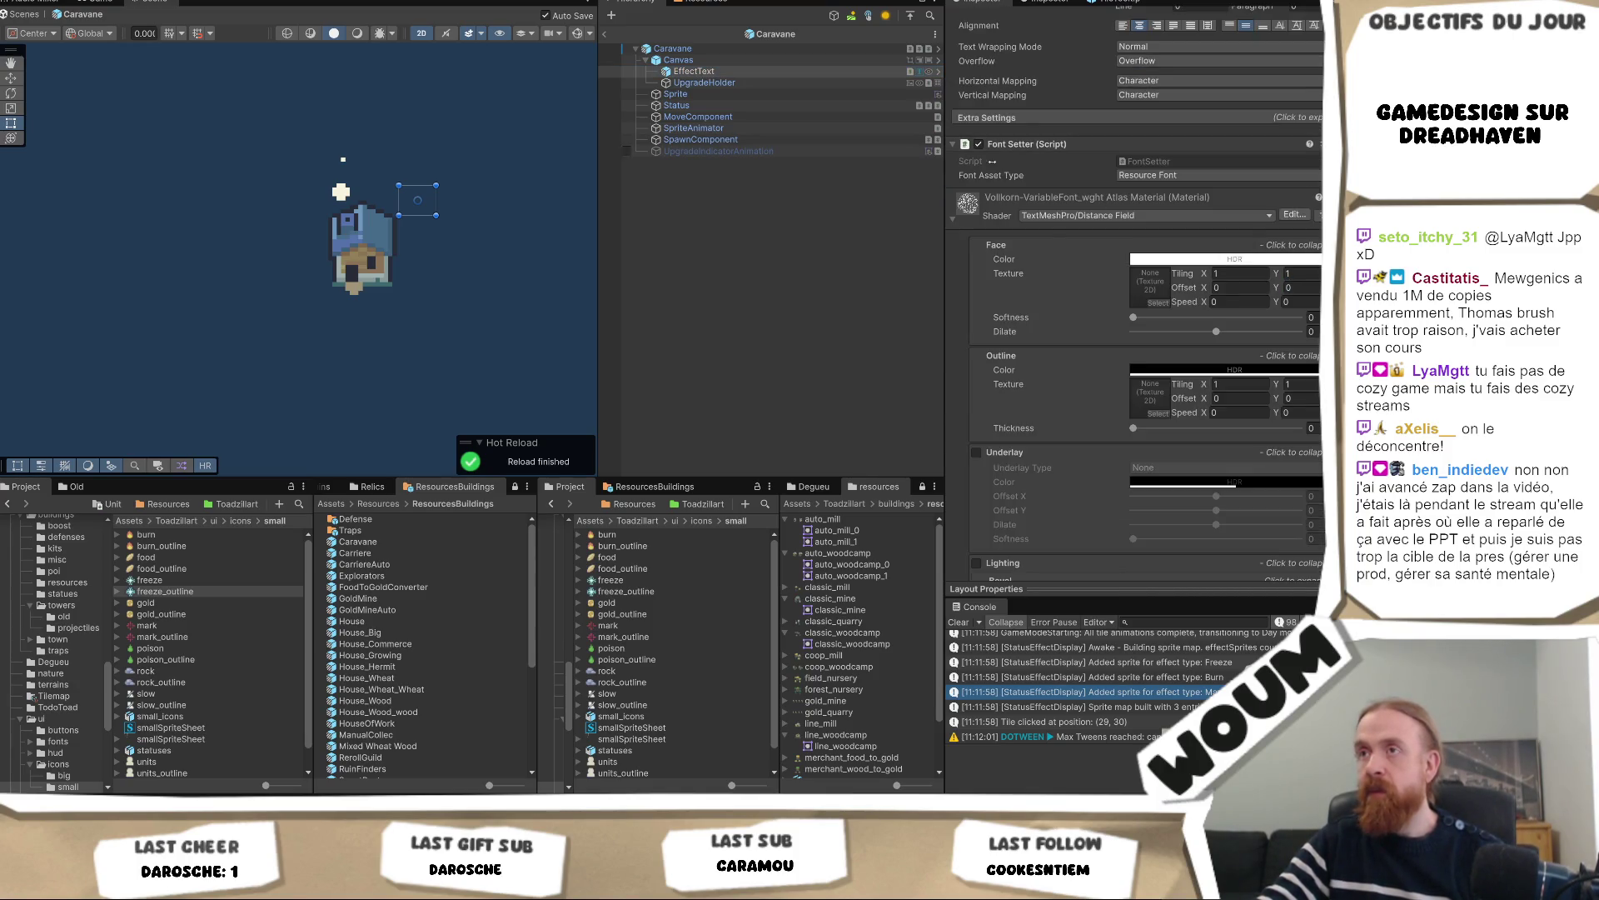
# Open the base GameUnit prefab from the Caravane root
pyautogui.scroll(10, 1141, 209)
pyautogui.click(672, 48)
pyautogui.click(1293, 72)
pyautogui.click(1293, 73)
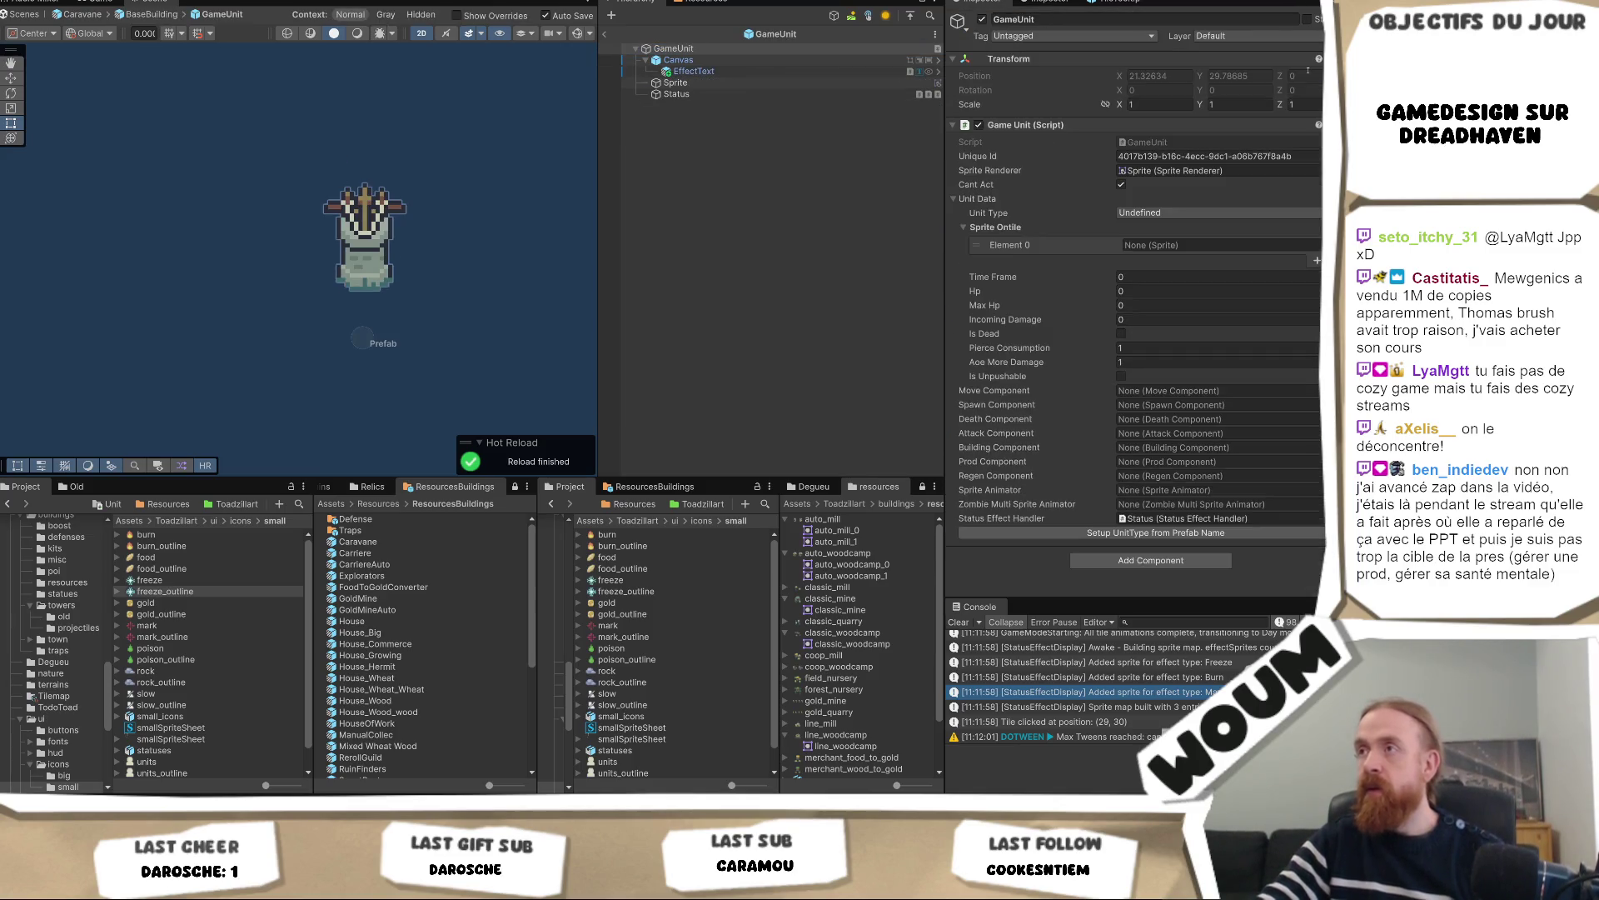
# Unpack EffectText from its prefab inside GameUnit
pyautogui.click(721, 71)
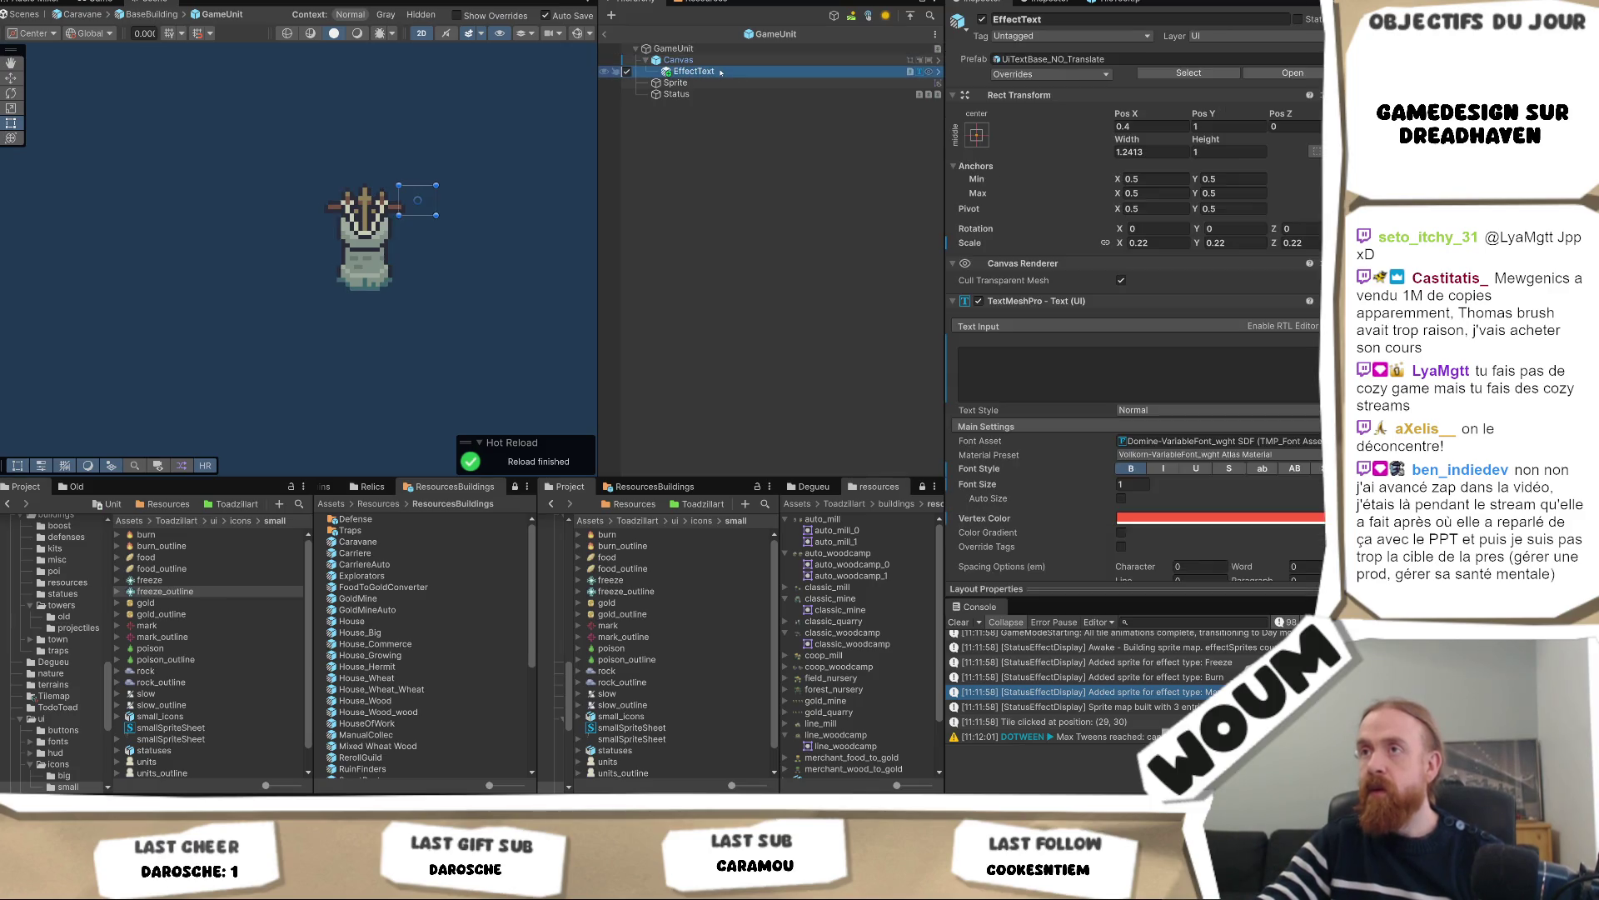
pyautogui.rightClick(721, 71)
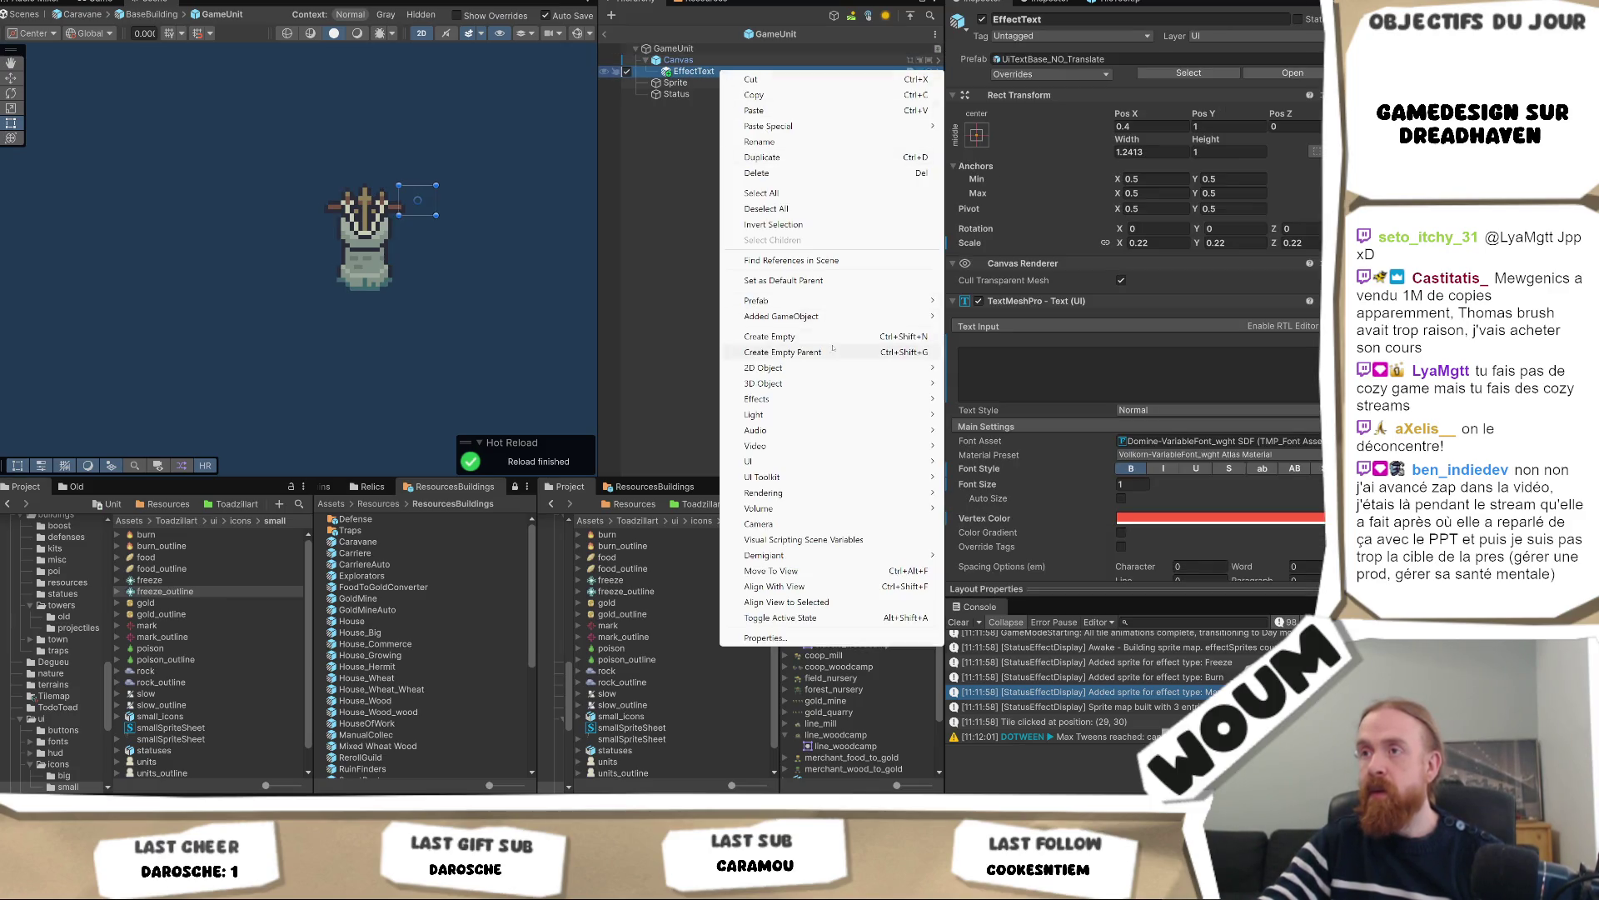
pyautogui.moveTo(854, 310)
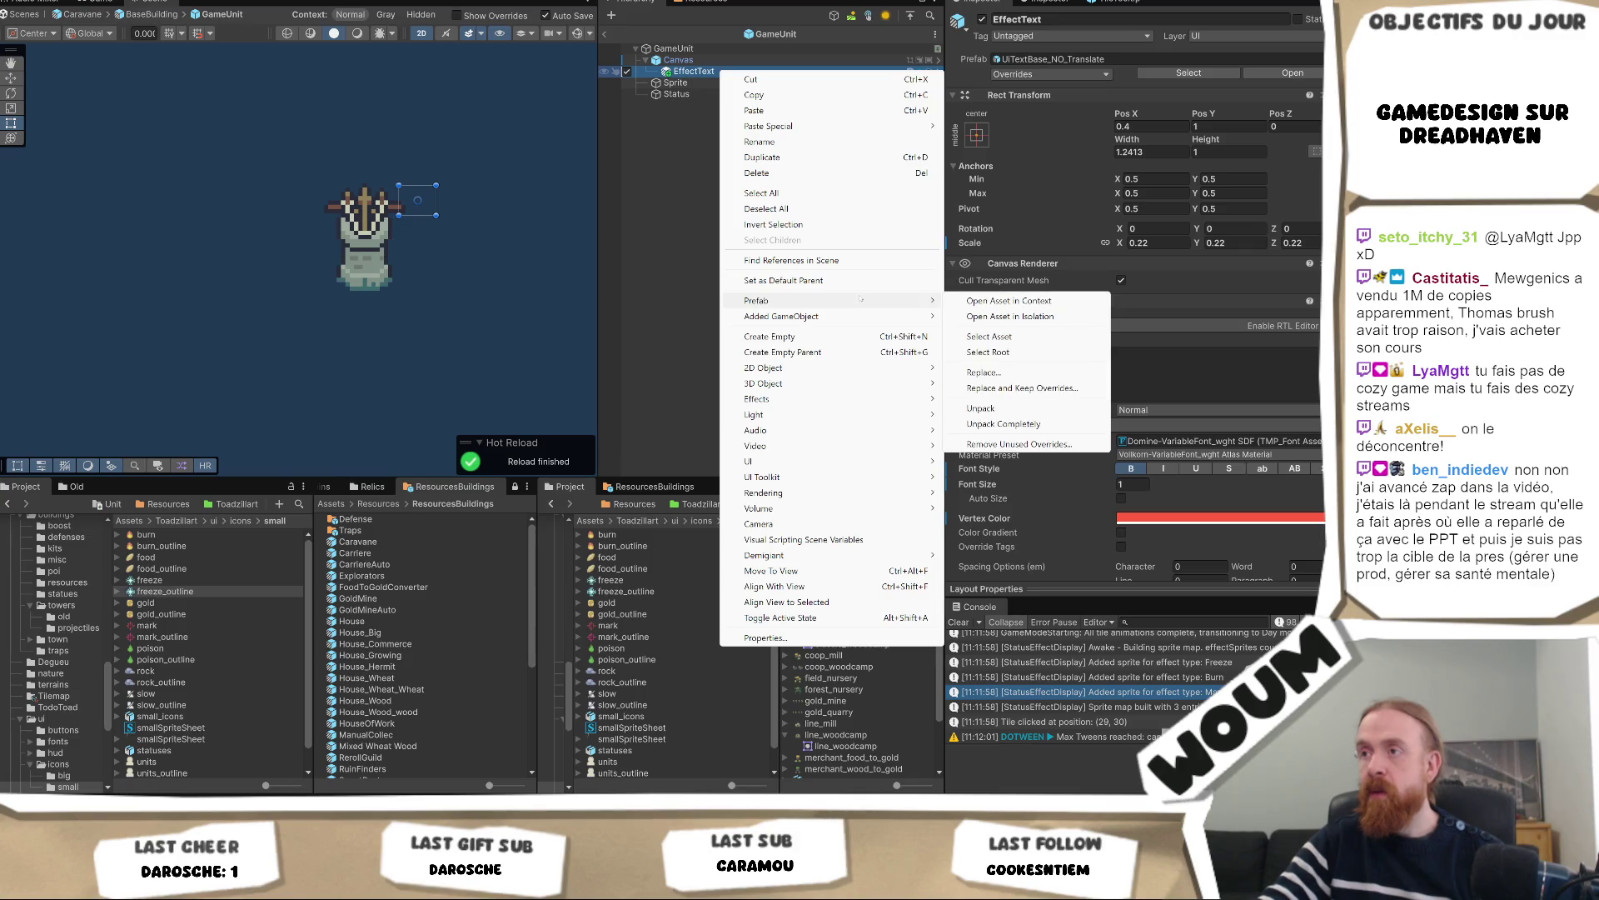
pyautogui.click(1020, 424)
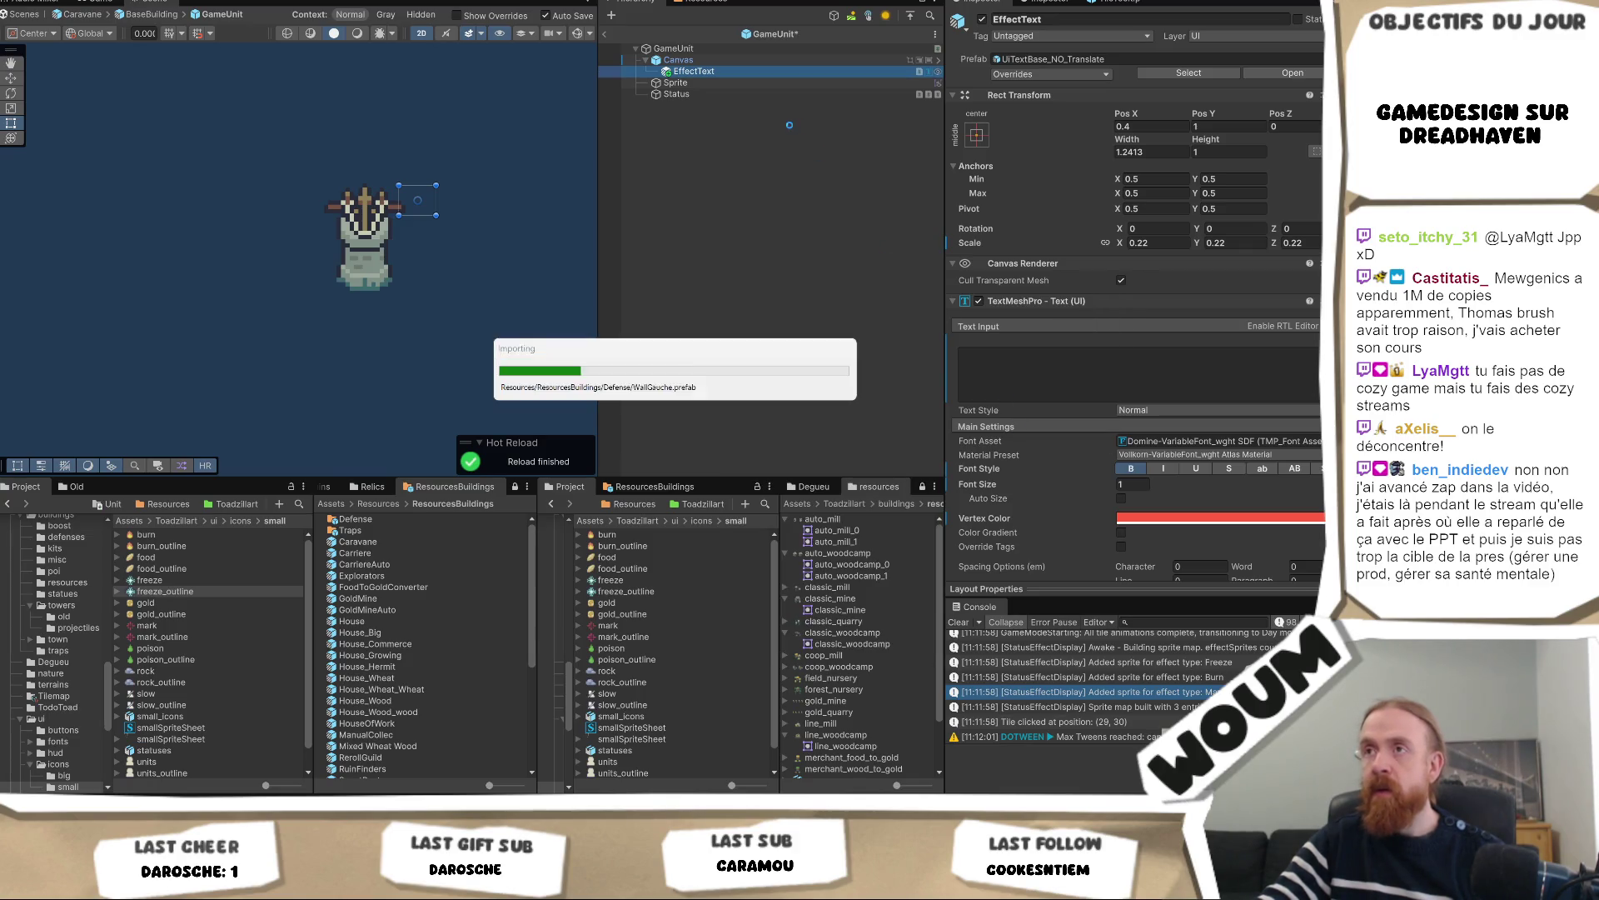
# Paste the copied Image under the Canvas and drag it into EffectText
pyautogui.rightClick(722, 74)
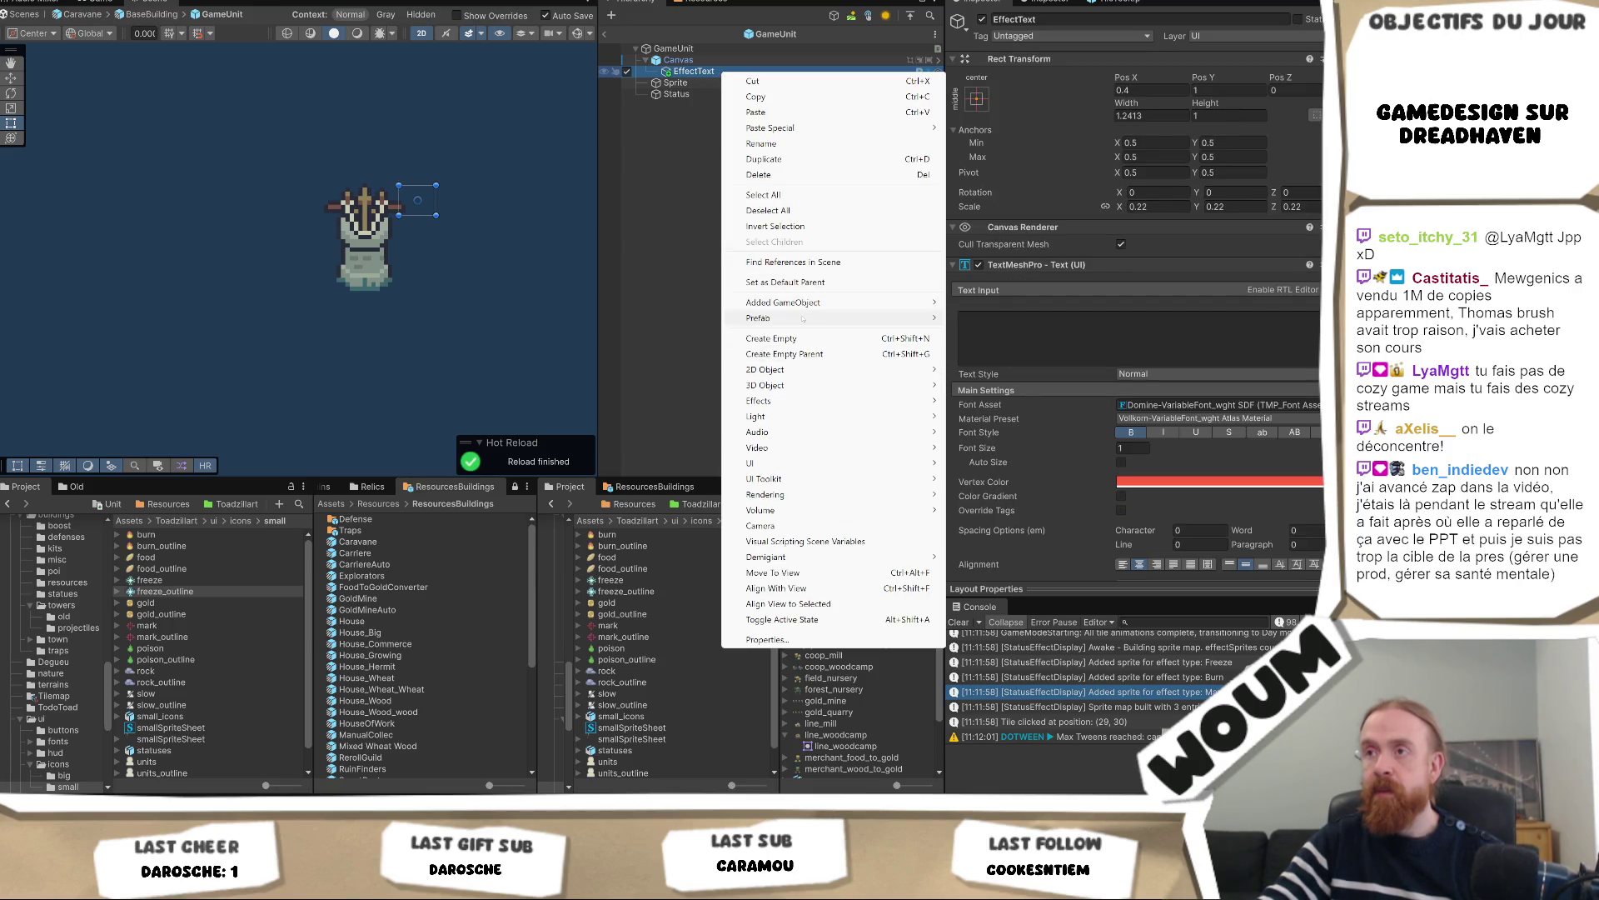
pyautogui.moveTo(804, 302)
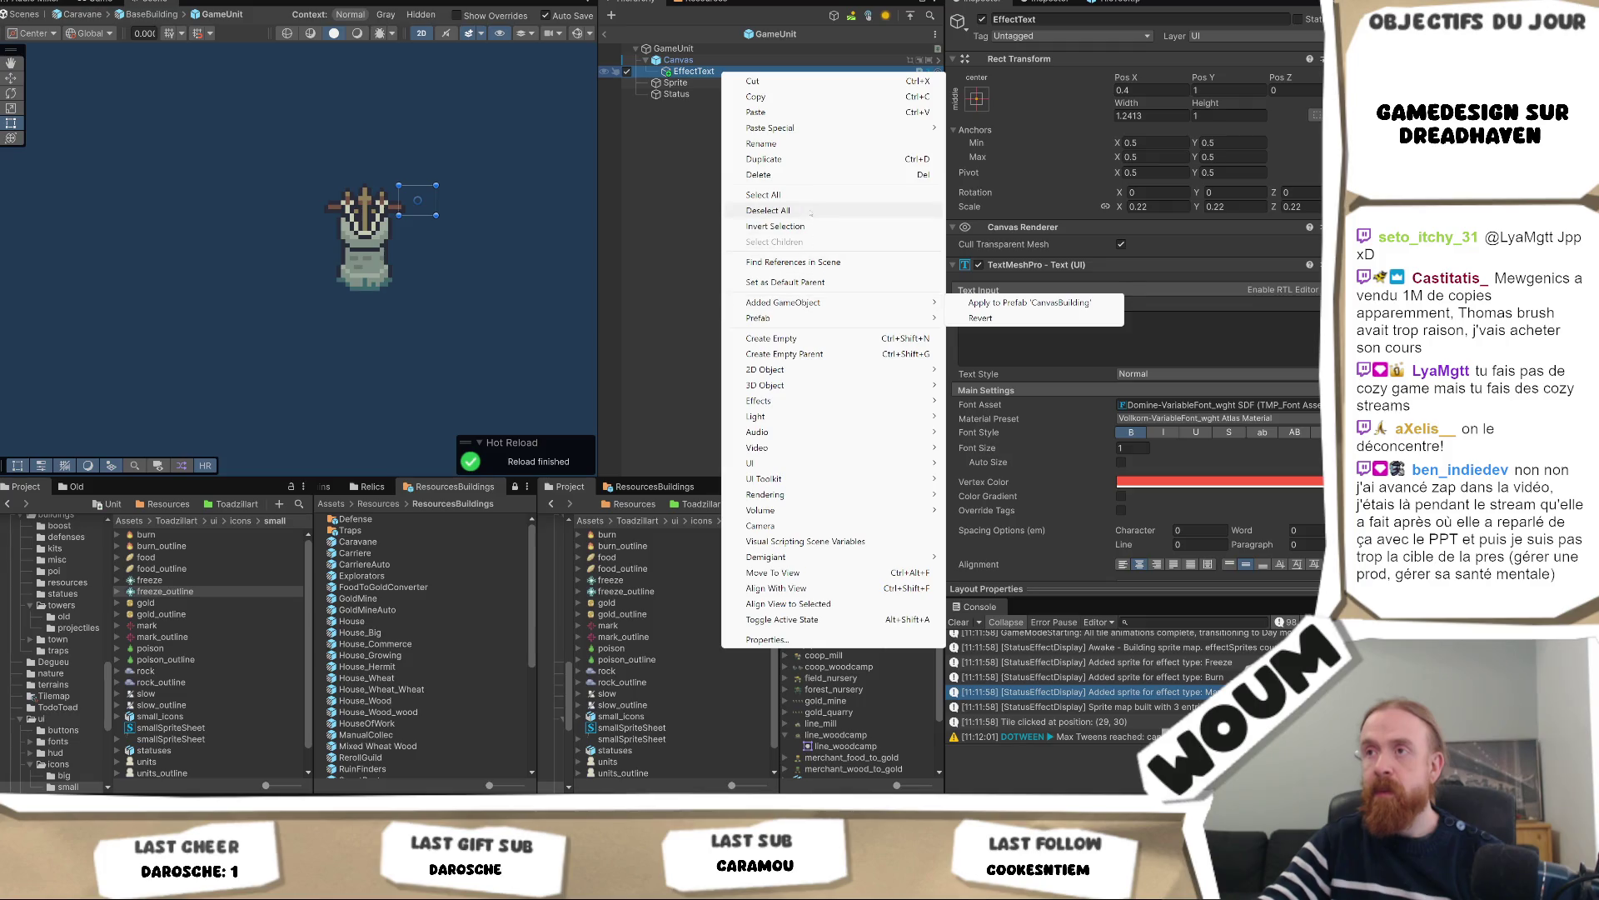
pyautogui.click(790, 112)
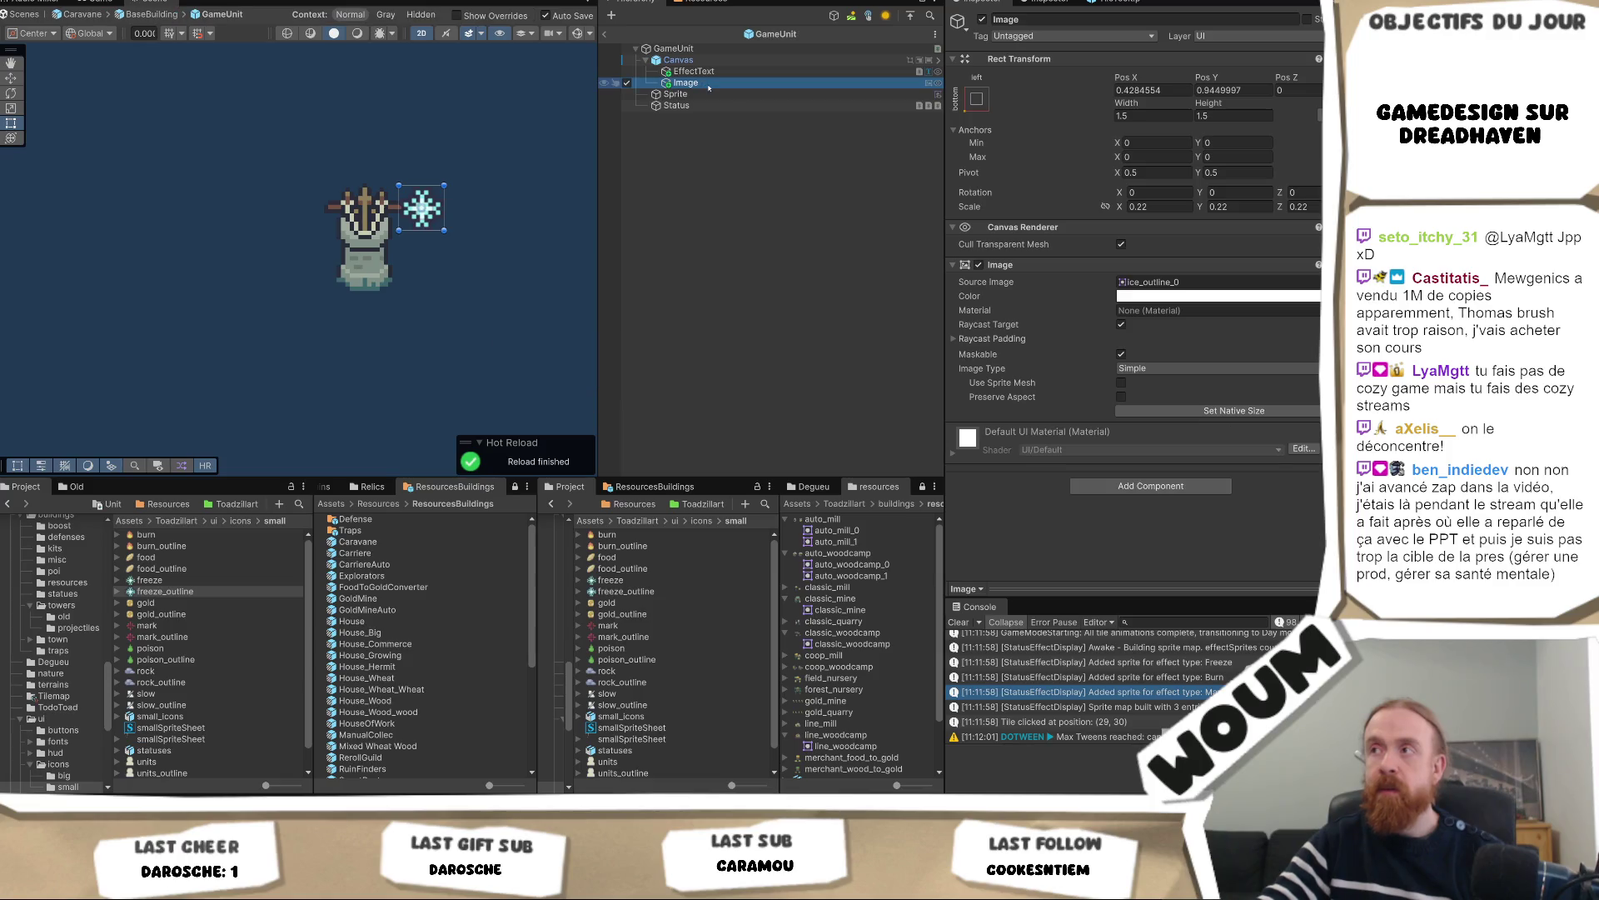
pyautogui.moveTo(709, 84); pyautogui.dragTo(695, 71)
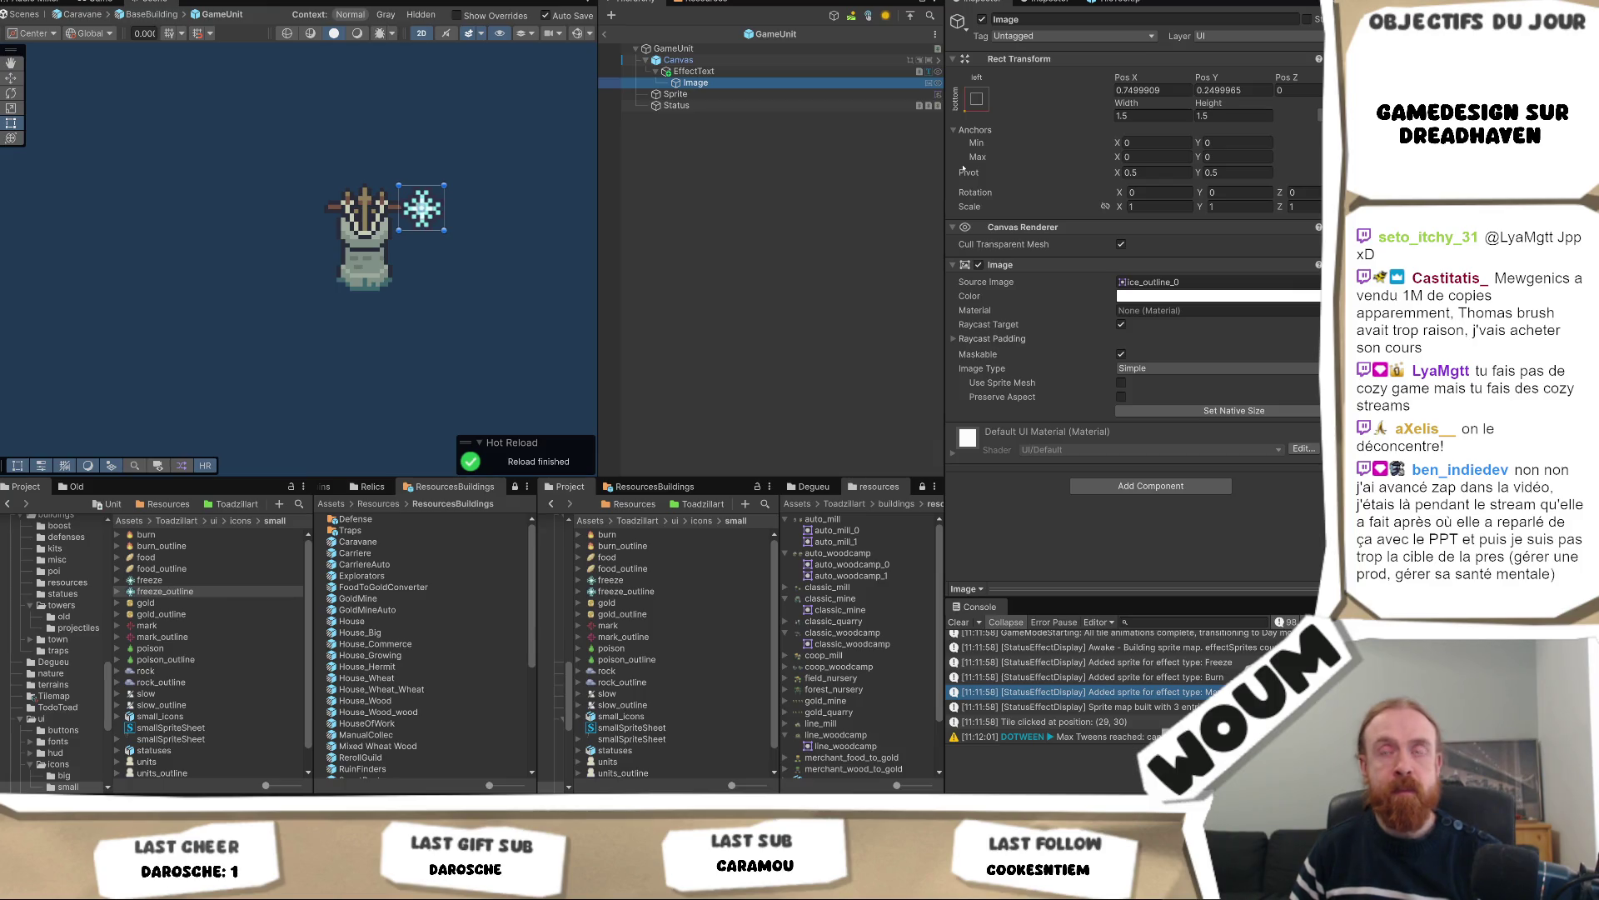
# Duplicate the Image under EffectText with Ctrl+D, creating Image (1)
pyautogui.press('Up')
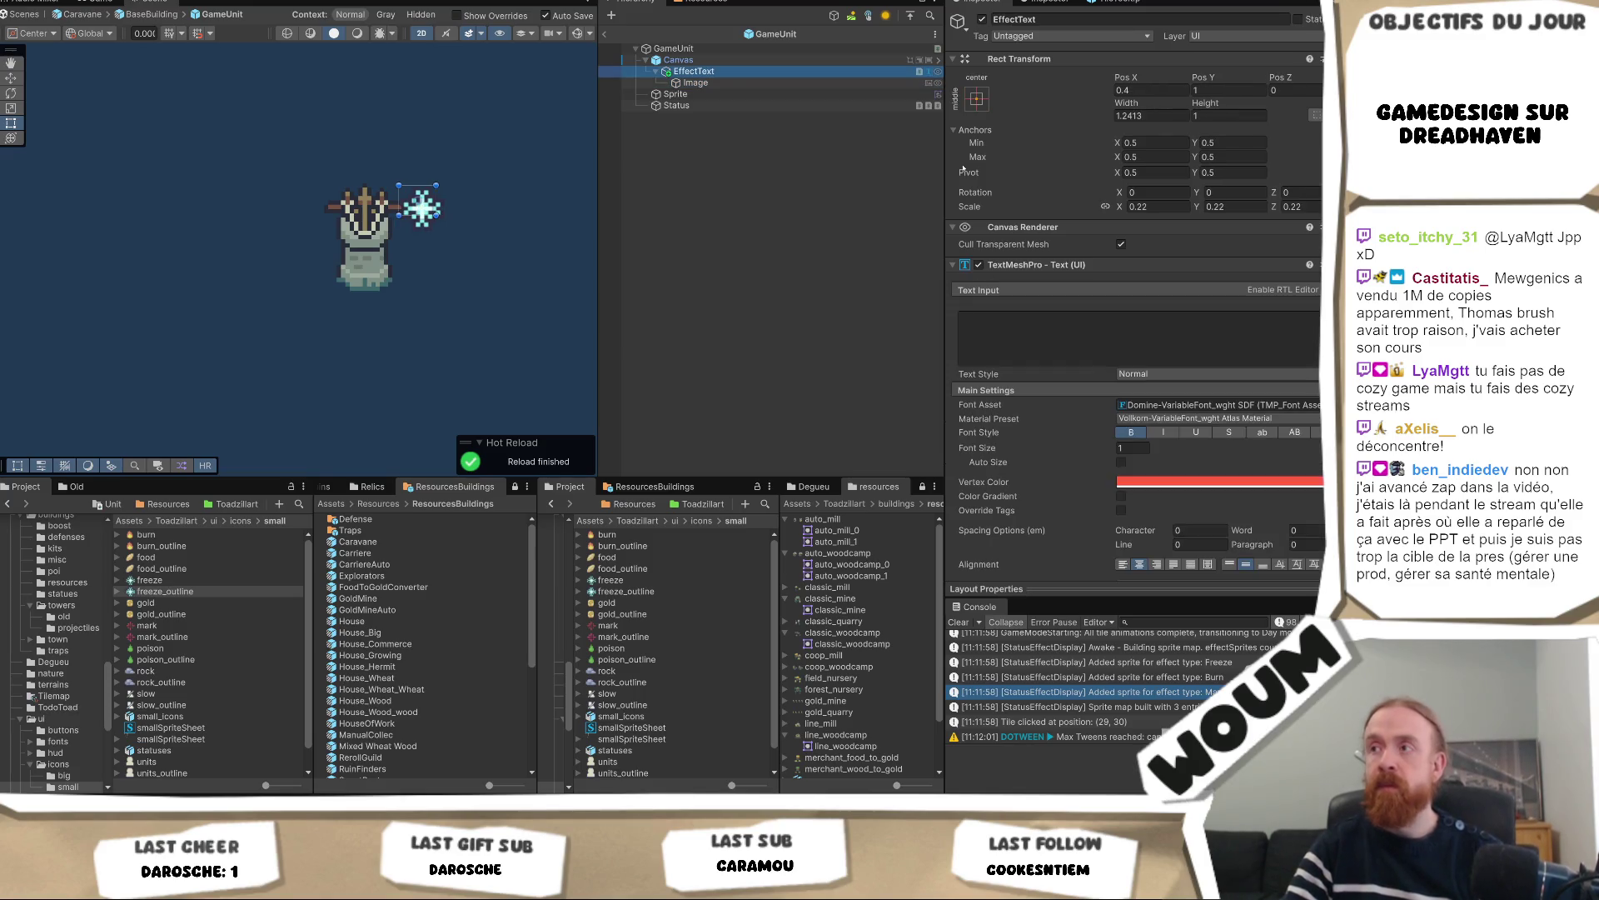
pyautogui.press('Down')
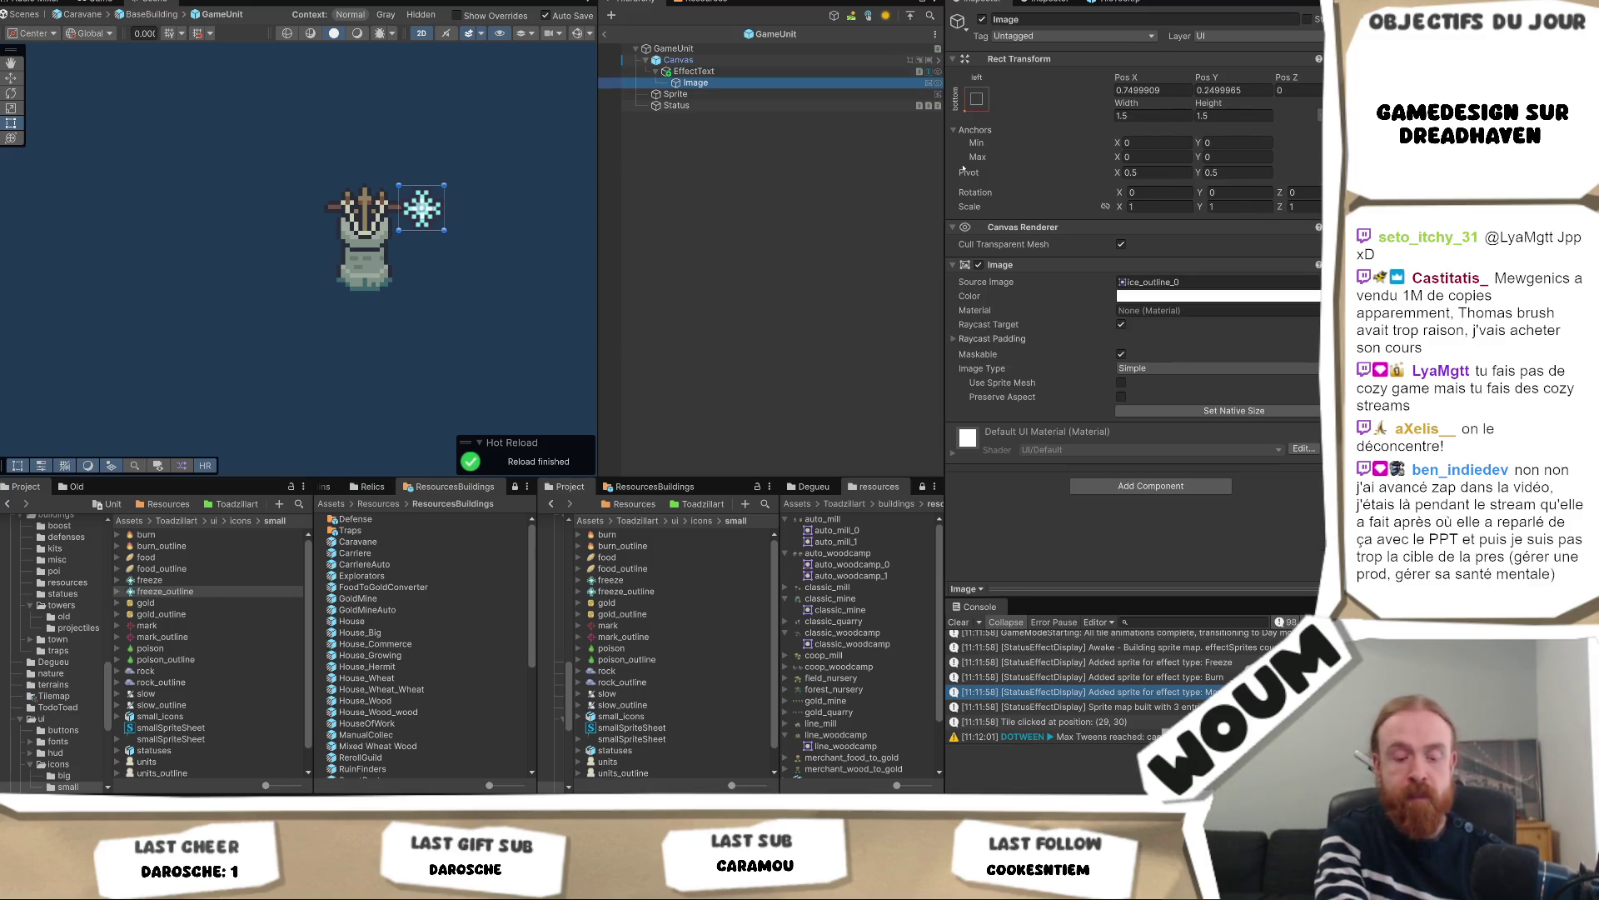
pyautogui.hotkey('ctrl', 'd')
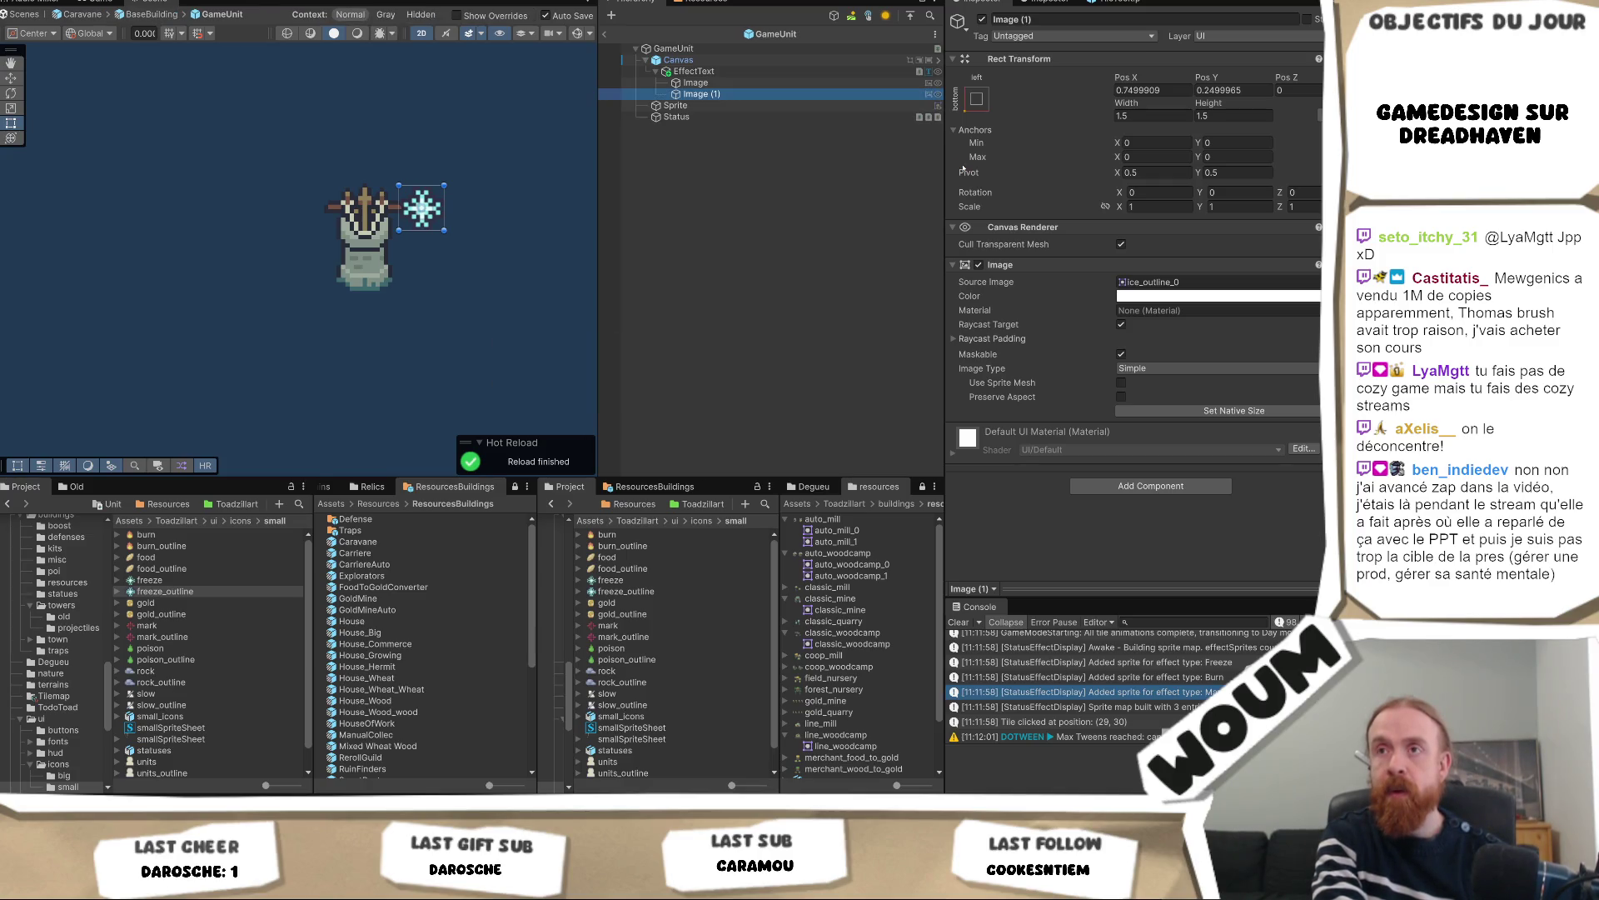
pyautogui.click(694, 72)
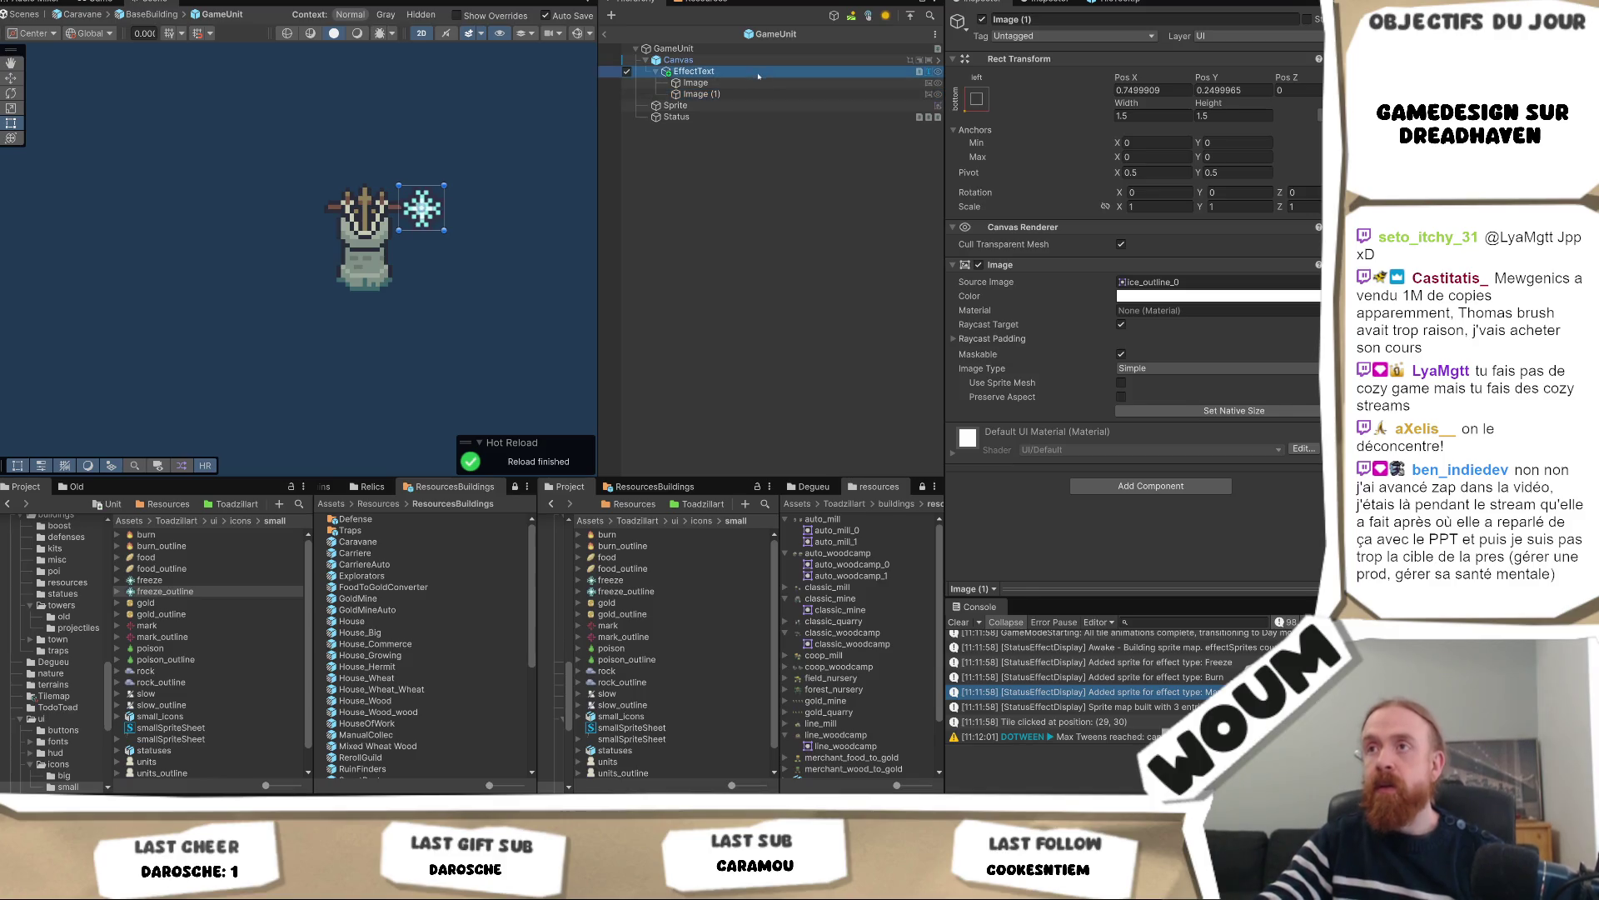
# Remove the TextMeshPro and Font Setter components from EffectText
pyautogui.rightClick(1200, 265)
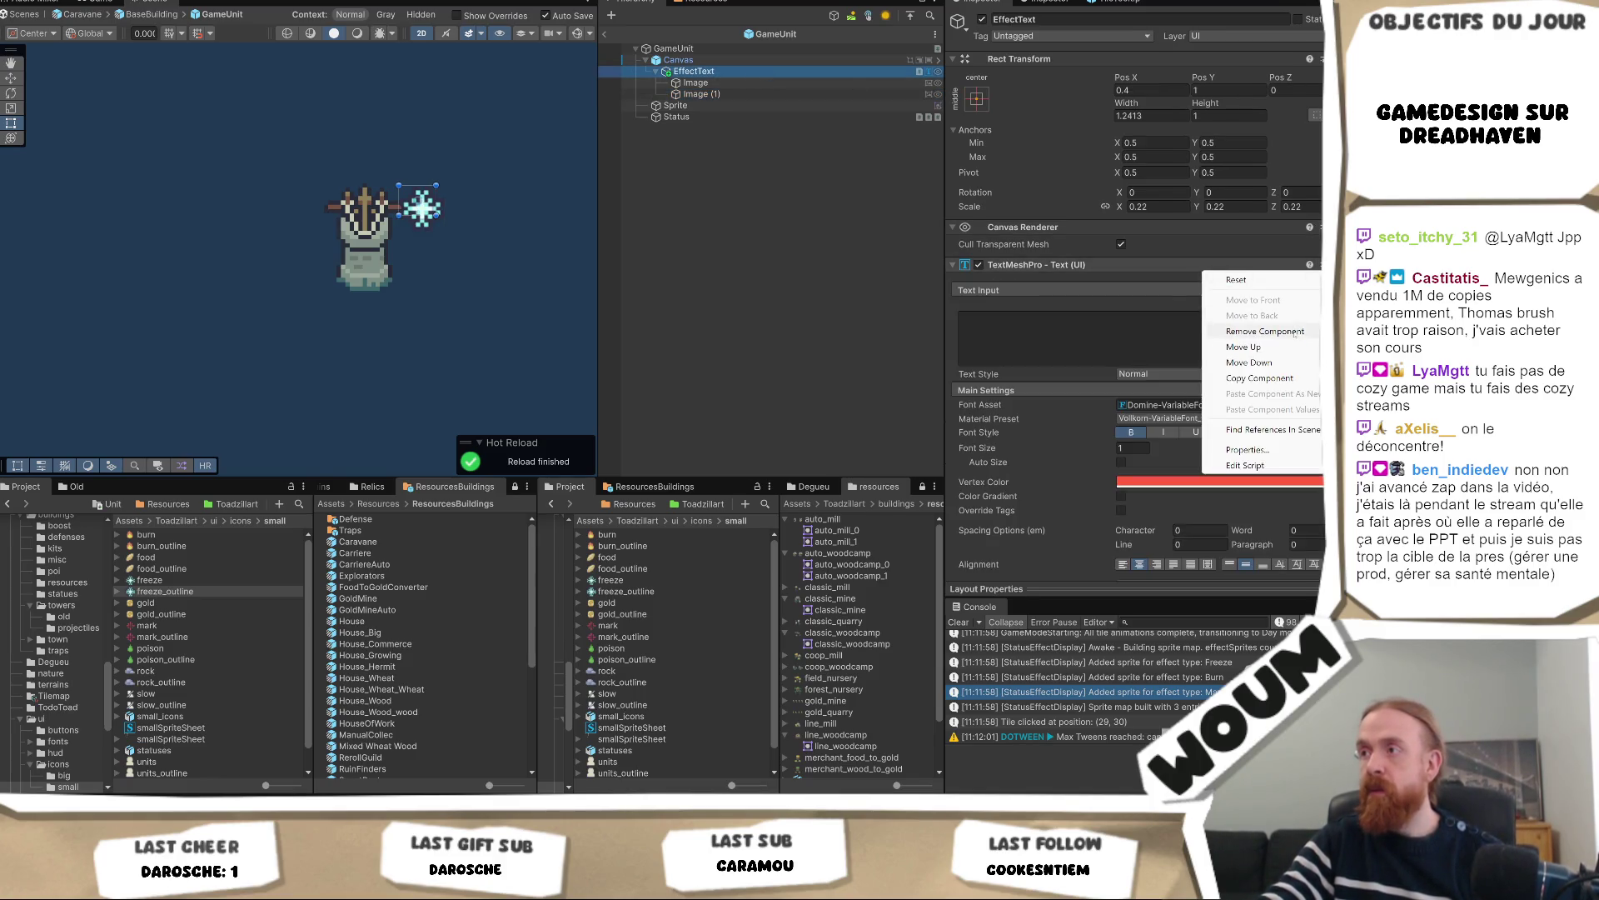
pyautogui.click(1233, 317)
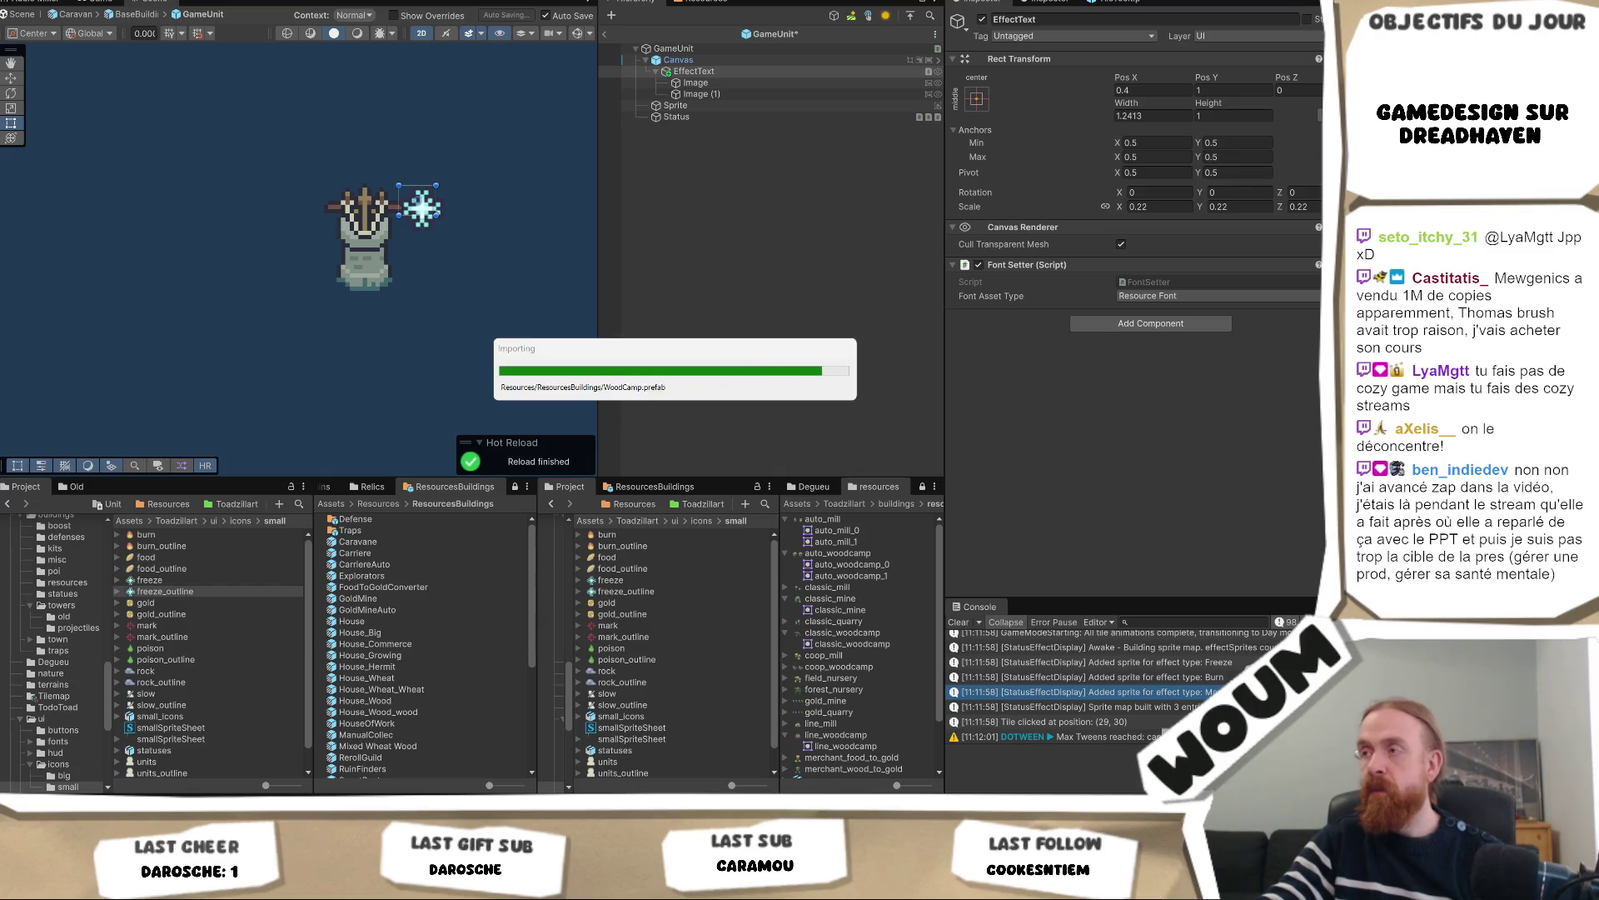
pyautogui.rightClick(1201, 265)
pyautogui.click(1265, 331)
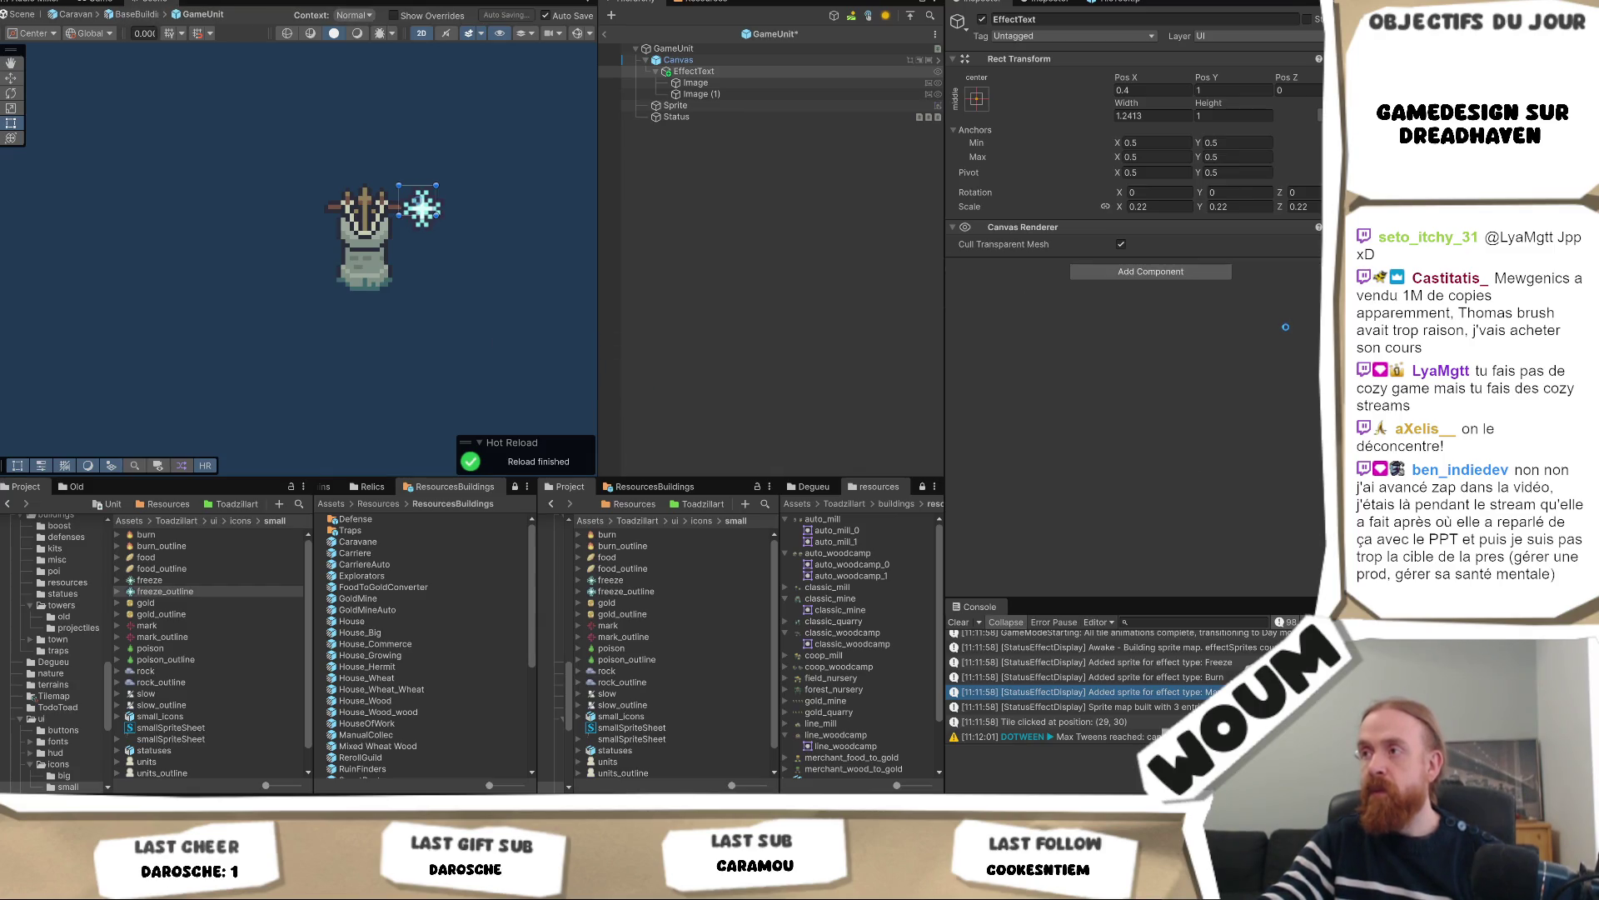
# Add a Vertical Layout Group to EffectText, replacing a briefly added Horizontal Layout Group
pyautogui.click(1146, 272)
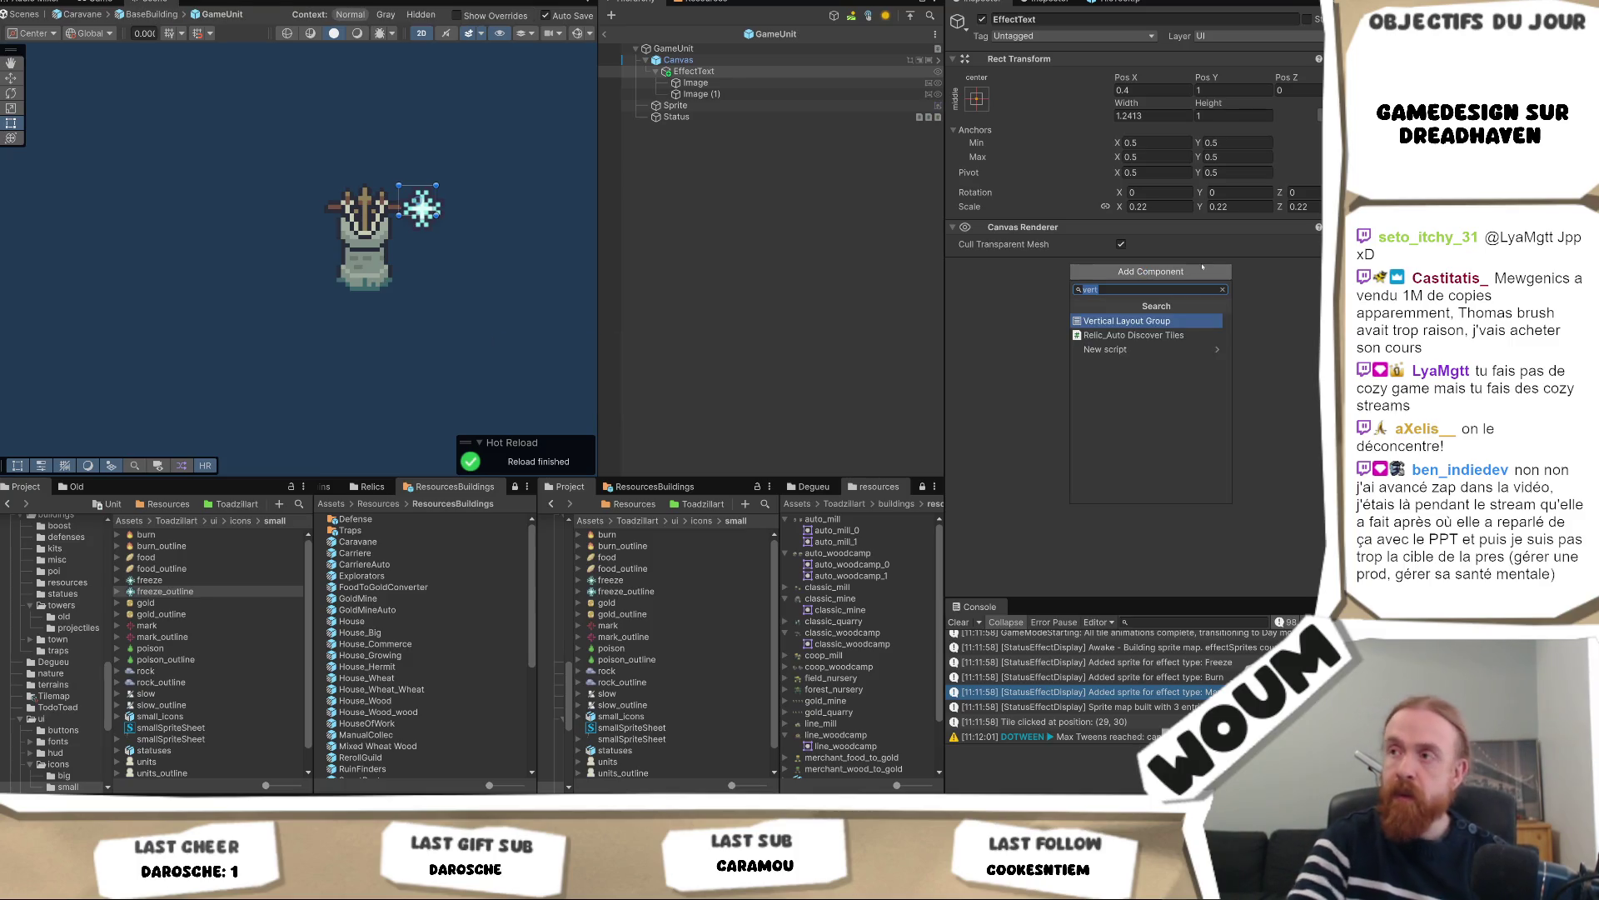
pyautogui.write('hor')
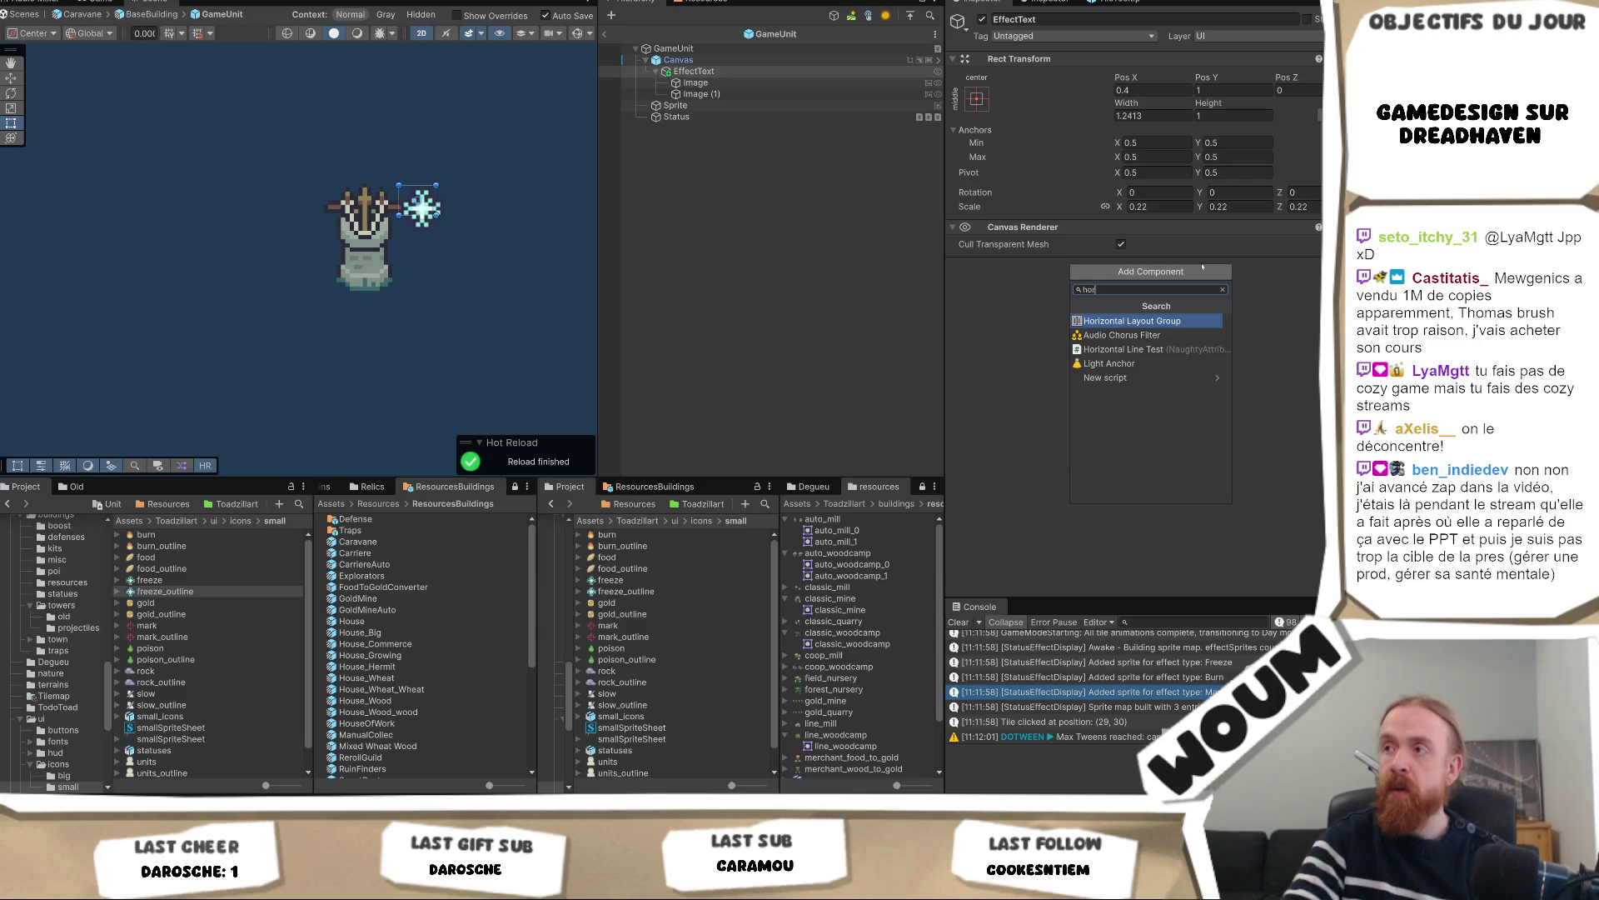
pyautogui.press('Return')
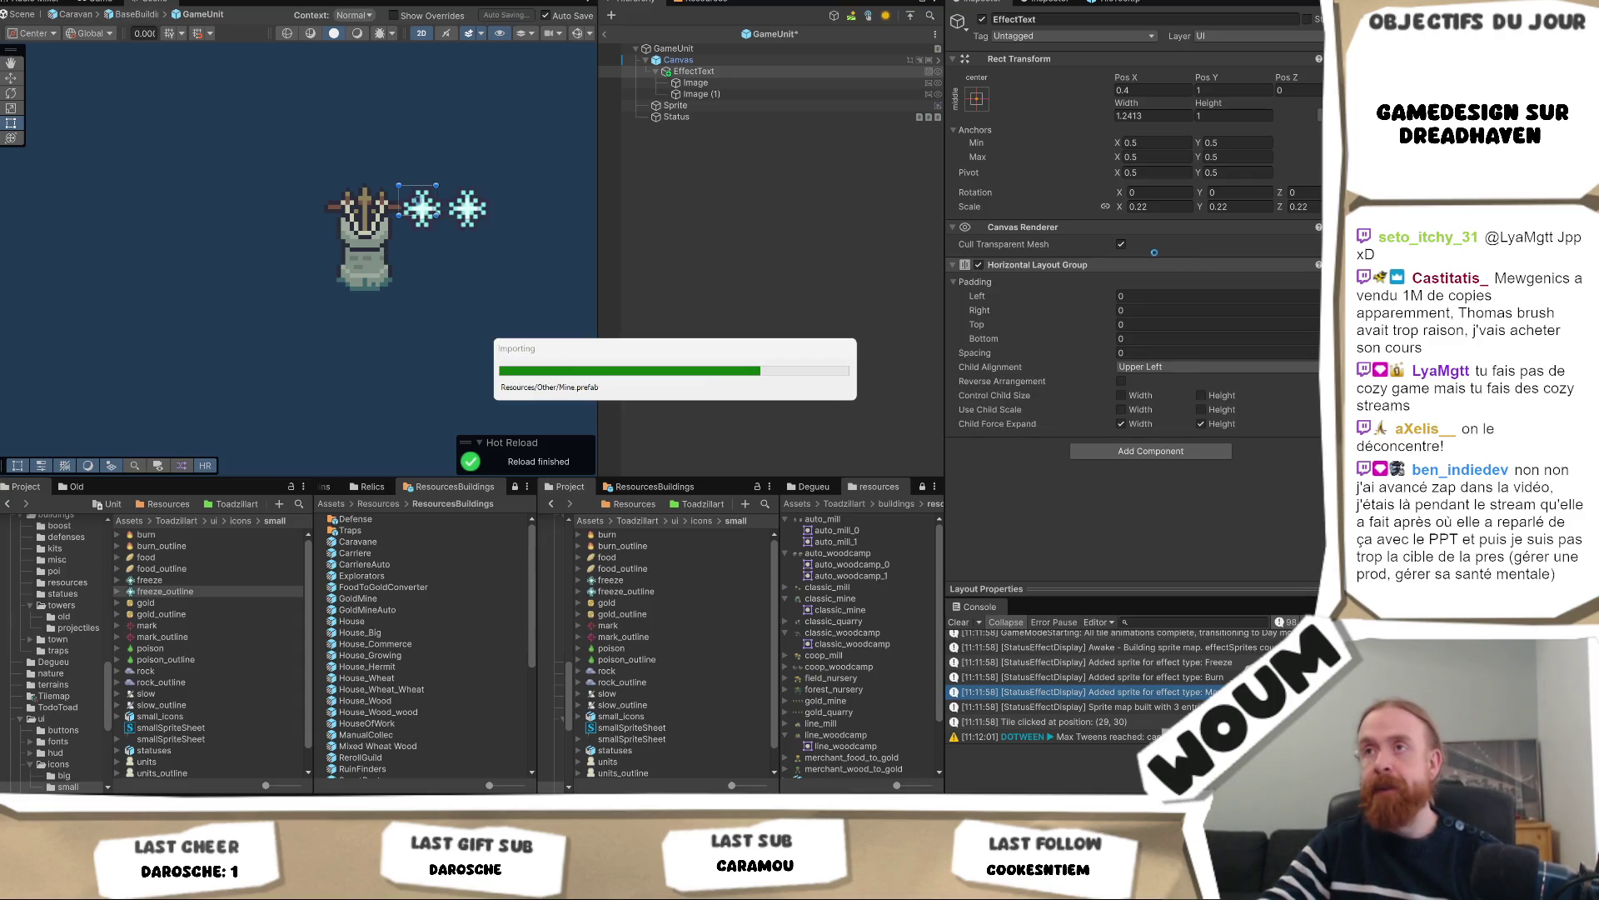
pyautogui.rightClick(1198, 267)
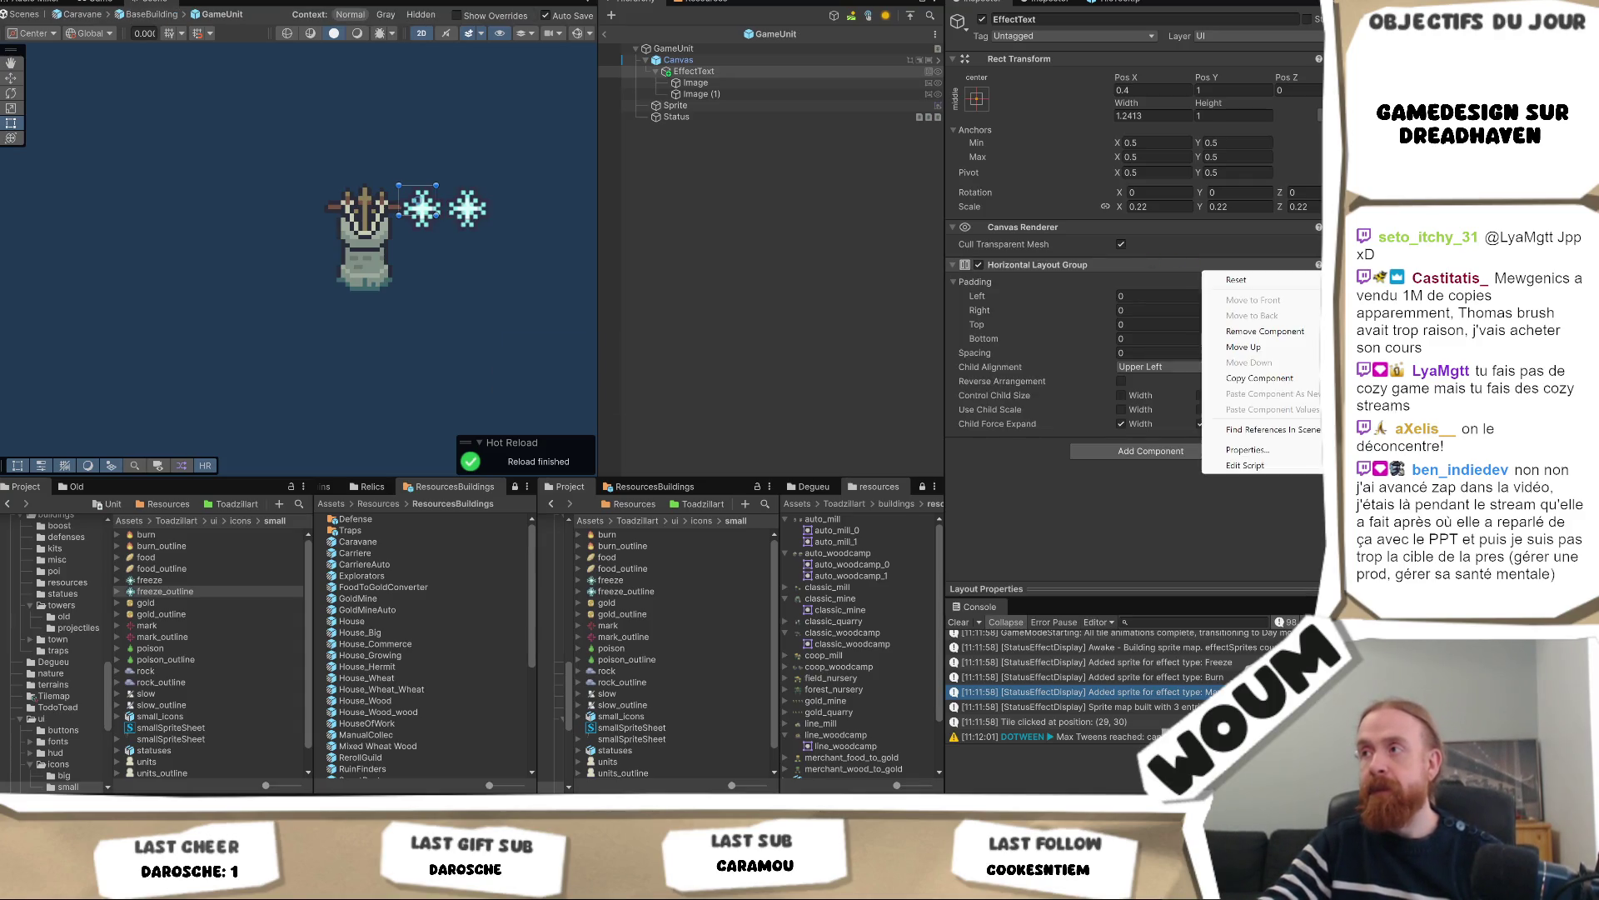
pyautogui.click(1278, 330)
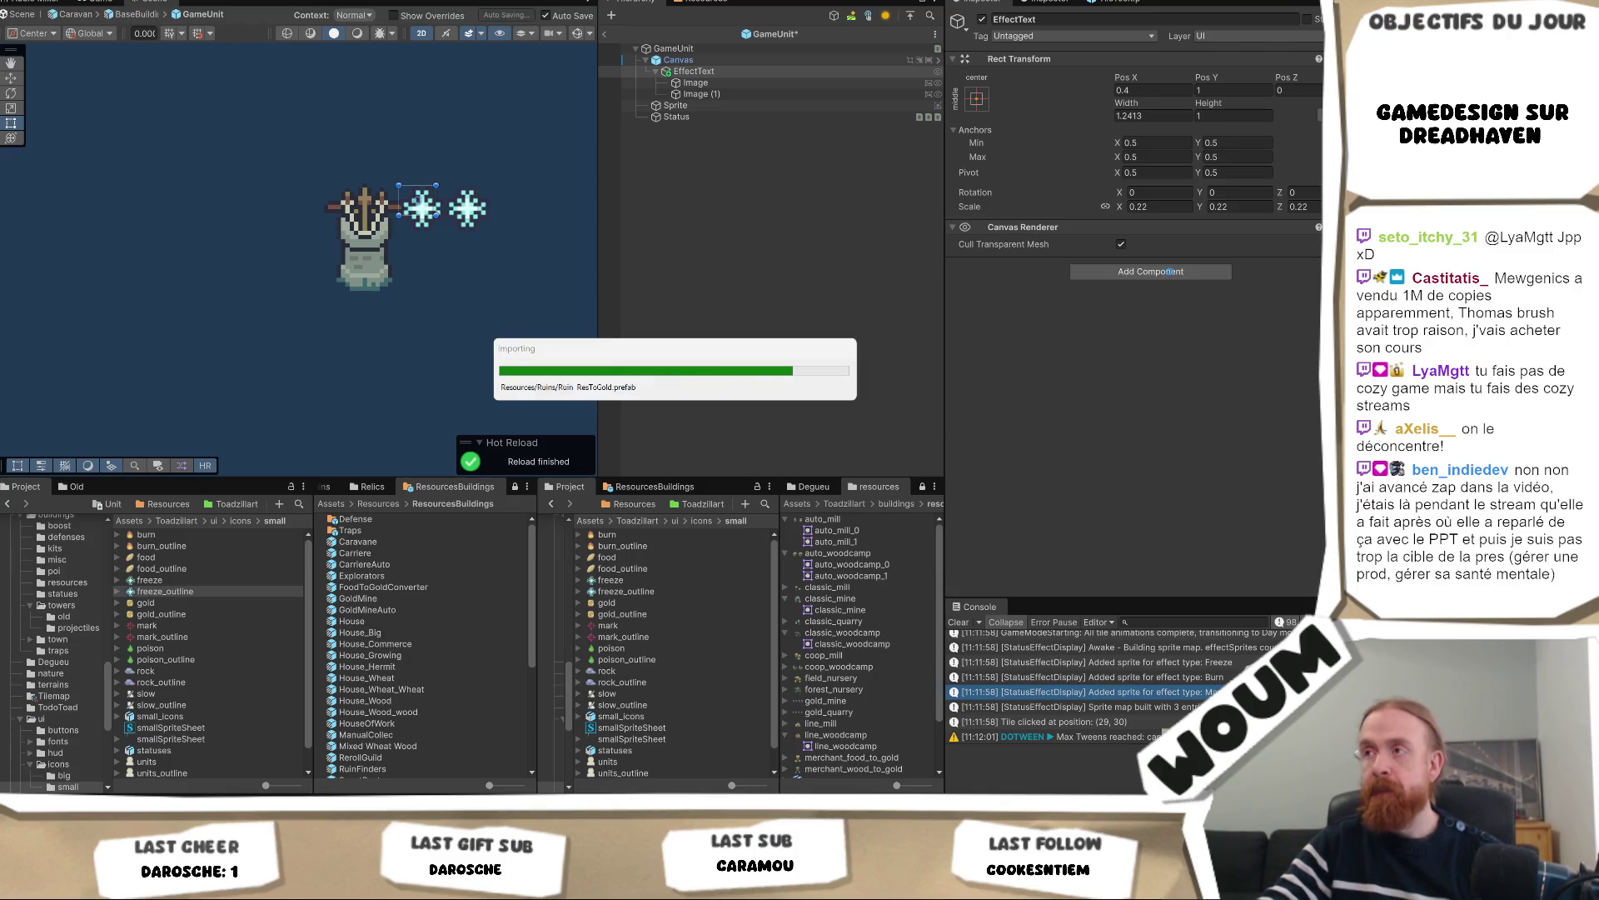
pyautogui.click(1171, 273)
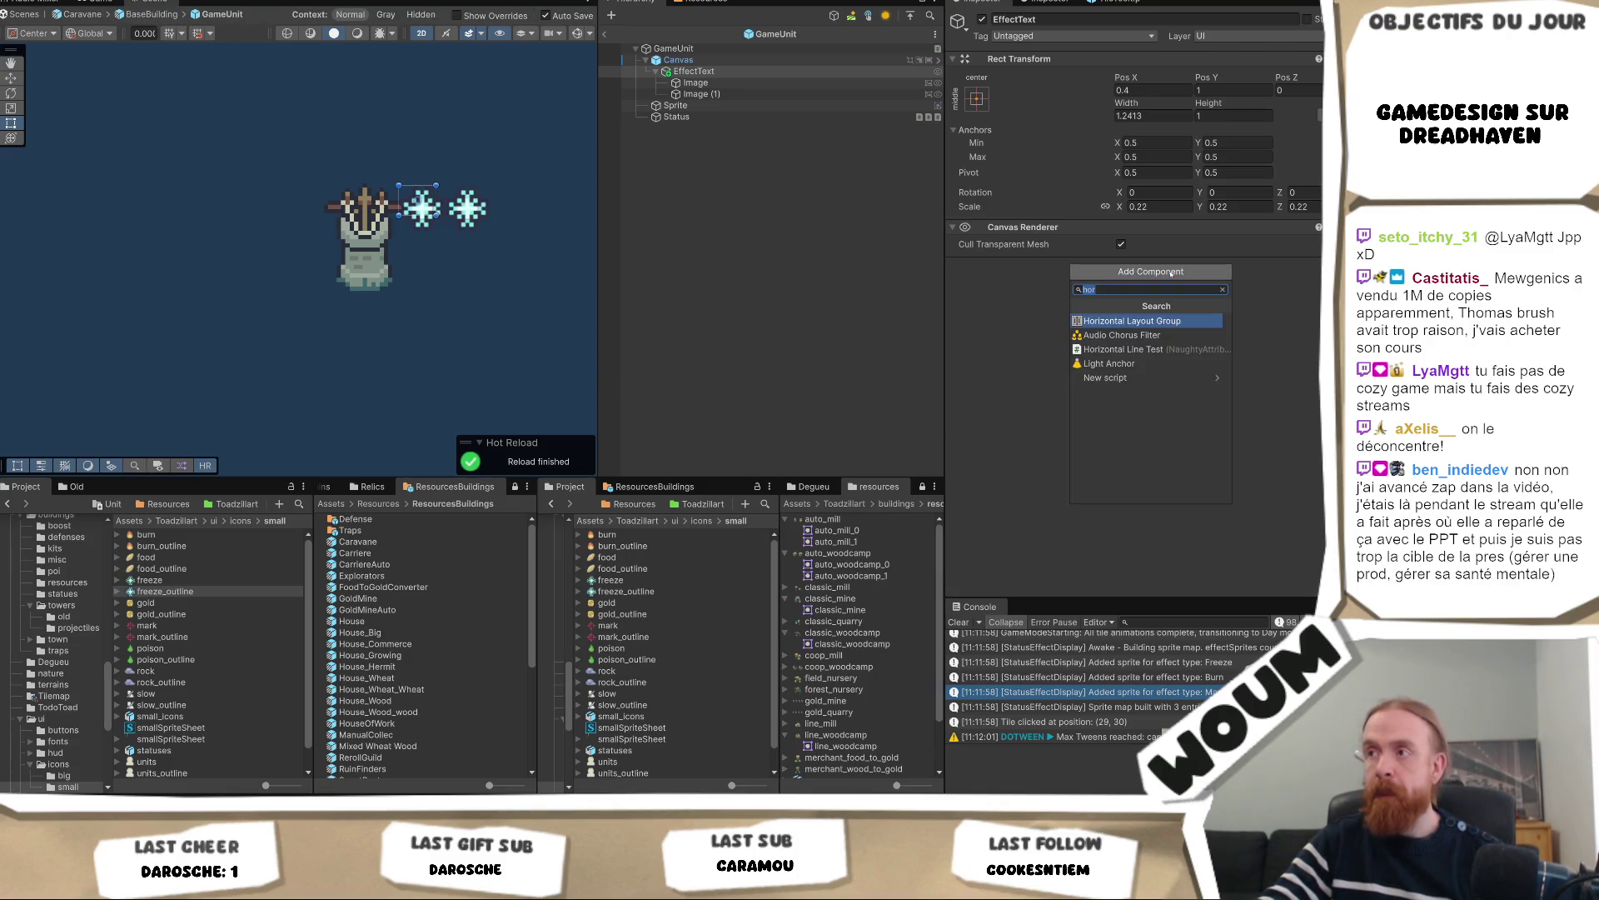
pyautogui.write('vert')
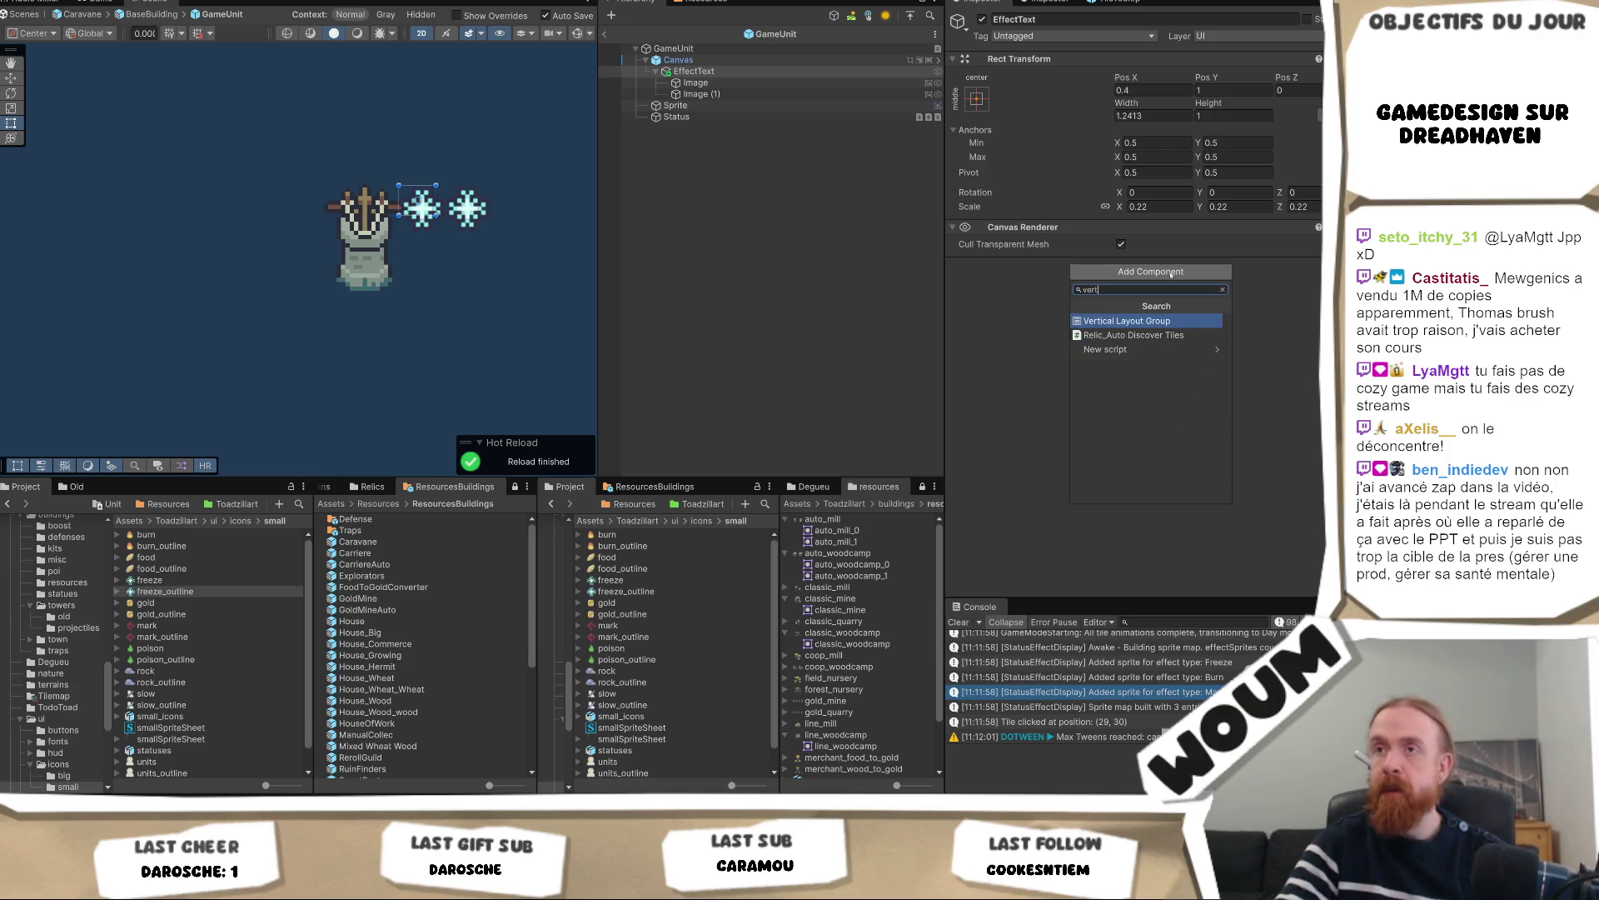
pyautogui.press('Return')
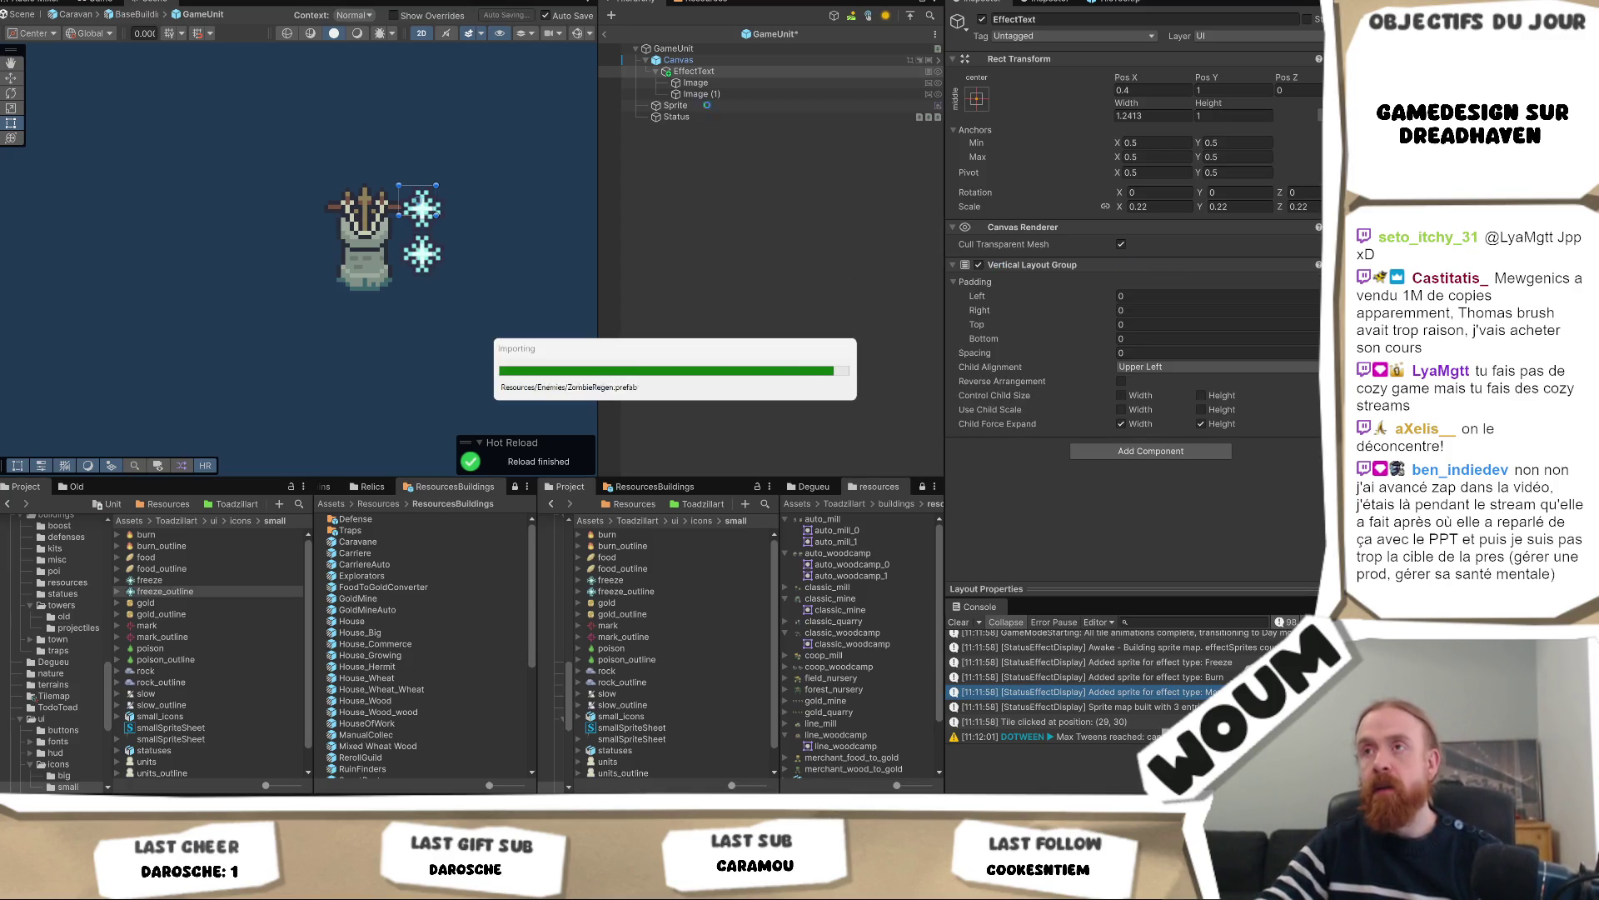
pyautogui.click(719, 63)
# Set EffectText's Rect Transform Pos Y to 1.1
pyautogui.click(696, 71)
pyautogui.click(1212, 90)
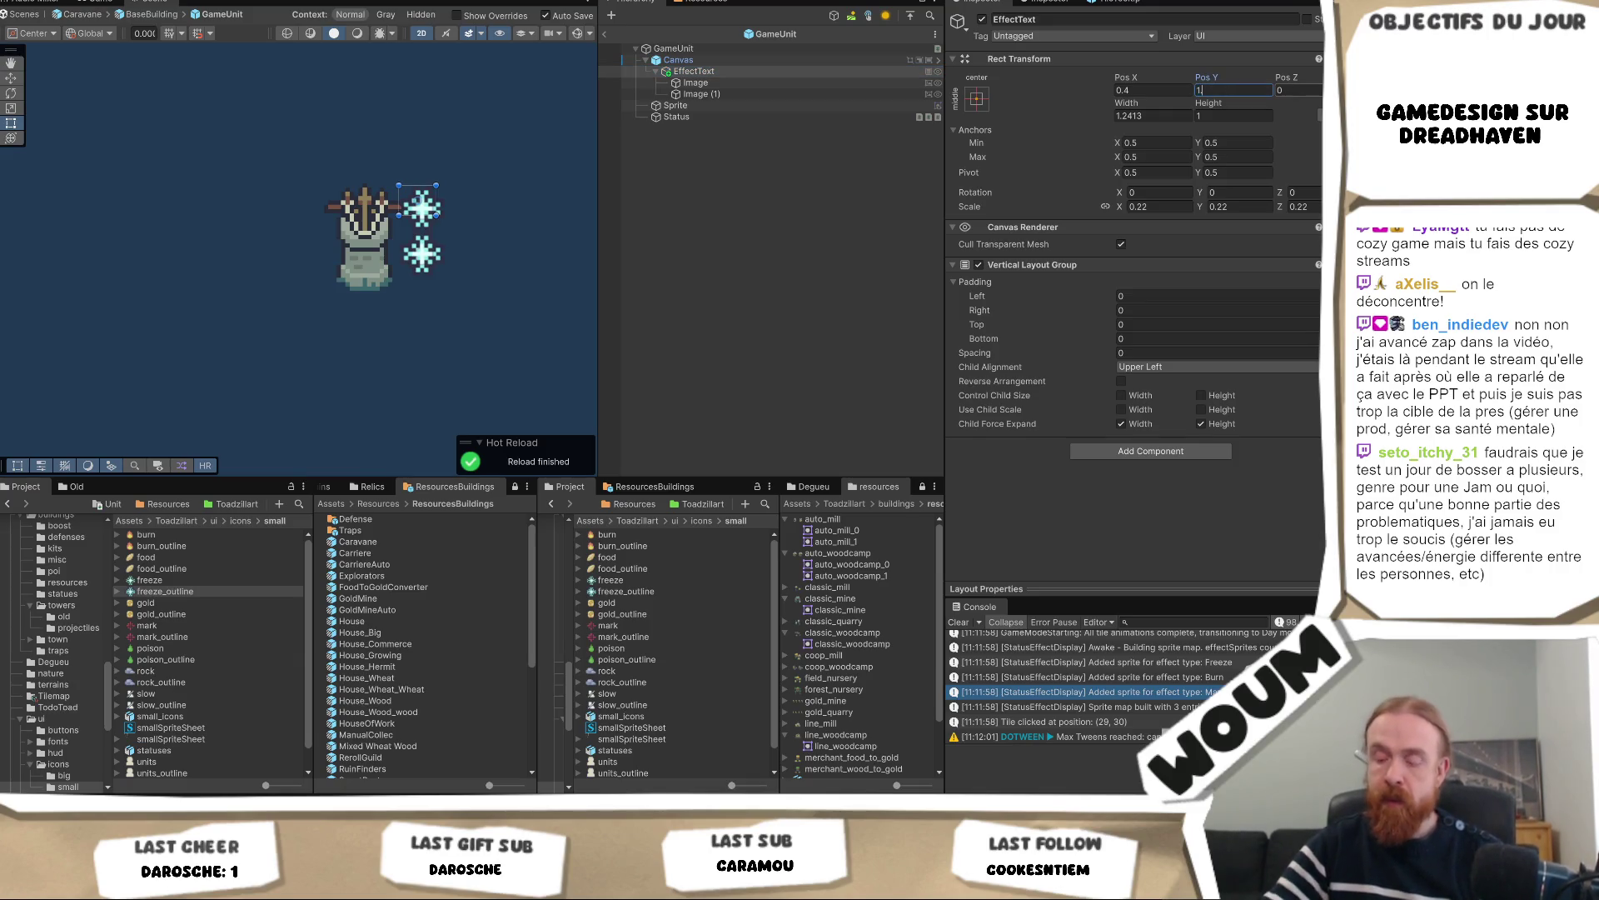
pyautogui.write('.3.1')
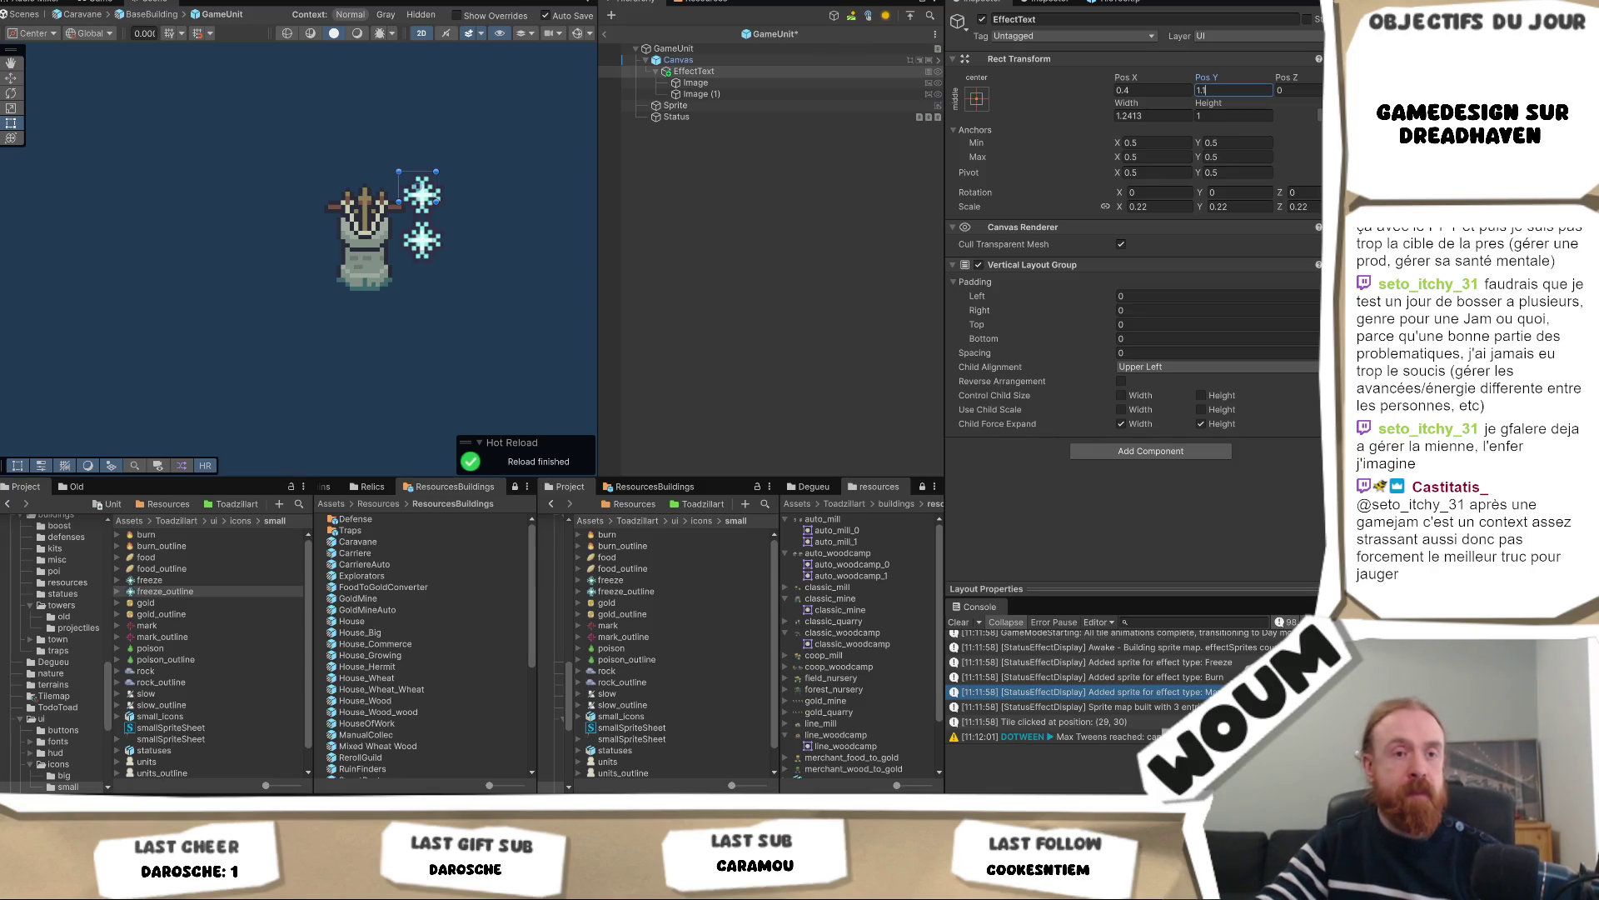
pyautogui.press('Return')
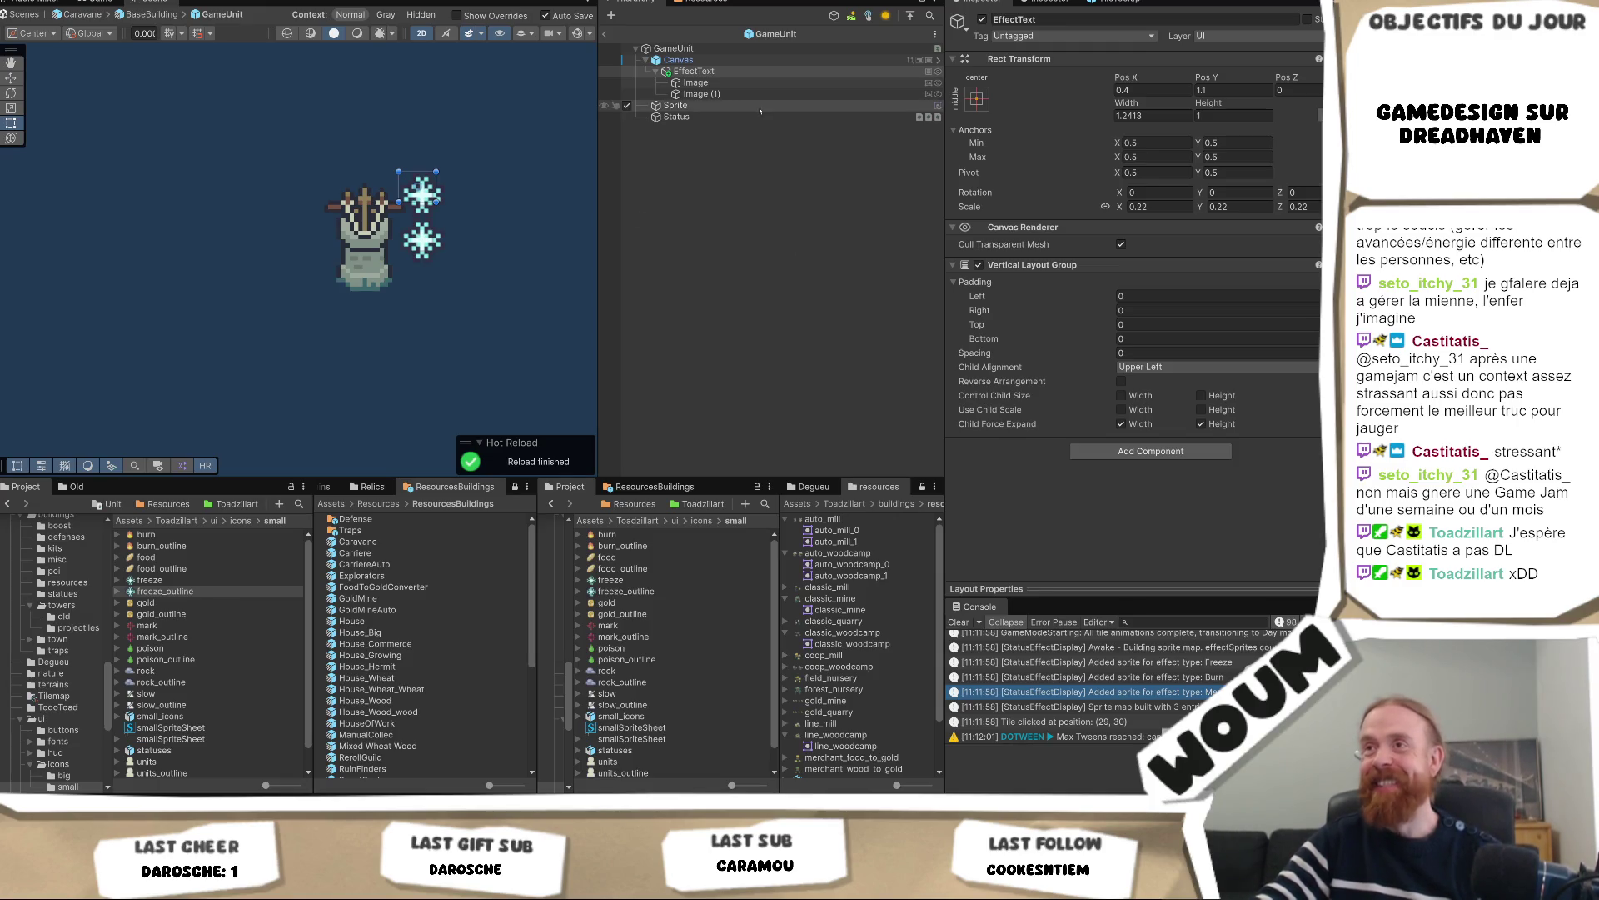
pyautogui.click(781, 82)
pyautogui.click(780, 72)
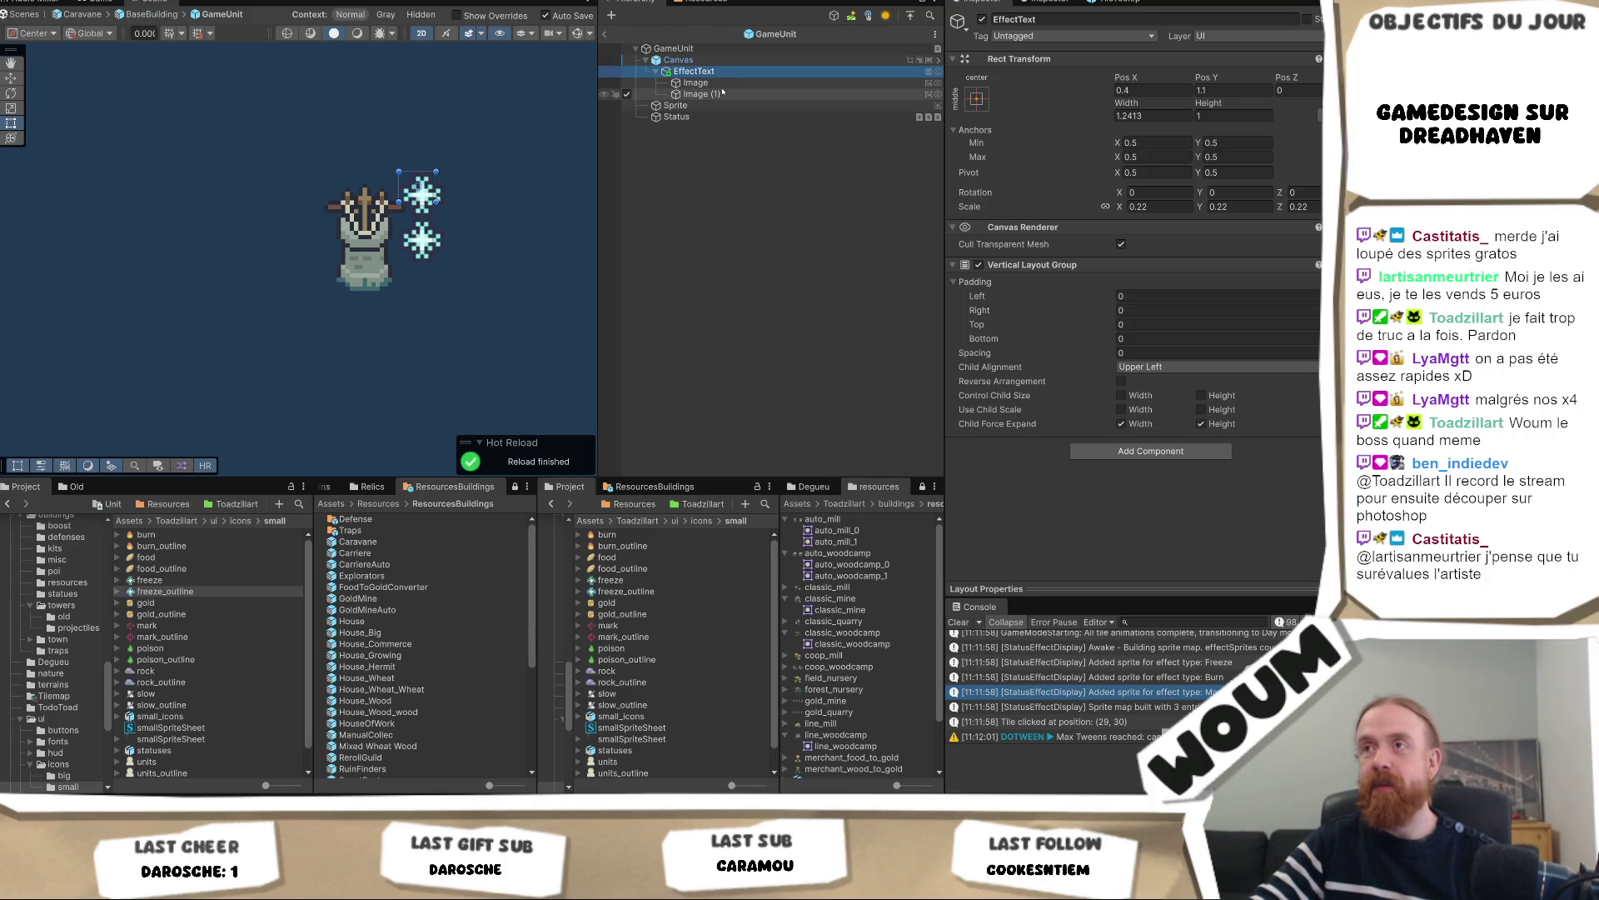
# Inspect the Canvas, Image and Image (1) effect icons in the Hierarchy
pyautogui.click(696, 93)
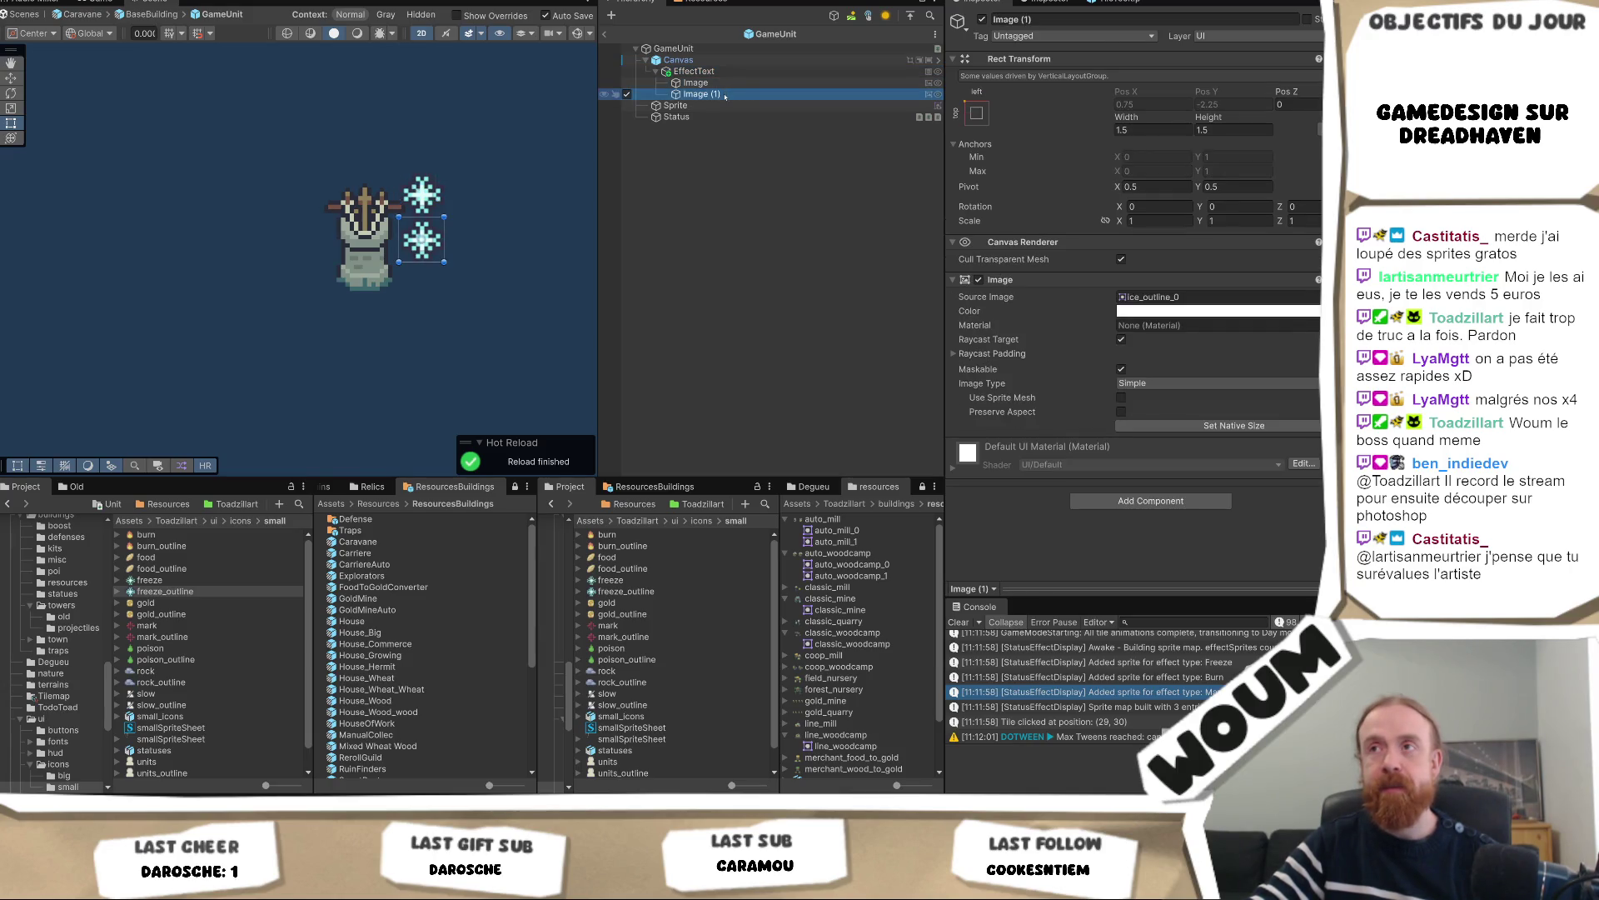
pyautogui.click(726, 60)
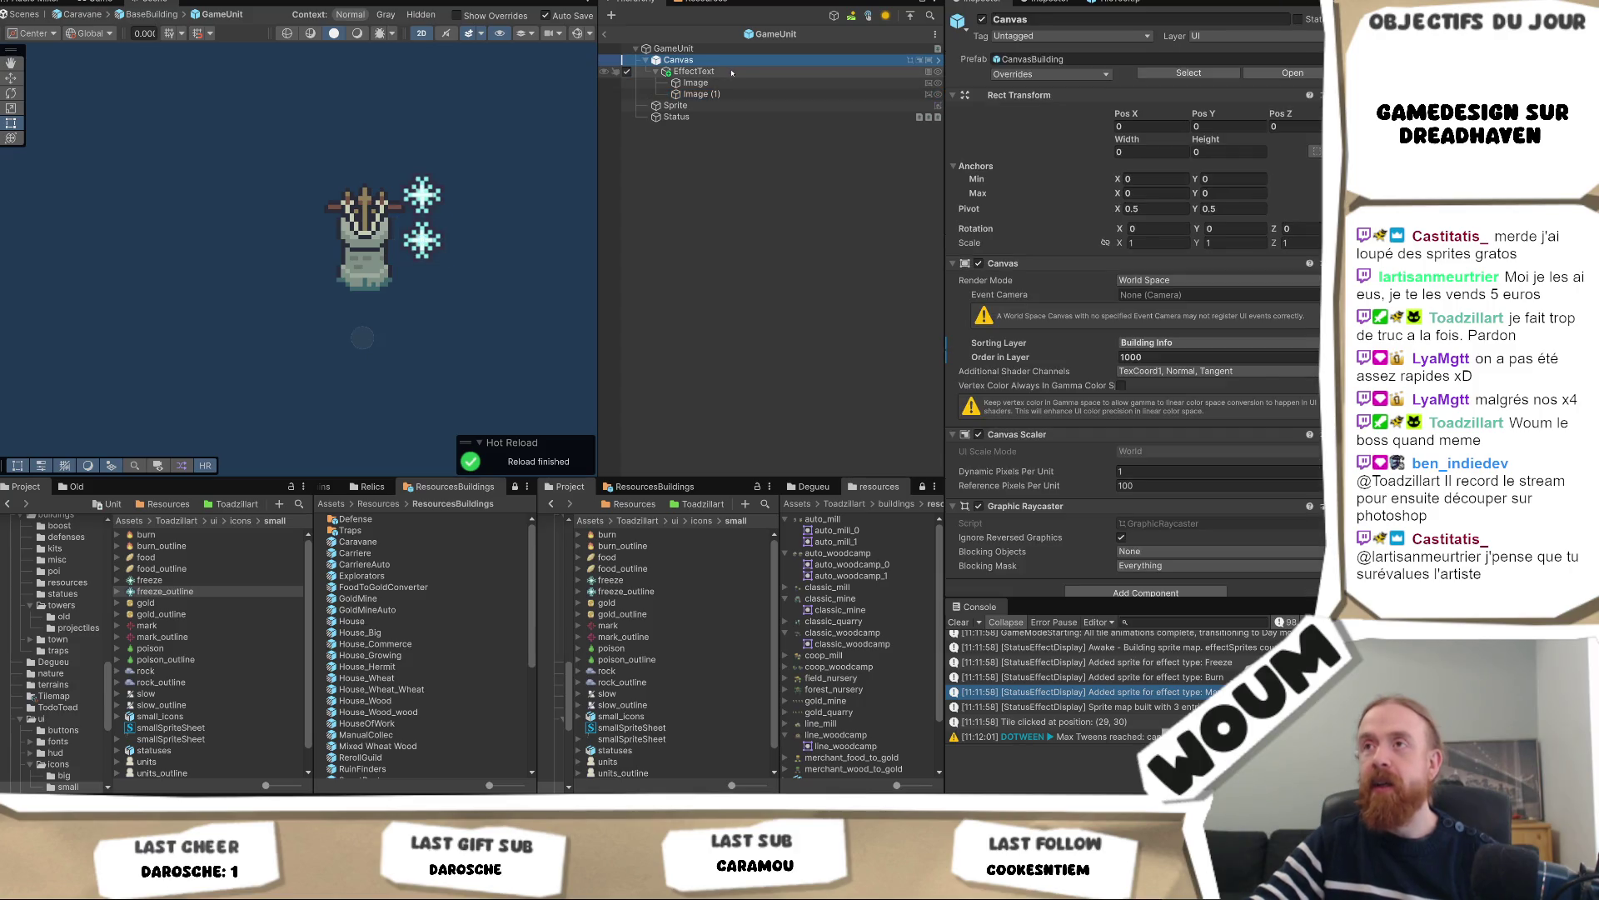
pyautogui.click(698, 82)
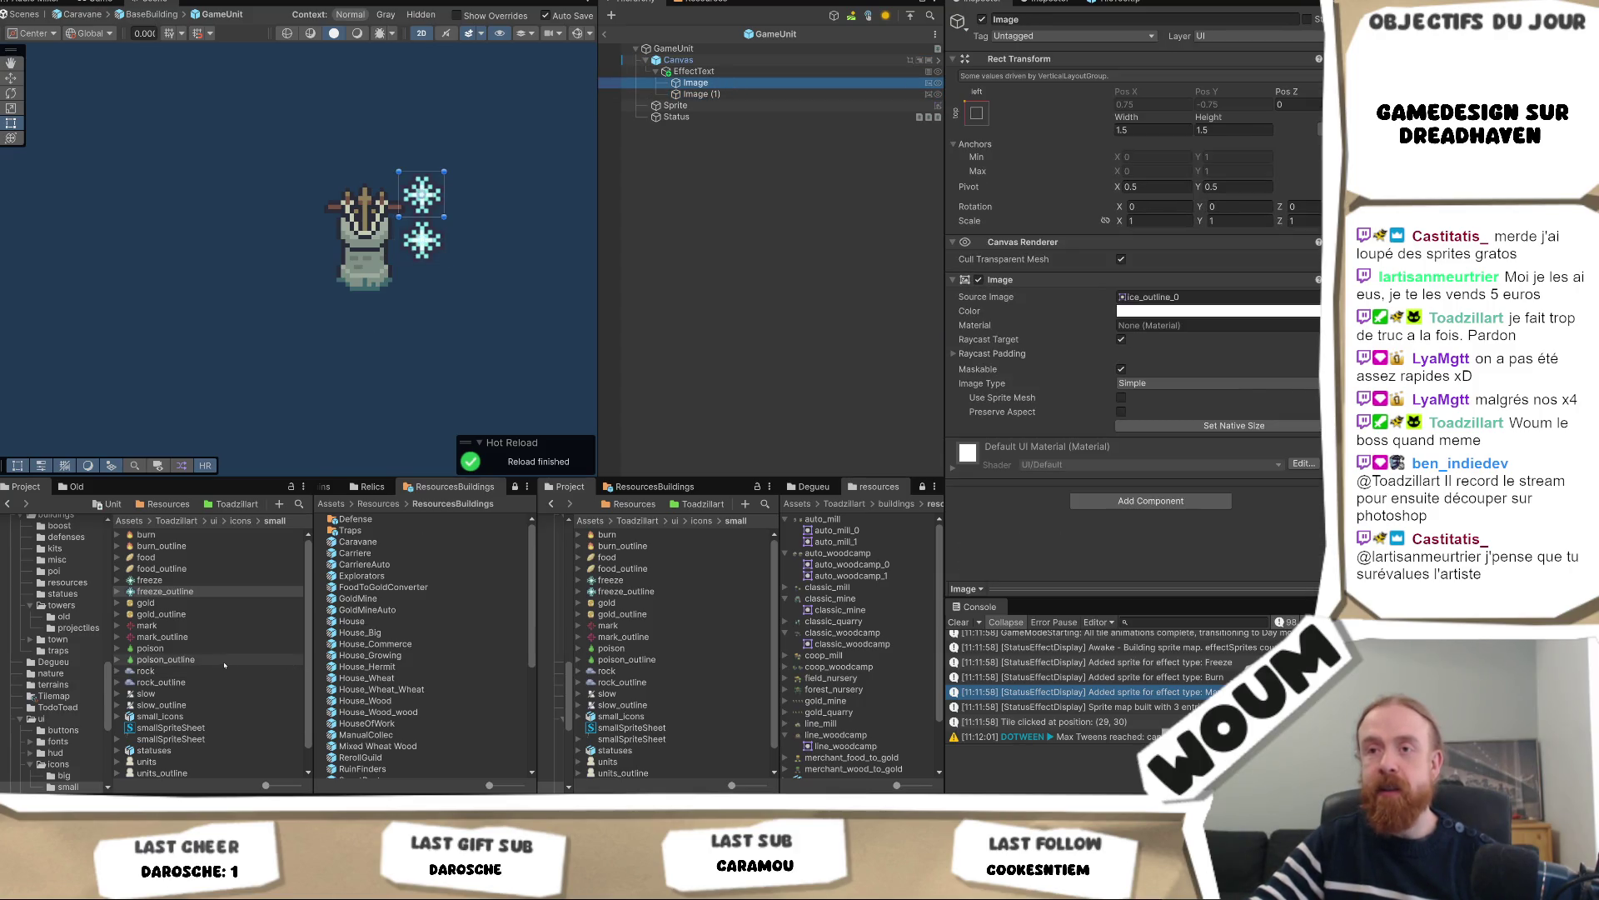
pyautogui.scroll(-1, 224, 664)
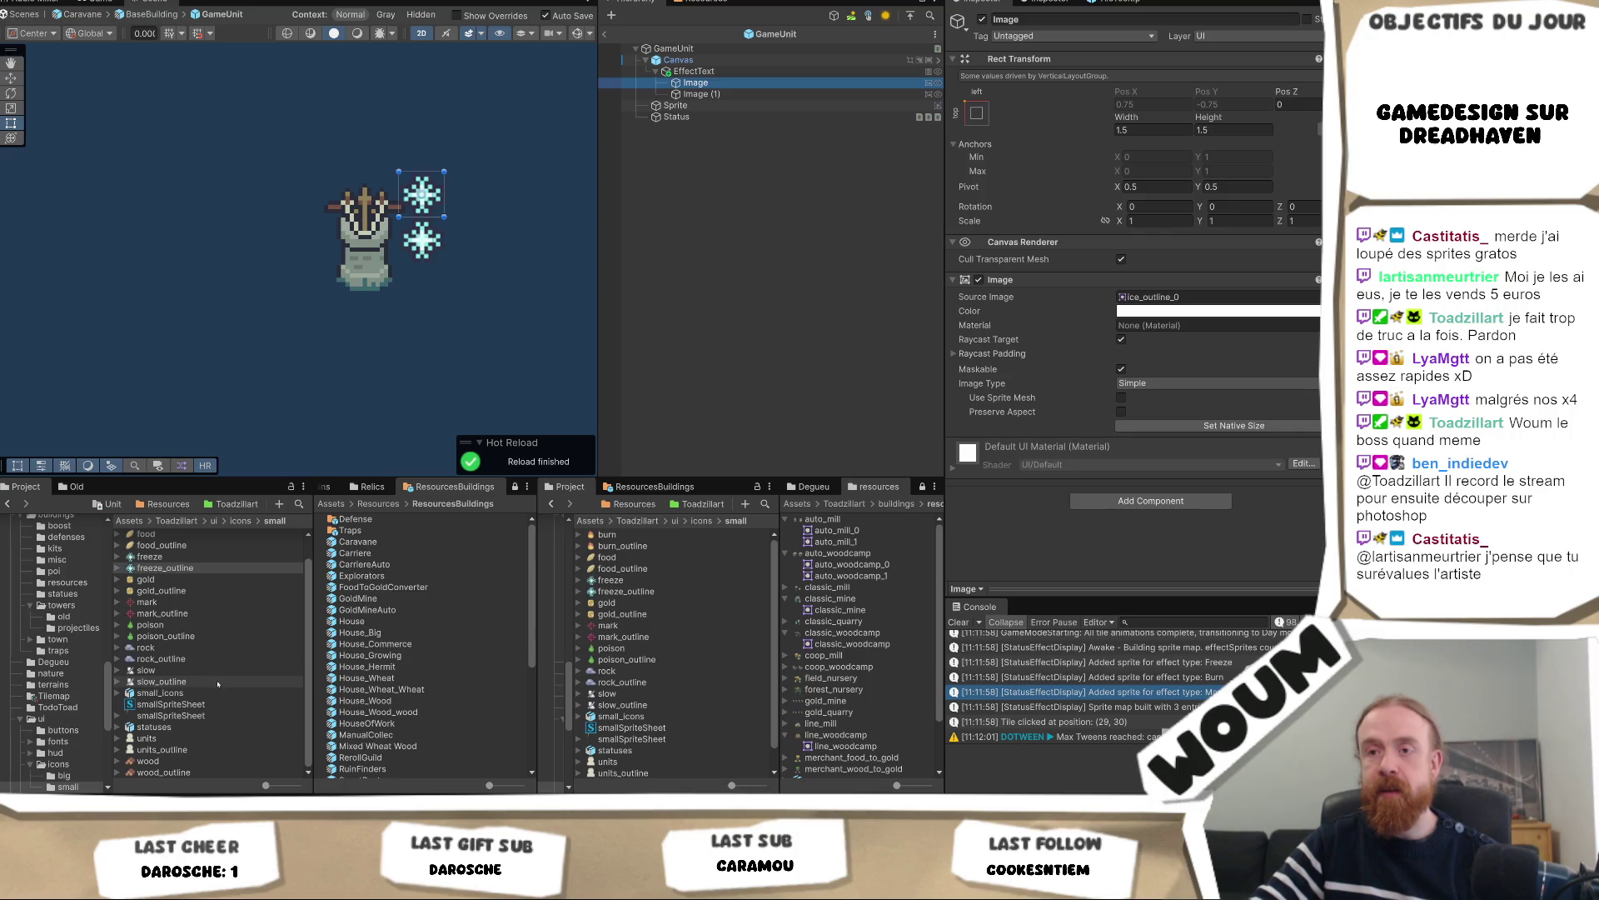
pyautogui.click(742, 60)
pyautogui.click(743, 71)
pyautogui.click(746, 93)
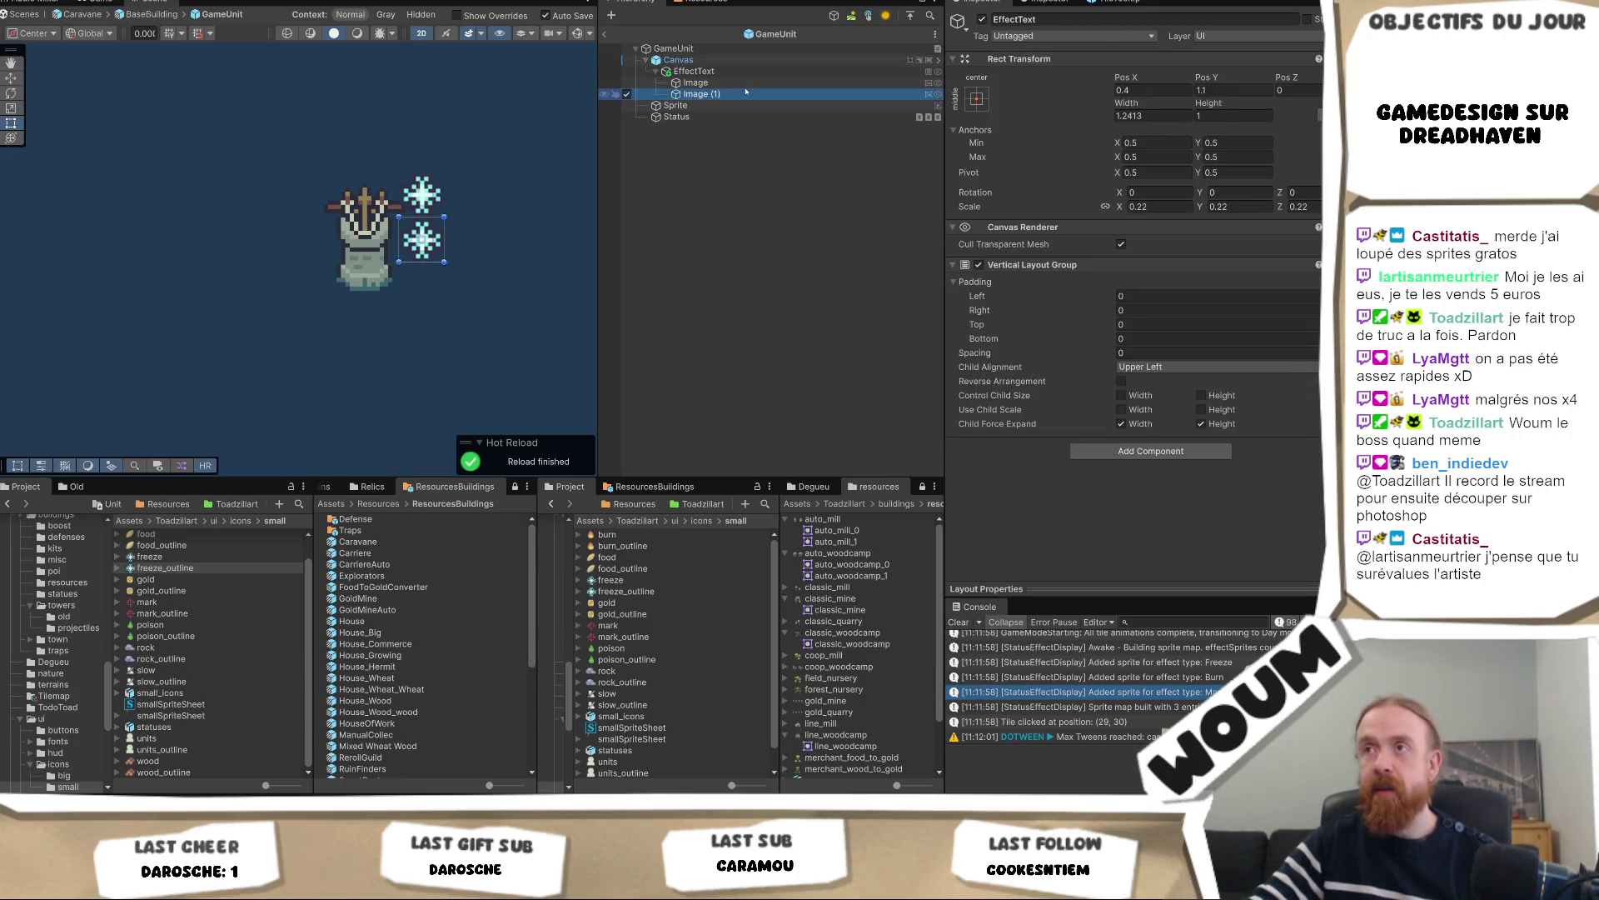
pyautogui.click(746, 83)
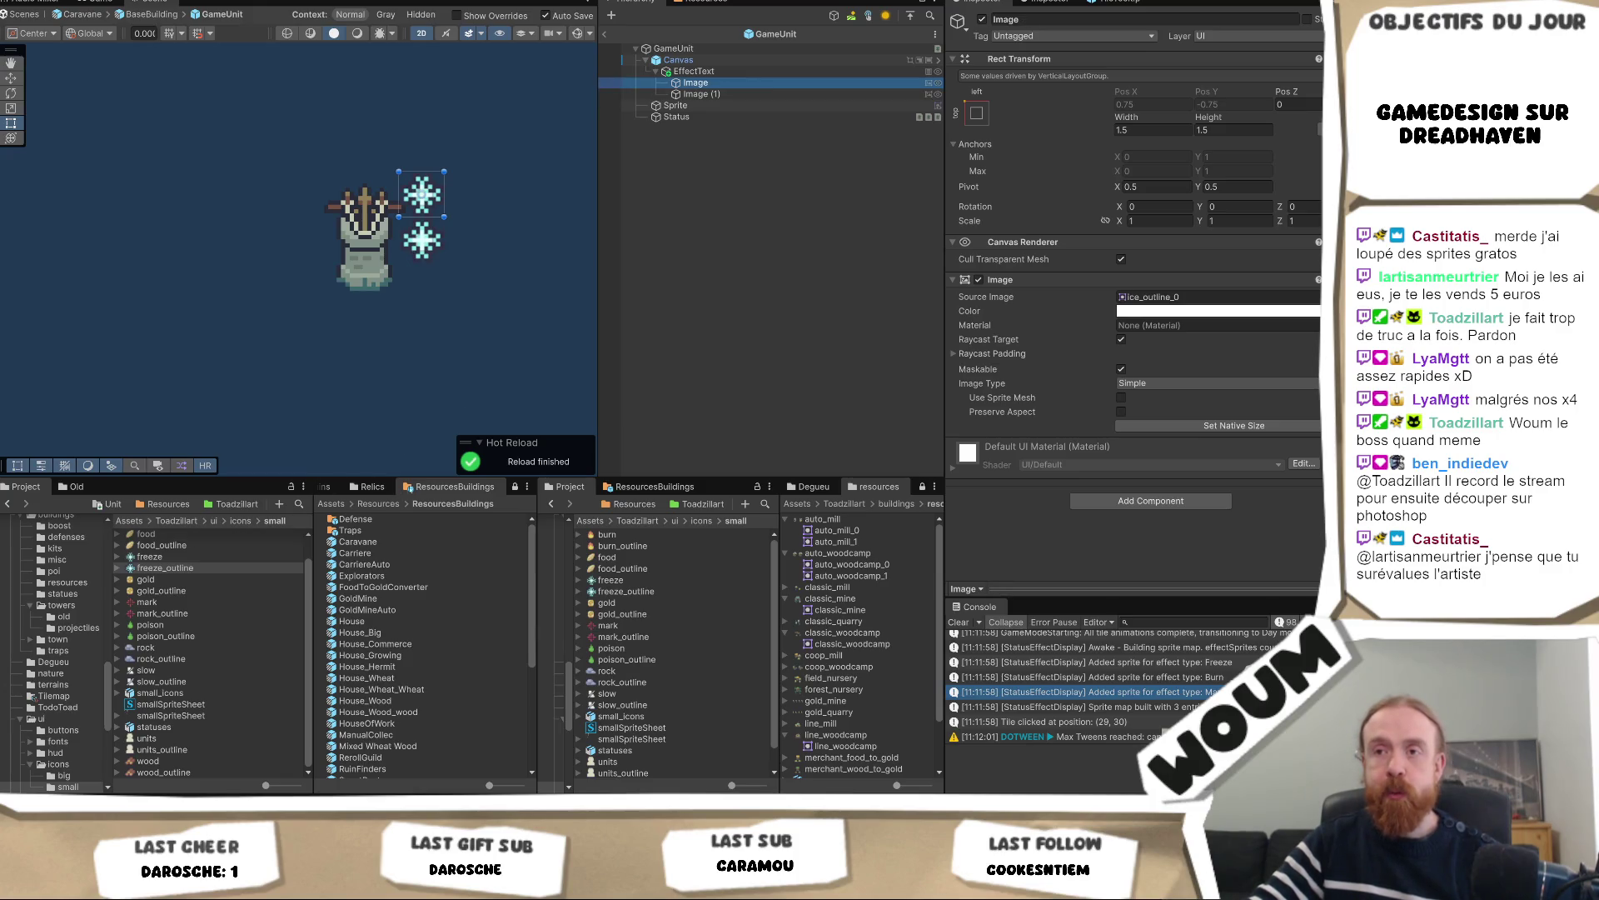
# Show the card_menu/icons/Old folder in the Project panel with the two-column folder tree
pyautogui.click(304, 486)
pyautogui.click(333, 521)
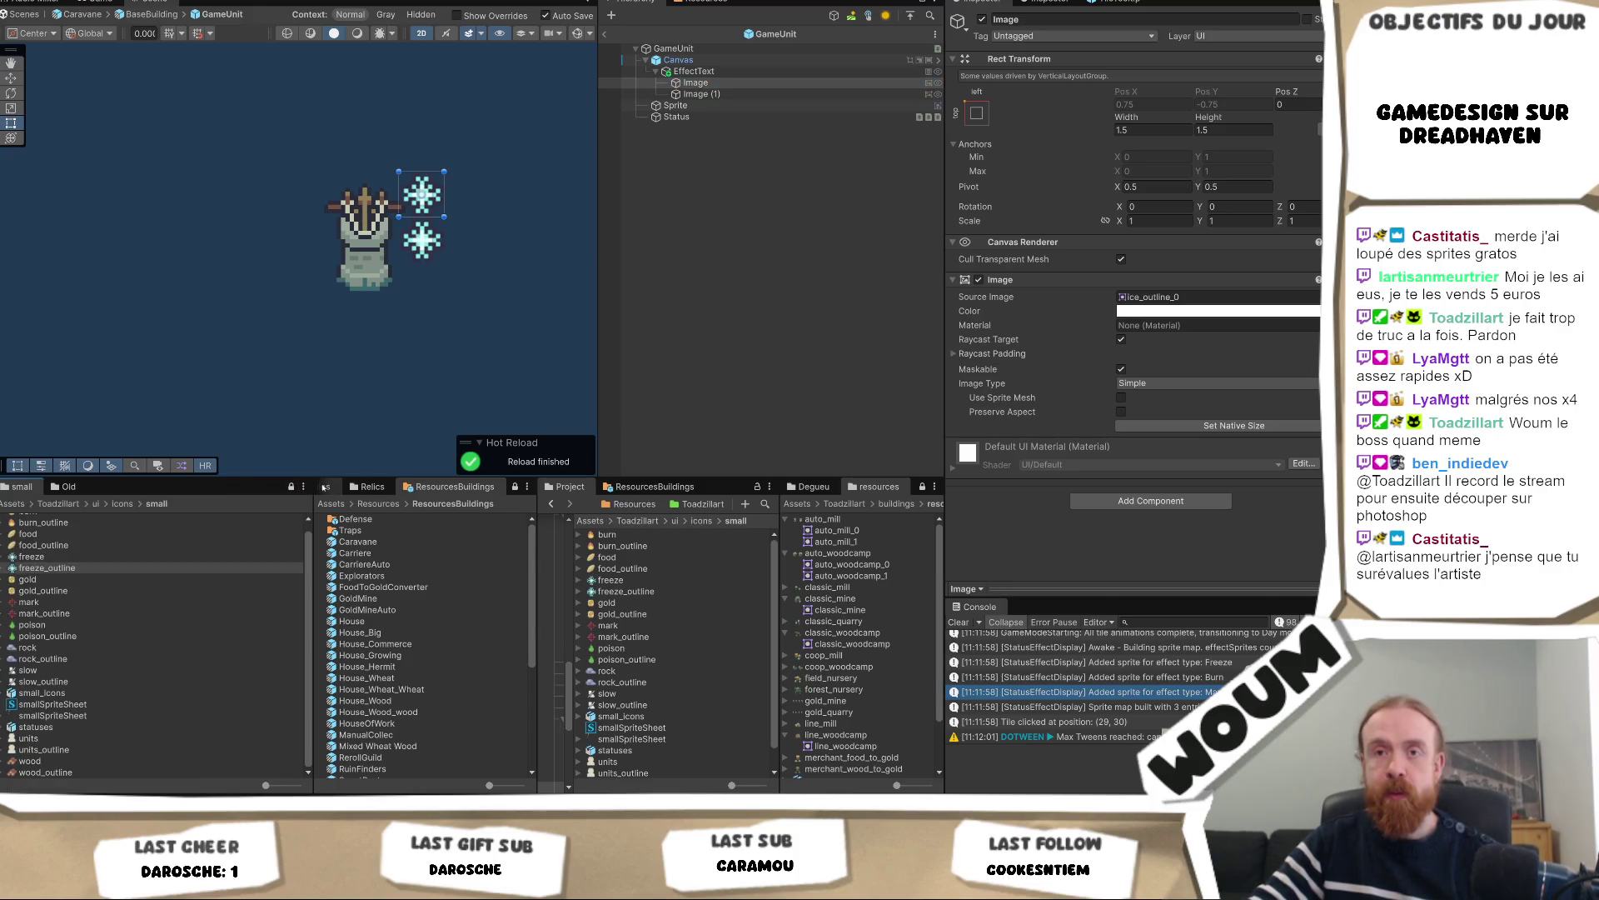
pyautogui.click(66, 487)
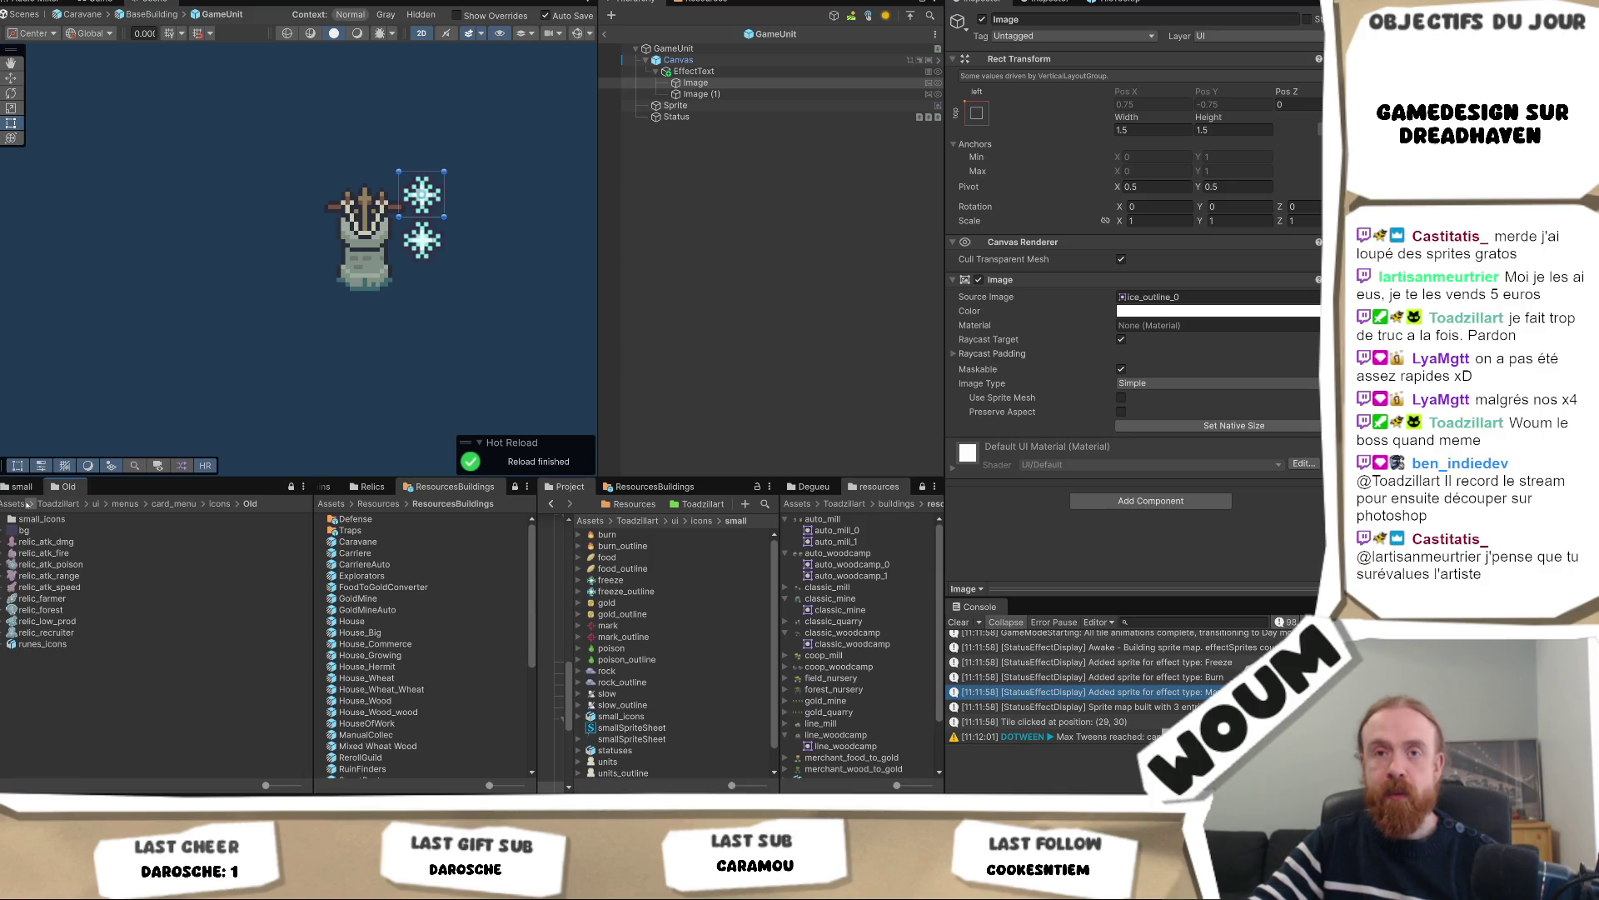
pyautogui.click(303, 487)
pyautogui.click(333, 520)
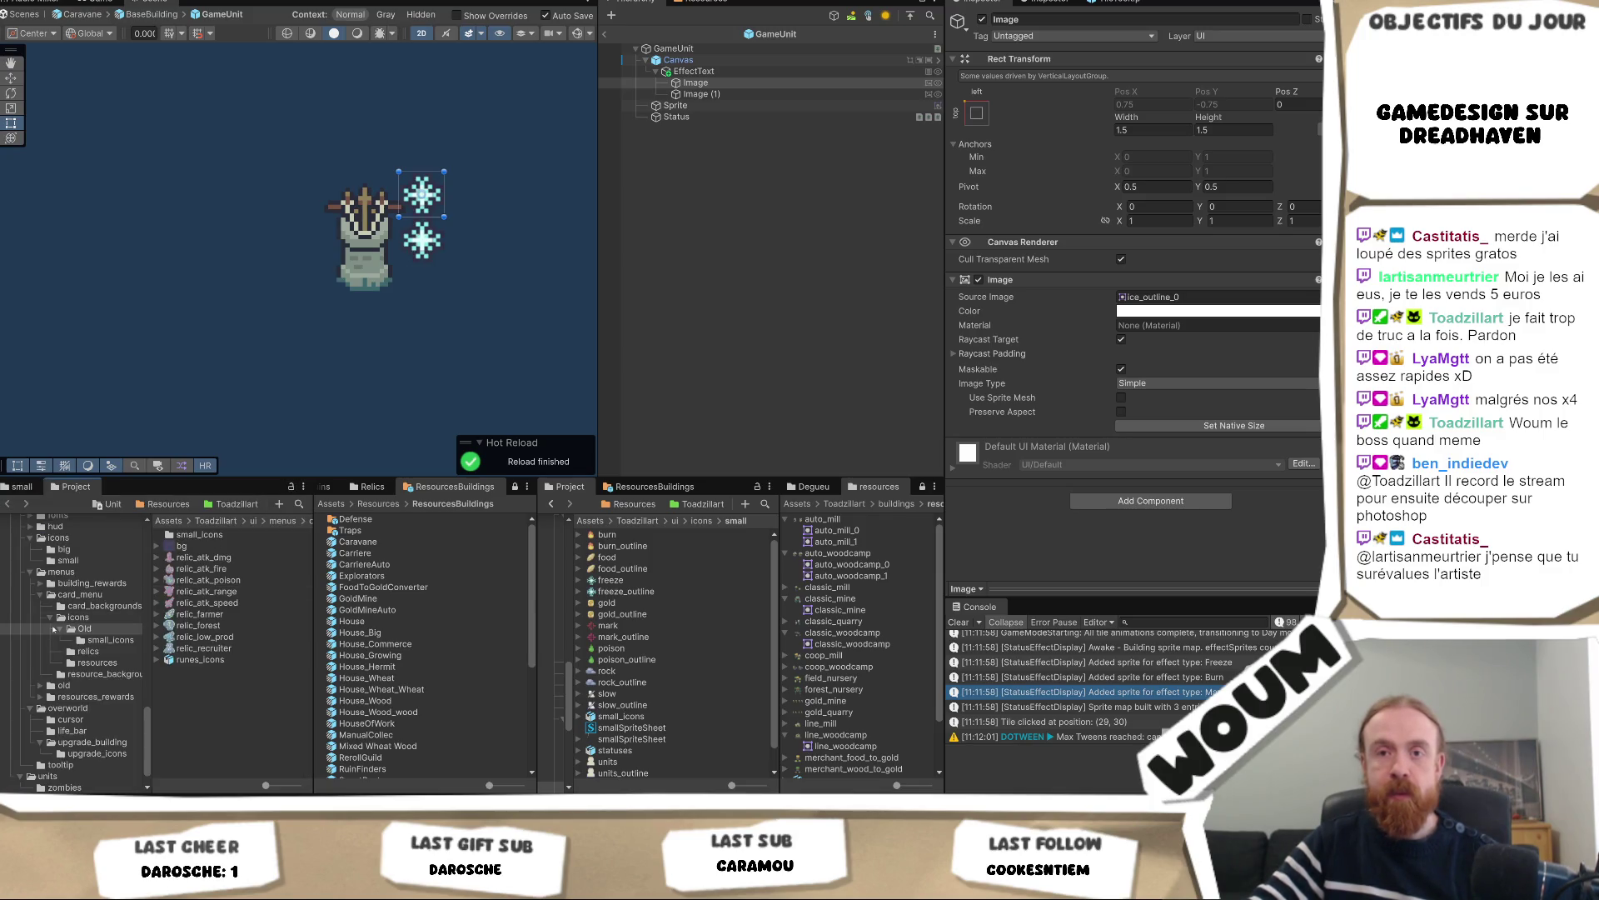
pyautogui.scroll(10, 58, 629)
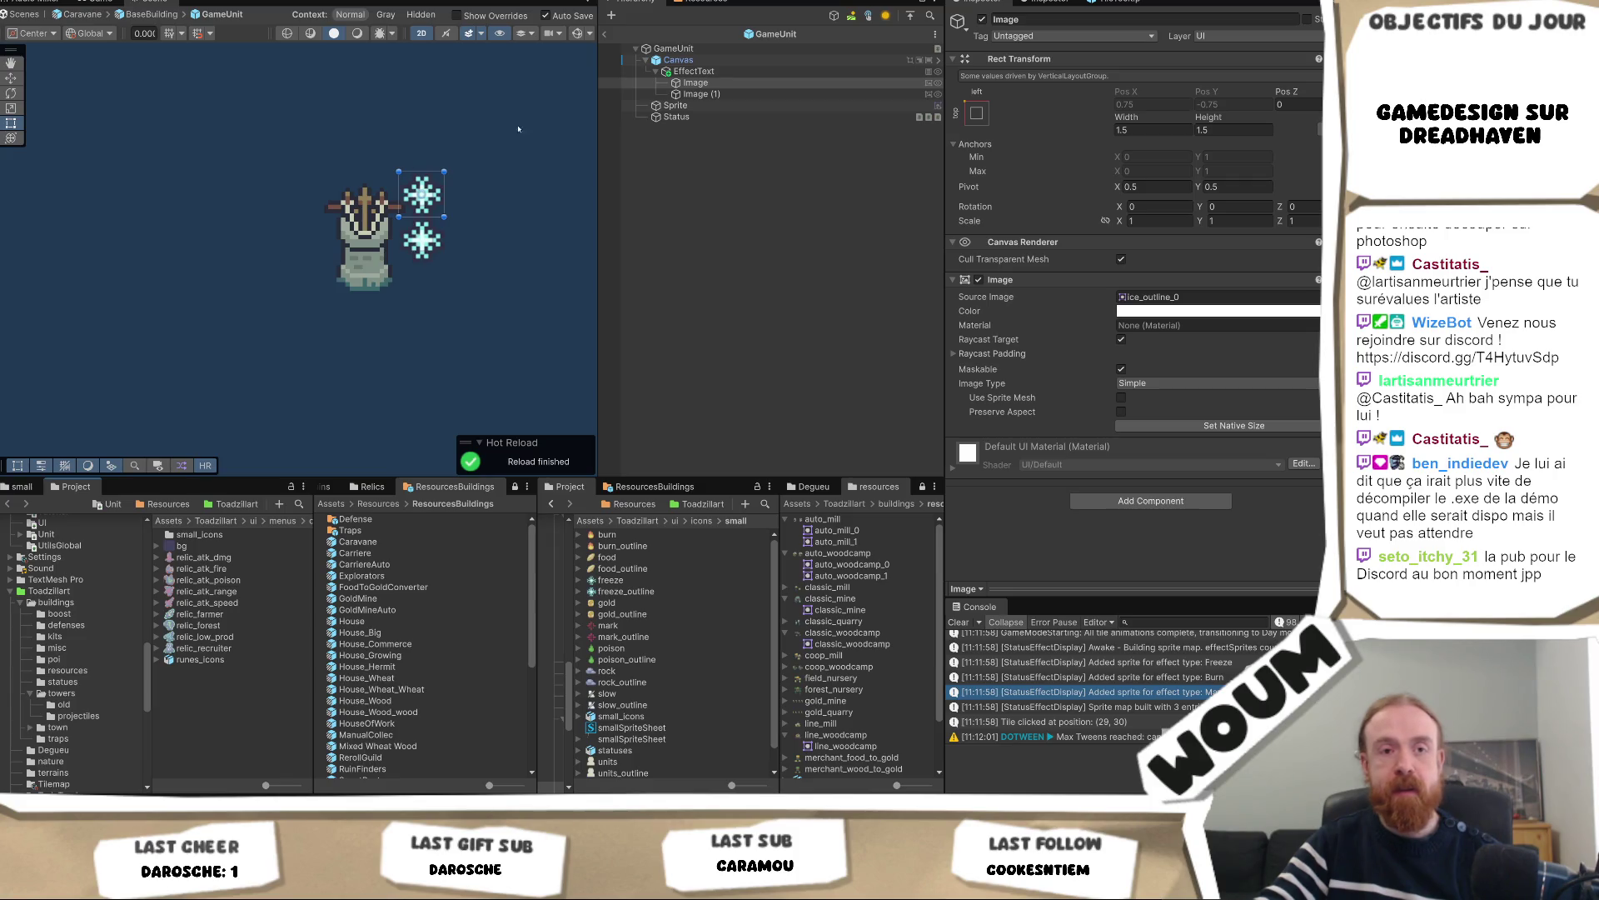
pyautogui.click(806, 74)
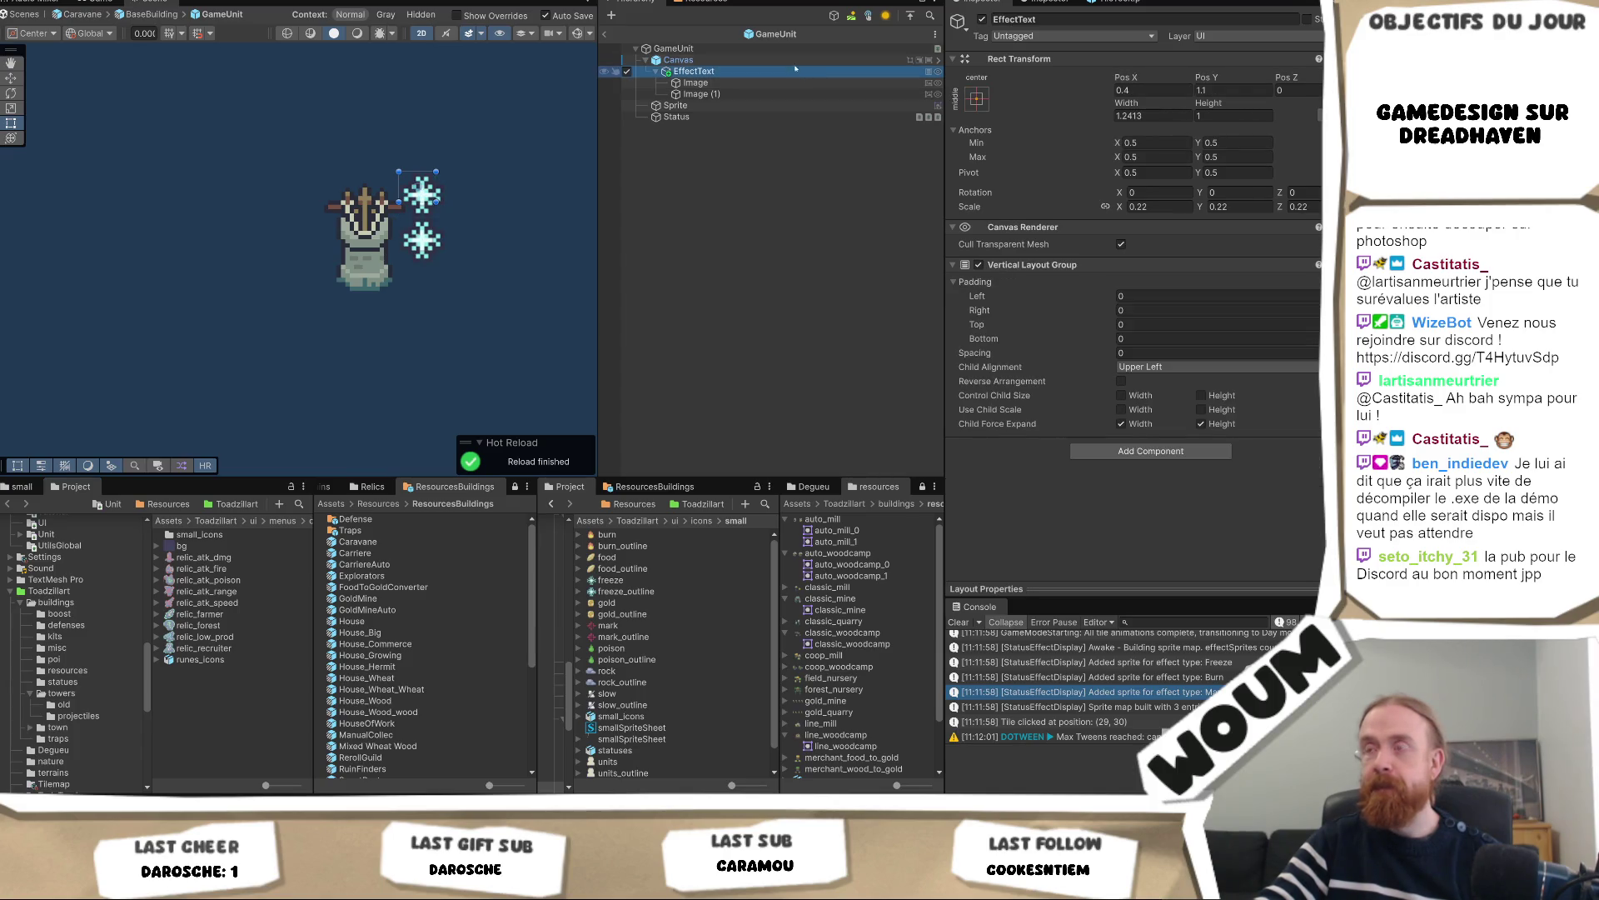
pyautogui.click(770, 60)
pyautogui.click(773, 72)
pyautogui.click(769, 61)
pyautogui.click(770, 72)
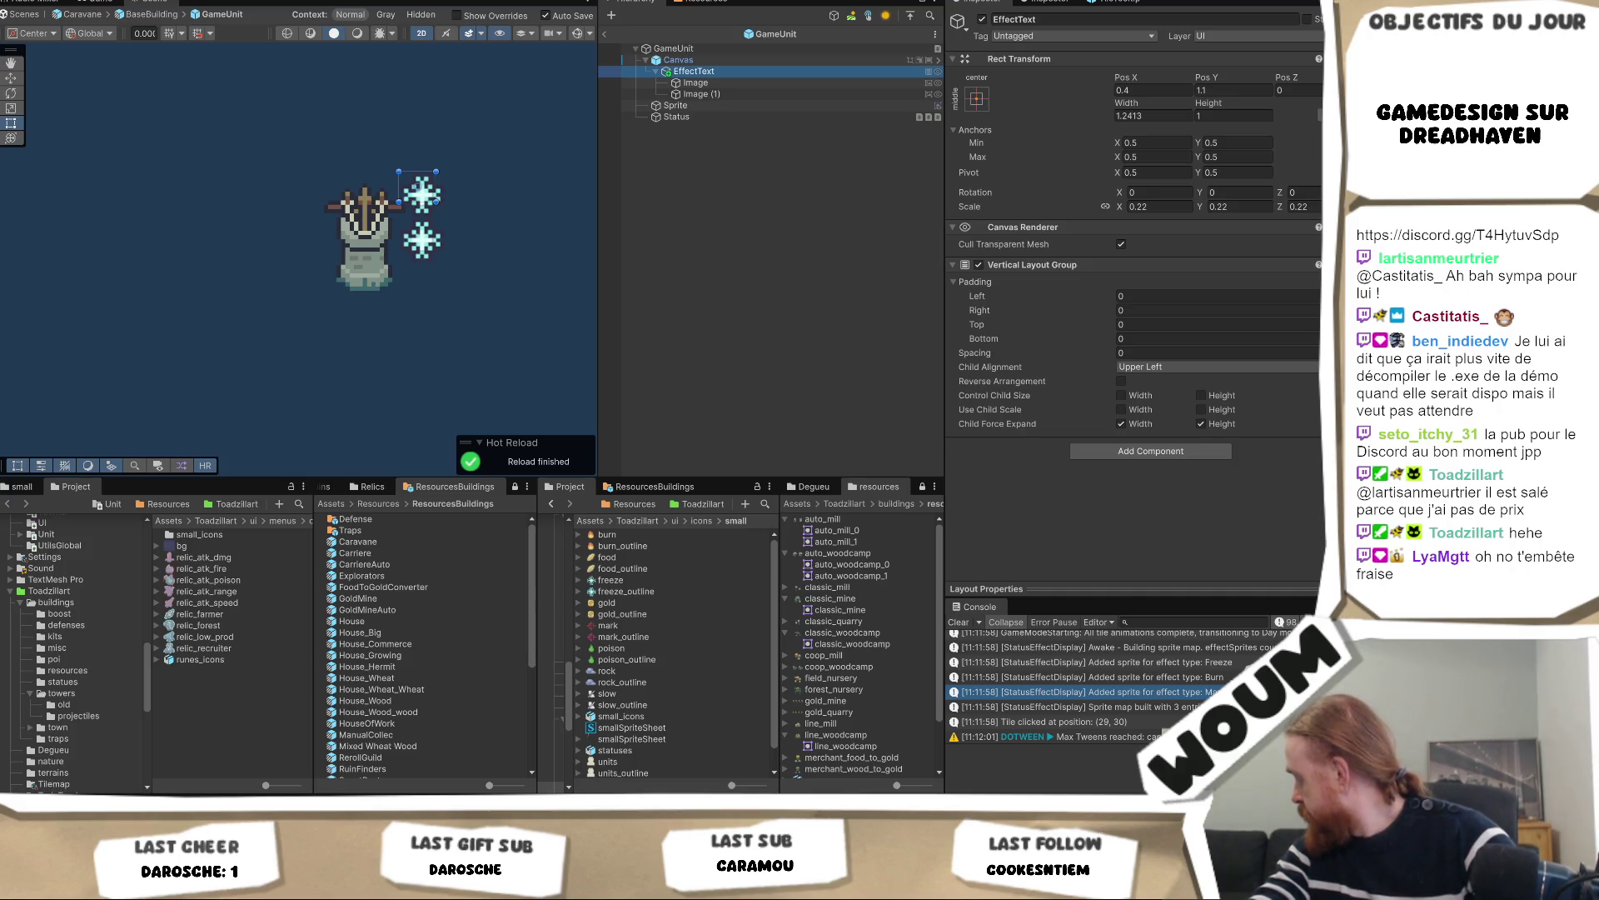
pyautogui.click(752, 93)
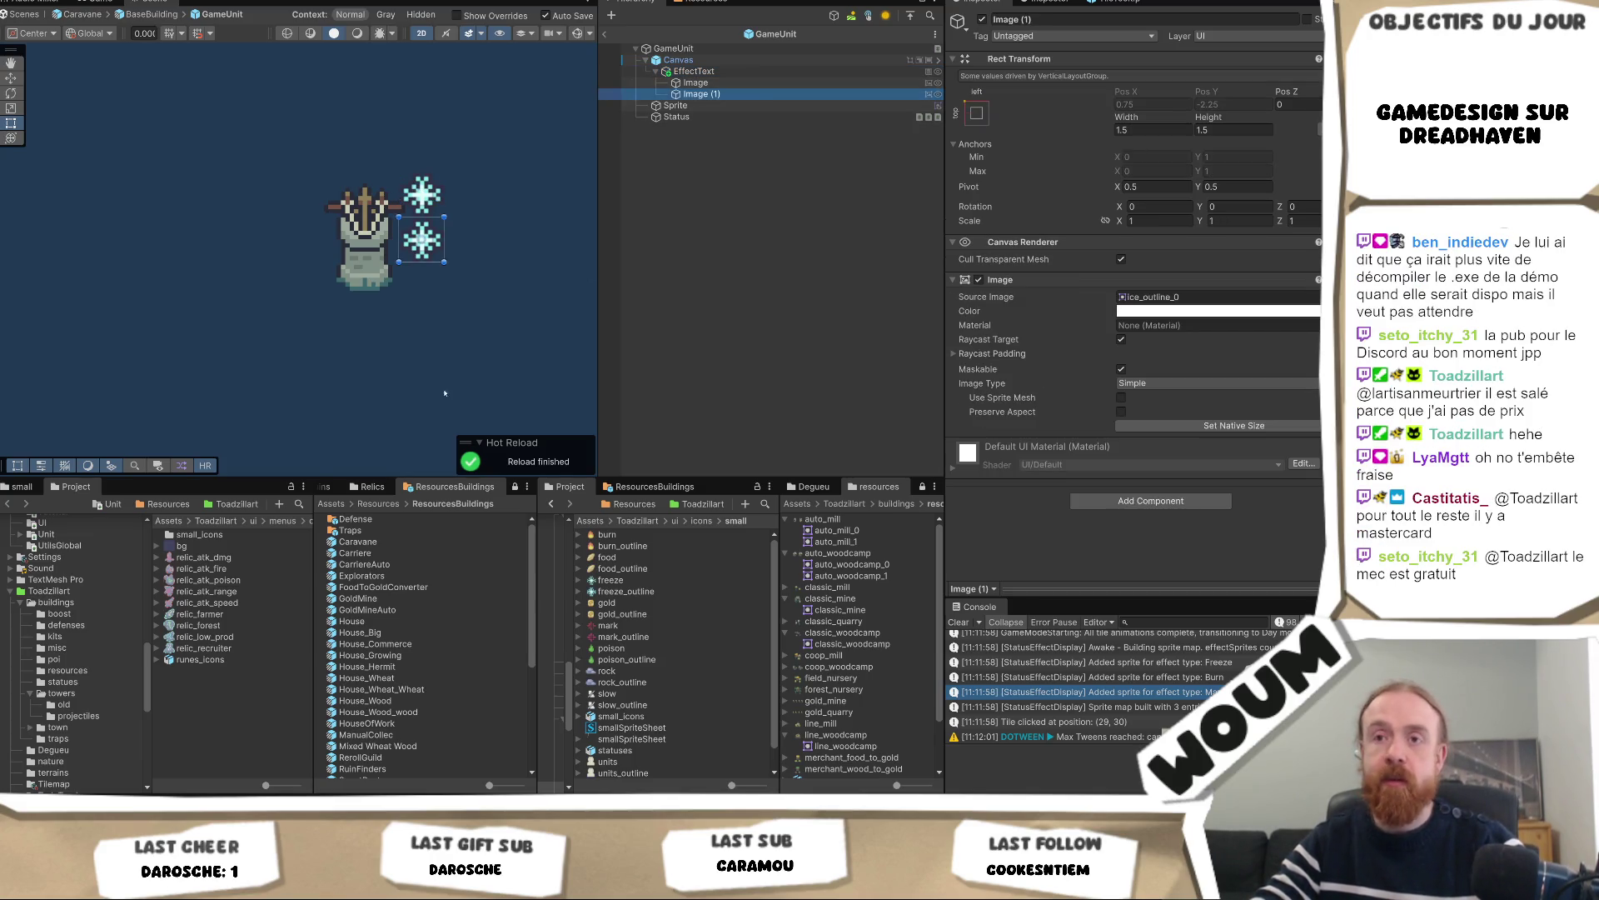
# Browse to Assets/Prefabs/UI in the Project panel
pyautogui.scroll(3, 56, 623)
pyautogui.scroll(10, 55, 623)
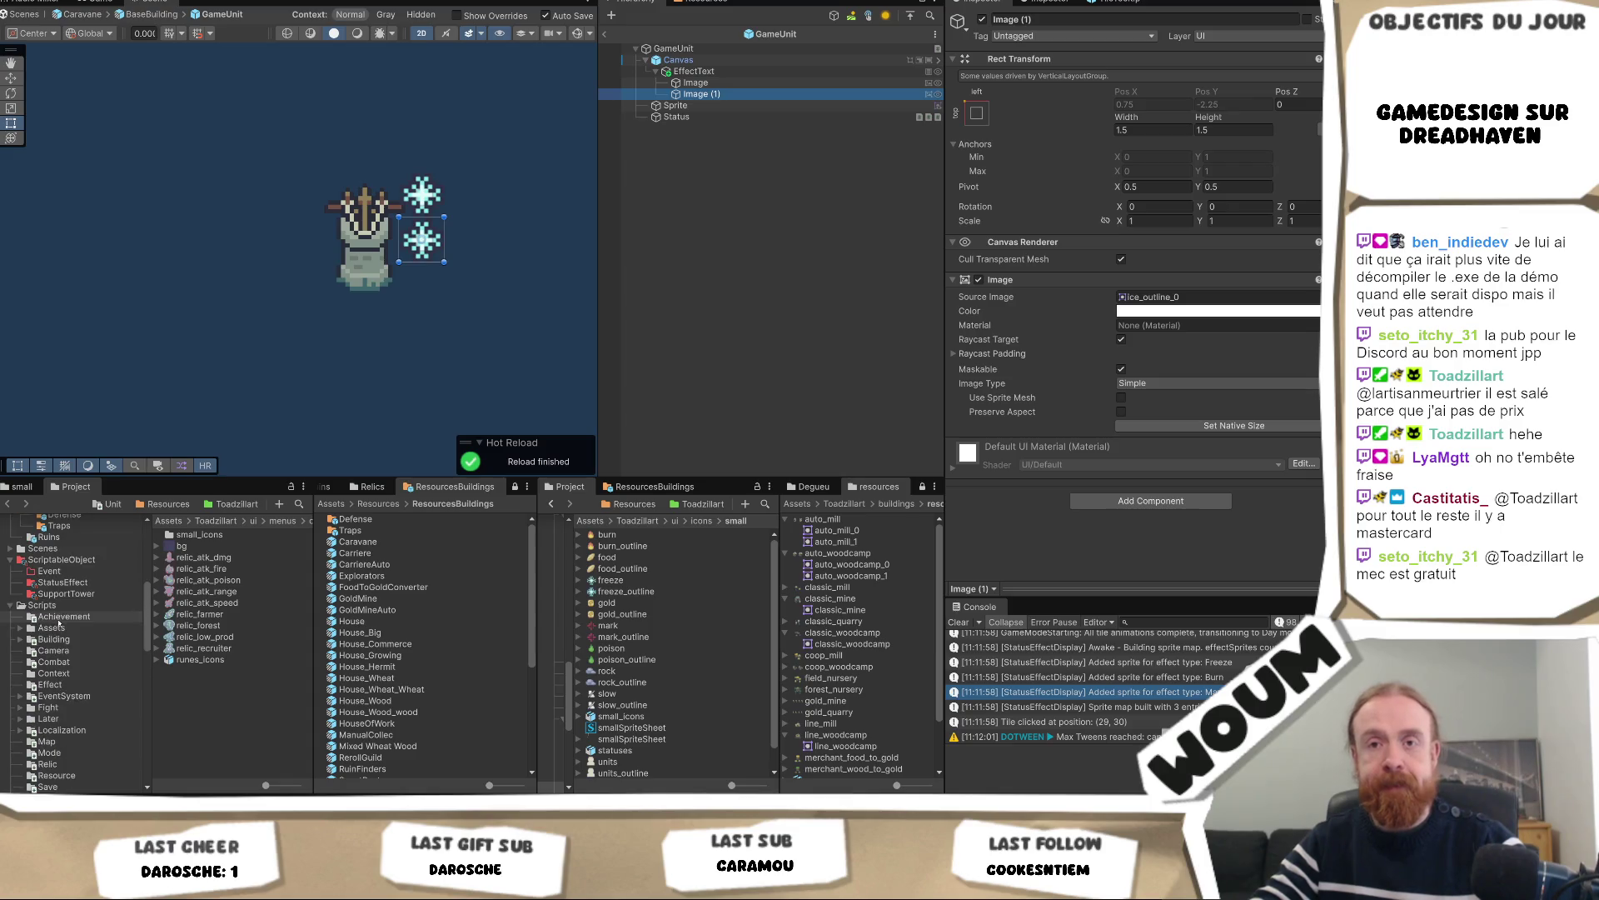
pyautogui.scroll(3, 64, 663)
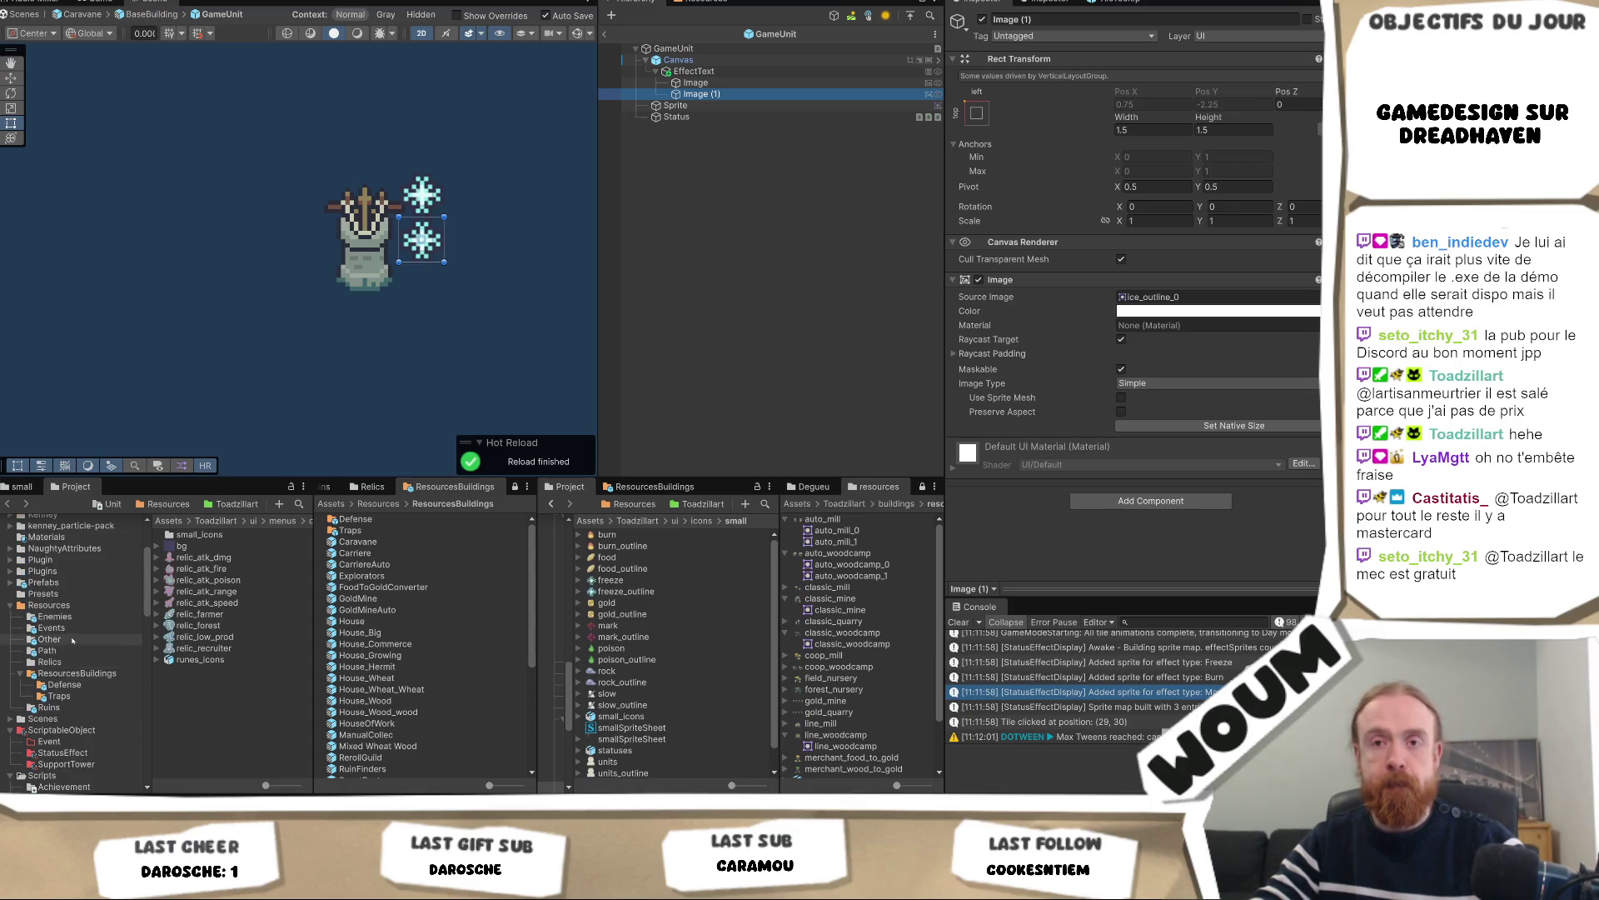
pyautogui.click(50, 667)
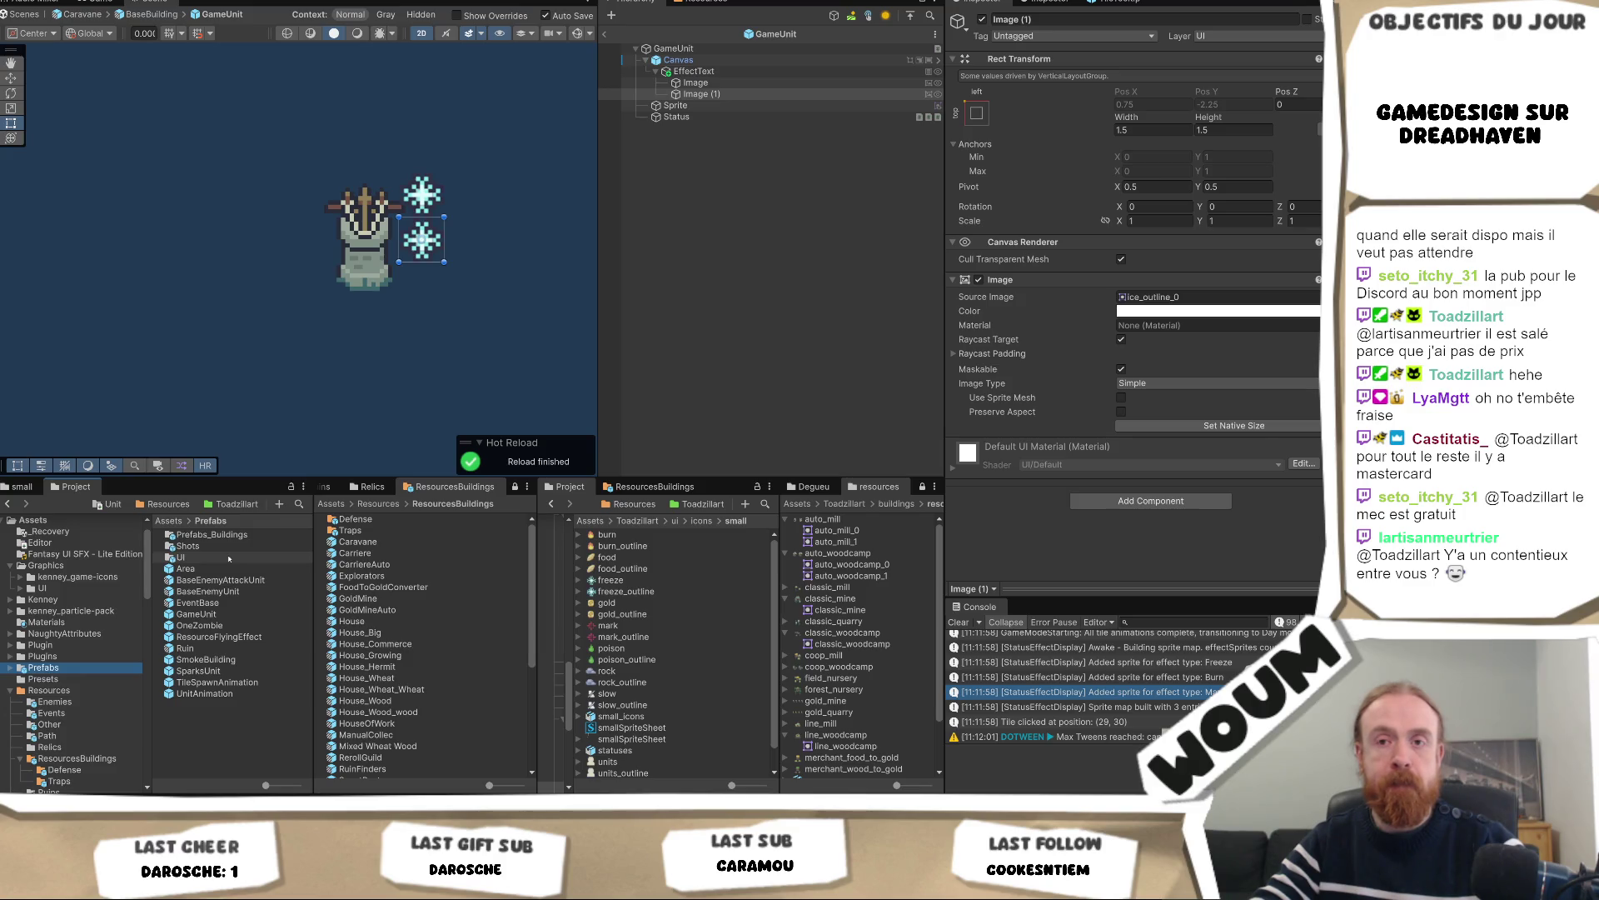
pyautogui.doubleClick(228, 558)
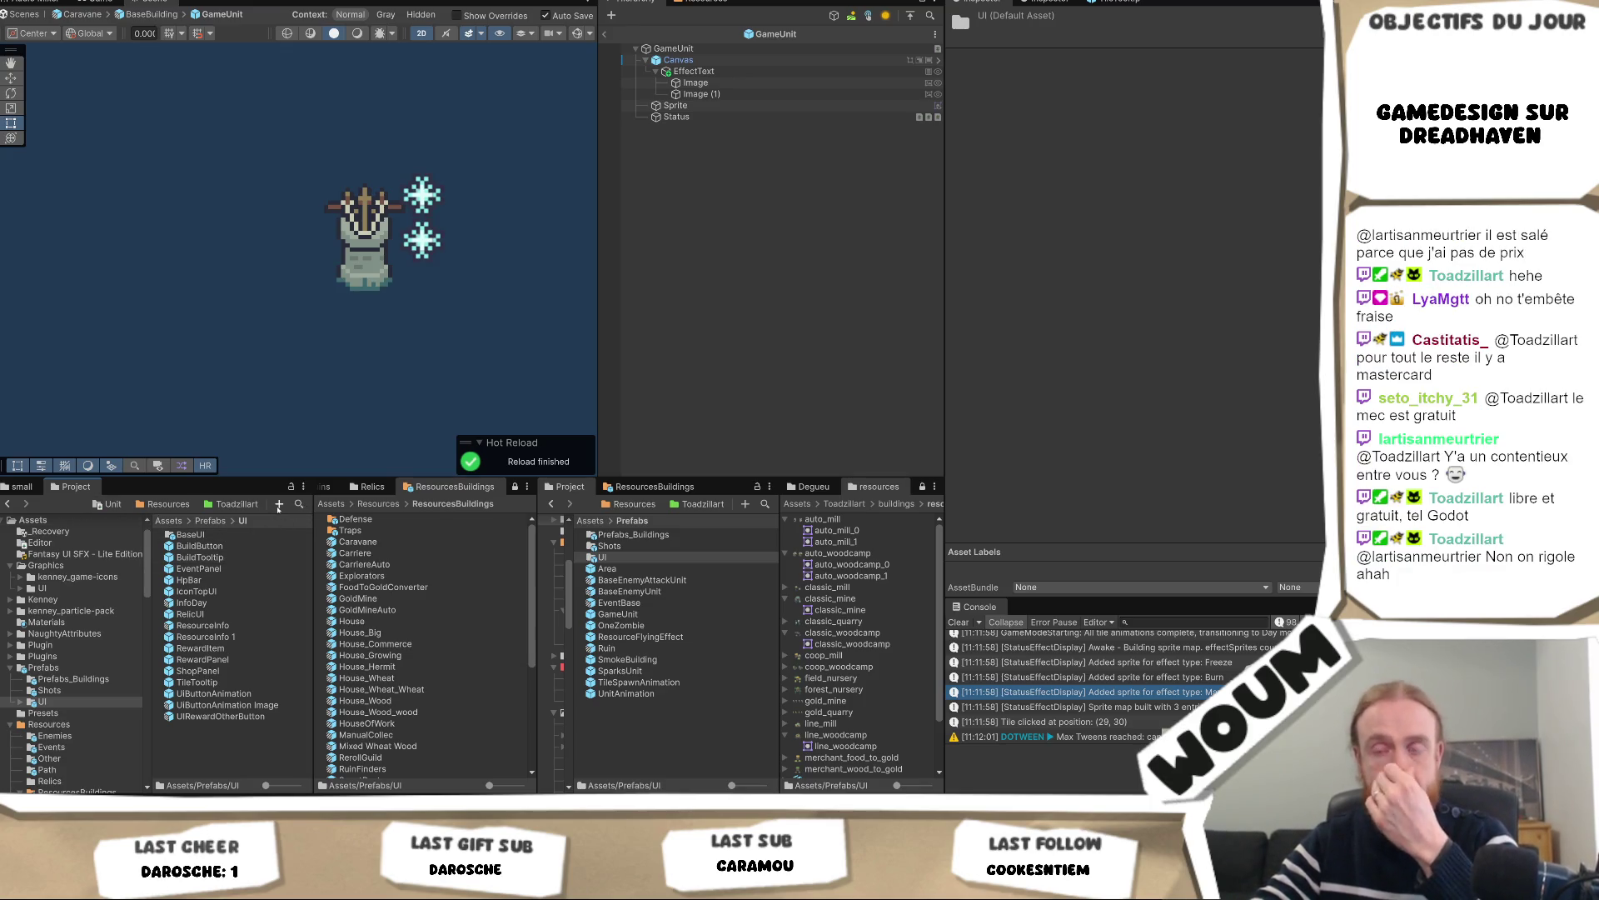
# Create a new folder named Units inside Prefabs/UI
pyautogui.rightClick(221, 767)
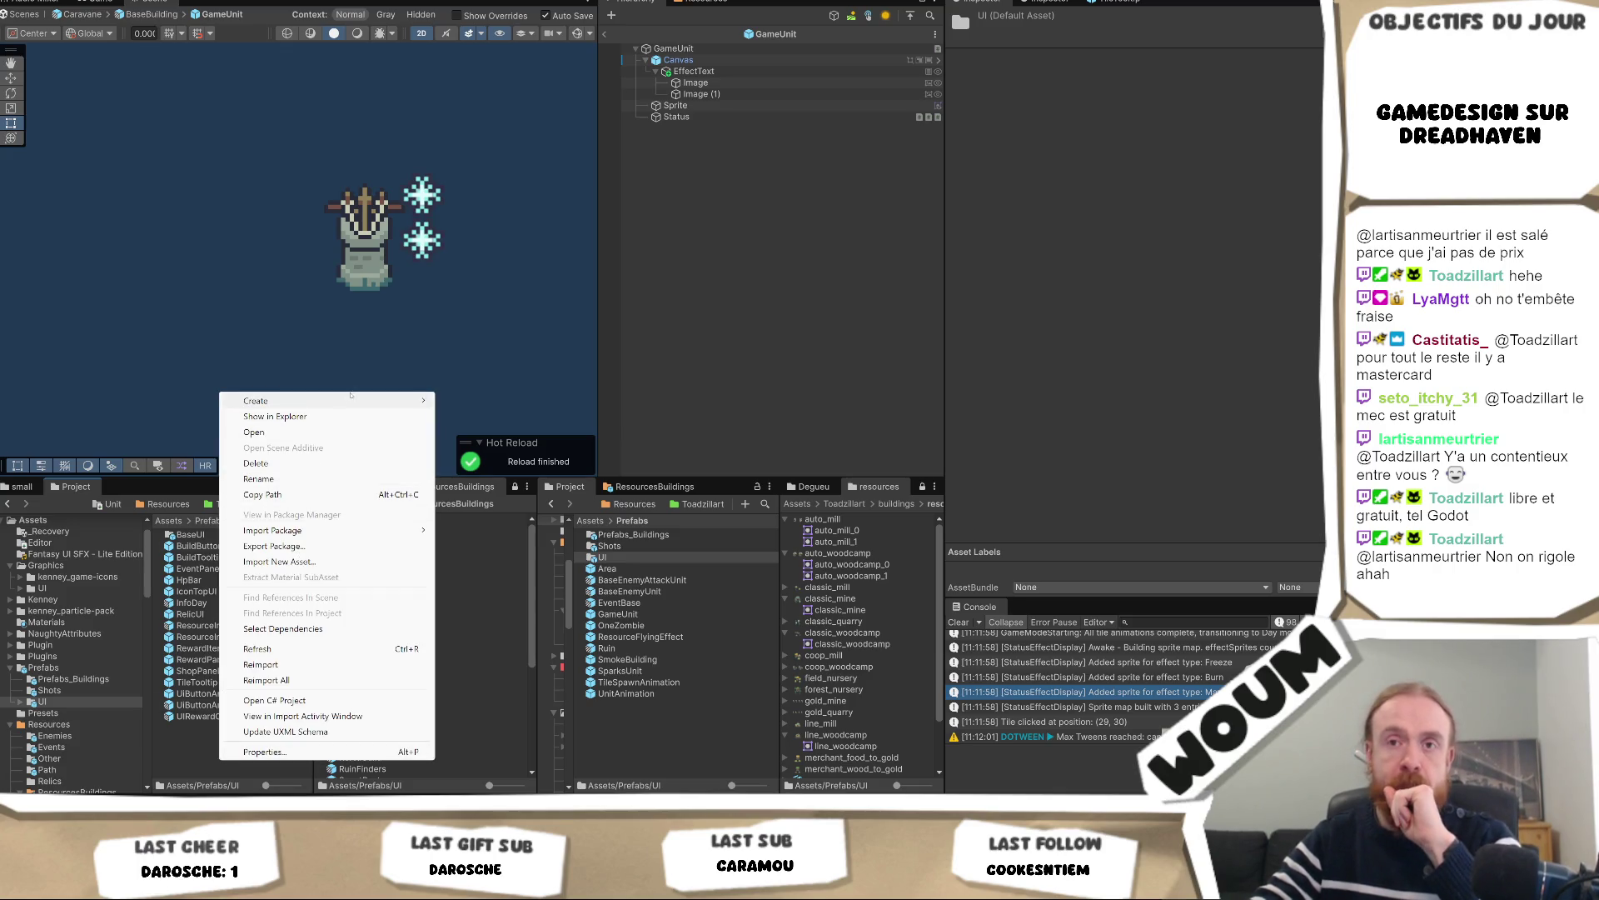
pyautogui.moveTo(346, 404)
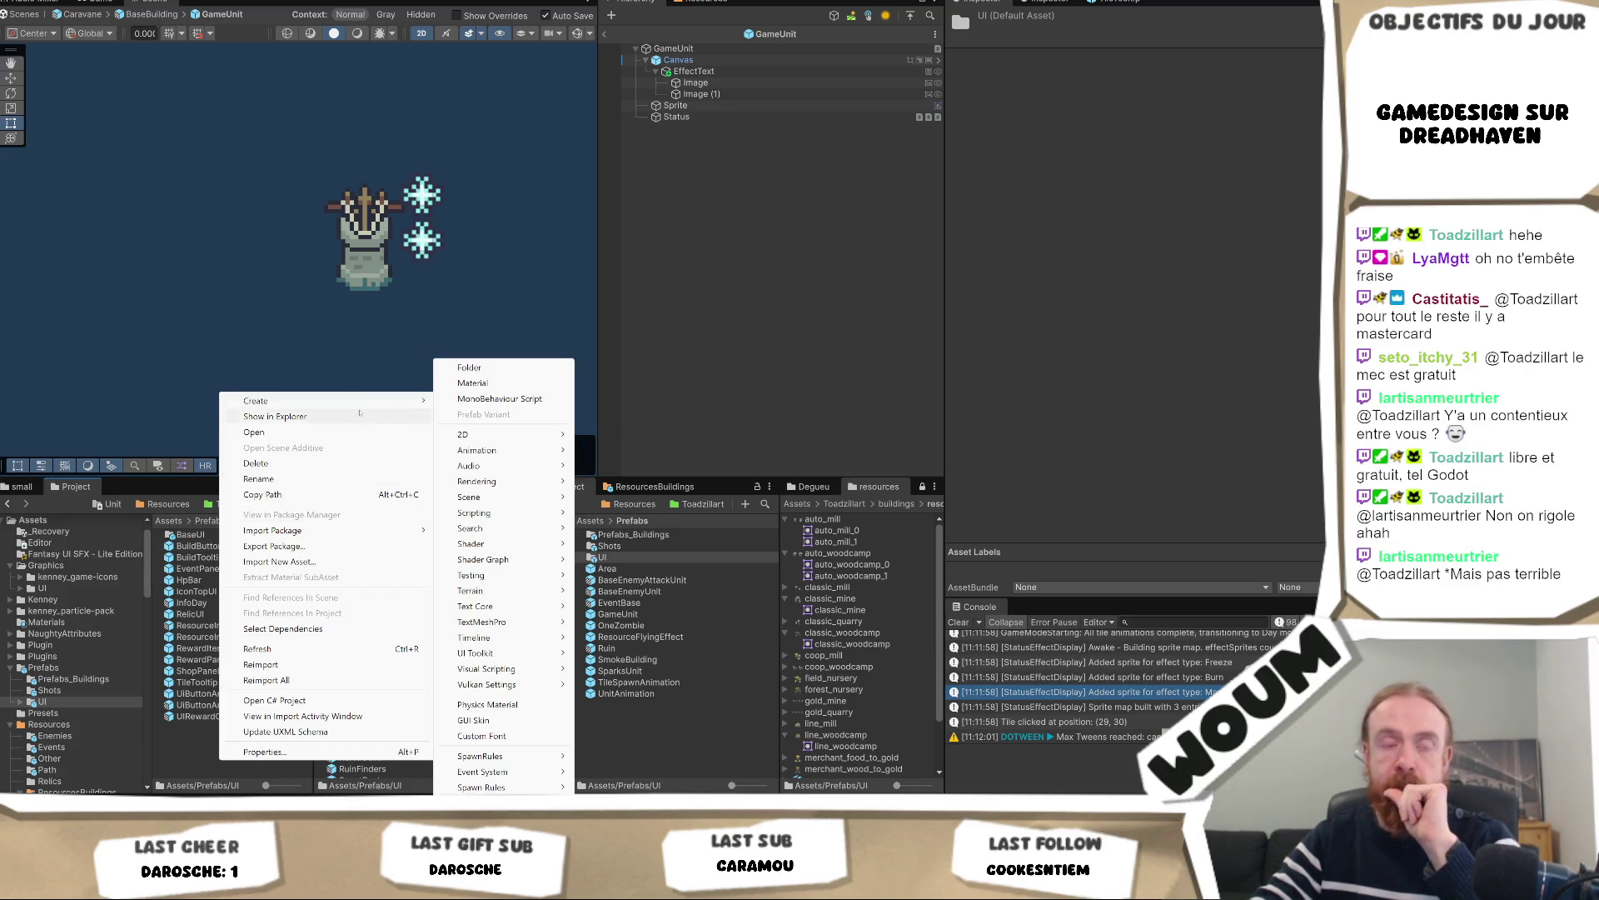
pyautogui.click(470, 367)
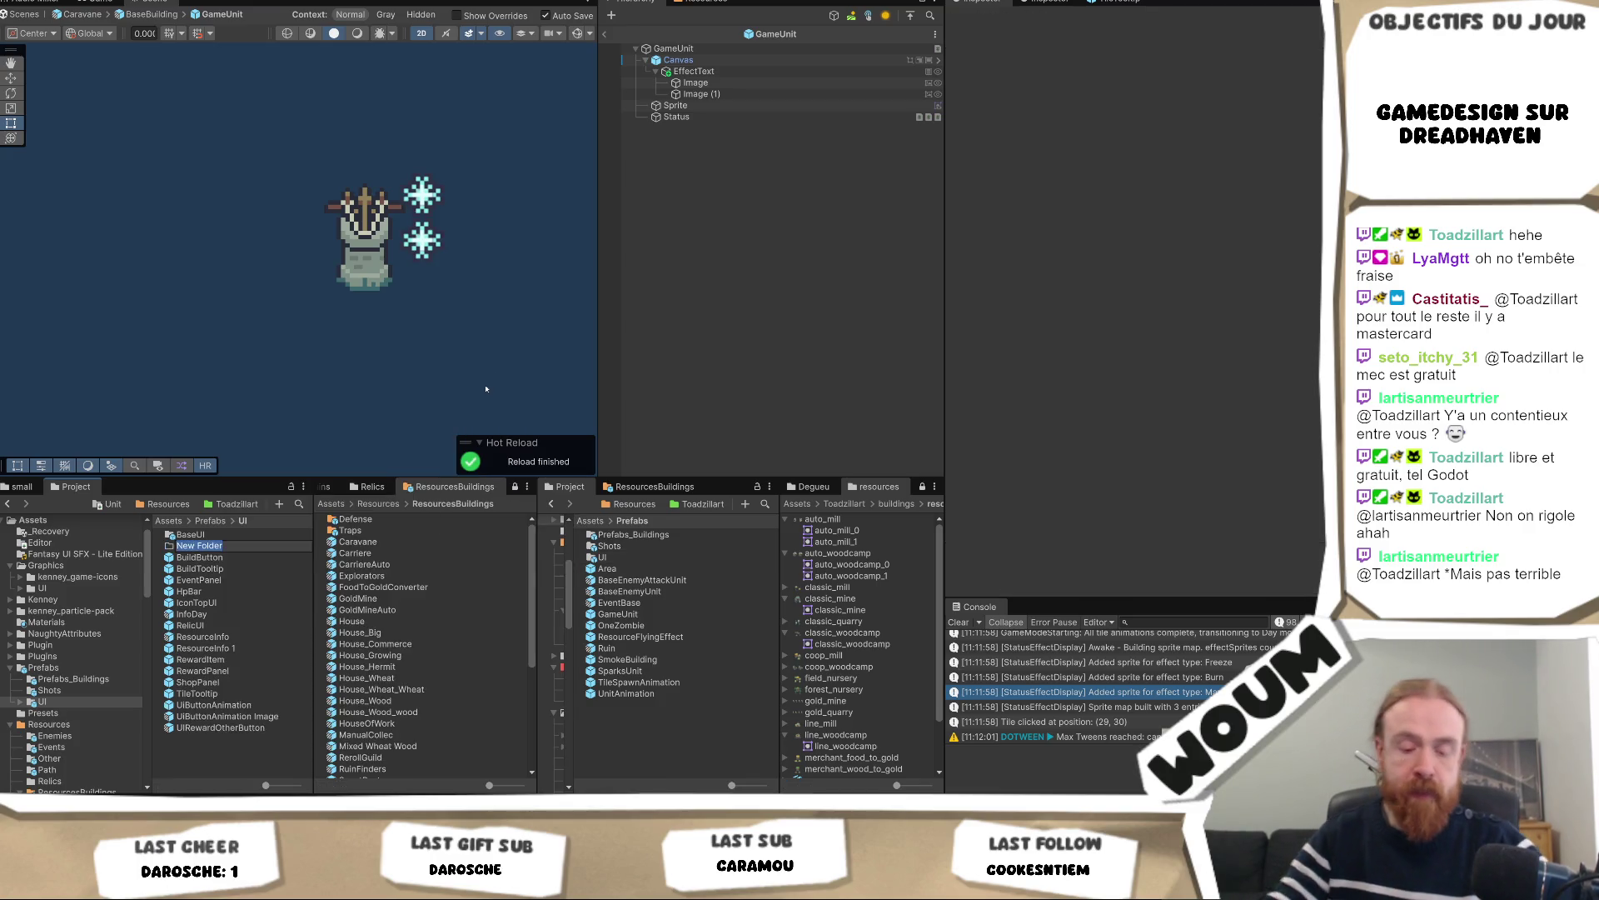
pyautogui.write('Units')
pyautogui.press('Return')
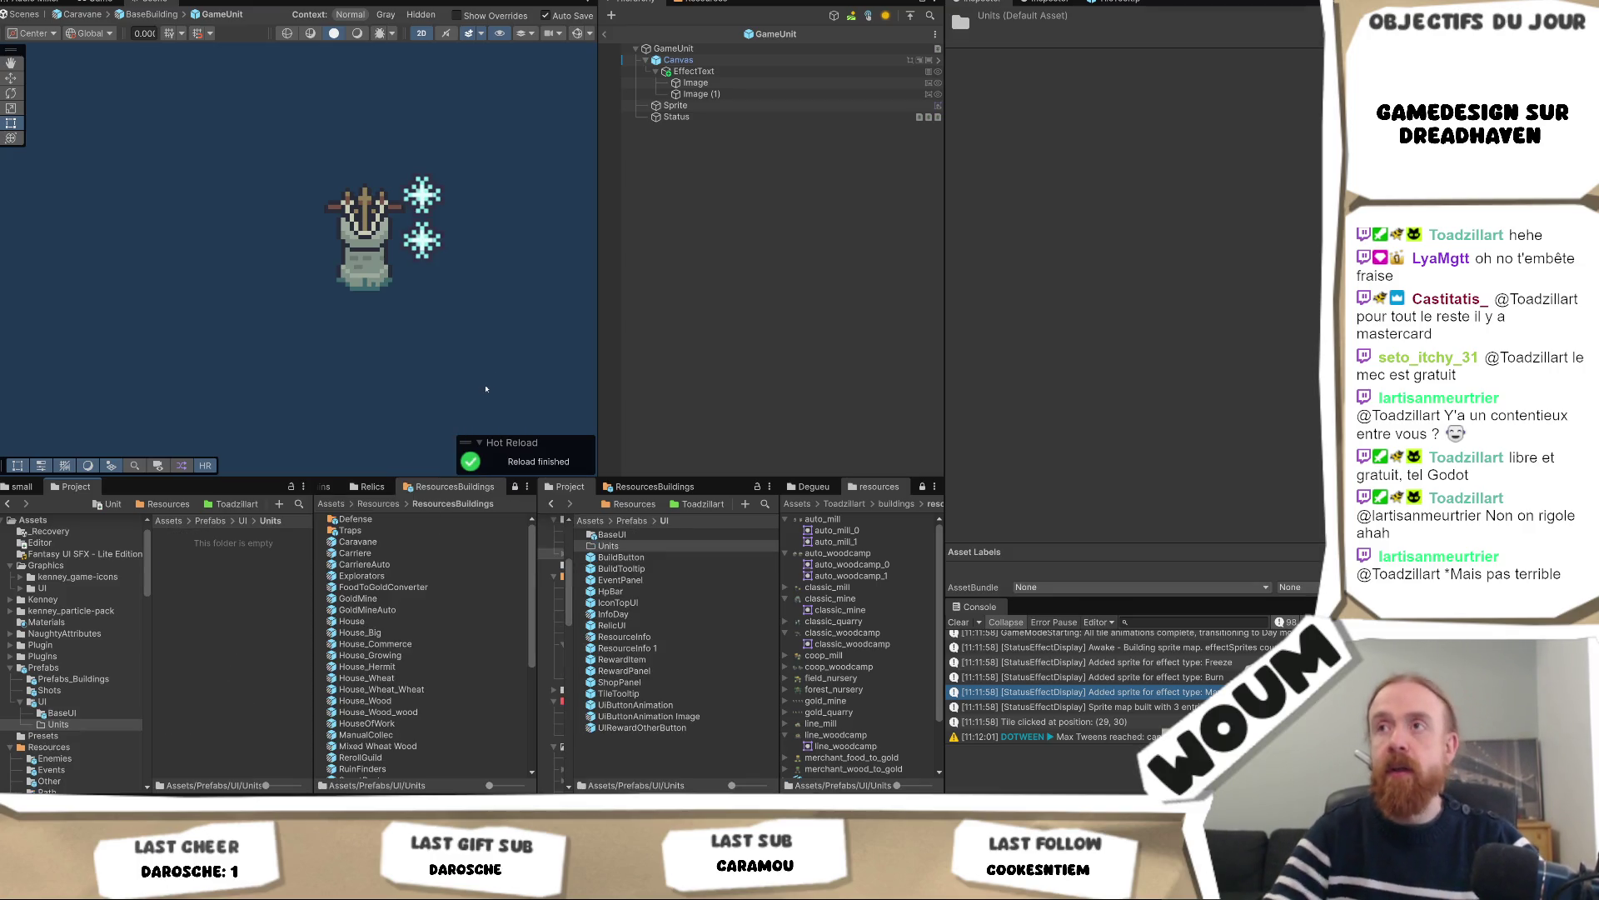
# Rename EffectText's first Image to EffectStatusIcon
pyautogui.click(738, 83)
pyautogui.press('F2')
pyautogui.write('Effec')
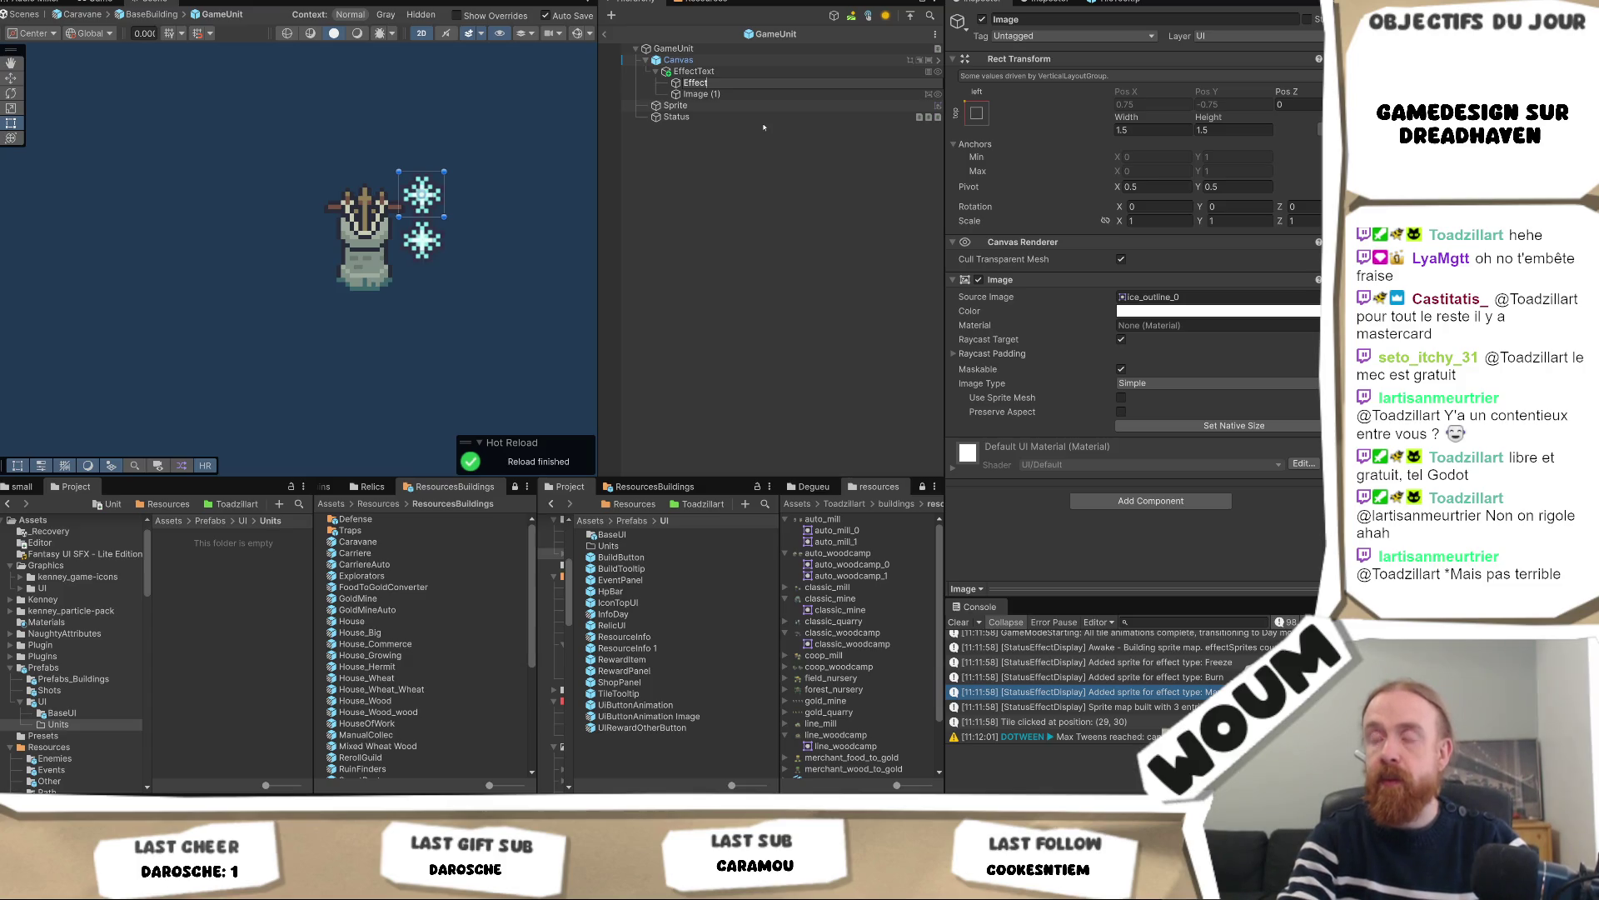
pyautogui.write('tSt')
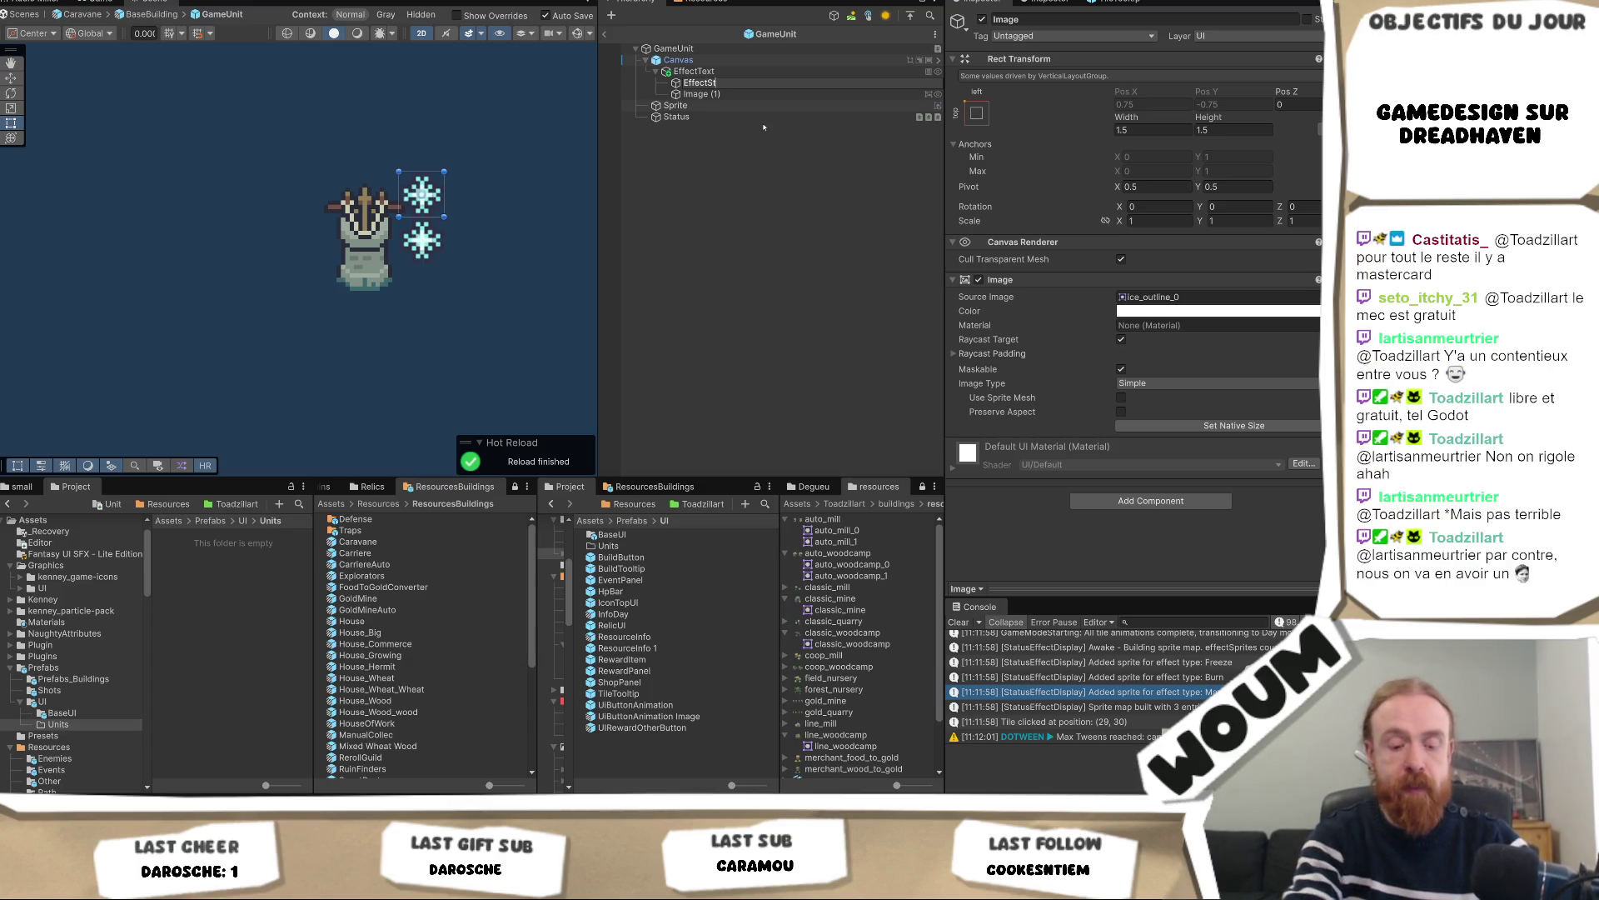
pyautogui.write('atusIcon')
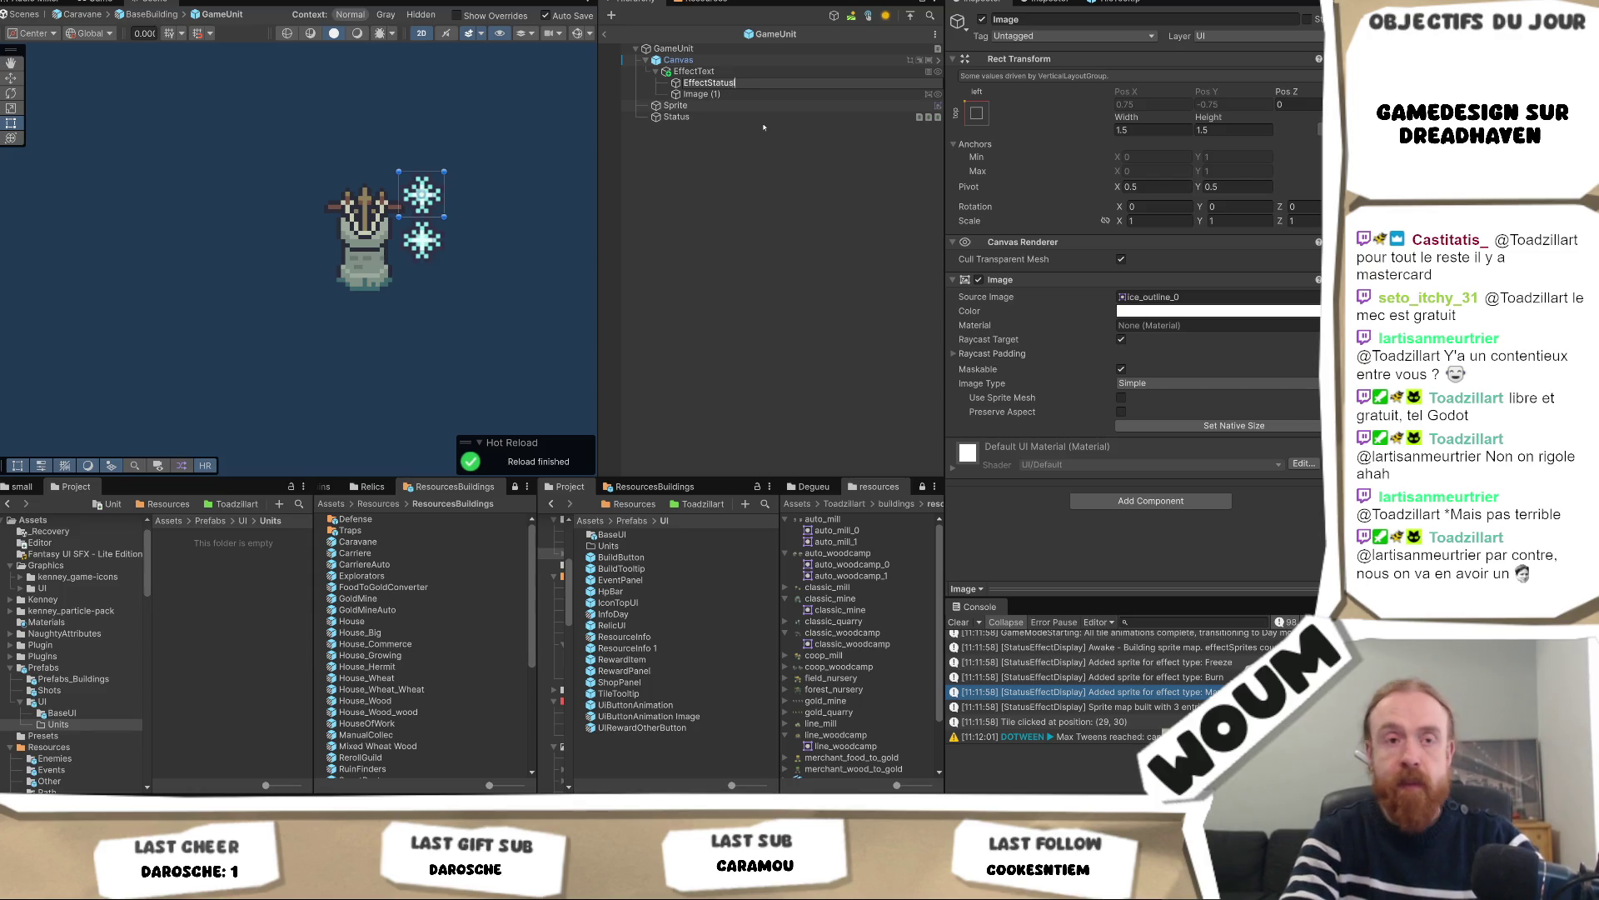
# Save EffectStatusIcon as a prefab in Units, then delete Image (1) and EffectStatusIcon from the Canvas
pyautogui.press('Return')
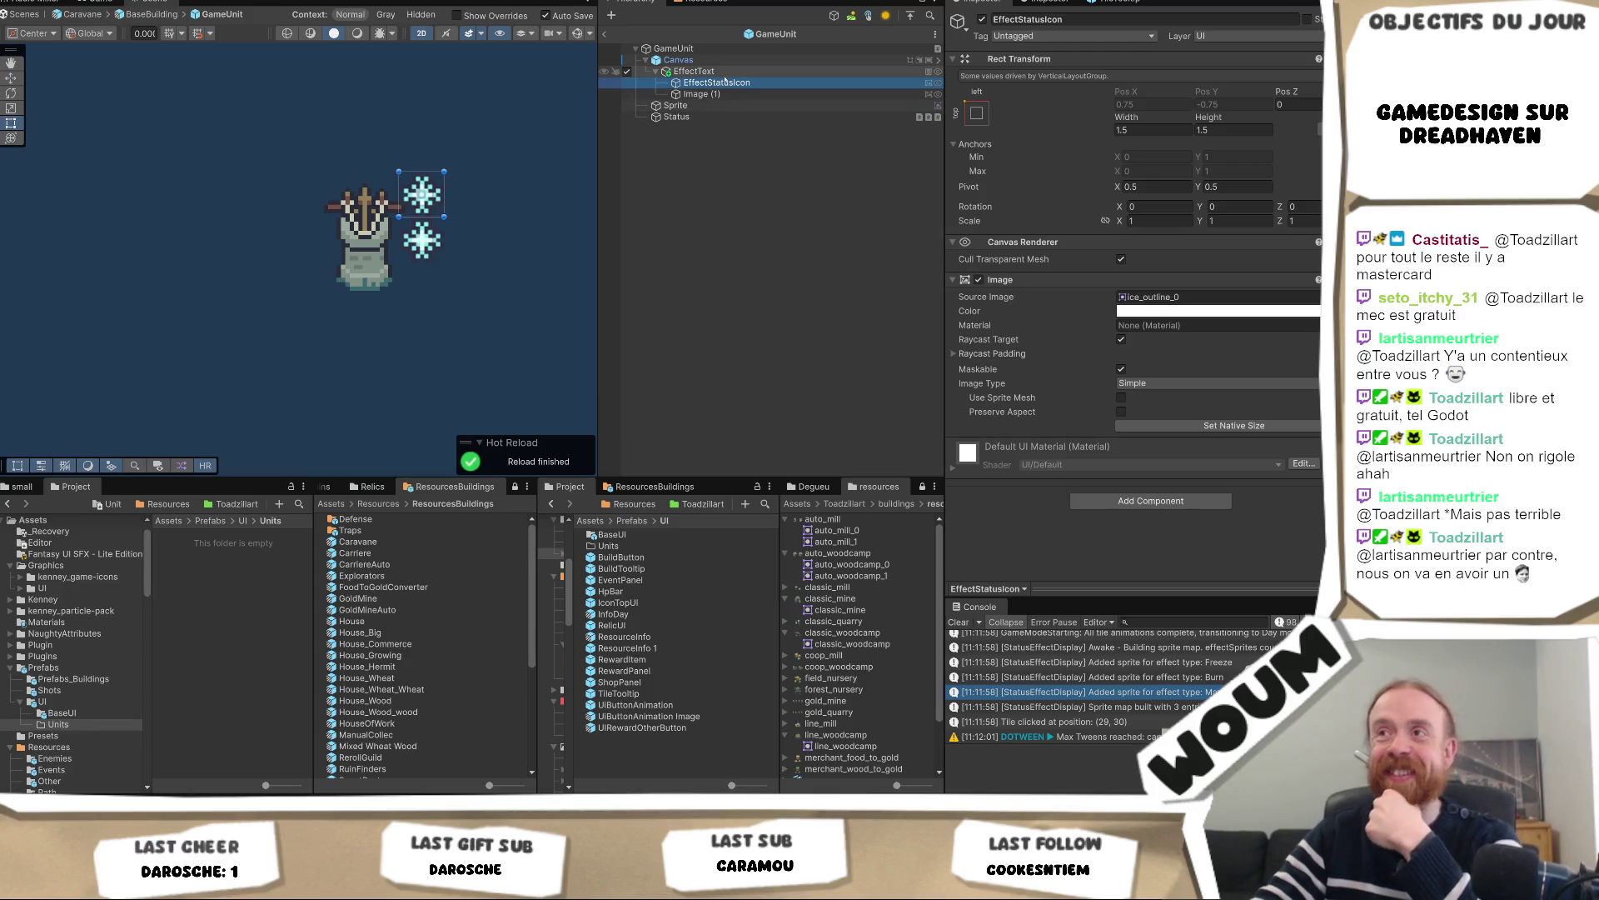
pyautogui.moveTo(725, 83)
pyautogui.mouseDown()
pyautogui.moveTo(600, 316)
pyautogui.moveTo(450, 491)
pyautogui.moveTo(235, 581)
pyautogui.mouseUp()
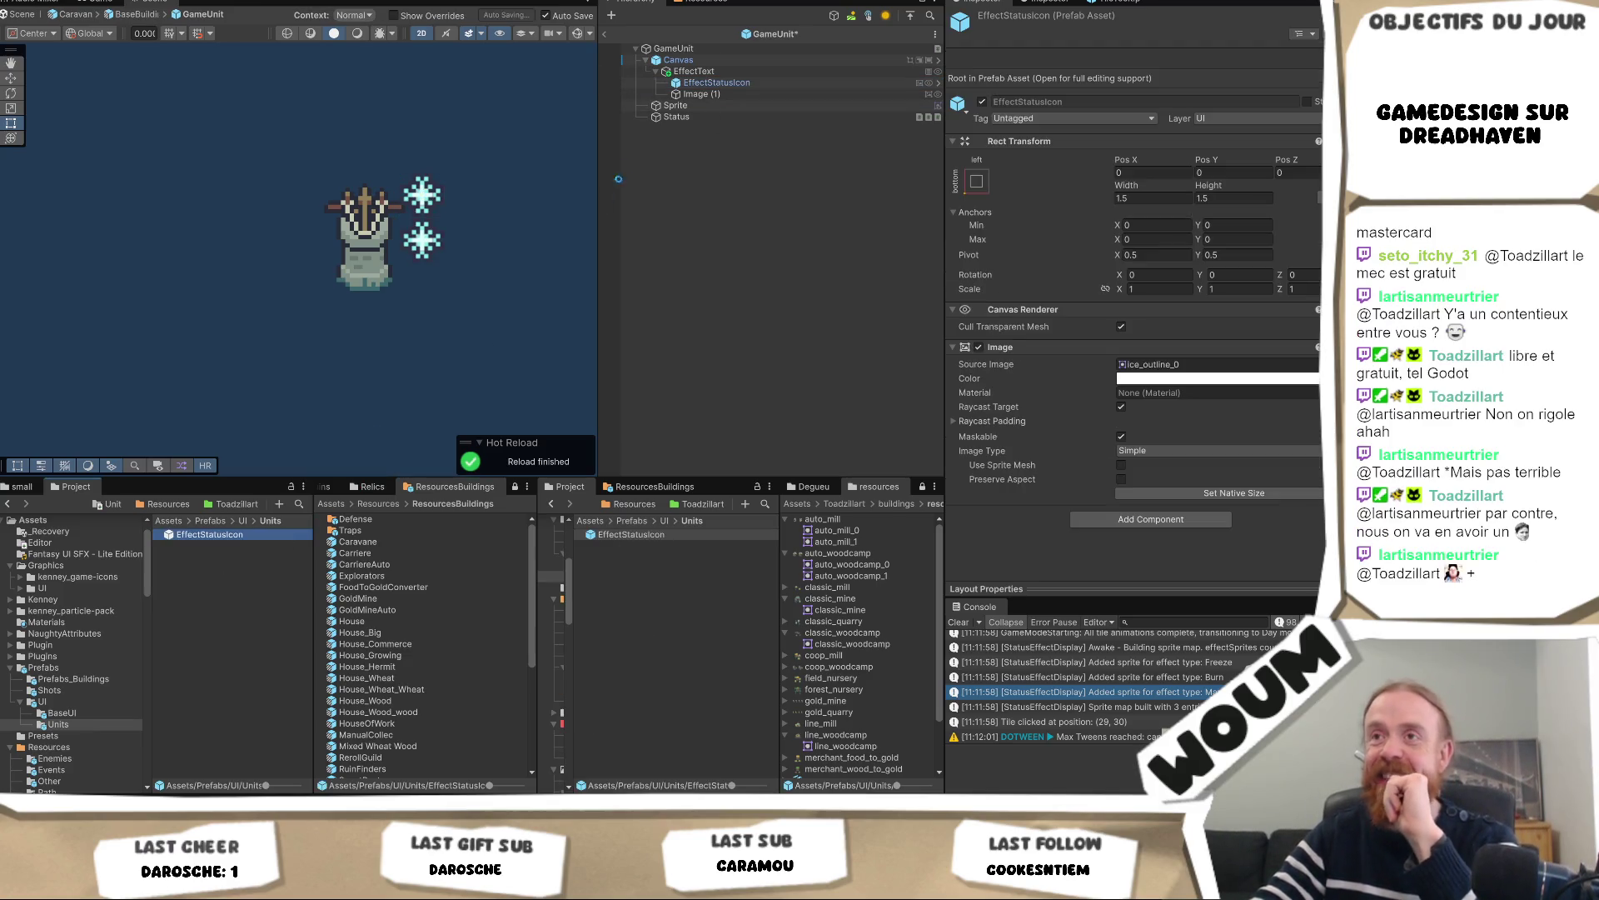
pyautogui.click(719, 94)
pyautogui.press('Delete')
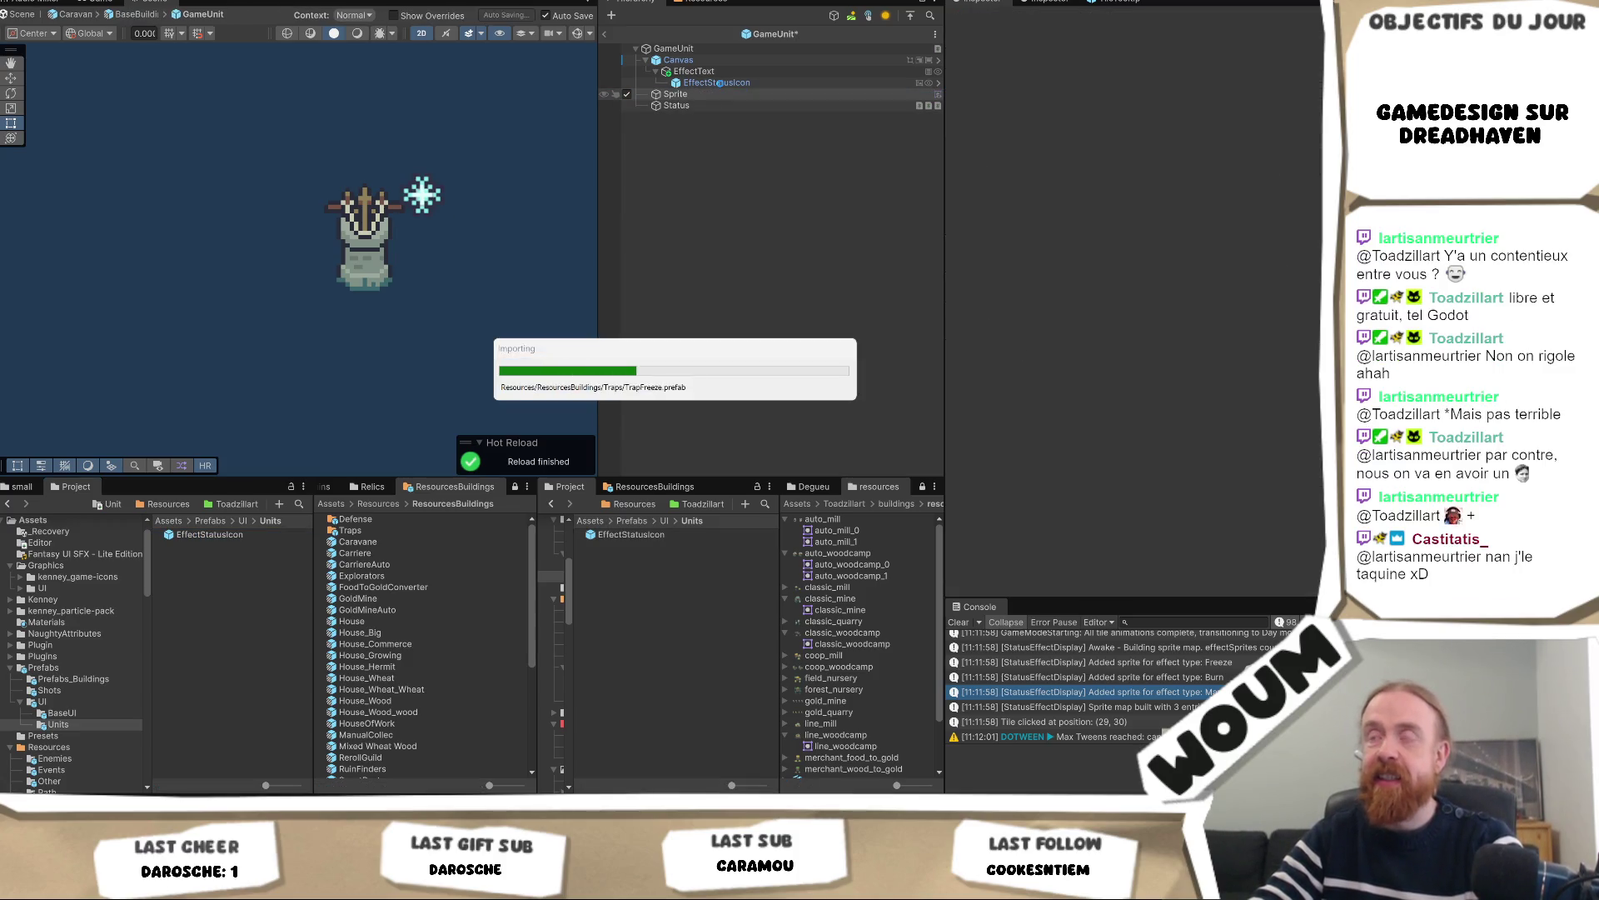
pyautogui.click(718, 83)
pyautogui.press('Delete')
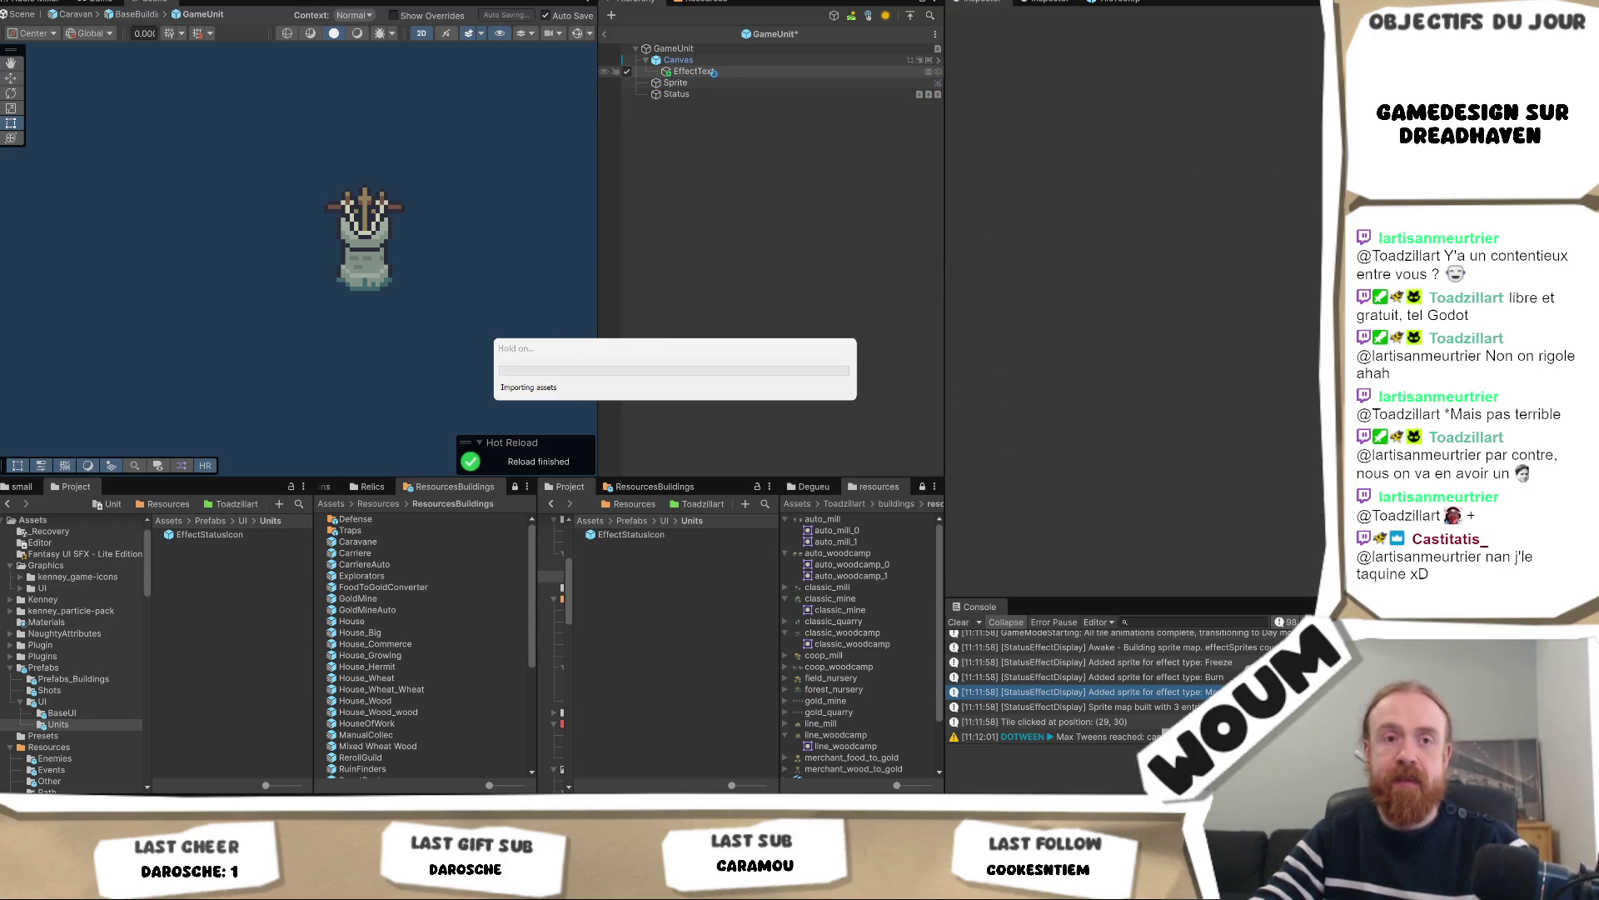
pyautogui.click(714, 73)
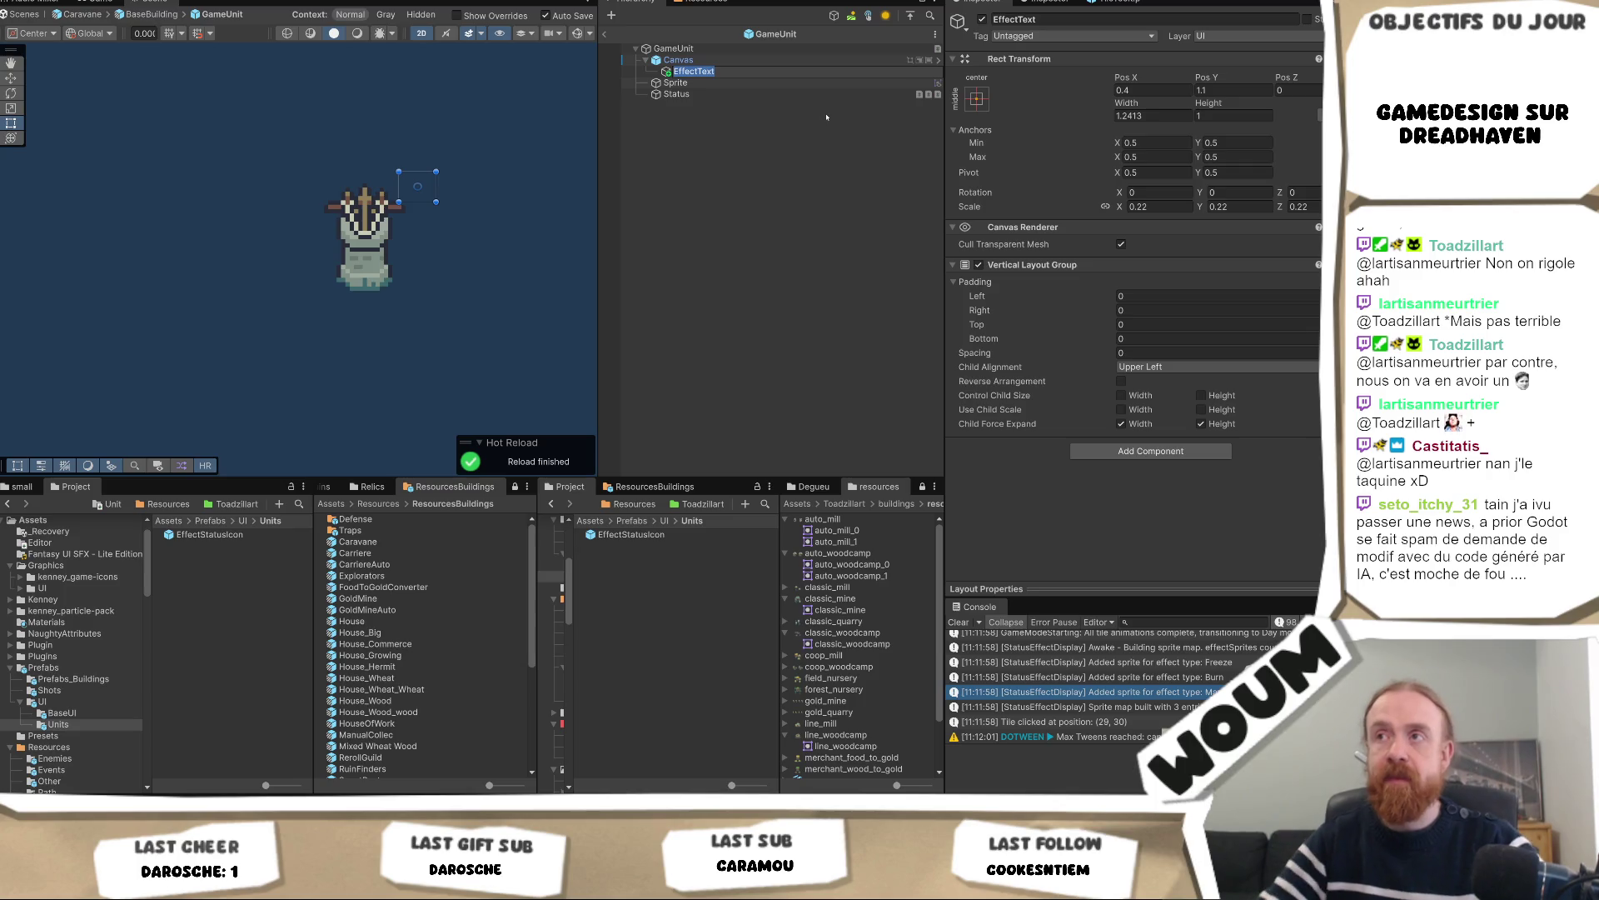
# Rename EffectText to EffectContainer, correcting the mistyped capital O in the name
pyautogui.press('BackSpace')
pyautogui.press('BackSpace')
pyautogui.press('BackSpace')
pyautogui.write('COntainer')
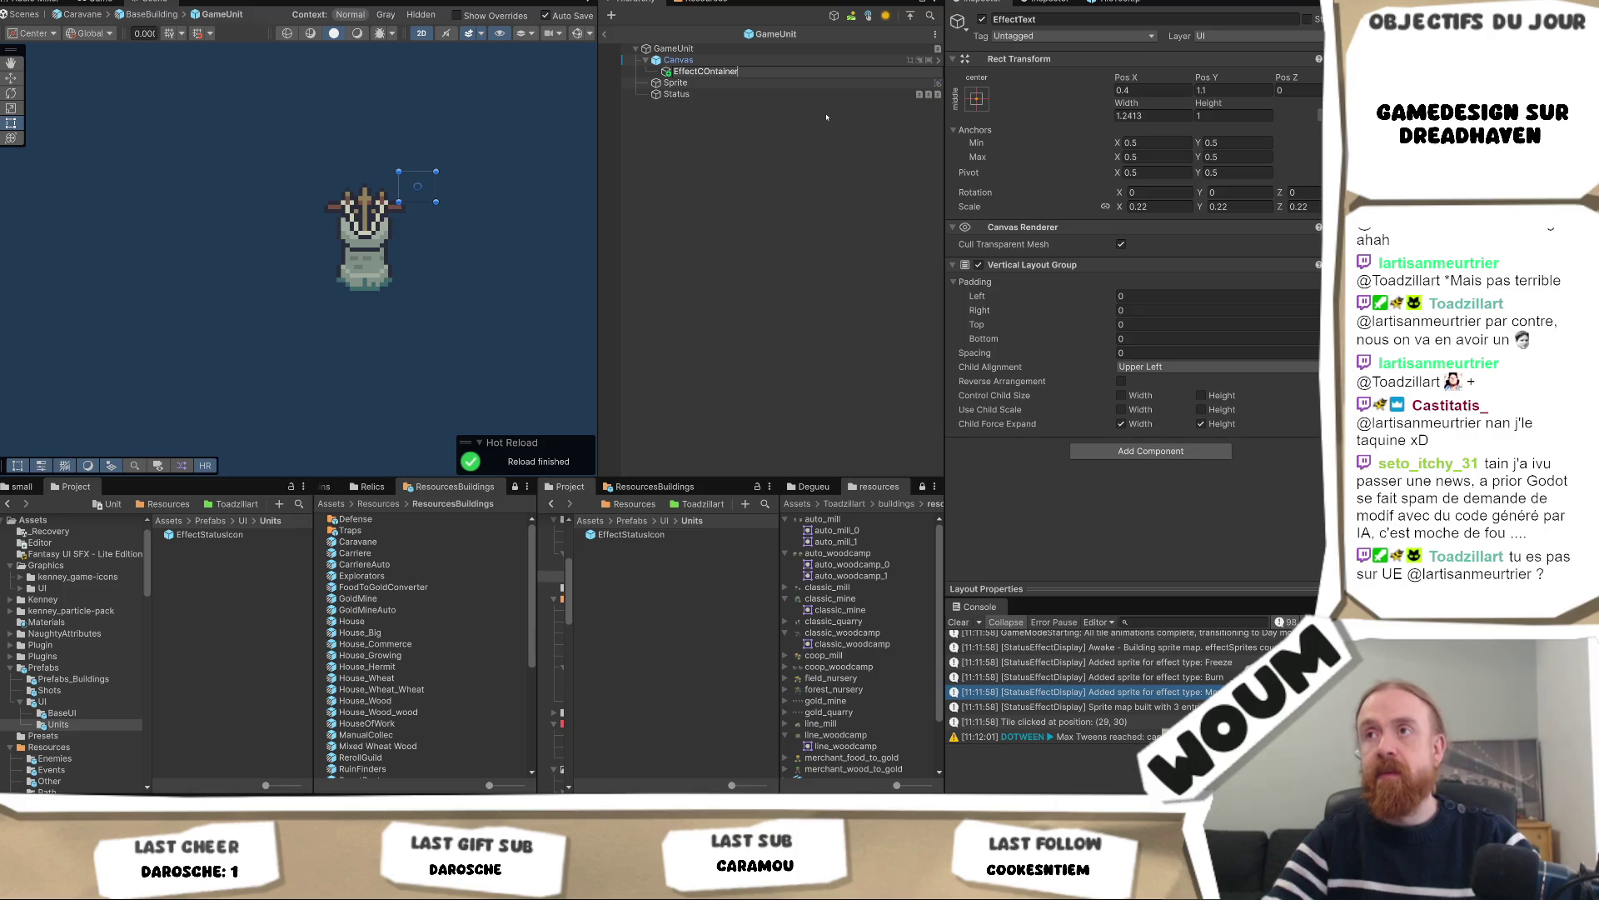
pyautogui.press('Left')
pyautogui.press('Left')
pyautogui.press('Left')
pyautogui.press('BackSpace')
pyautogui.write('o')
pyautogui.press('Return')
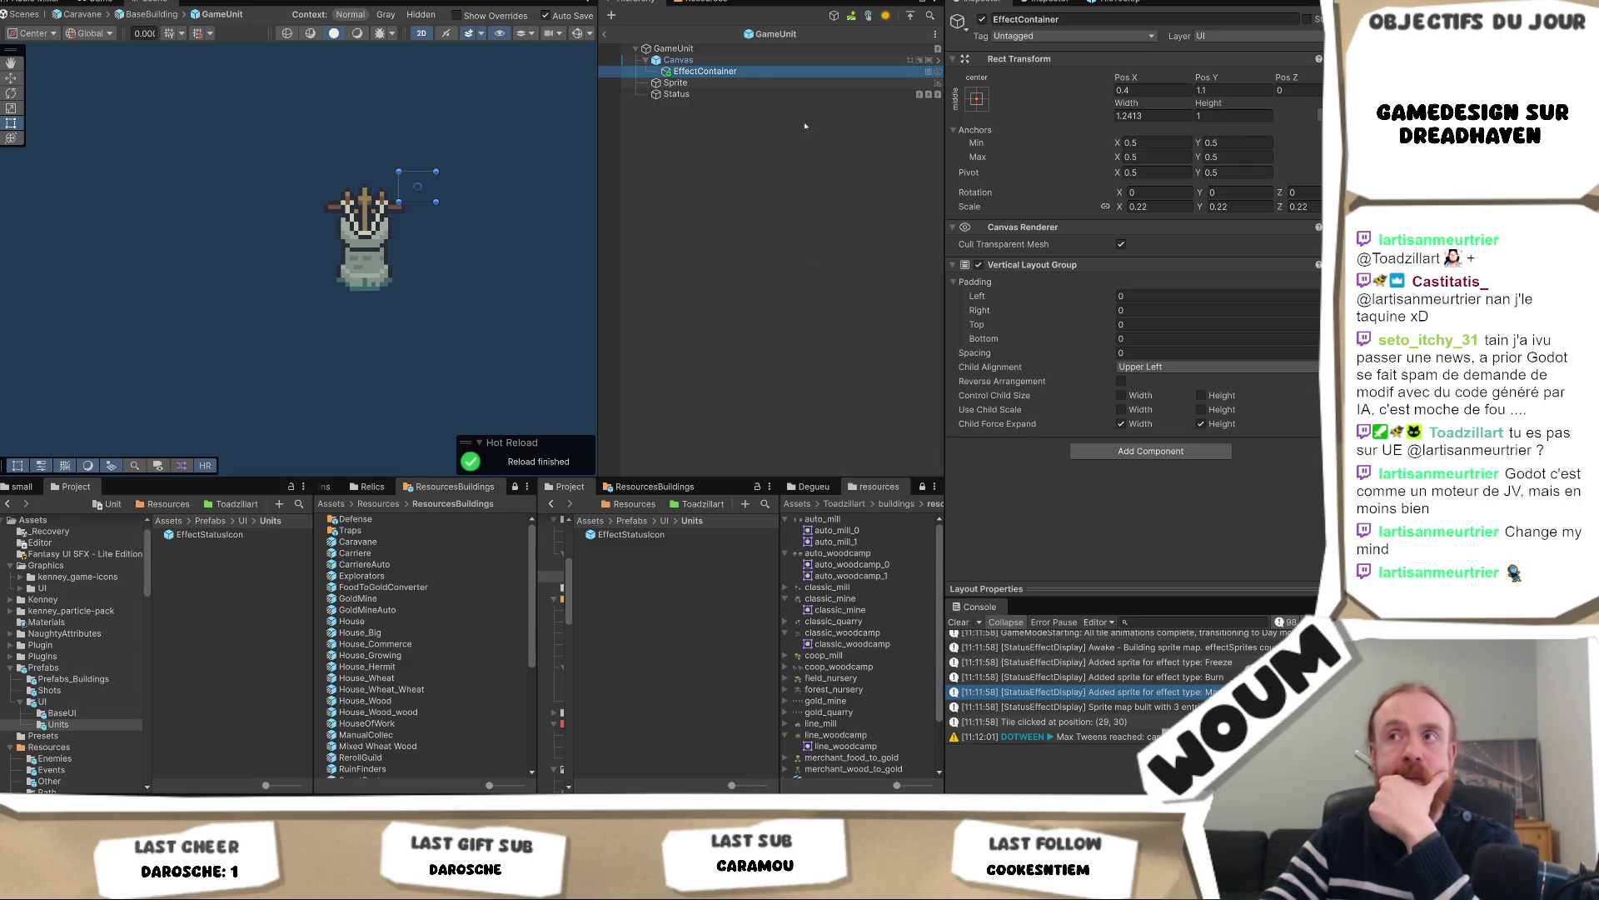
pyautogui.click(725, 94)
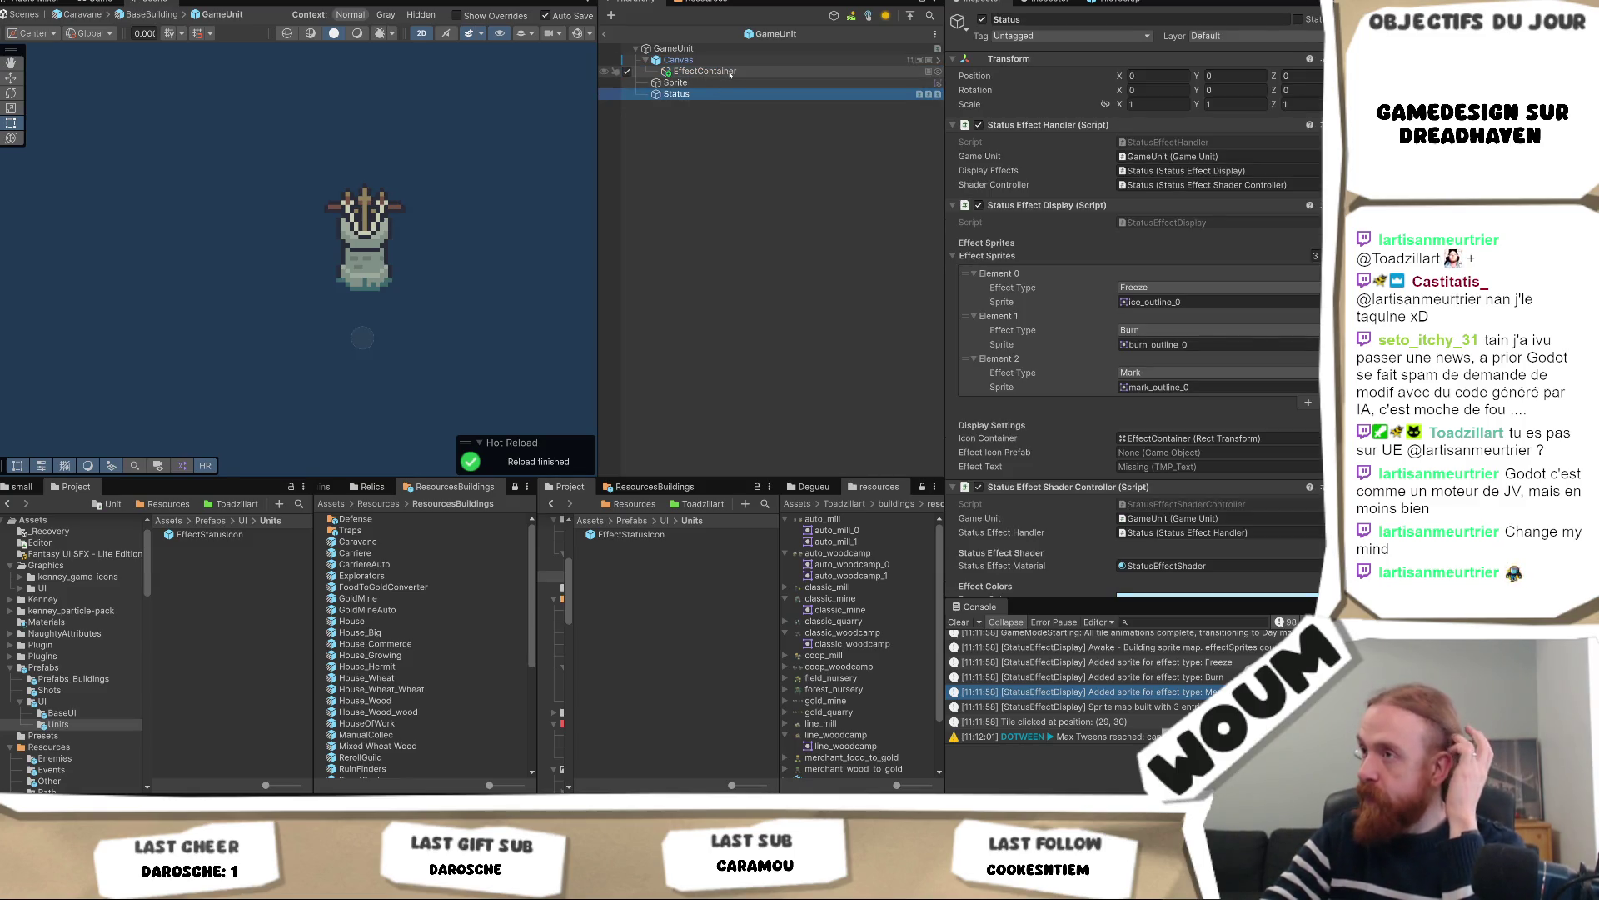
pyautogui.scroll(-3, 1201, 342)
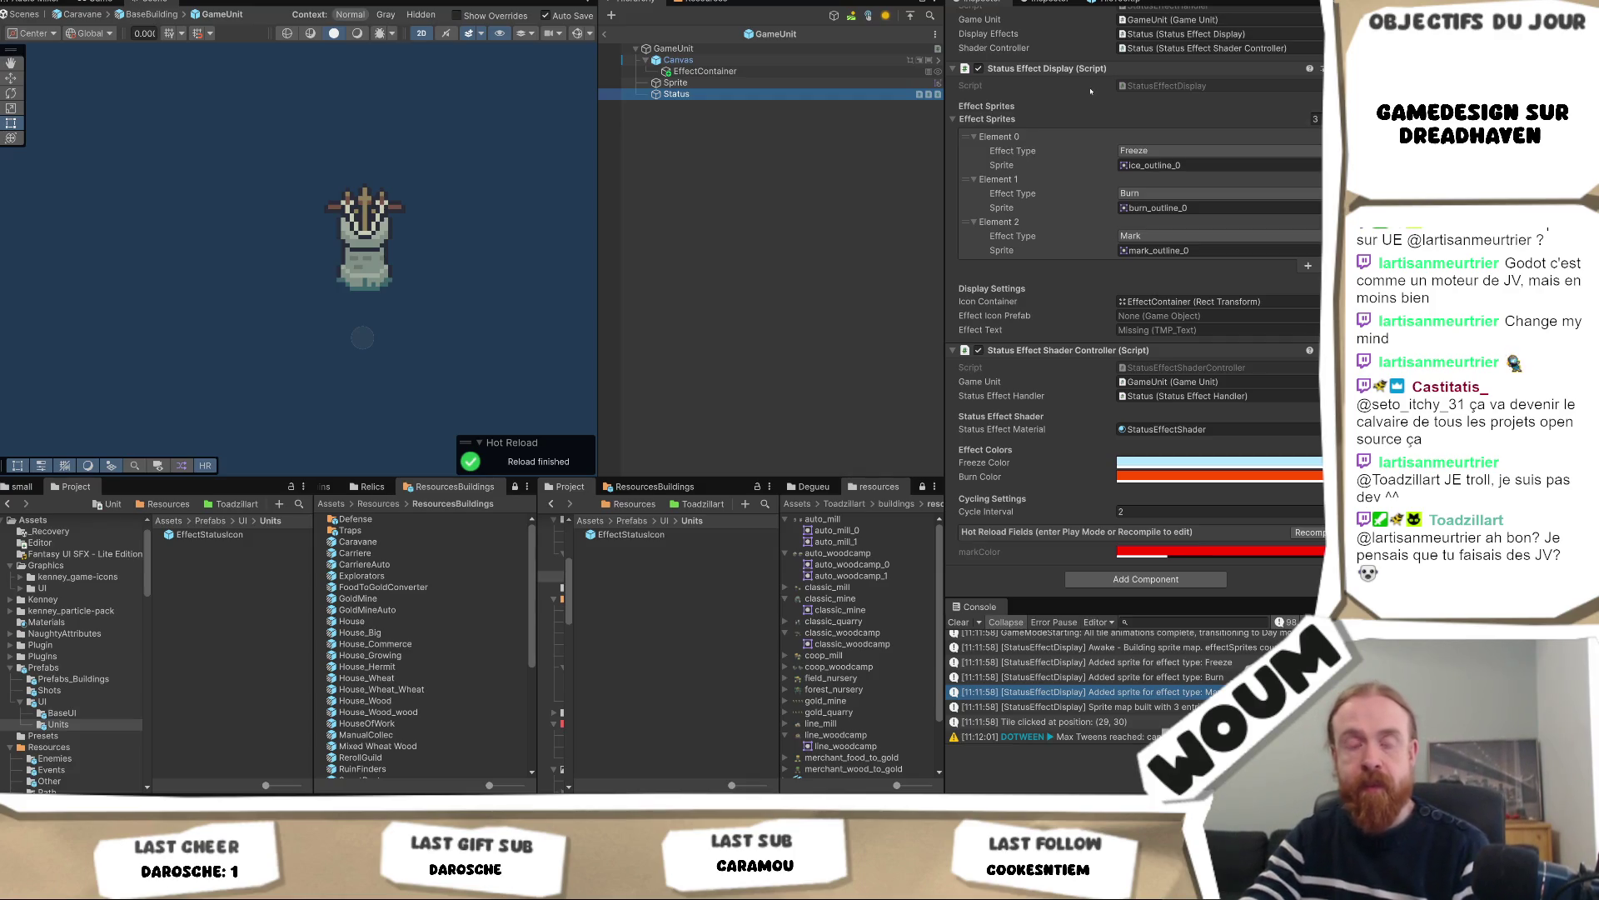
pyautogui.click(779, 72)
pyautogui.click(776, 84)
pyautogui.click(778, 94)
pyautogui.click(788, 60)
pyautogui.press('Down')
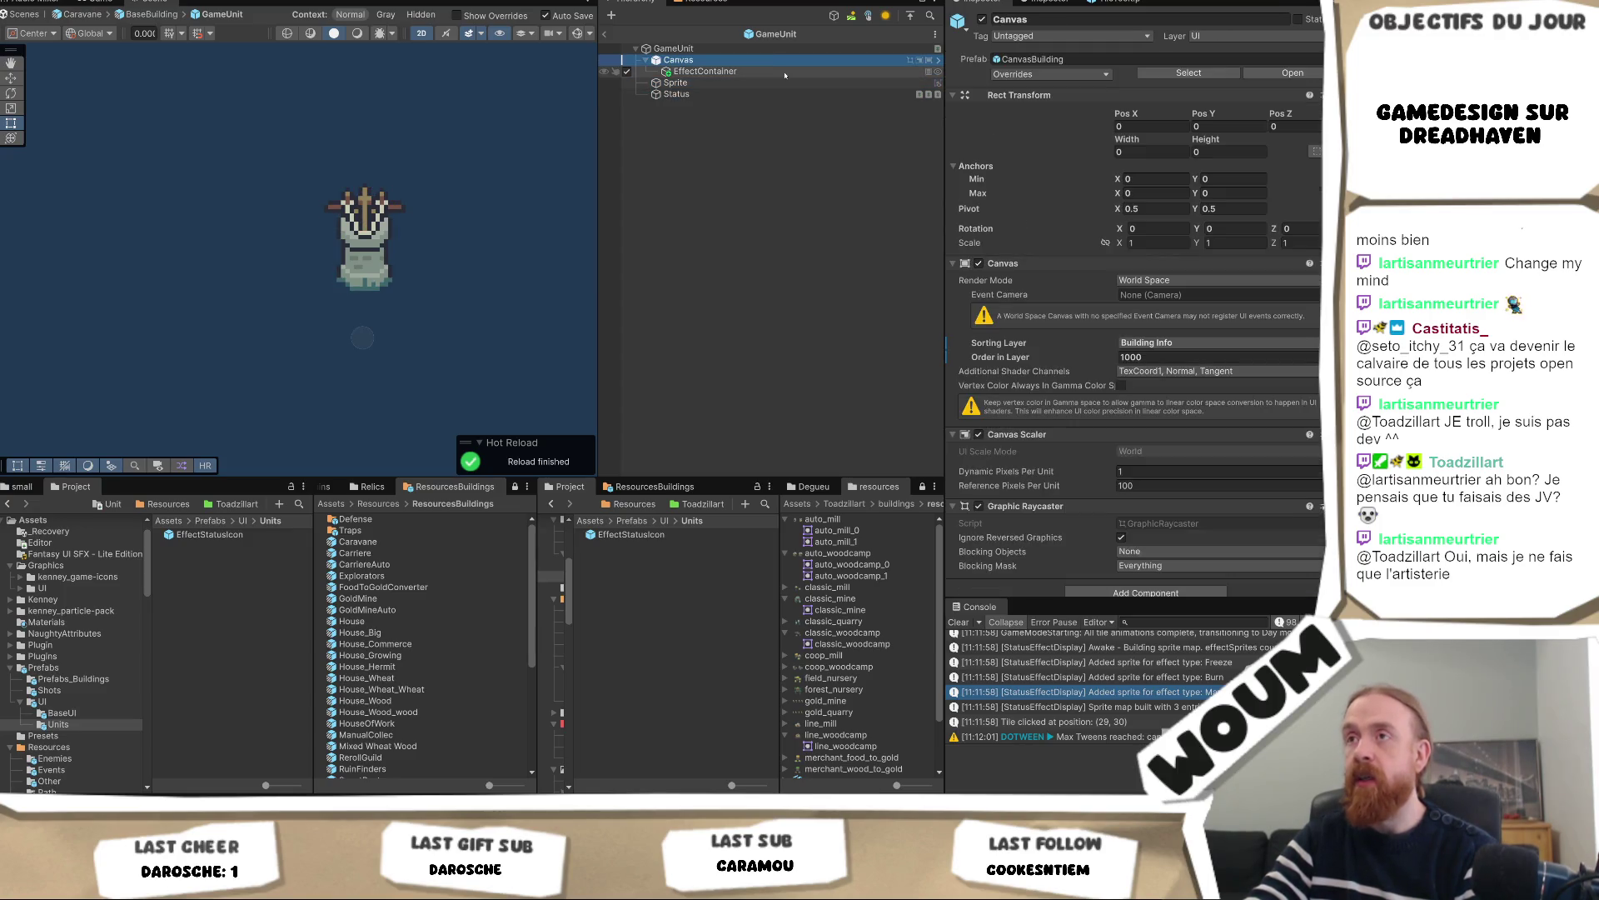
pyautogui.click(788, 60)
pyautogui.press('Down')
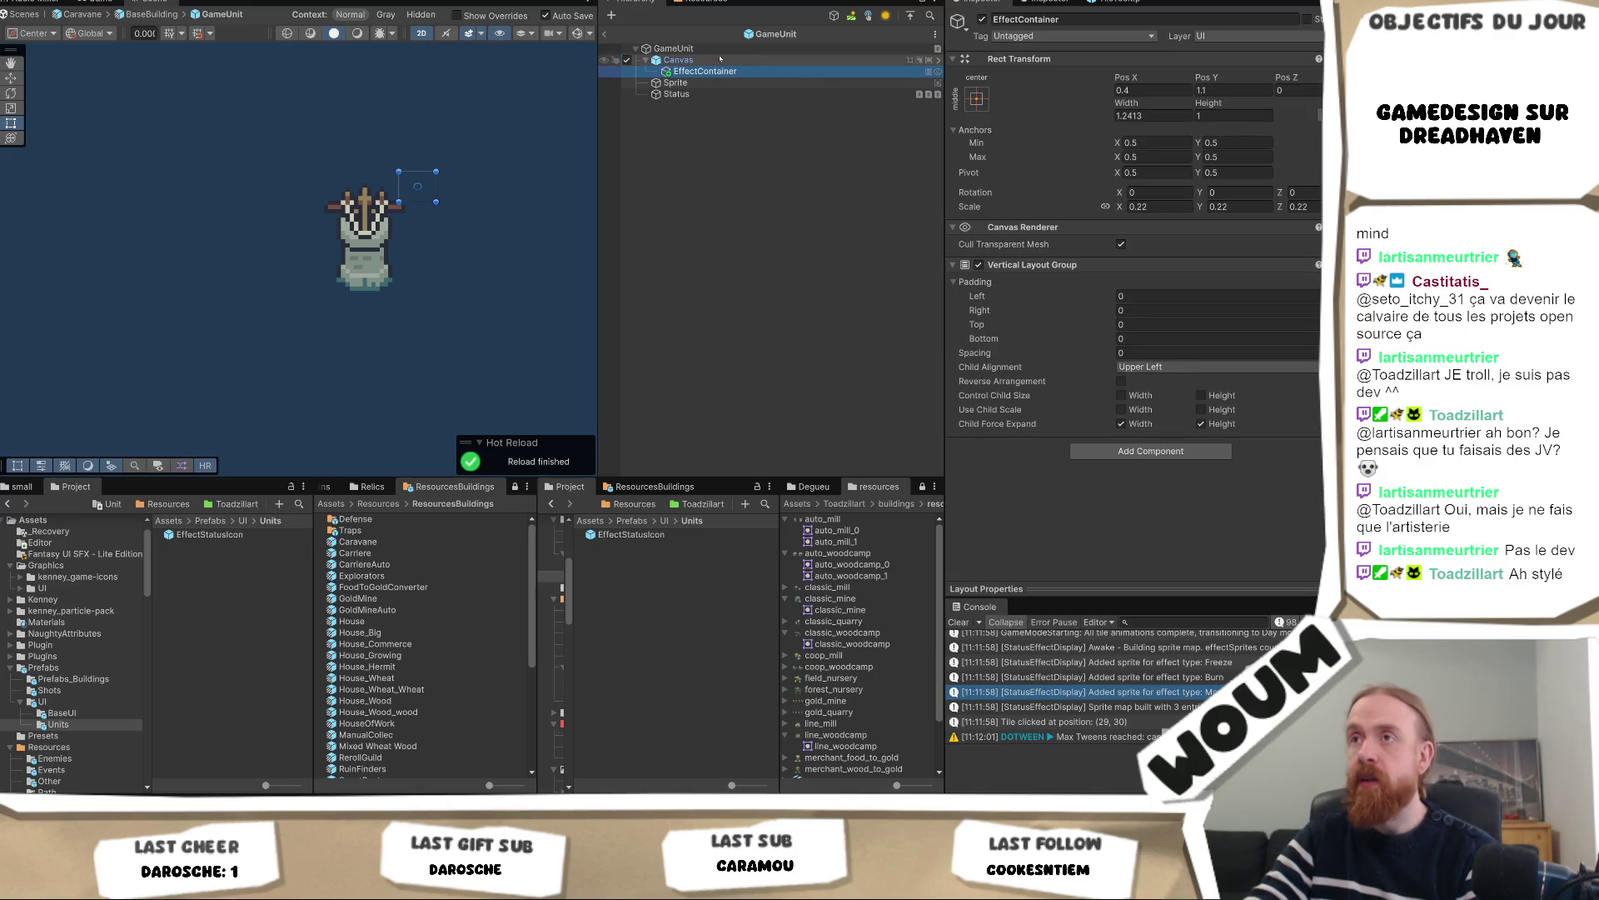
pyautogui.click(672, 62)
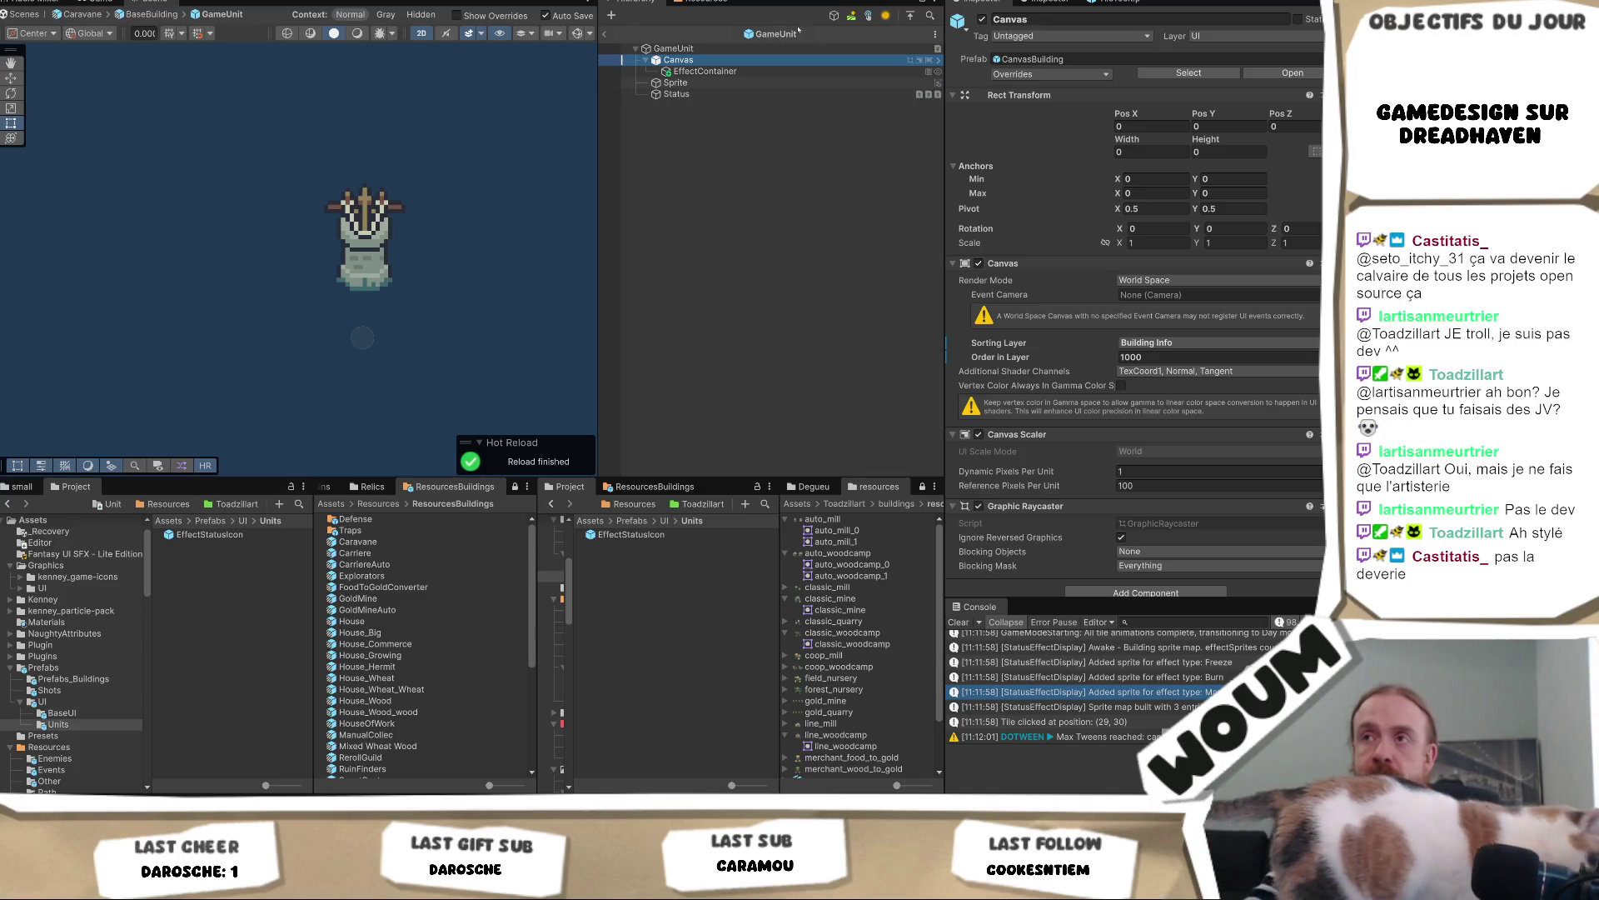
pyautogui.click(752, 92)
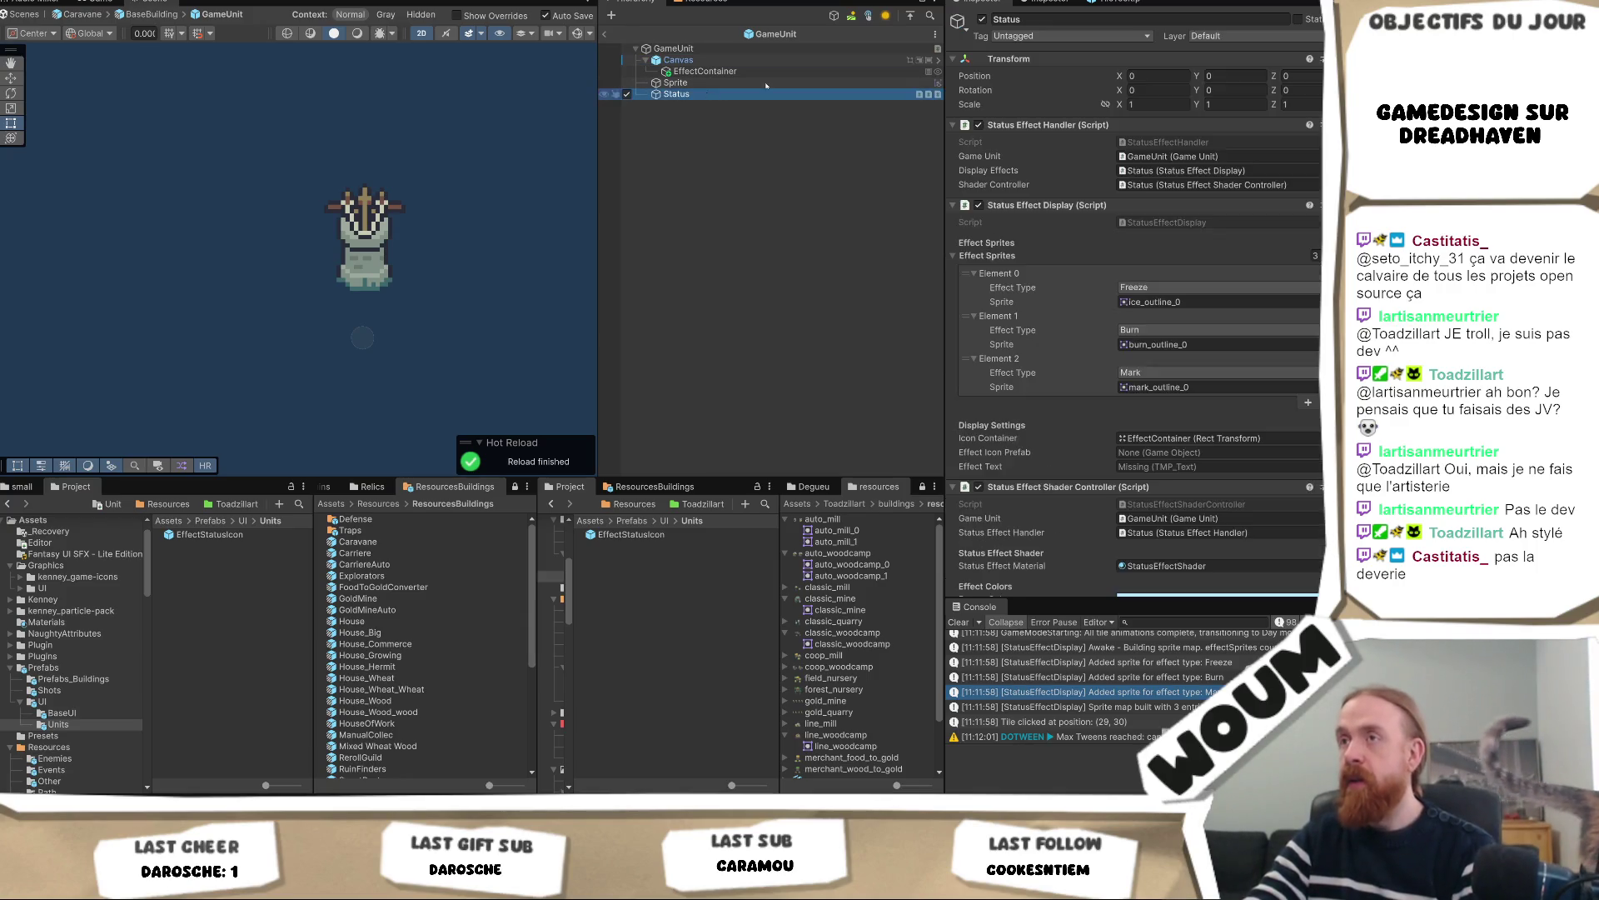
pyautogui.scroll(-2, 1058, 334)
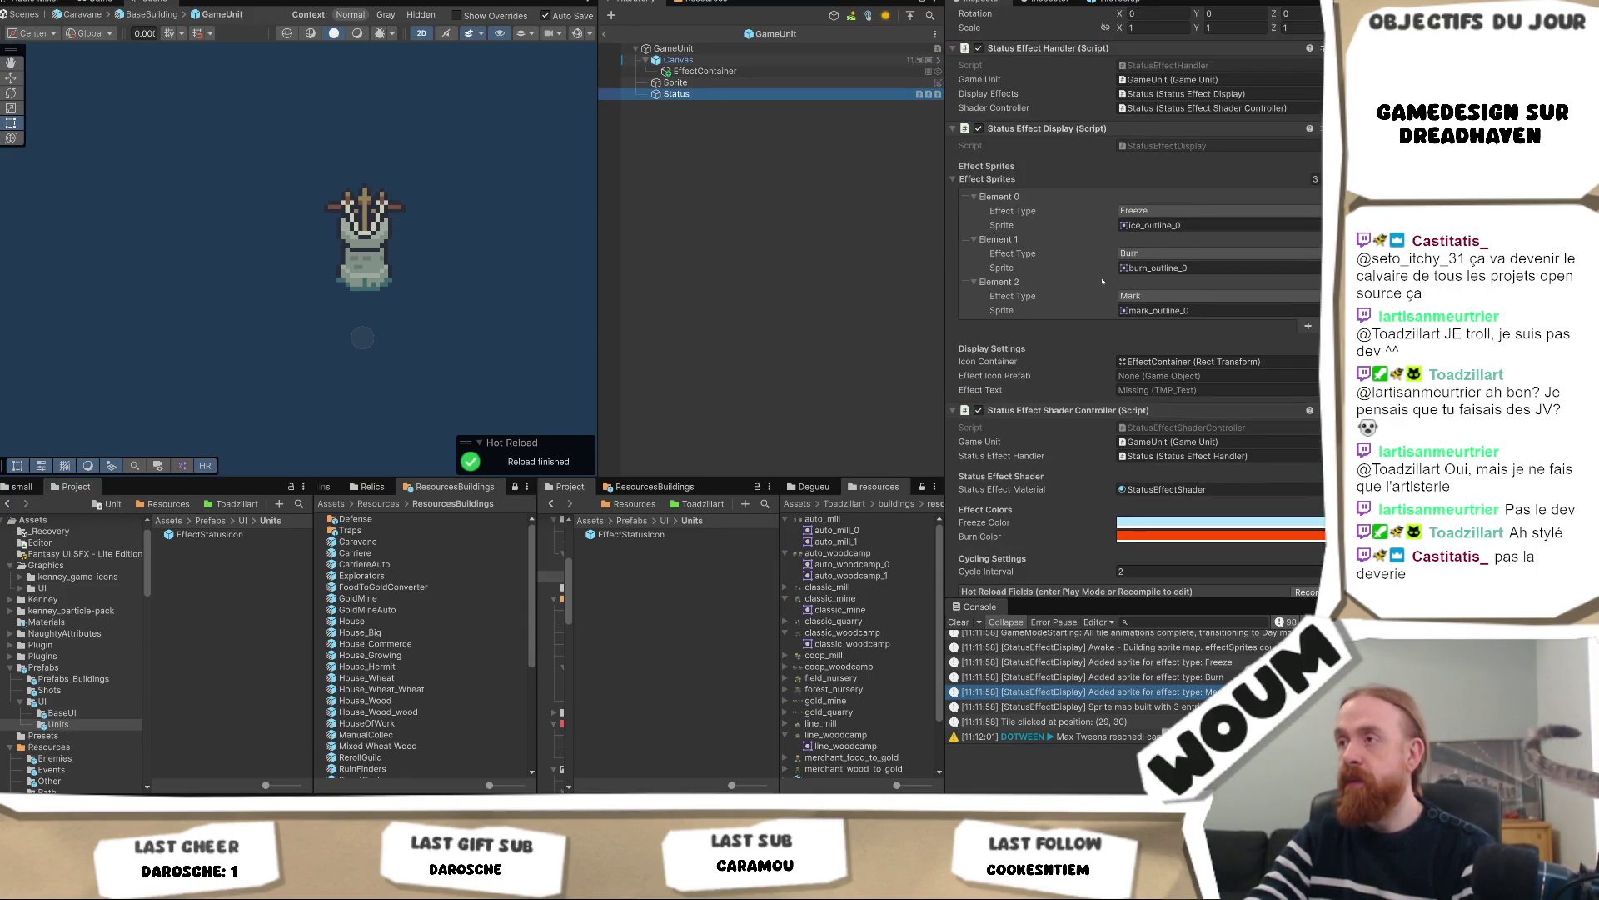
# Locate the StatusEffectDisplay script in Scripts/Fight/StatusEffect via the Inspector's Script field
pyautogui.scroll(2, 1058, 334)
pyautogui.click(1183, 222)
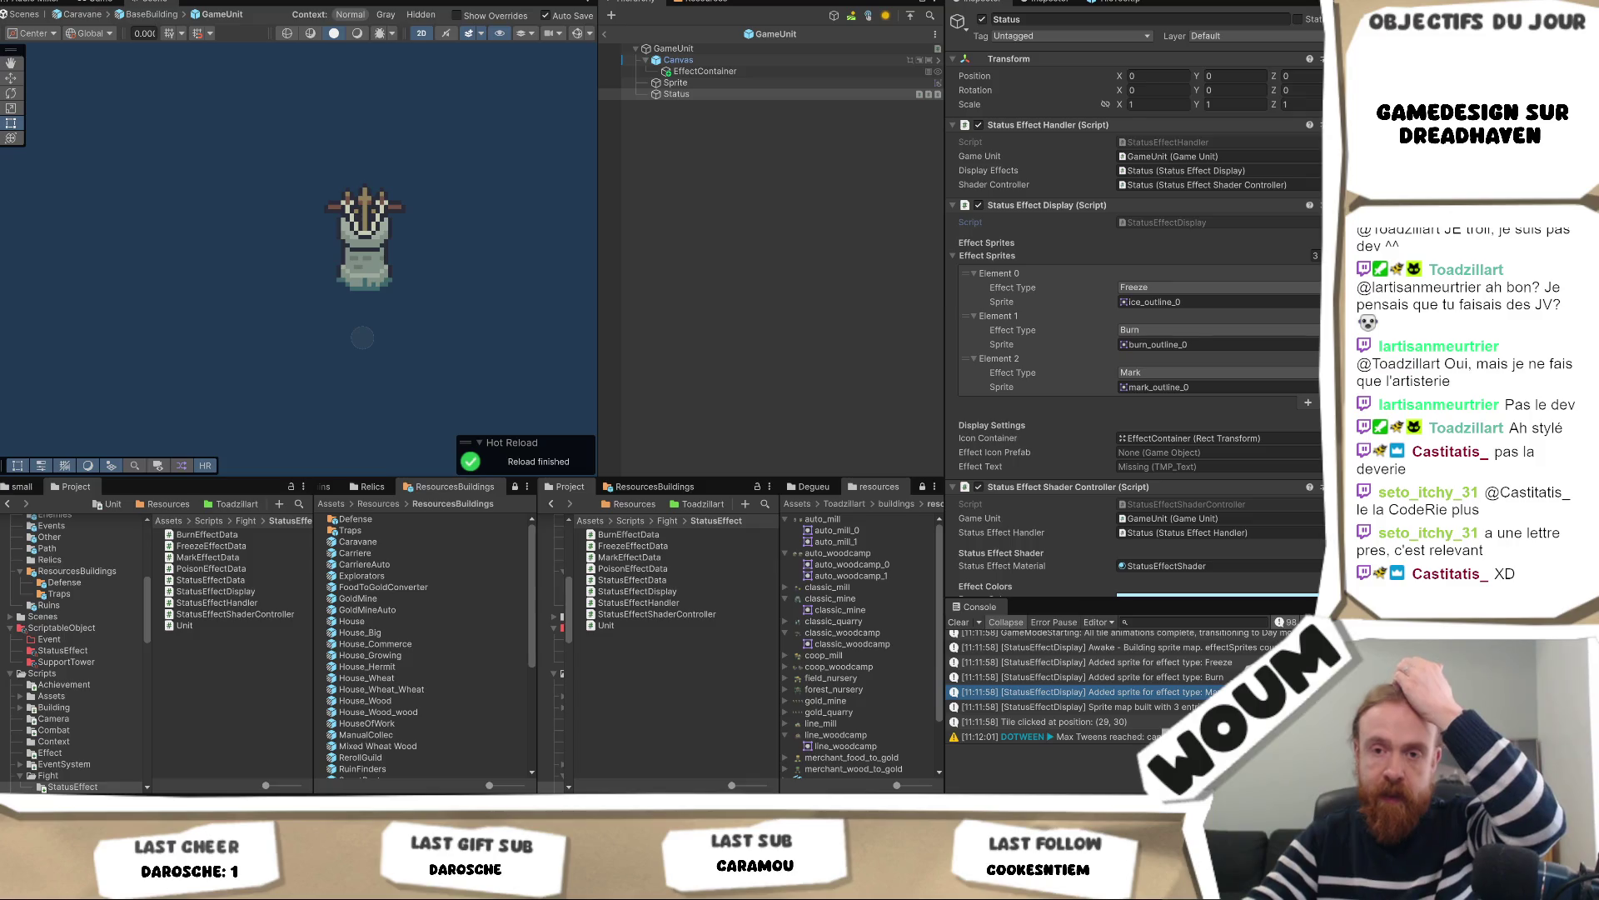
pyautogui.moveTo(79, 887)
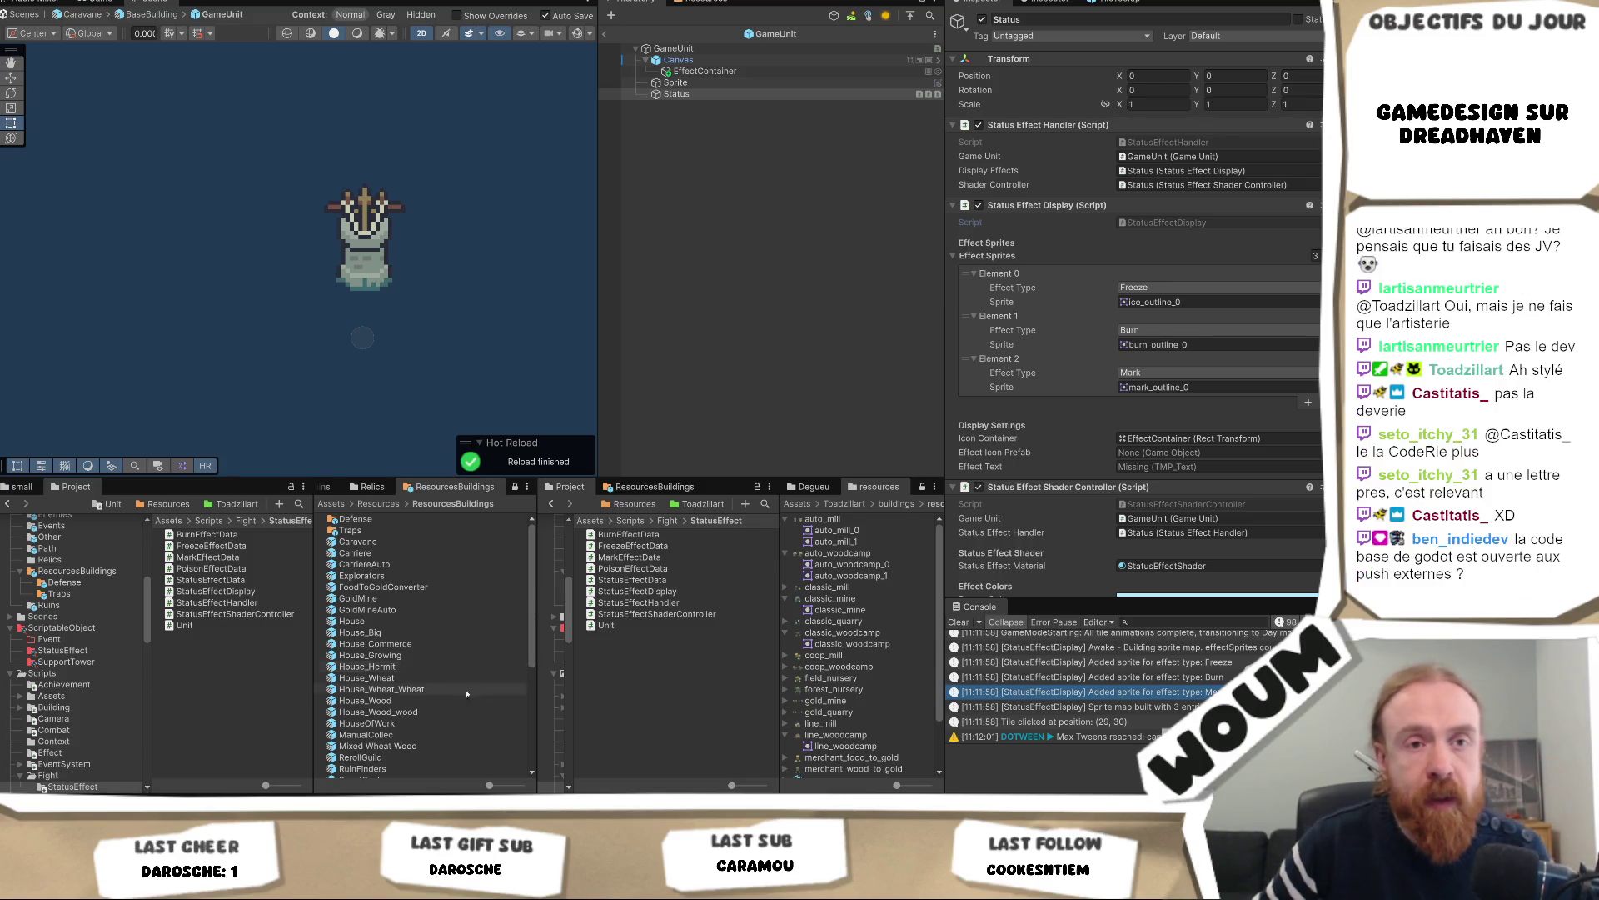
pyautogui.scroll(-2, 1088, 294)
pyautogui.scroll(-3, 1088, 294)
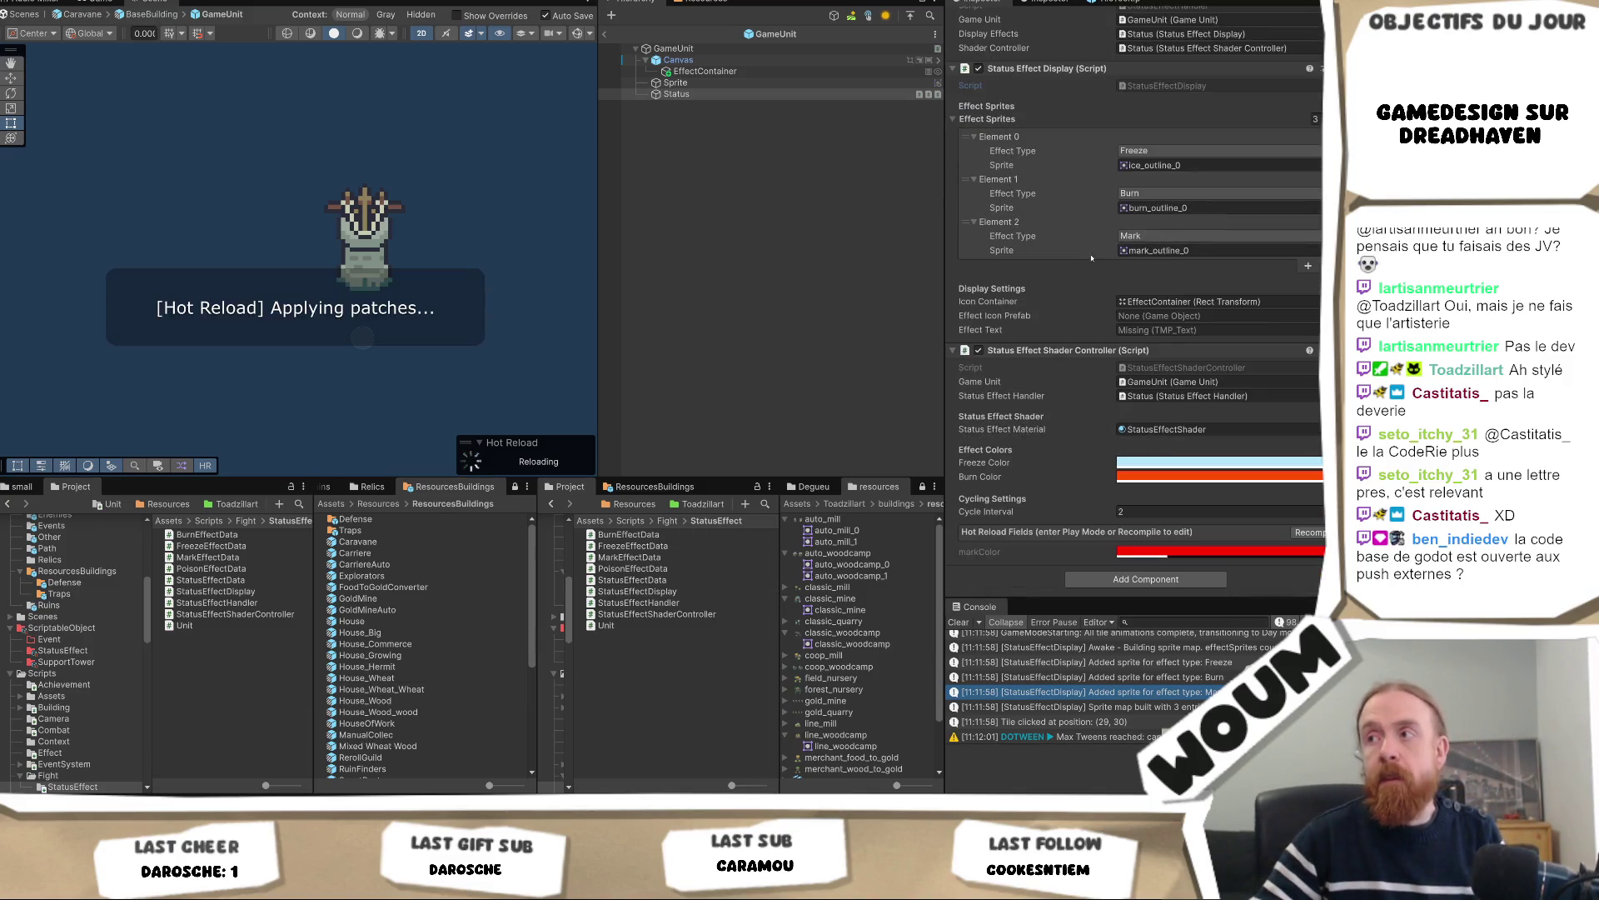
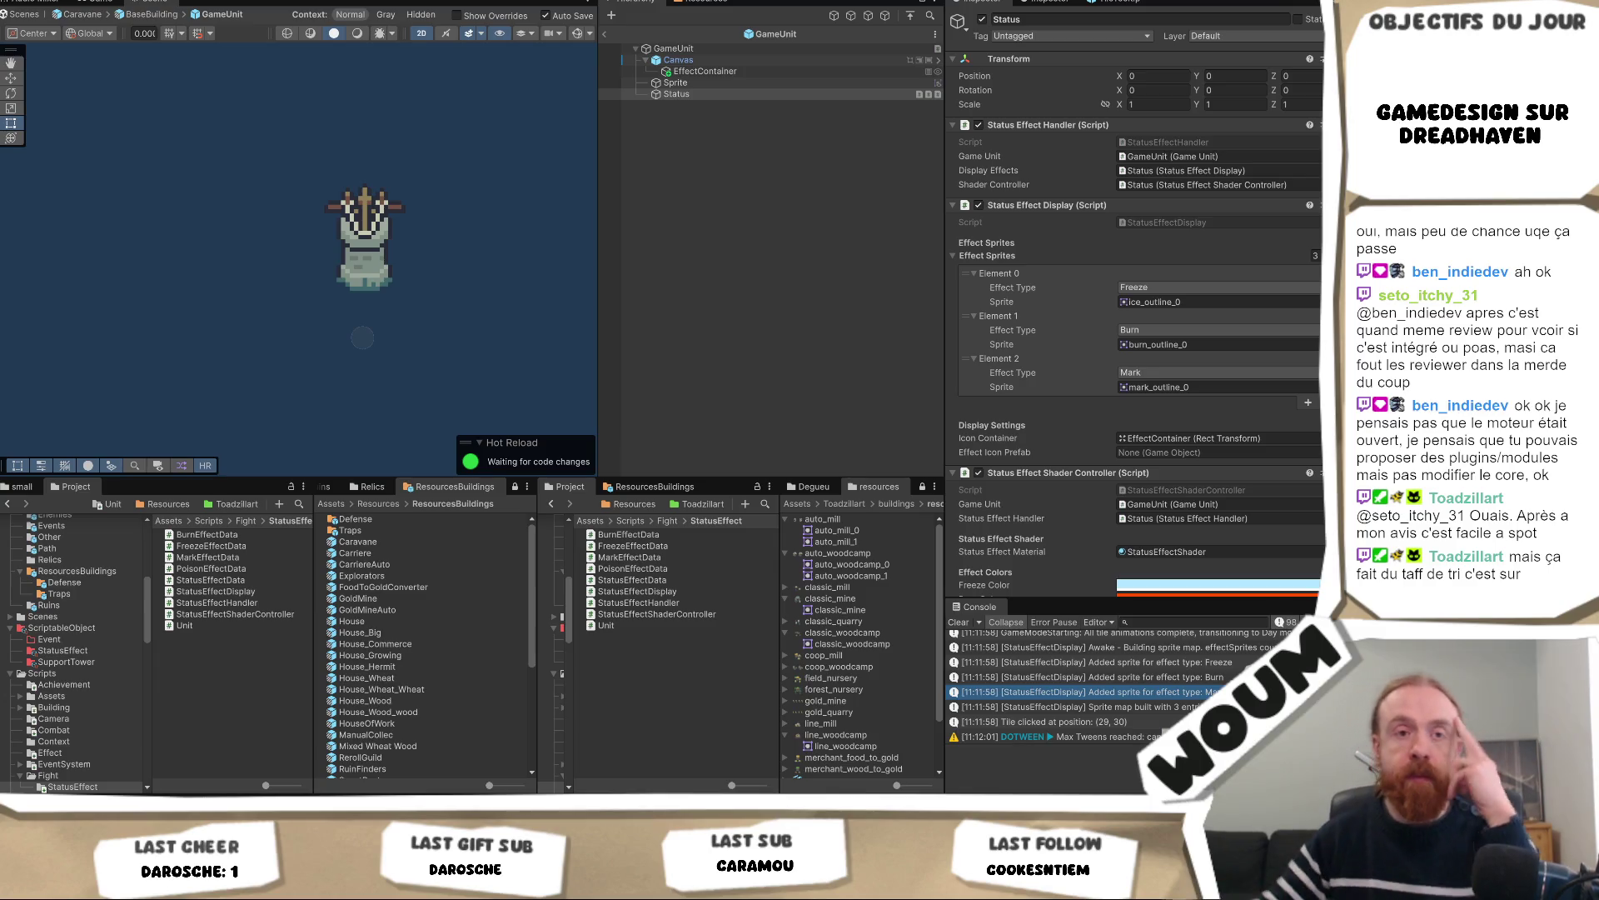
# Inspect the EffectContainer layout and the Status object's effect display settings
pyautogui.click(705, 71)
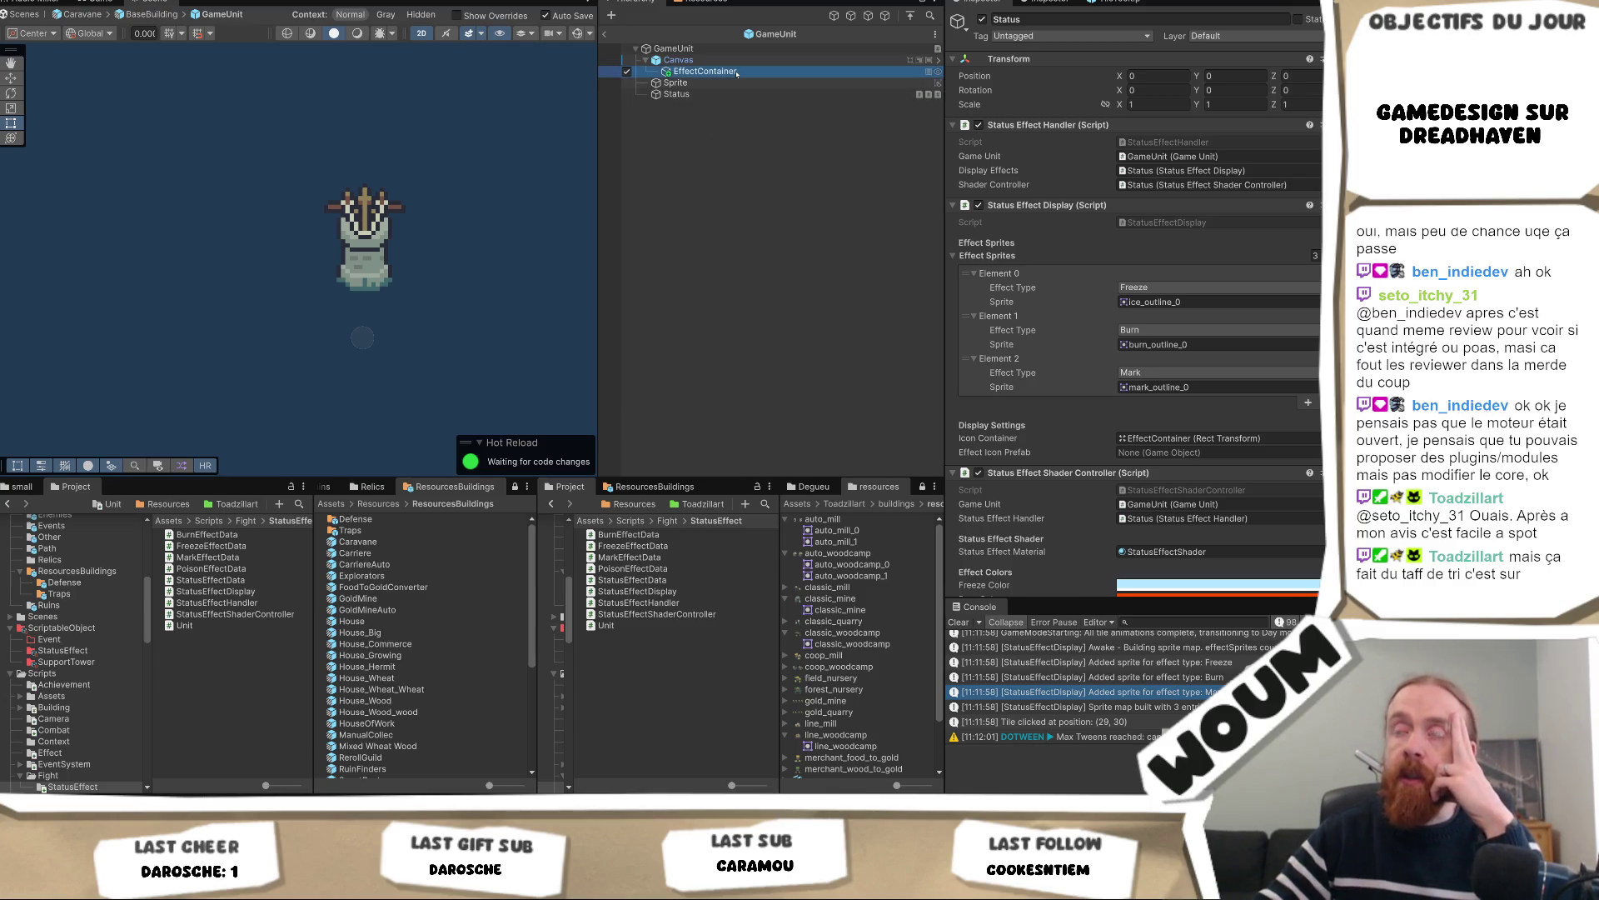
pyautogui.click(717, 94)
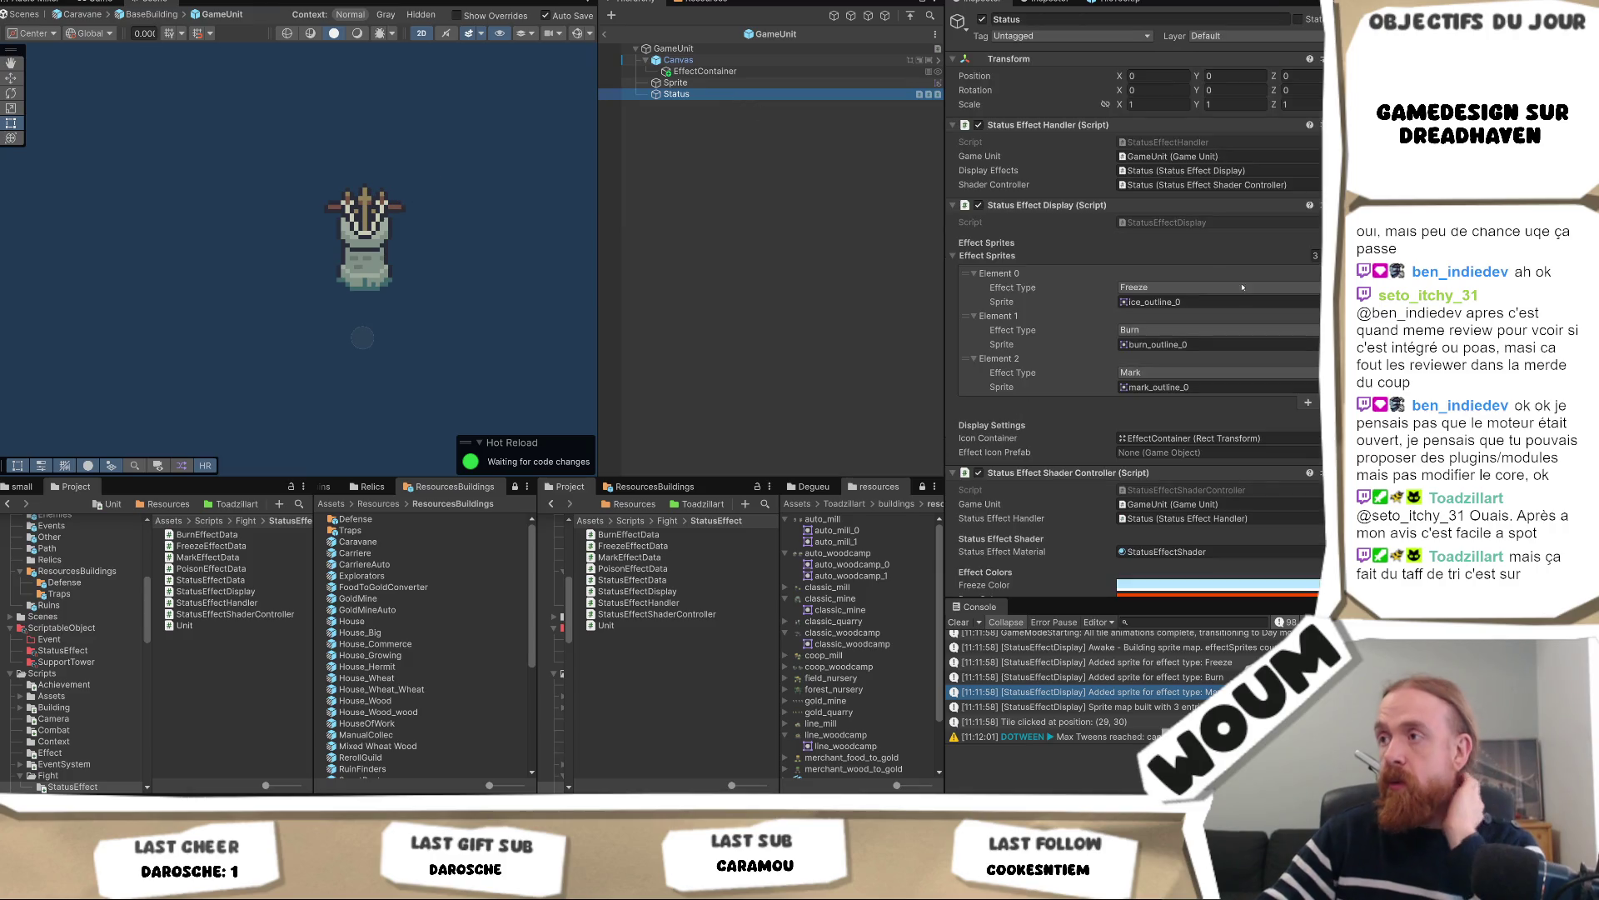
pyautogui.scroll(-2, 1244, 320)
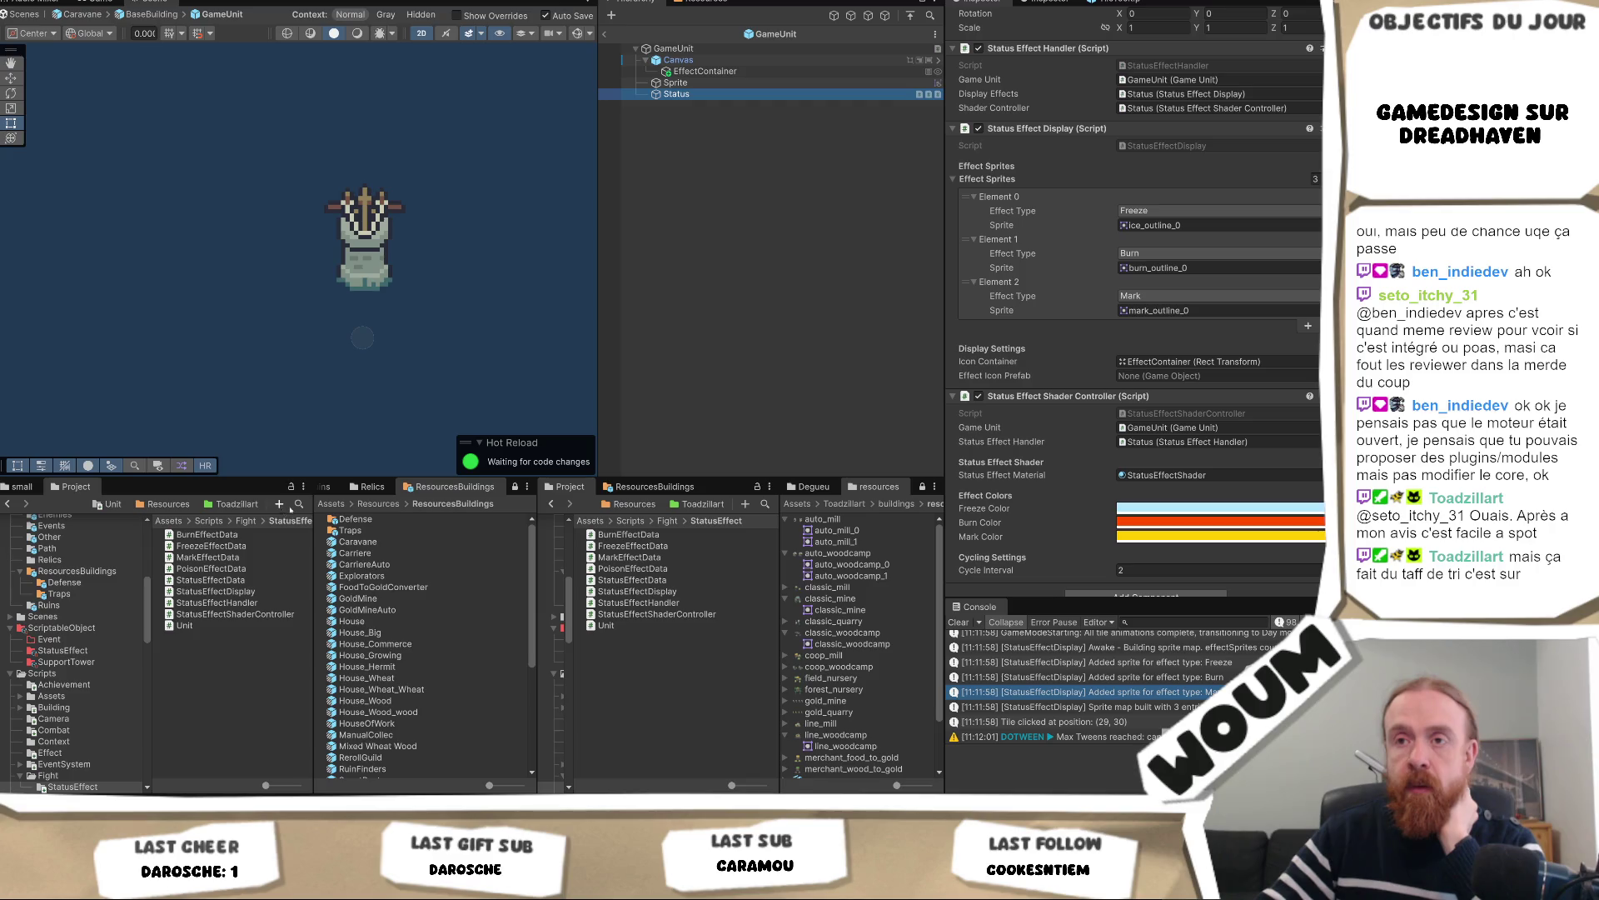
# Search the project assets for 'effectSt' and preview the EffectStatusIcon prefab
pyautogui.click(299, 504)
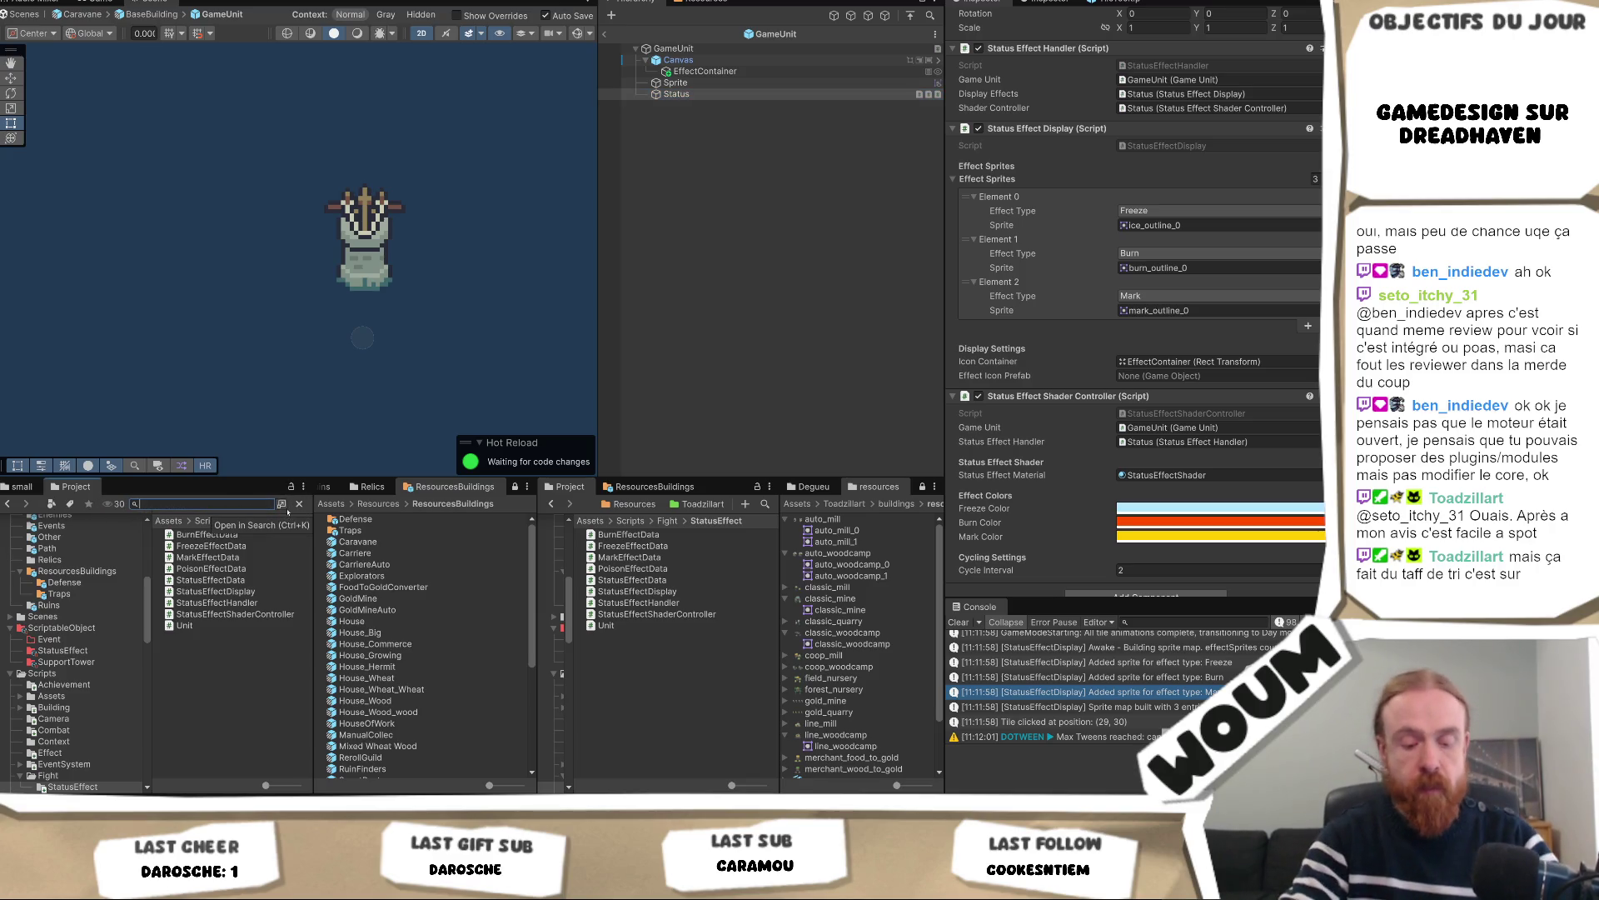
pyautogui.write('effectSt')
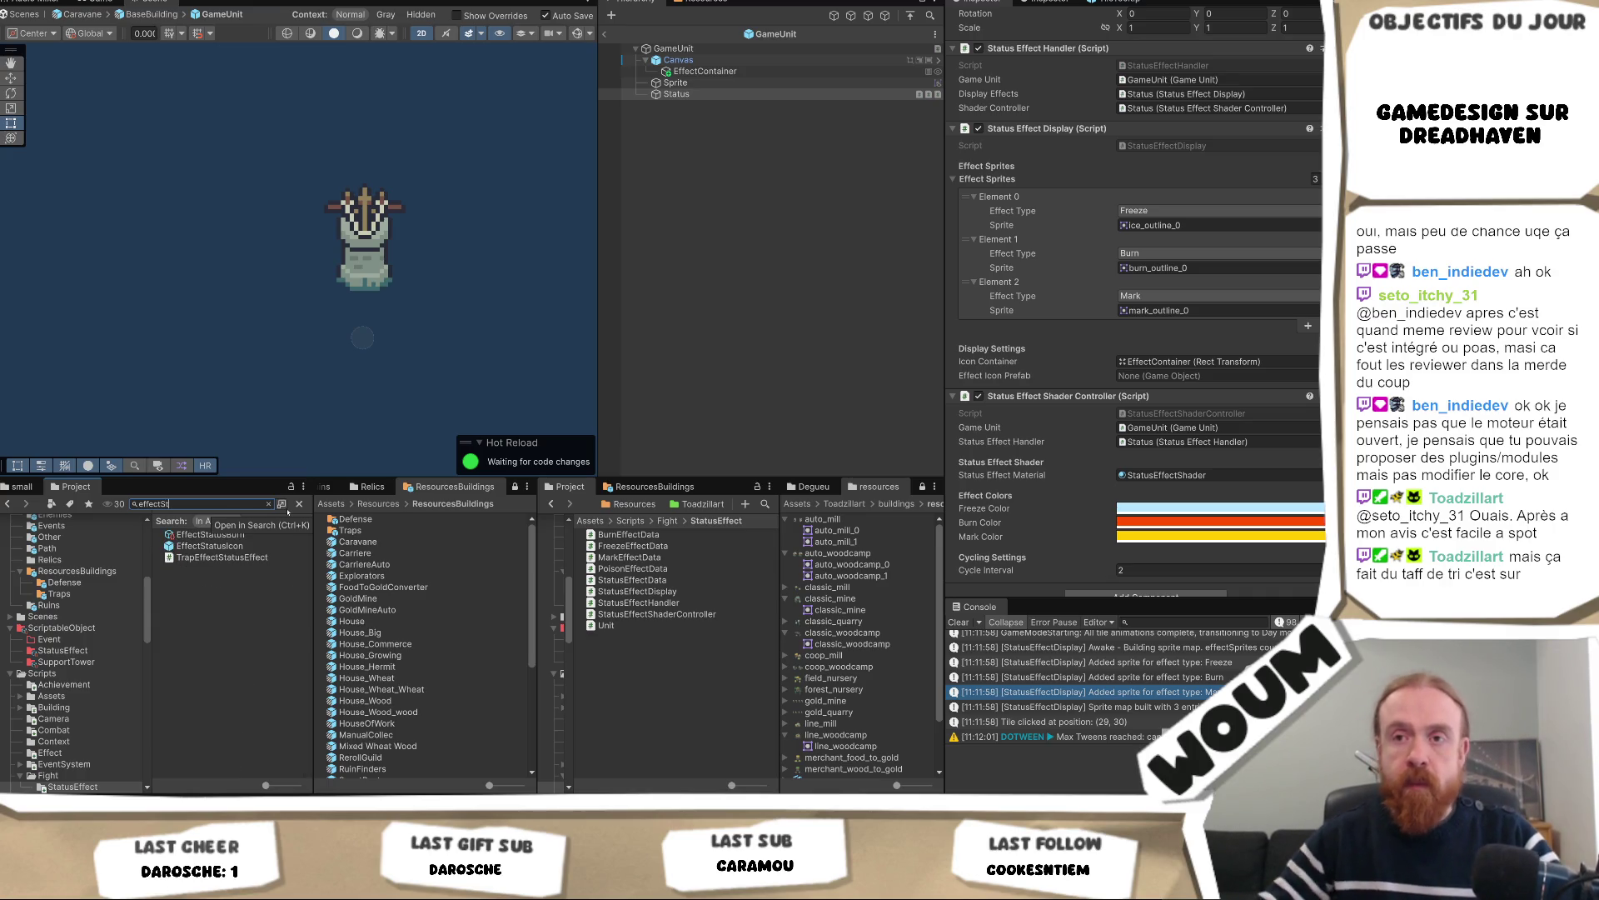
pyautogui.click(214, 549)
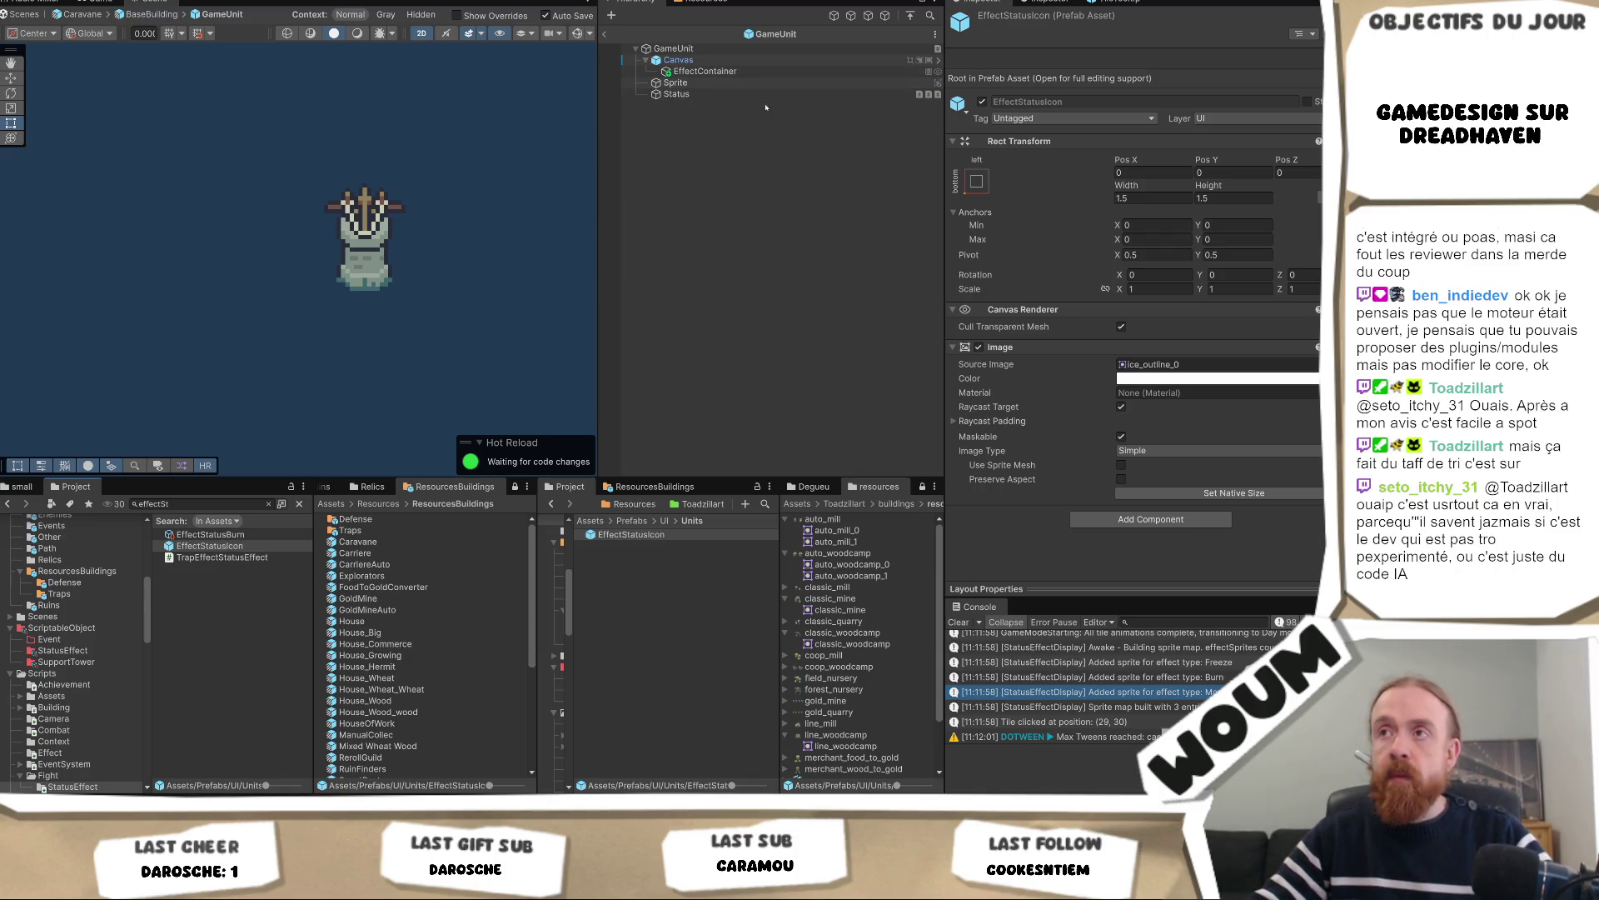
# Reselect Status and start assigning EffectStatusIcon as its effect icon prefab
pyautogui.click(762, 95)
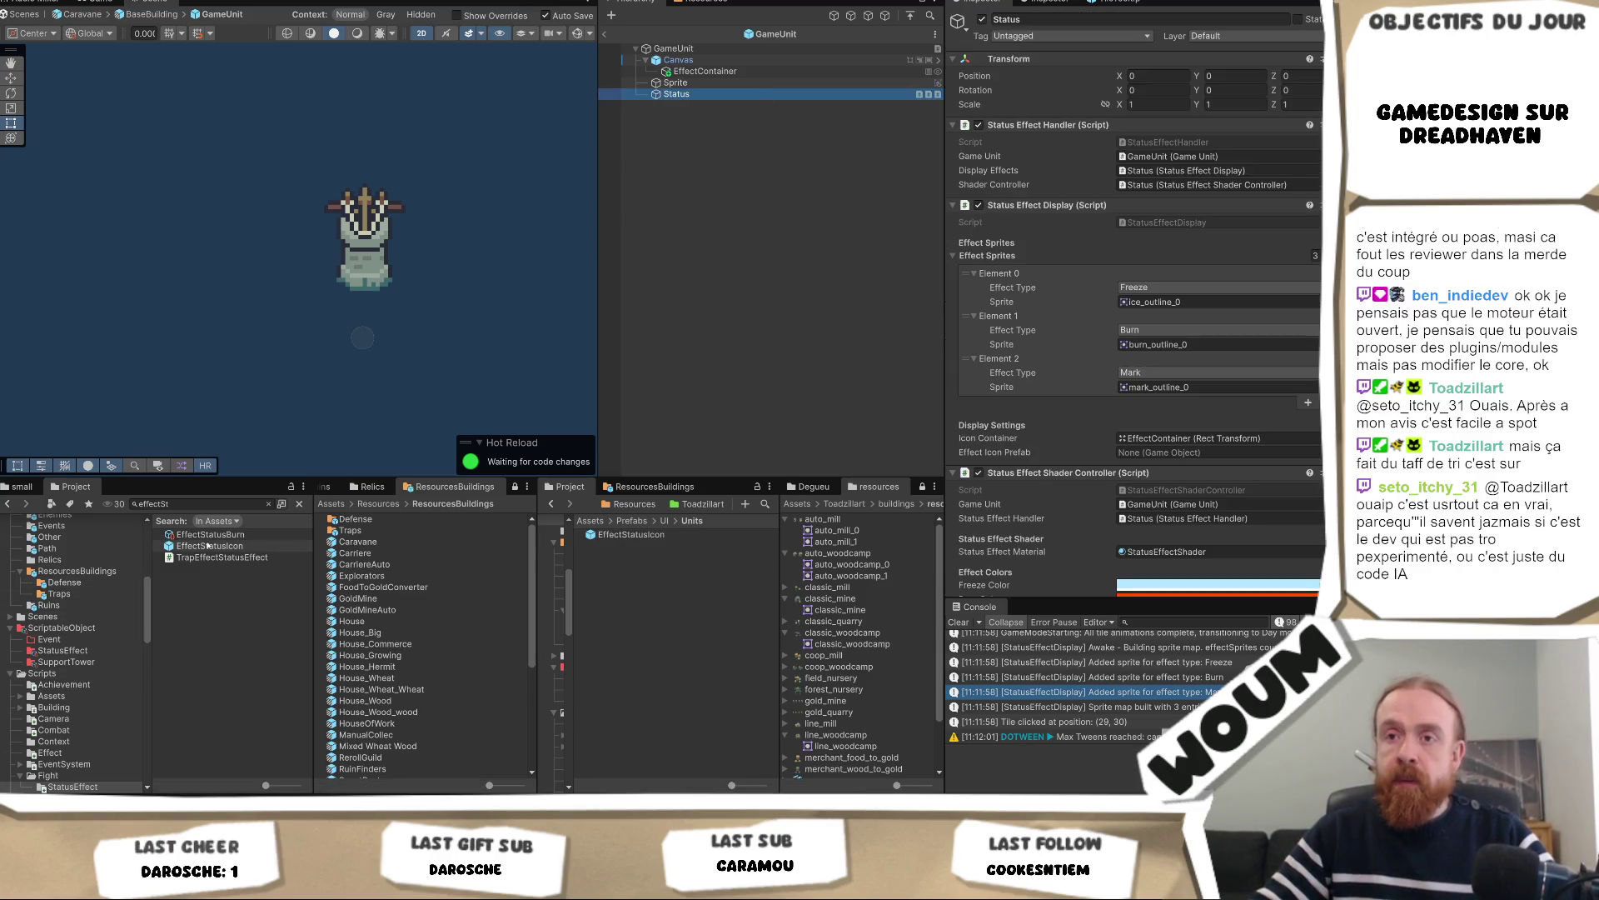
pyautogui.click(1151, 428)
pyautogui.moveTo(1164, 461); pyautogui.dragTo(1164, 457)
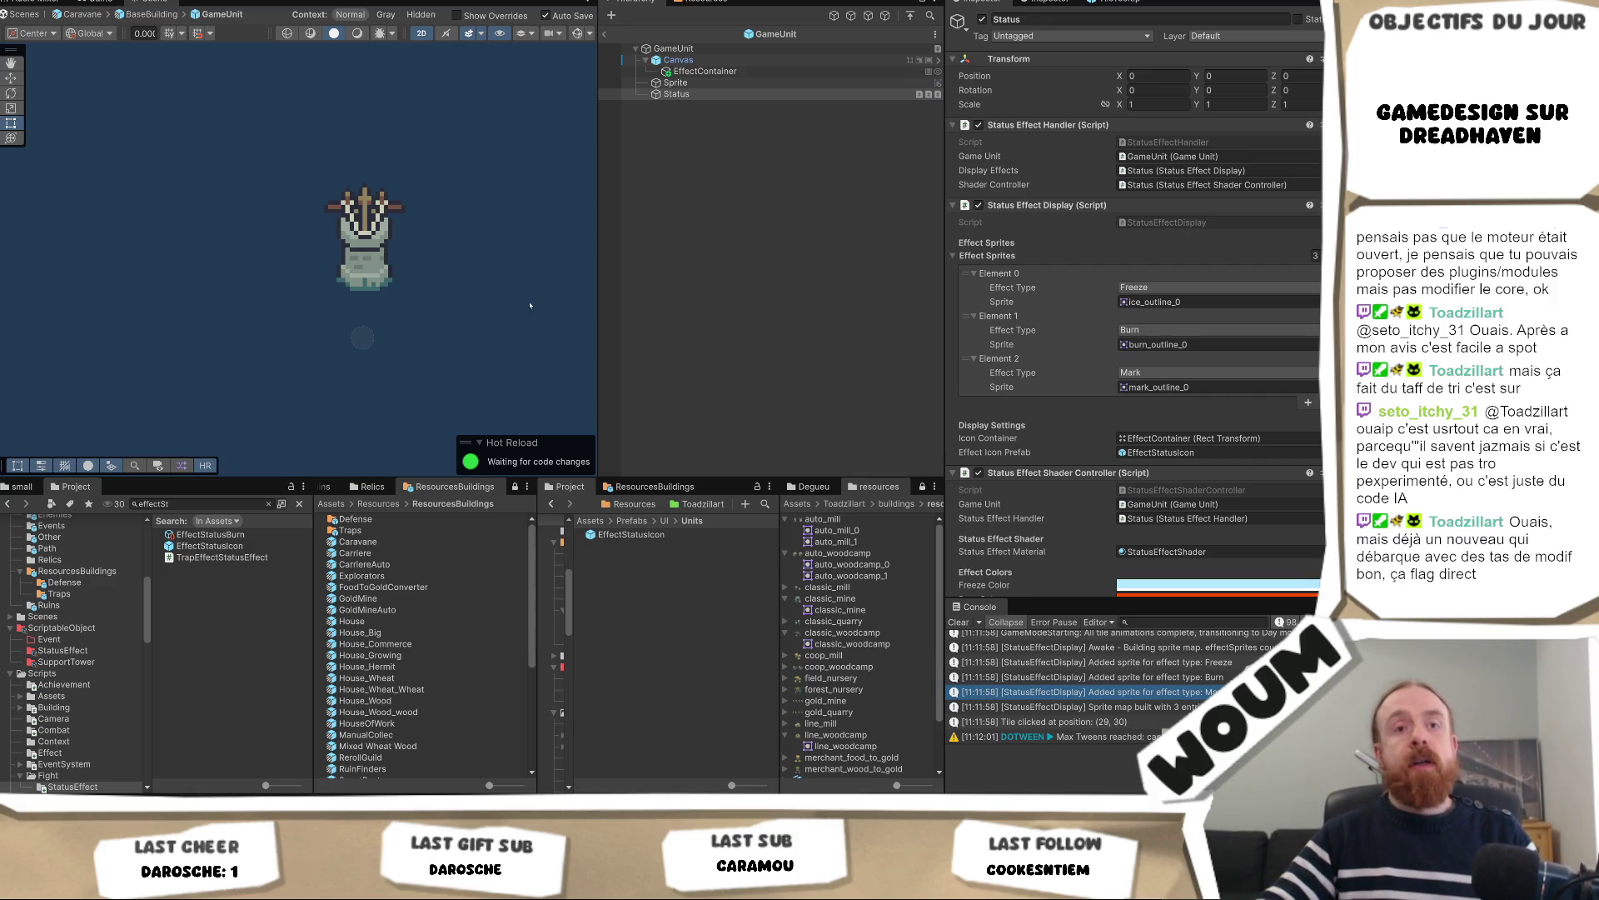
# Pan and scroll the scene view around the unit with its Status effect display
pyautogui.moveTo(420, 249); pyautogui.dragTo(316, 303)
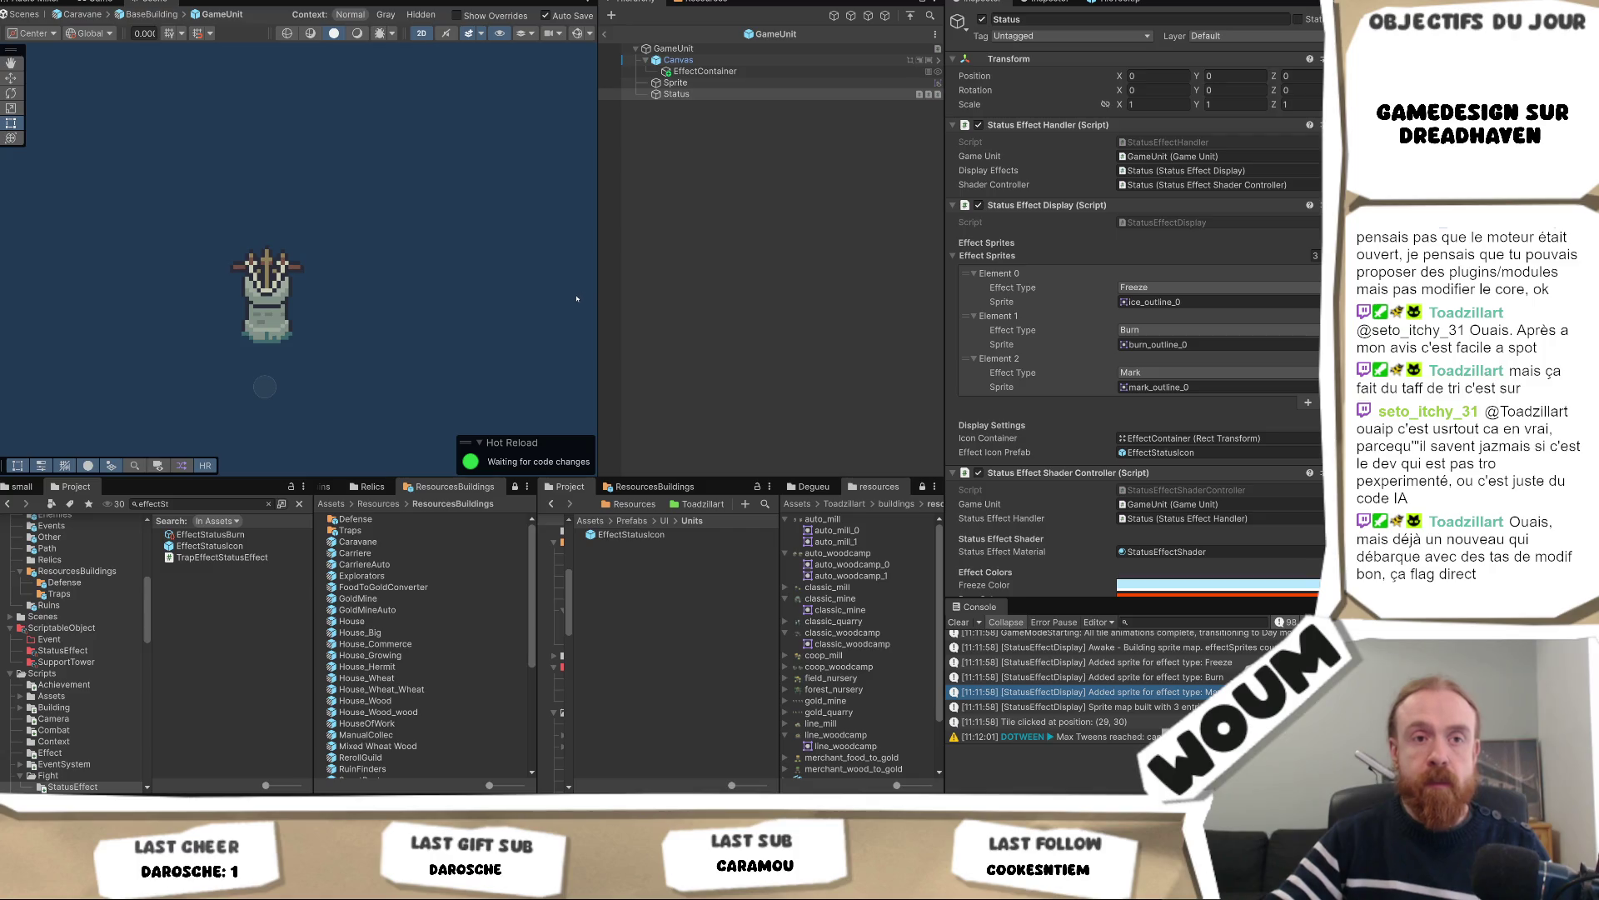
pyautogui.scroll(-3, 1205, 360)
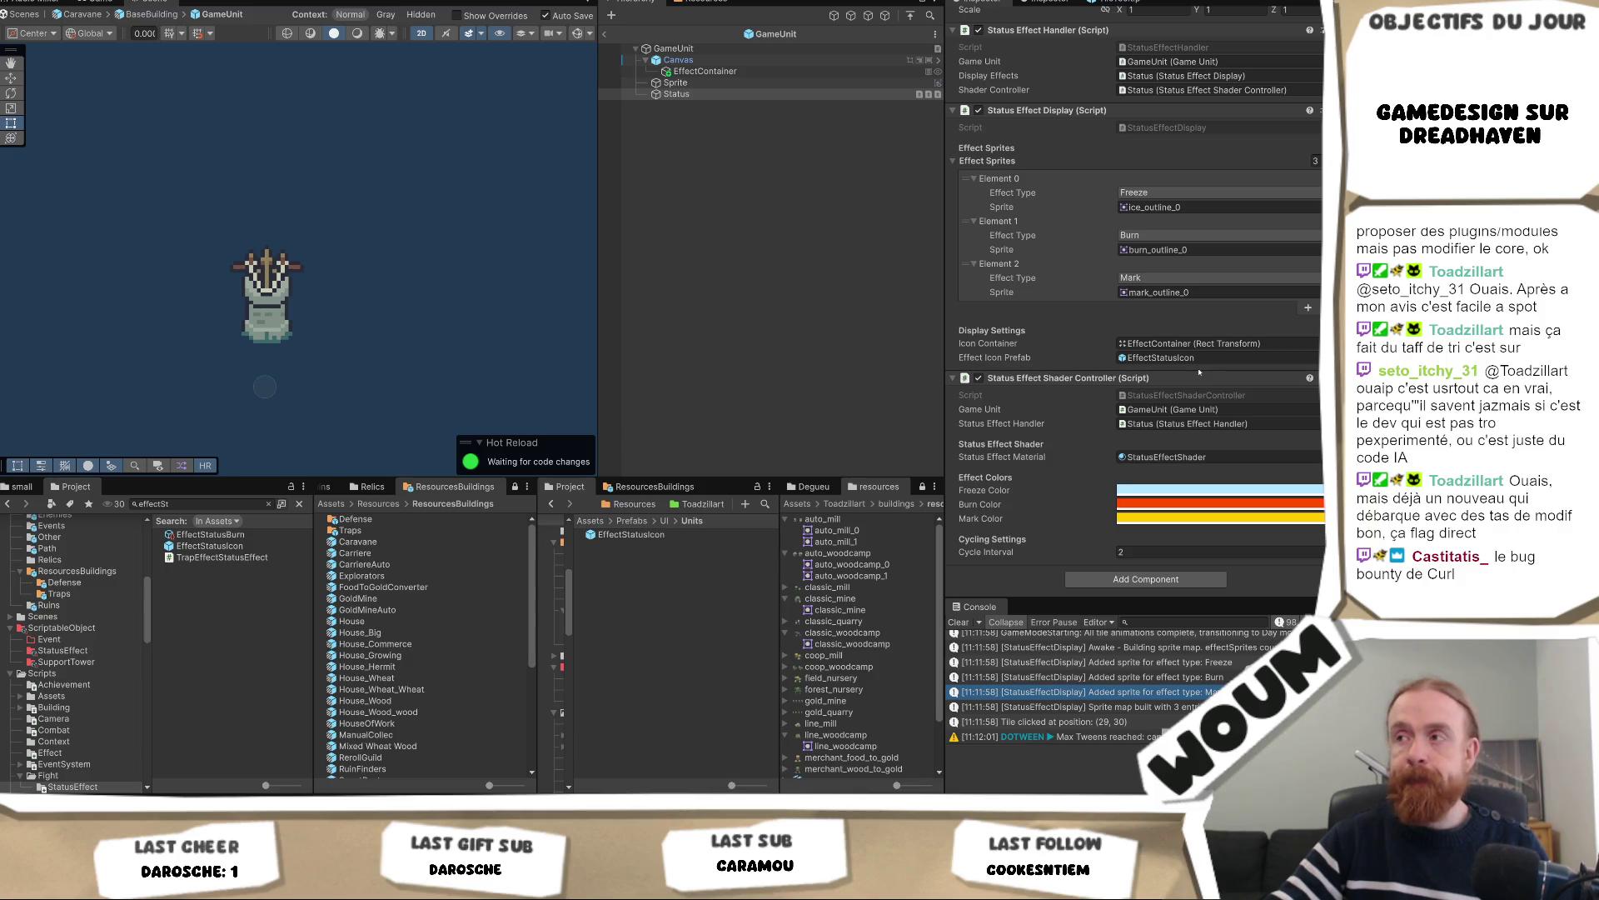
pyautogui.scroll(3, 1199, 372)
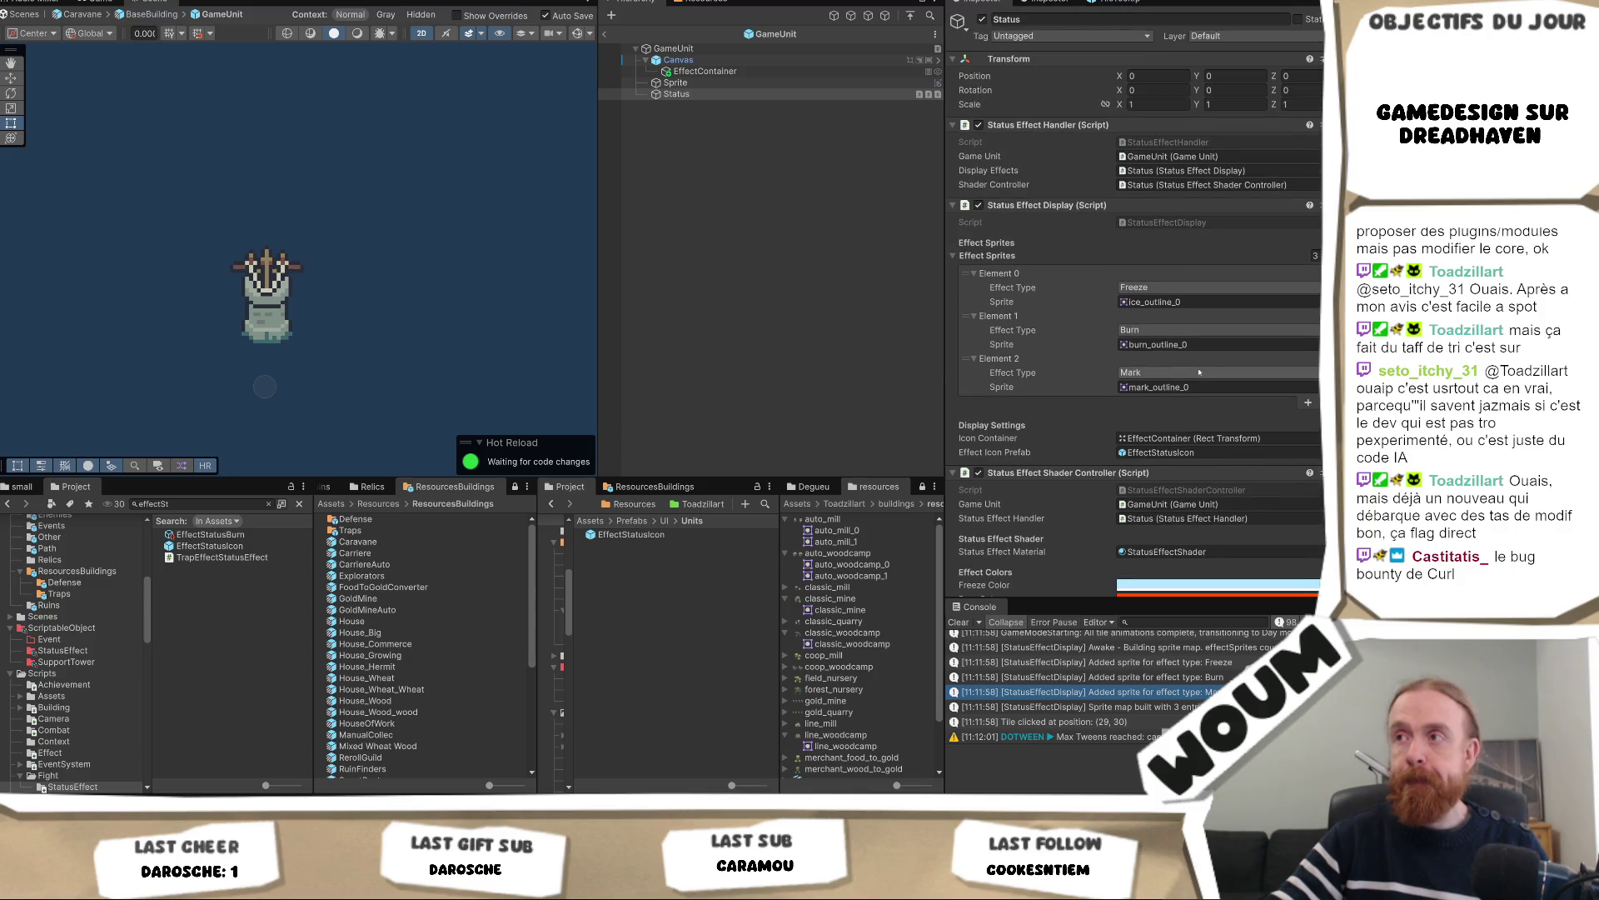
pyautogui.scroll(-3, 1186, 404)
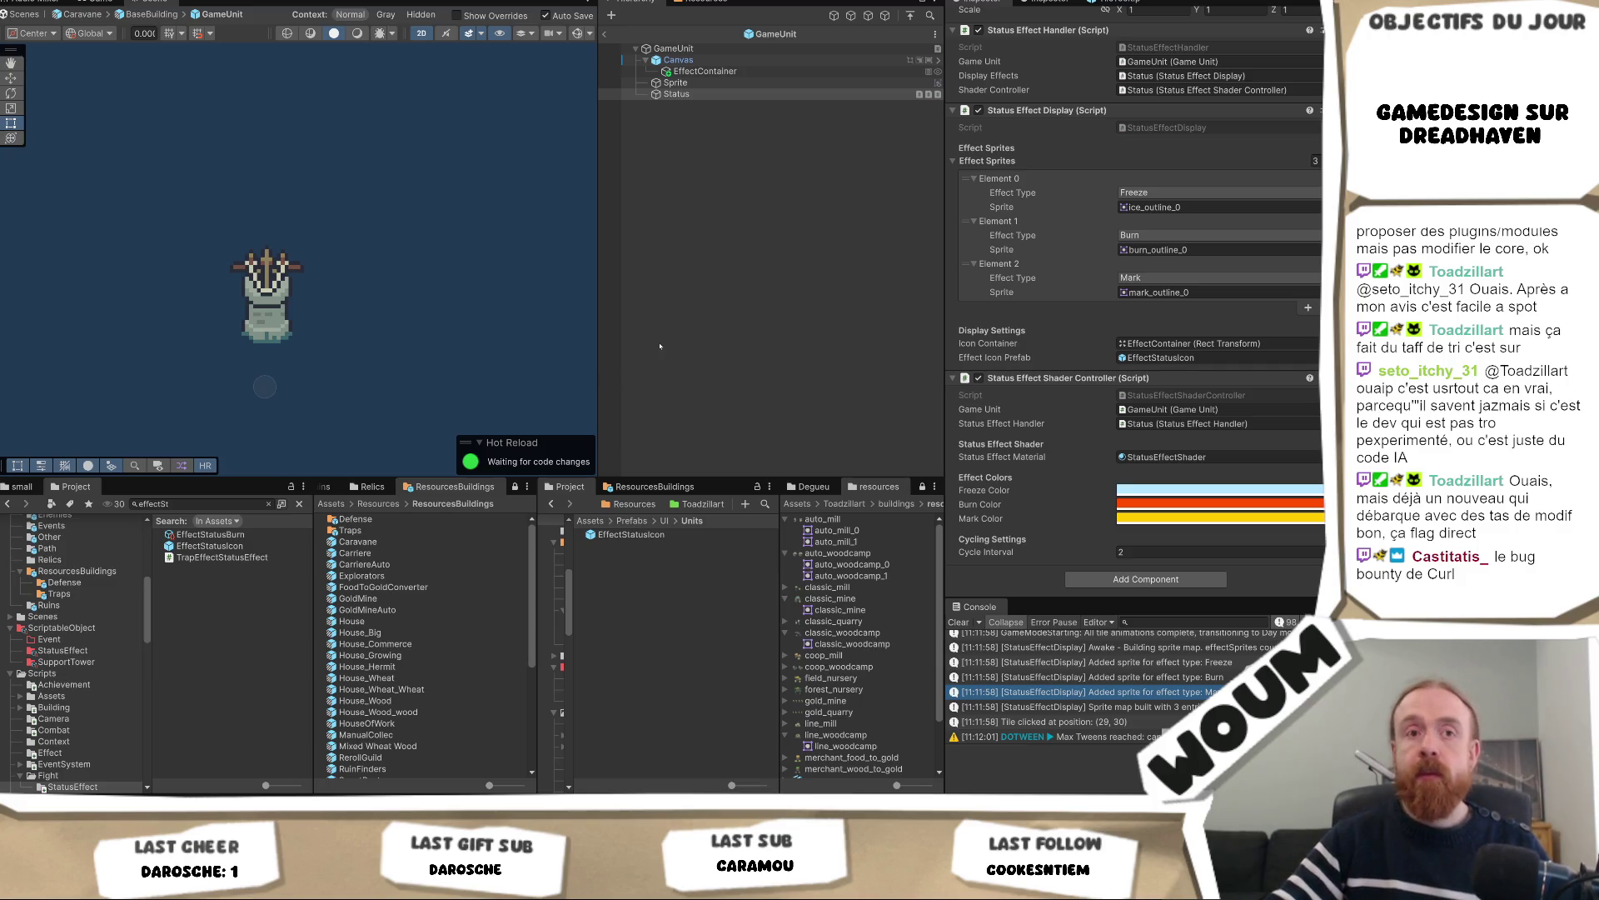
# Check the EffectContainer, Sprite and Canvas children, then go up to the Caravane prefab
pyautogui.click(640, 72)
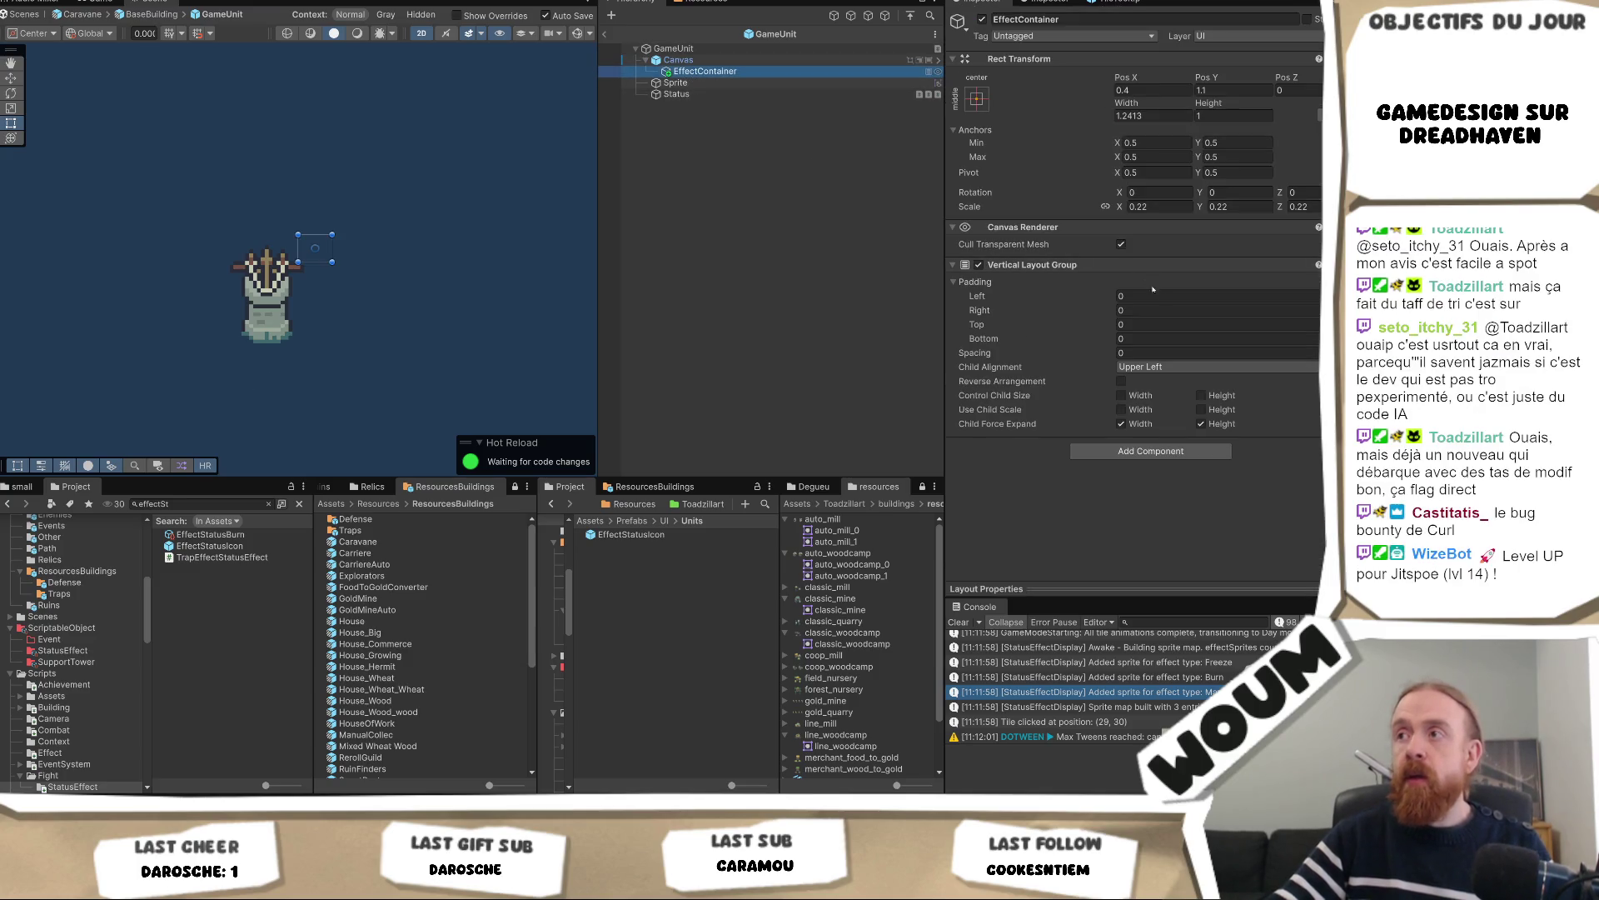
pyautogui.click(768, 83)
pyautogui.click(767, 61)
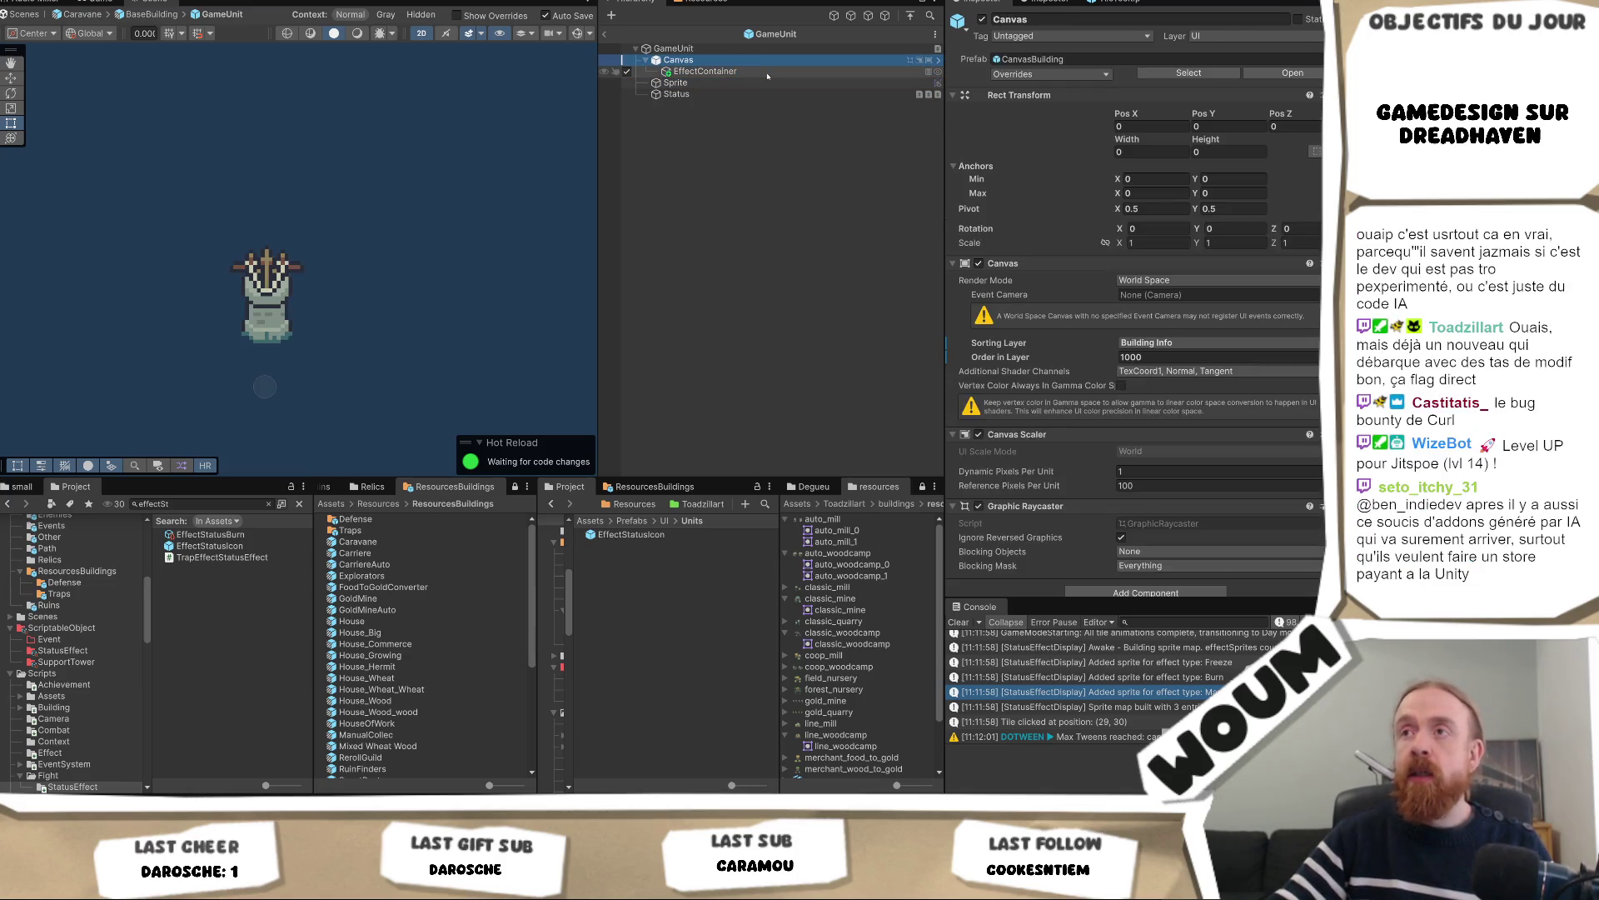
pyautogui.click(767, 71)
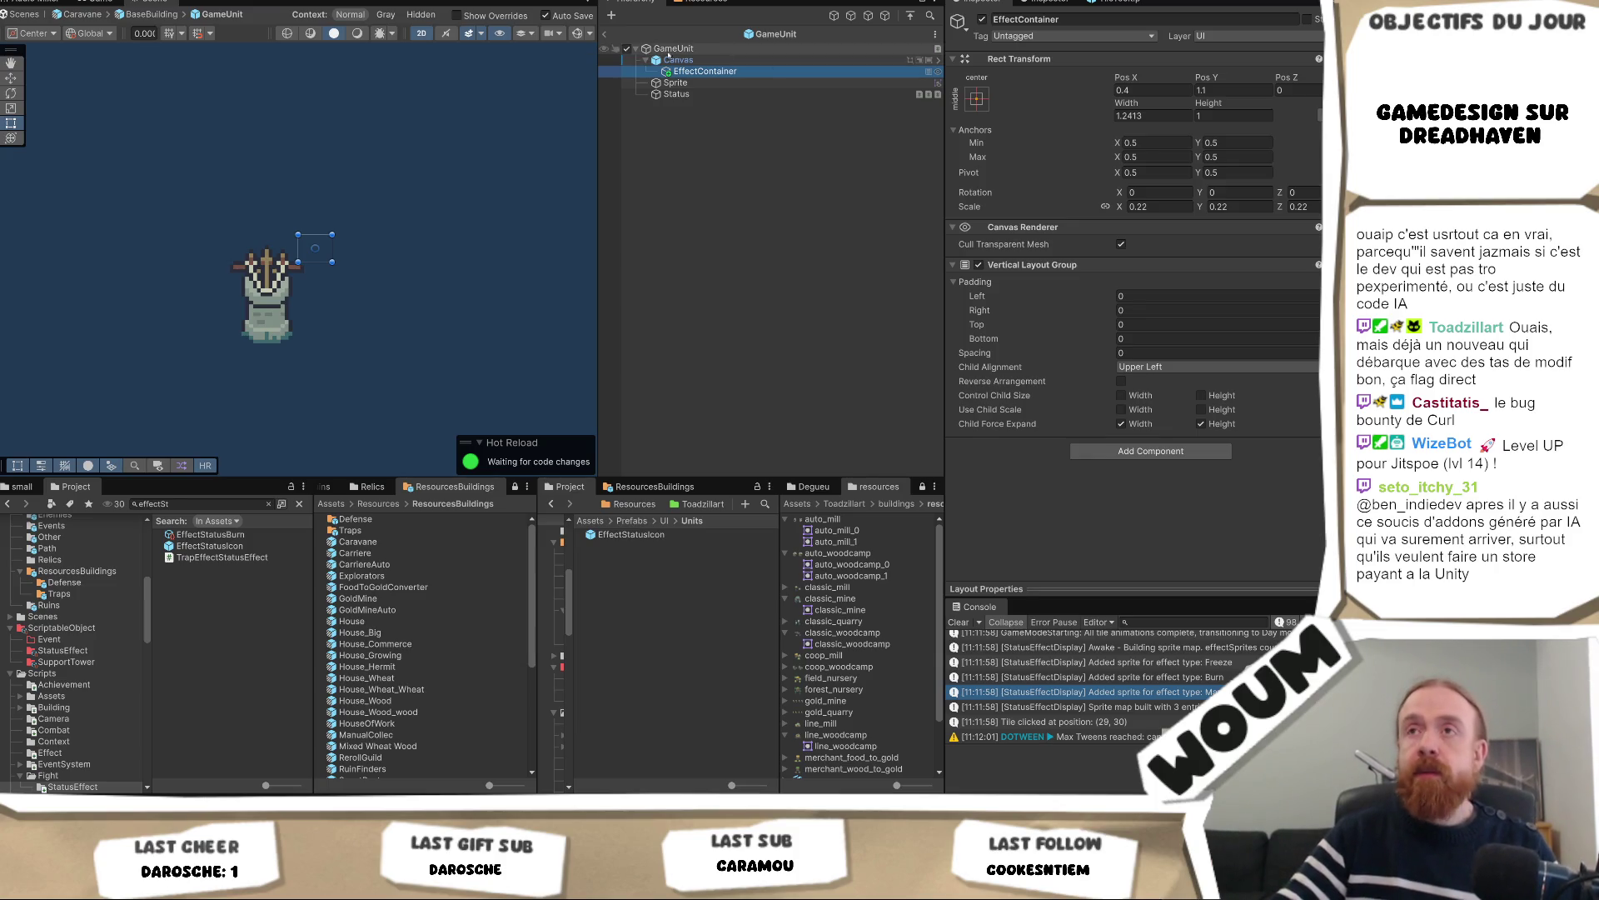
pyautogui.click(605, 34)
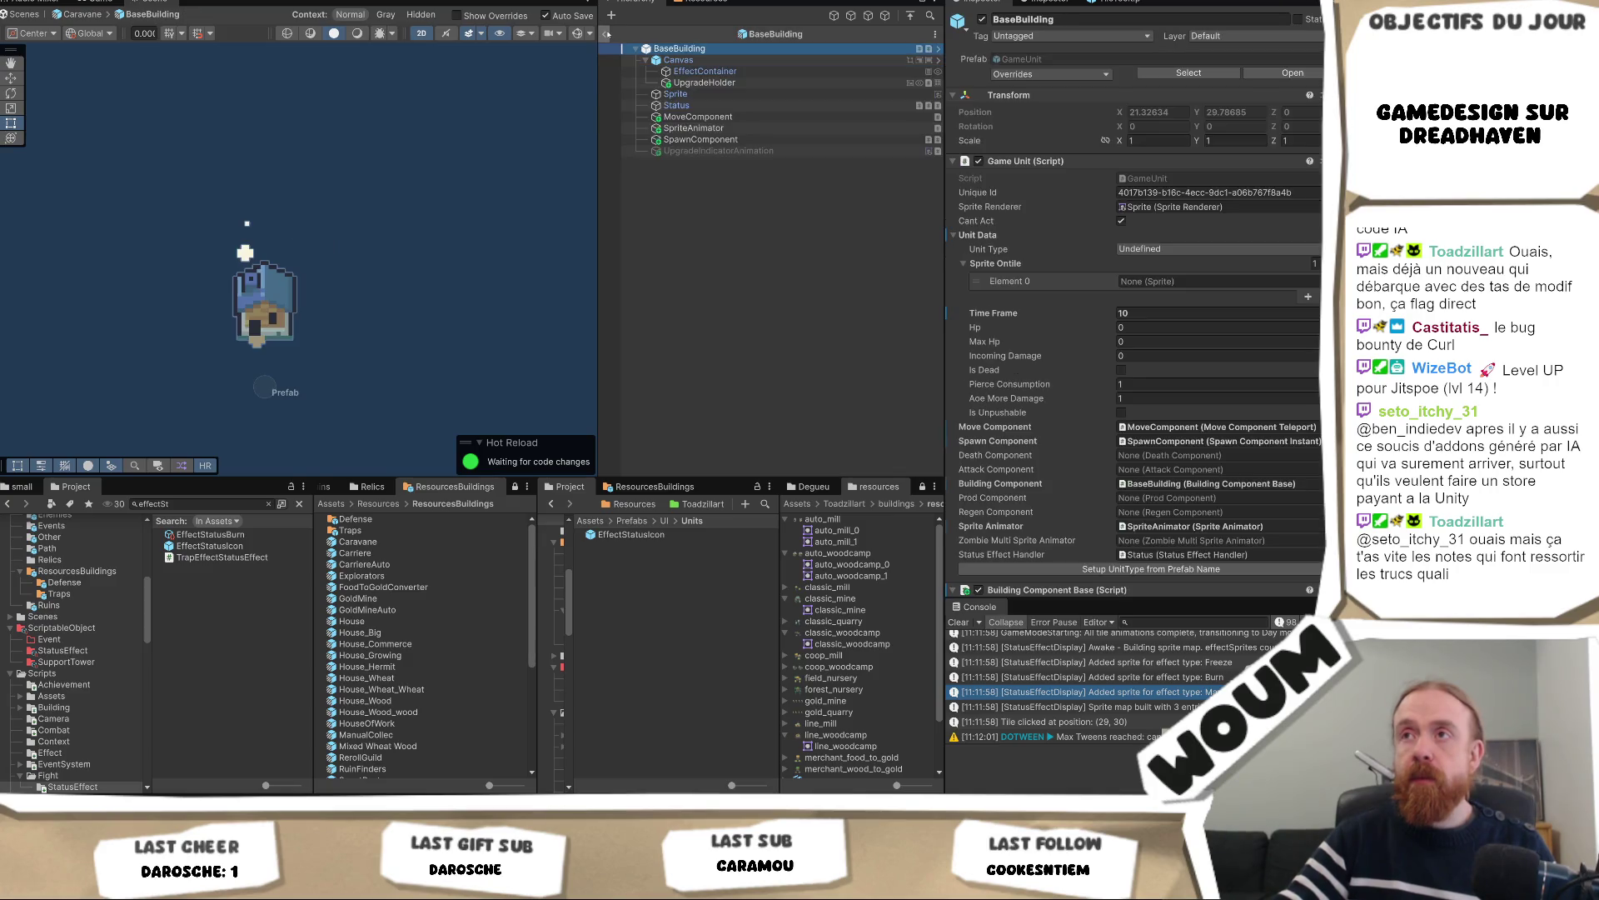
# Exit prefab editing back to the scene
pyautogui.click(607, 34)
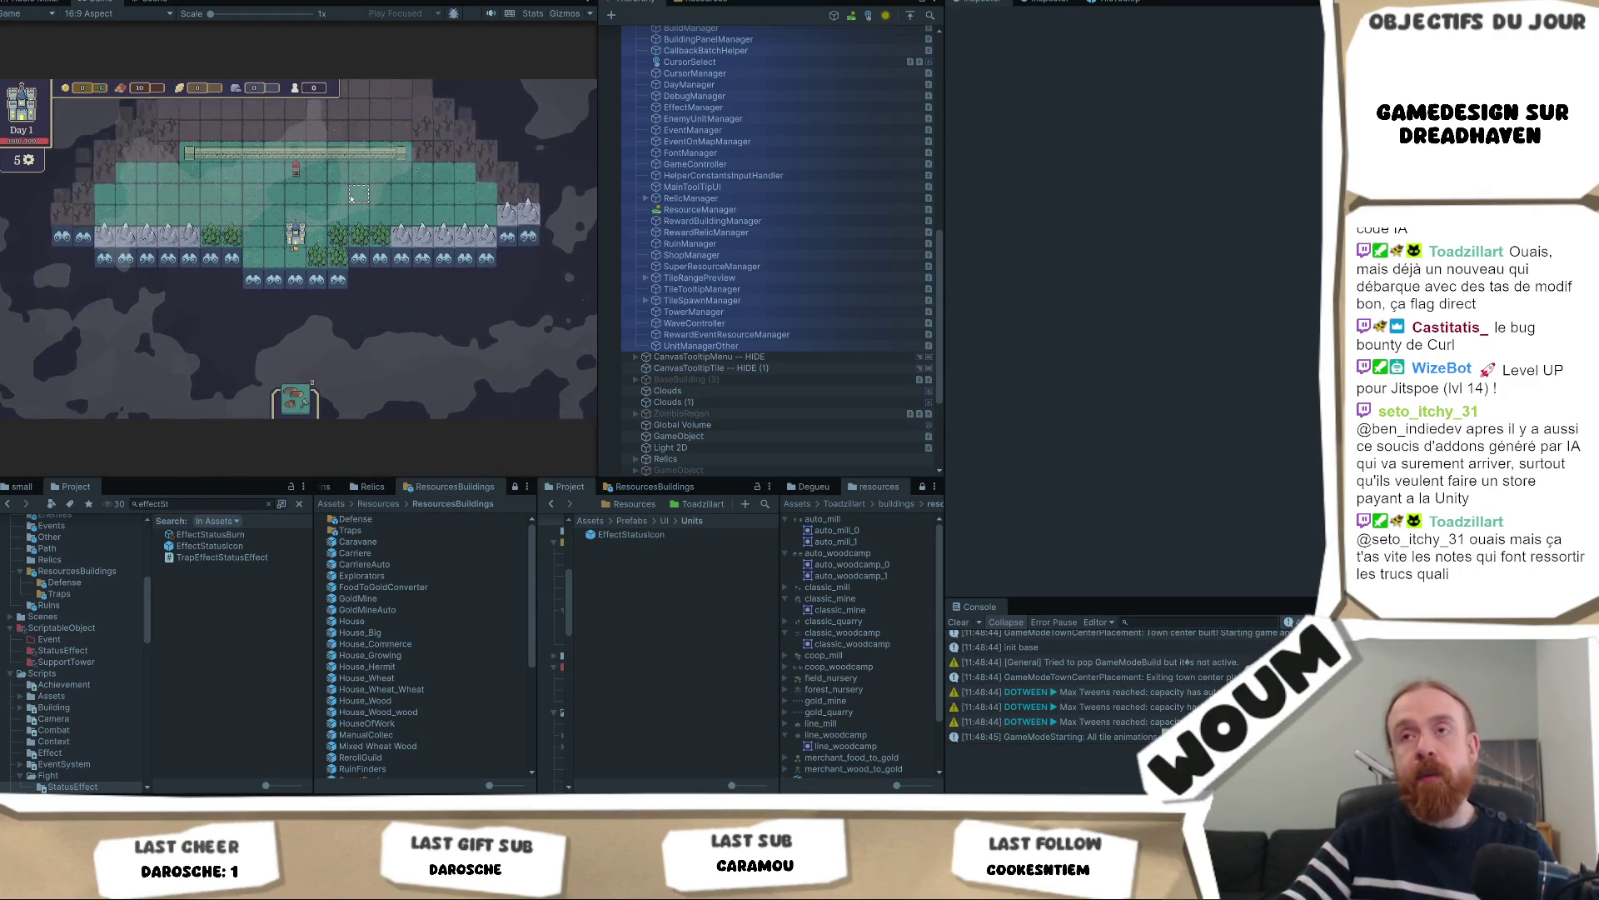
# Pan the map and take the relic, trap bundle and Scout Post rewards
pyautogui.moveTo(350, 200); pyautogui.dragTo(342, 271)
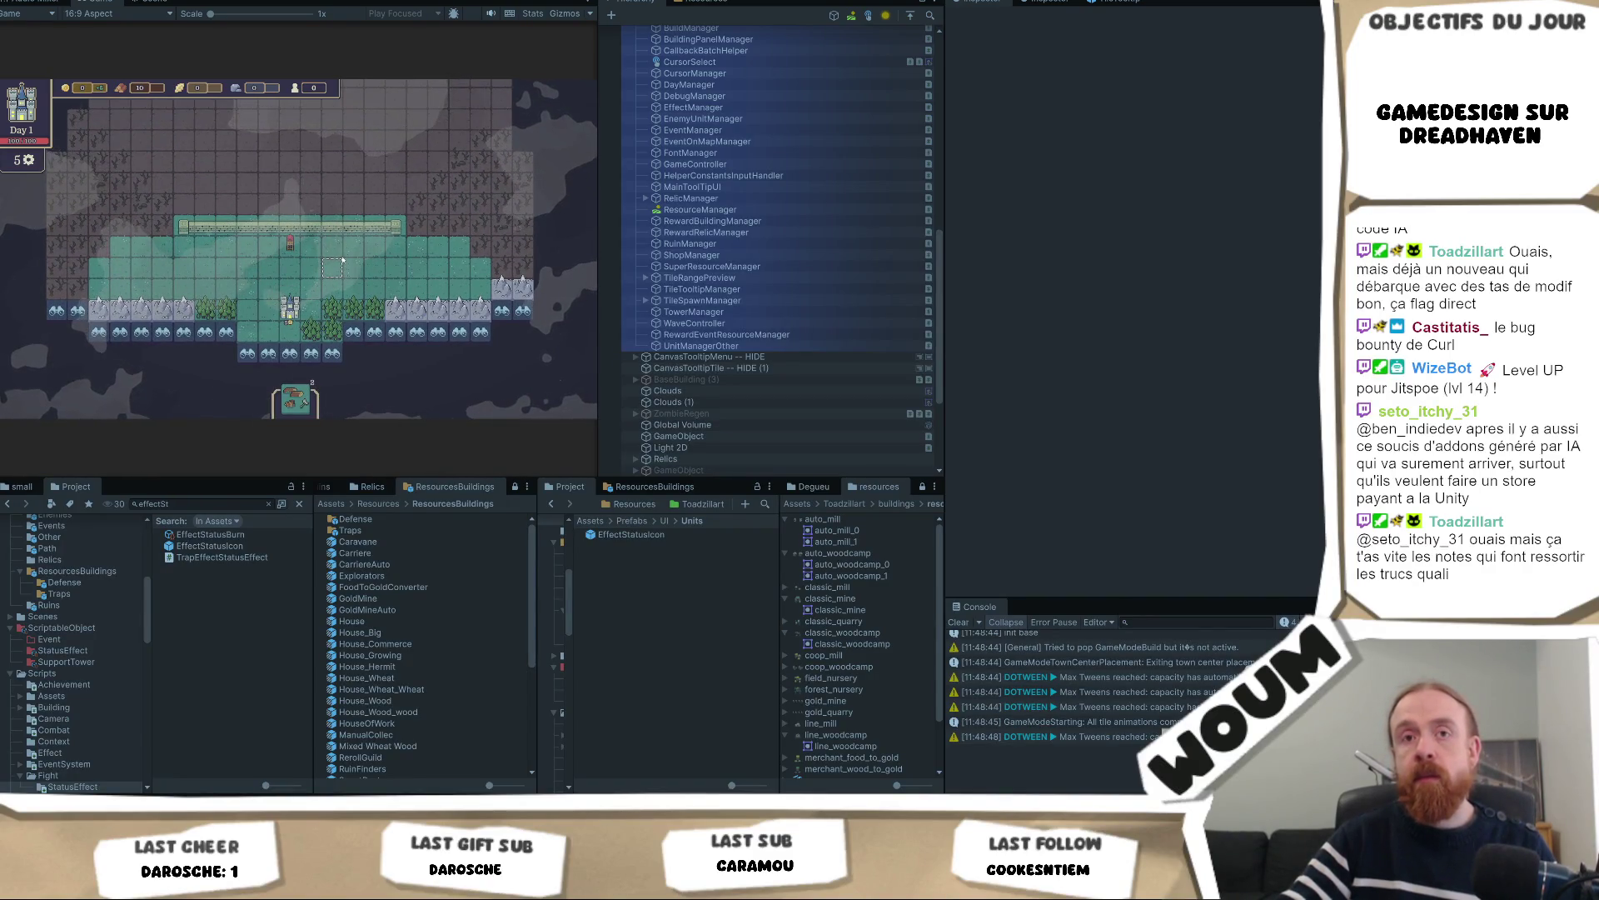
pyautogui.moveTo(342, 269); pyautogui.dragTo(342, 293)
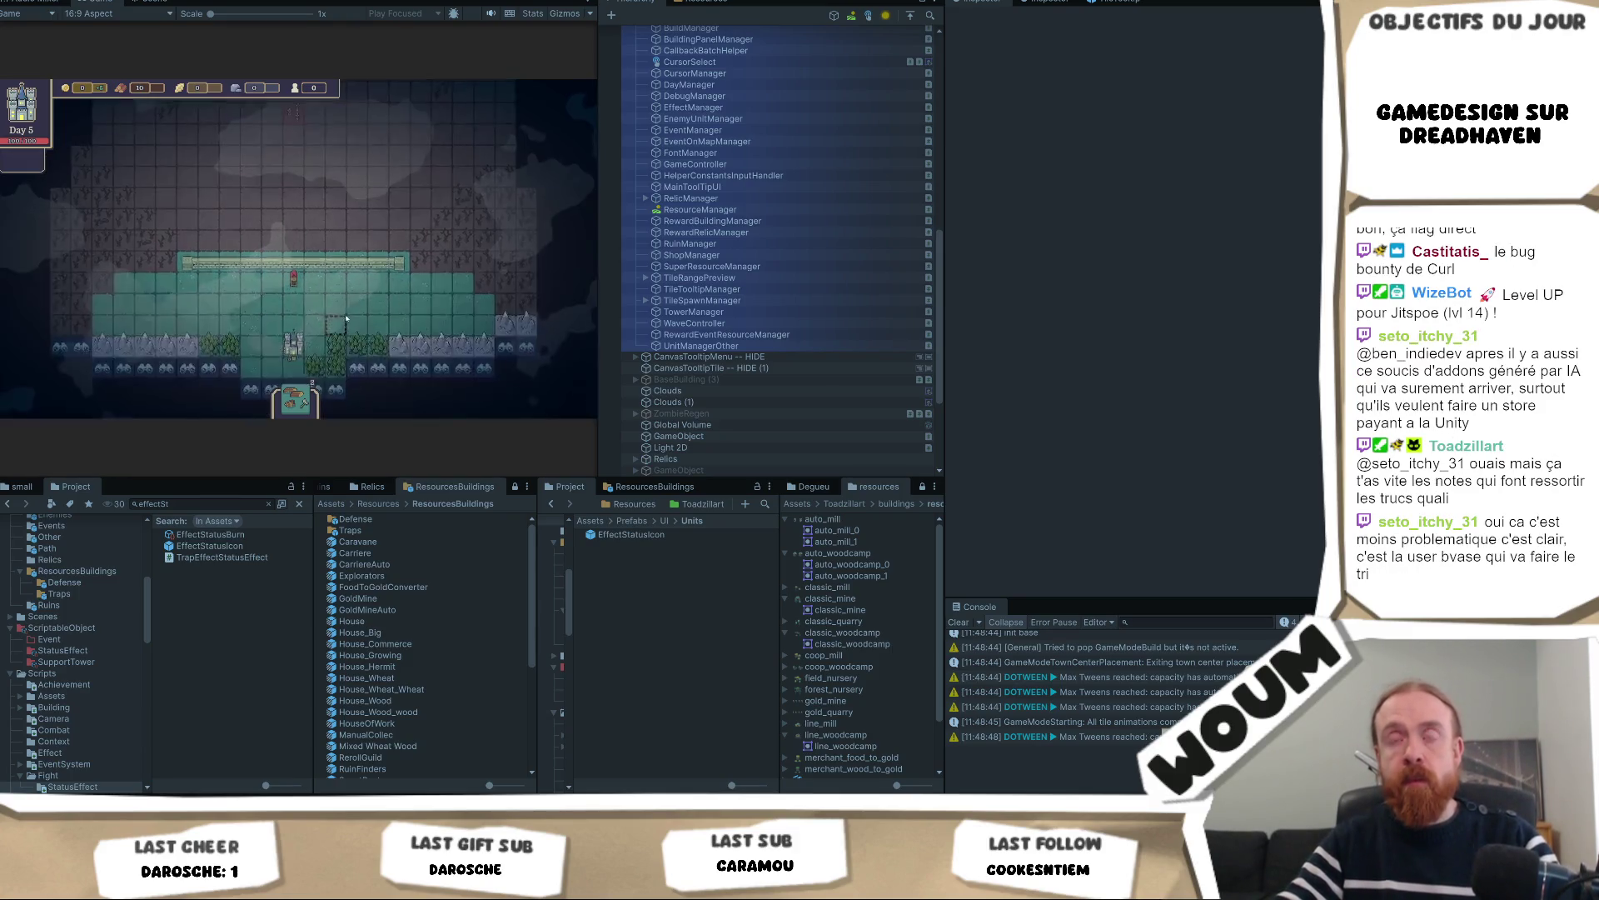
pyautogui.click(421, 326)
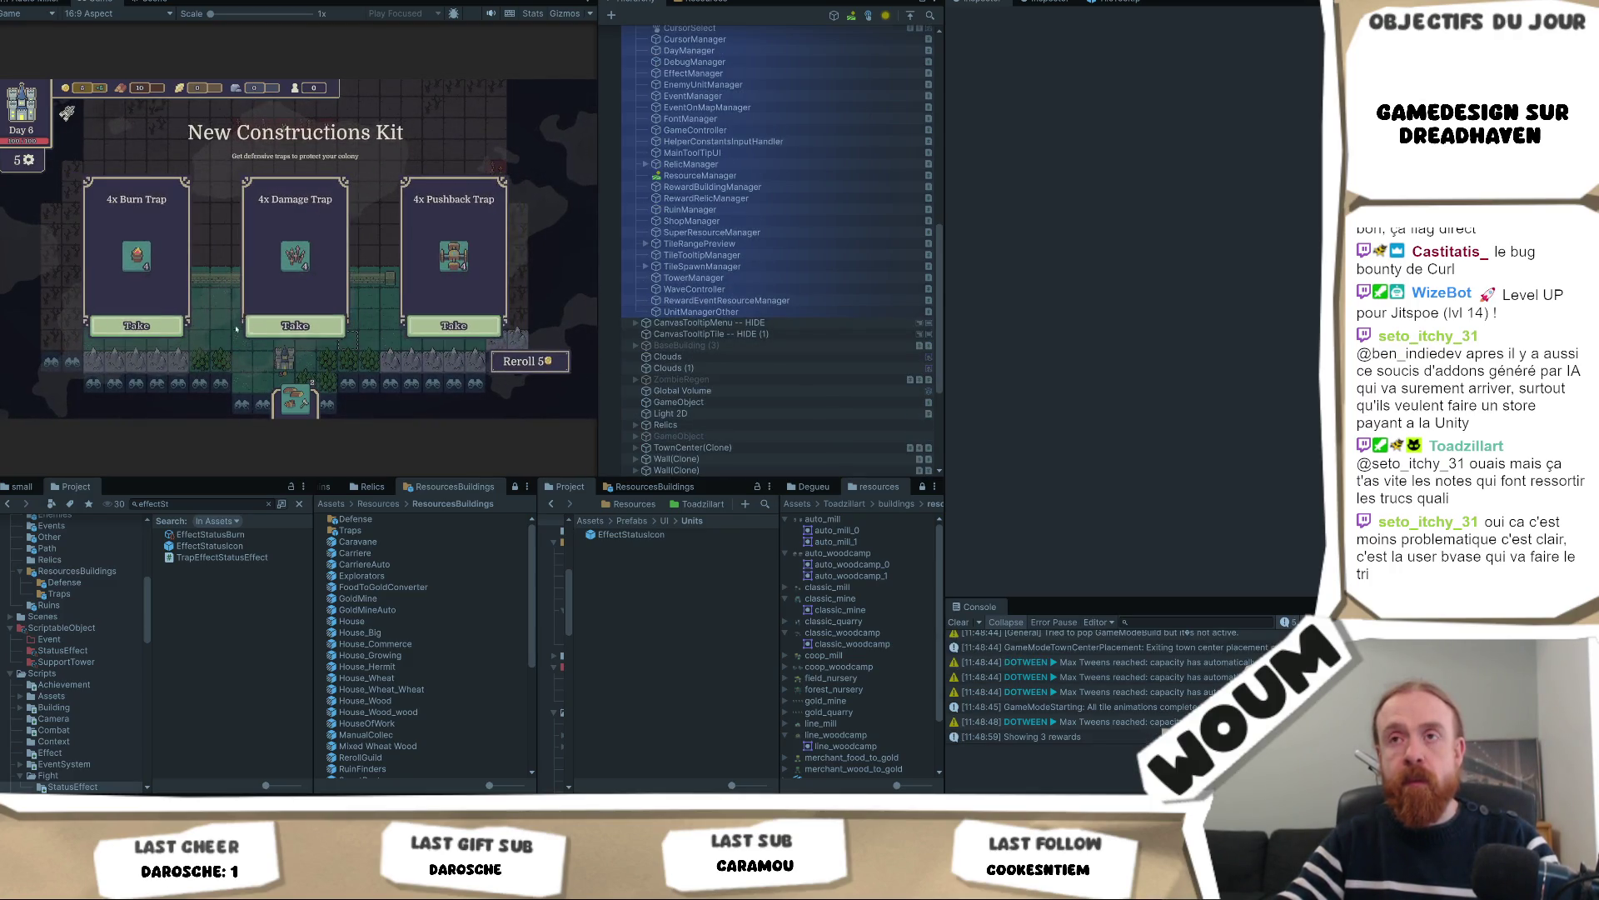
pyautogui.click(136, 326)
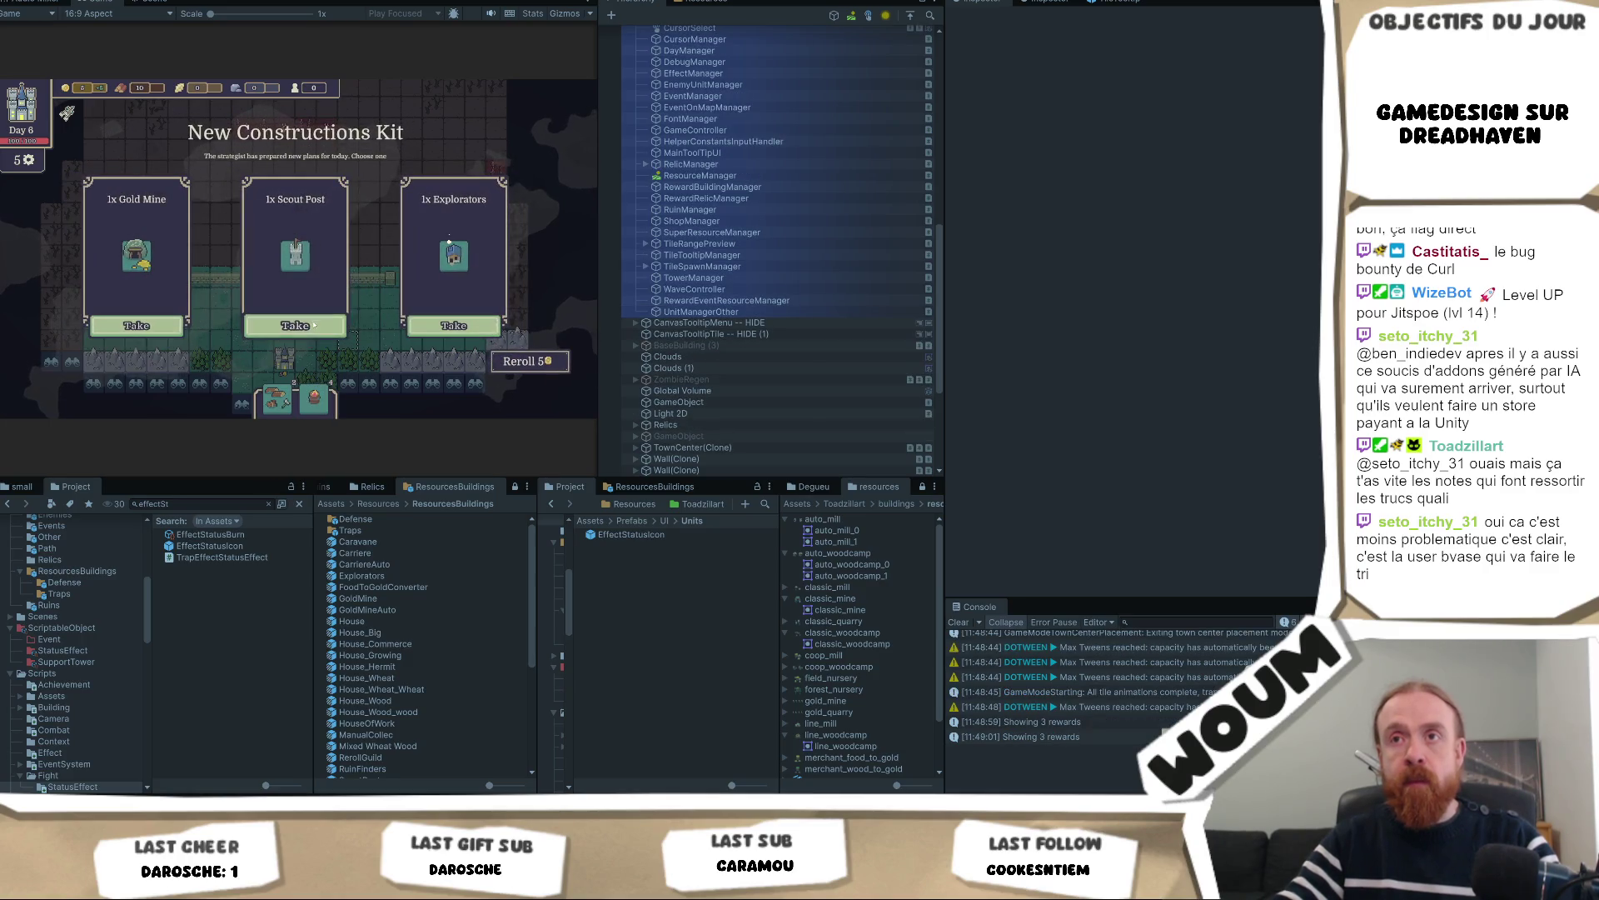
pyautogui.click(293, 327)
pyautogui.scroll(3, 364, 297)
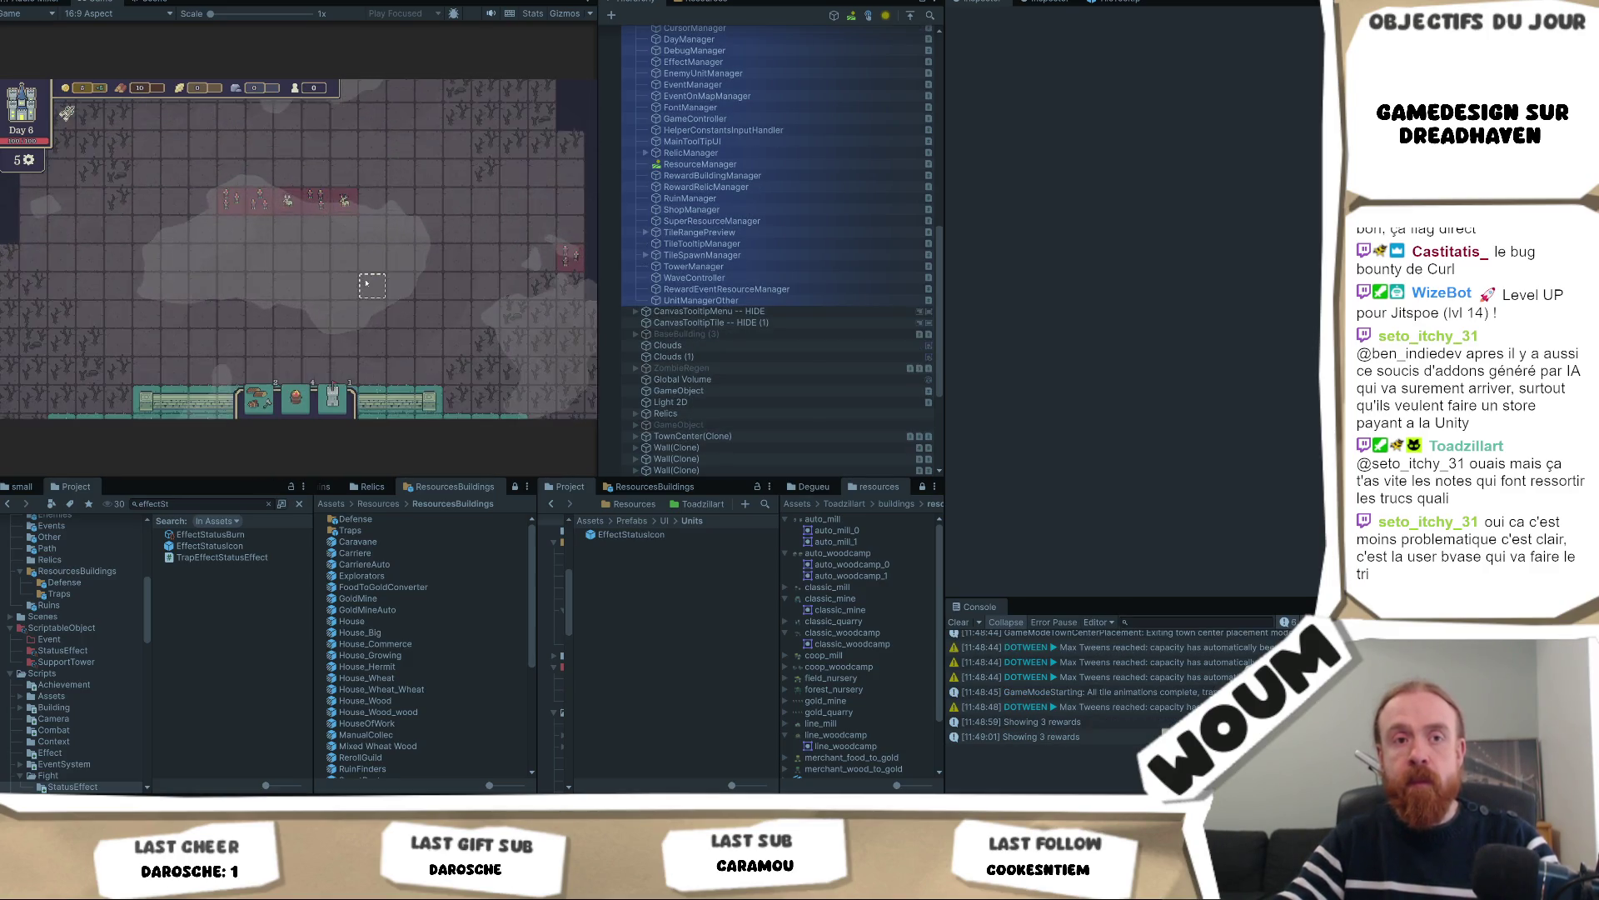
# Place three Burn Traps on map tiles
pyautogui.moveTo(296, 398); pyautogui.dragTo(371, 221)
pyautogui.moveTo(308, 394); pyautogui.dragTo(337, 221)
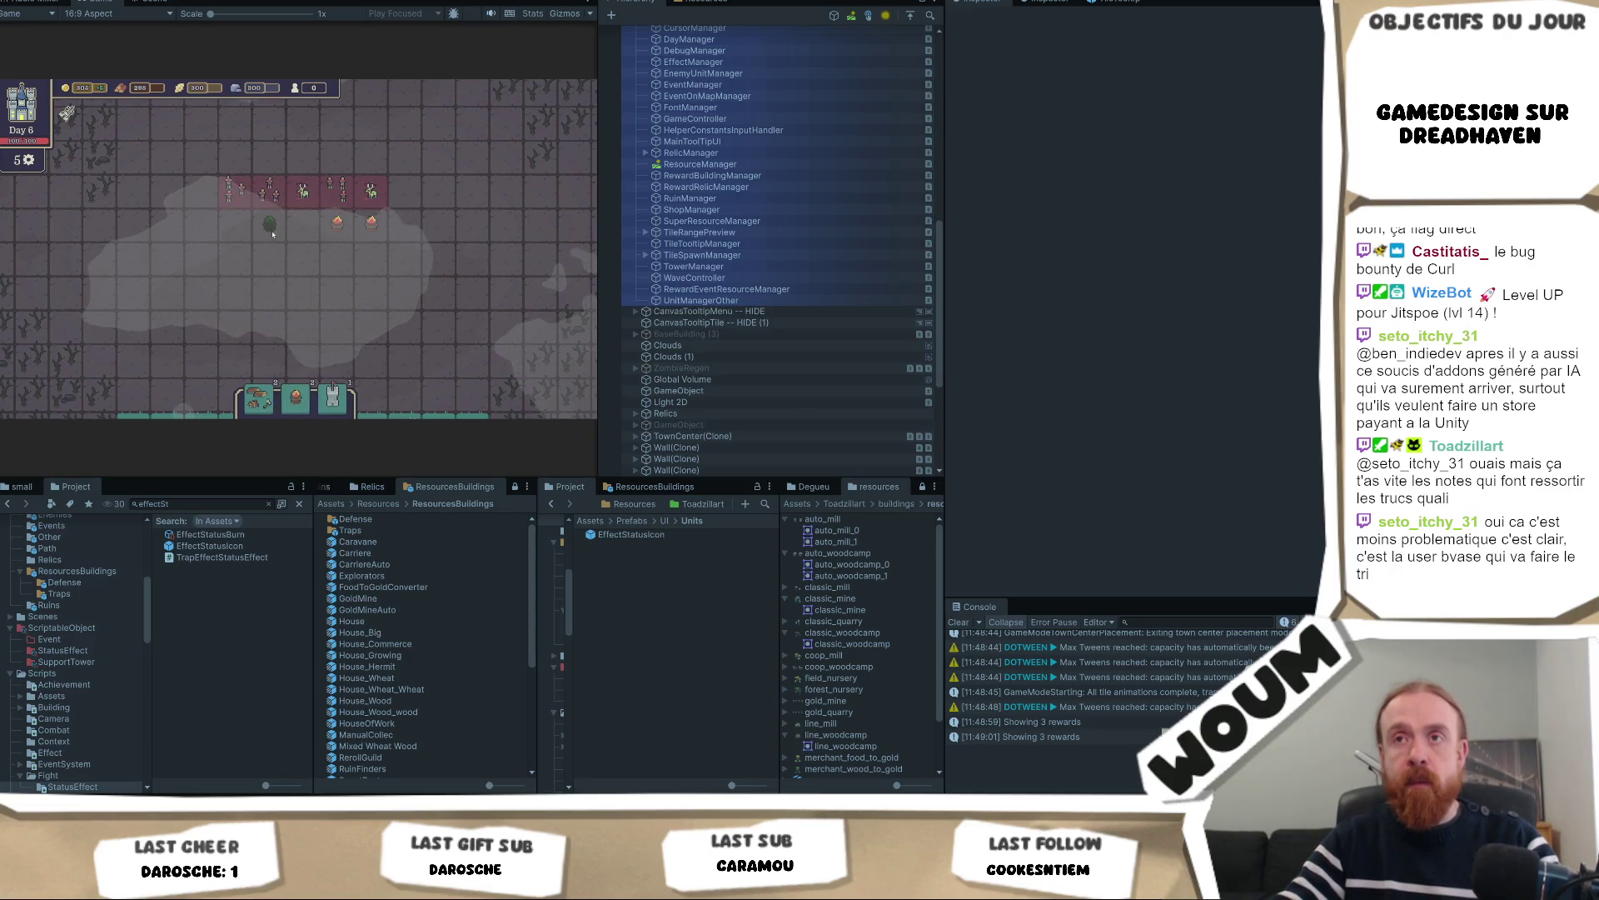
pyautogui.moveTo(295, 398); pyautogui.dragTo(351, 207)
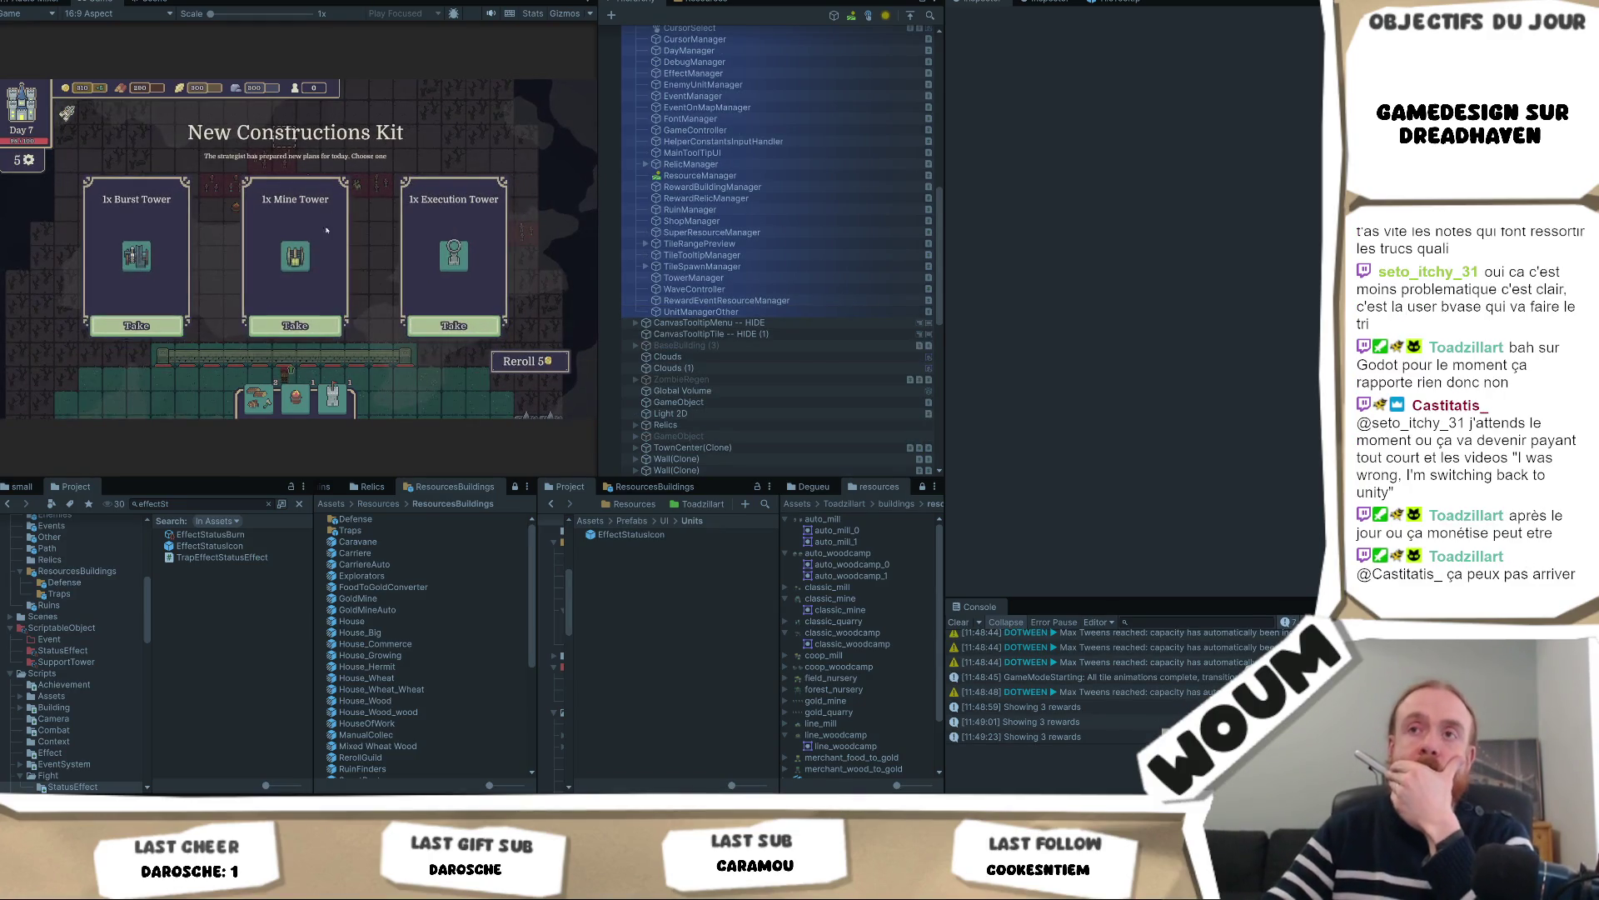
# Take the Mine Tower and Spacious House rewards, then cancel placing the last Burn Trap
pyautogui.click(335, 326)
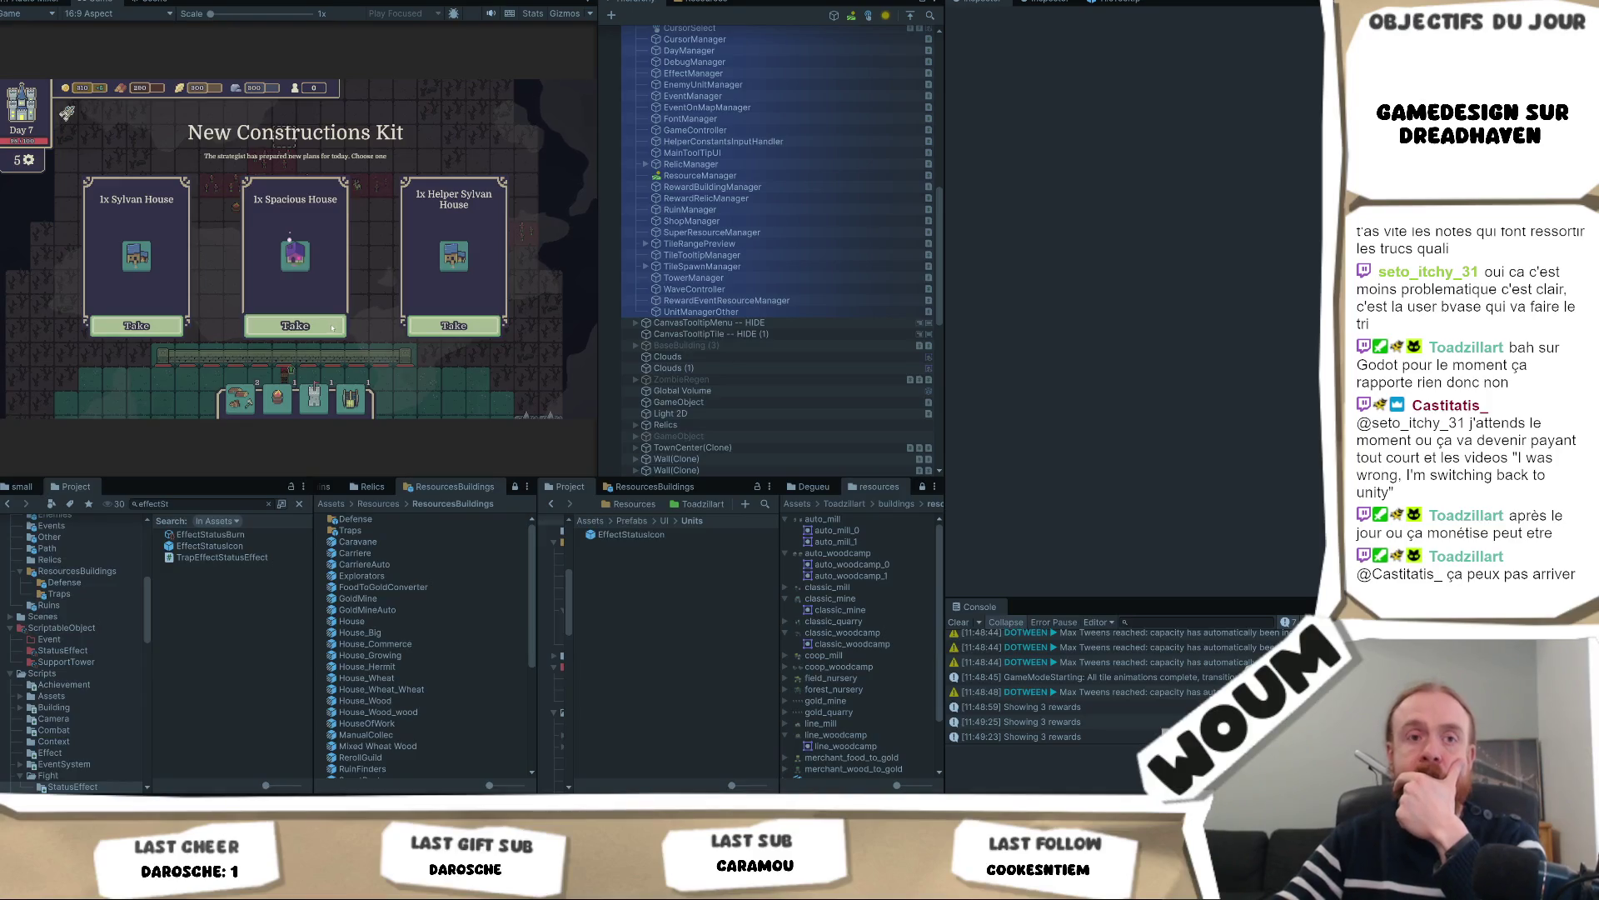
pyautogui.click(334, 326)
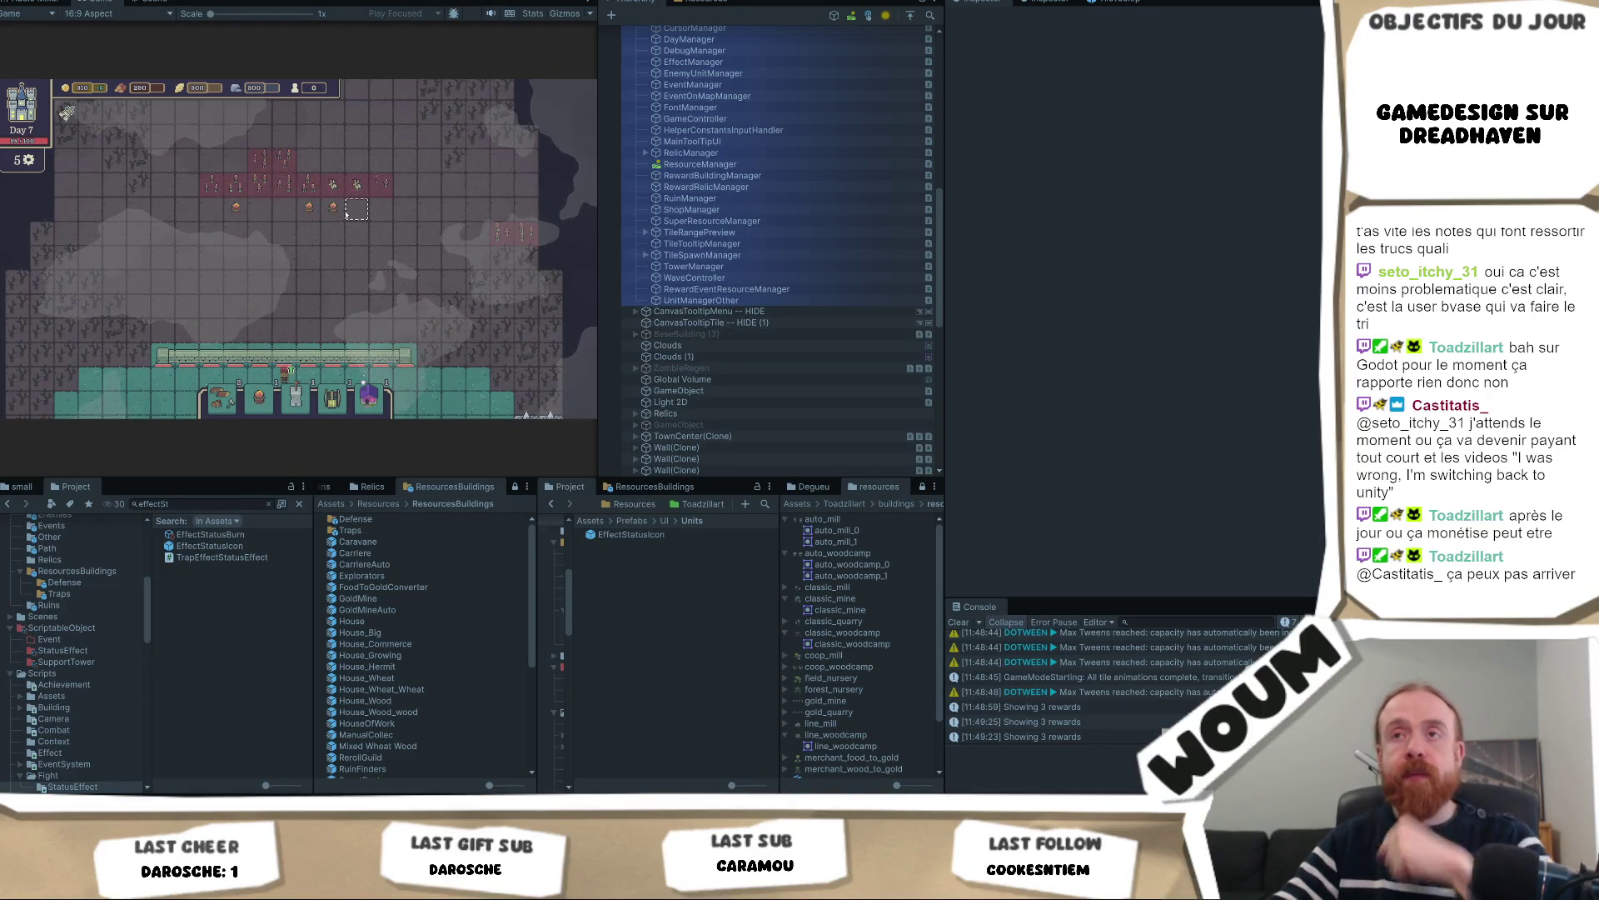
pyautogui.click(260, 396)
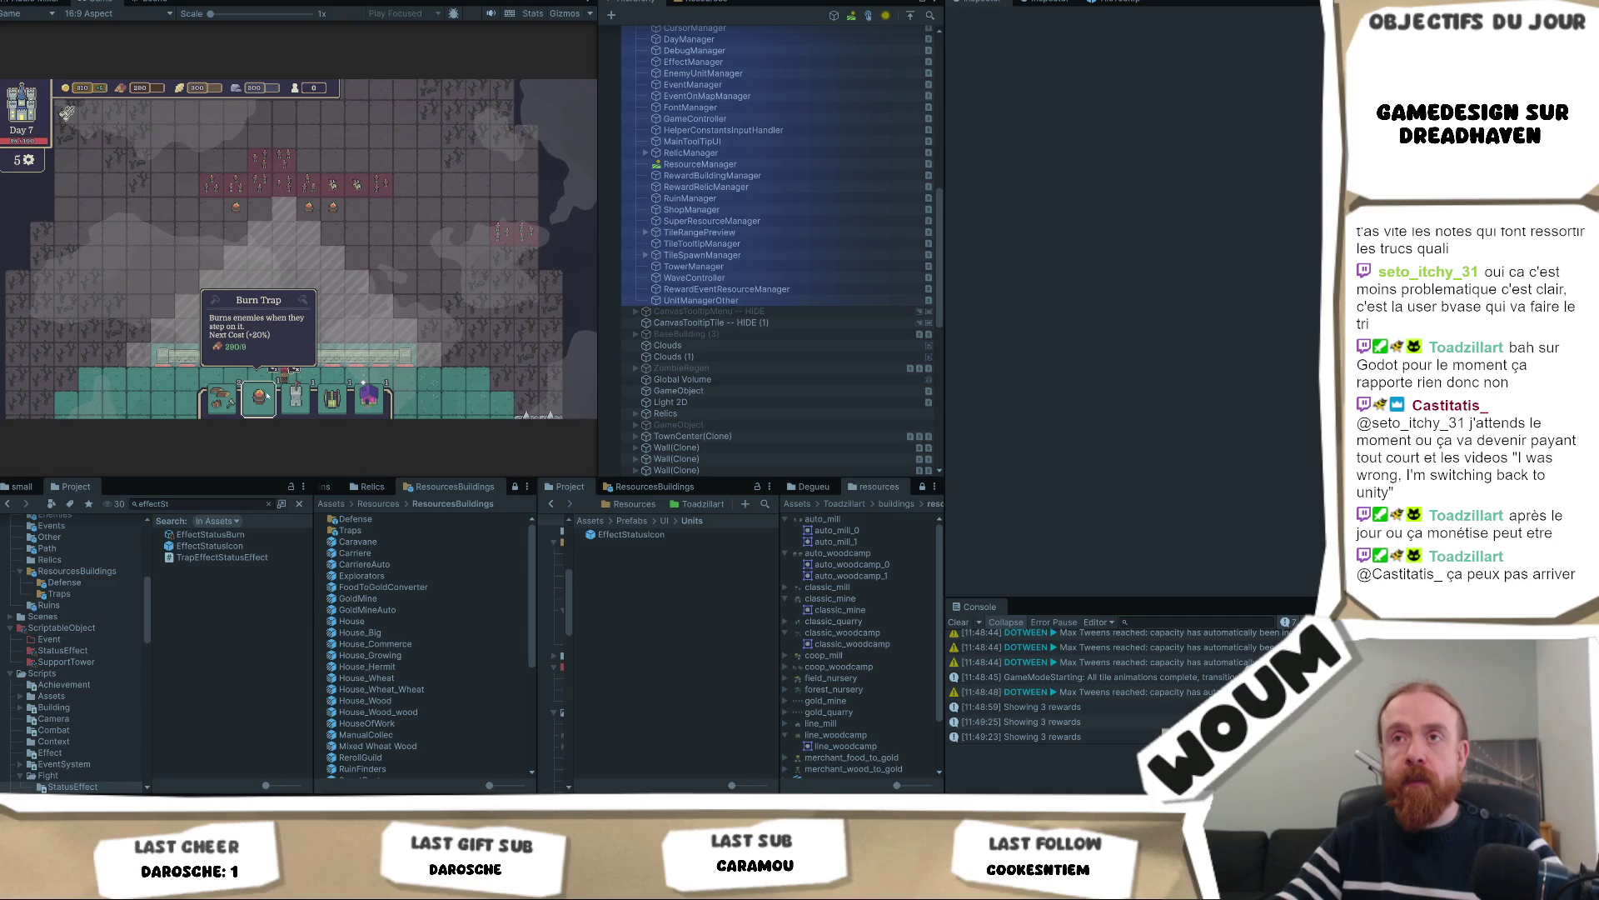
pyautogui.click(267, 395)
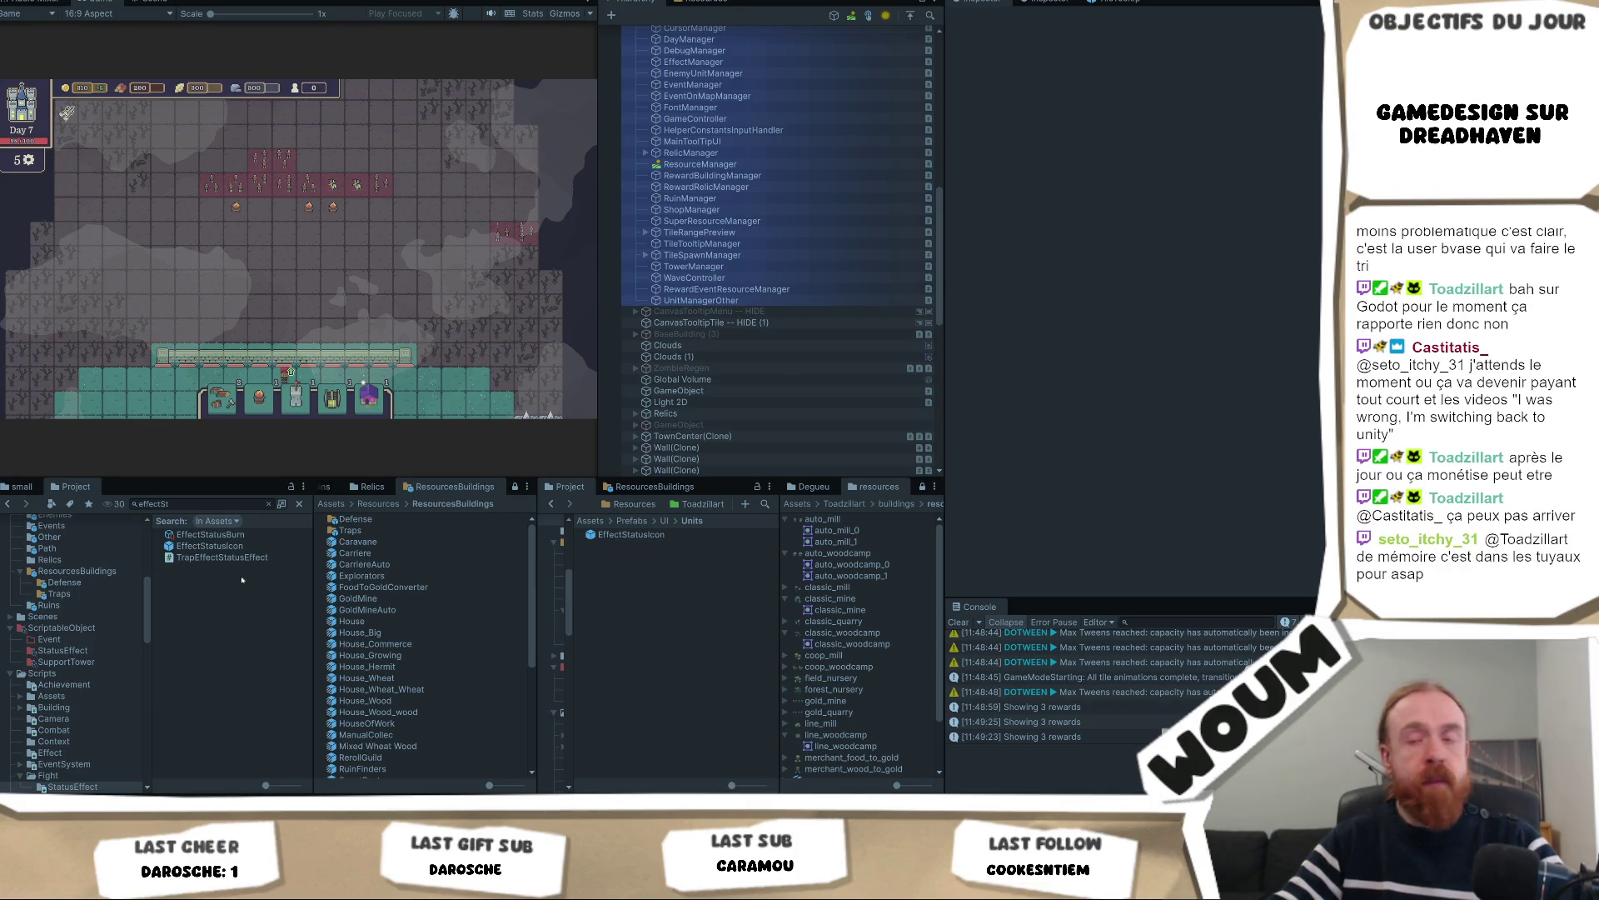
pyautogui.hotkey('alt', 'Tab')
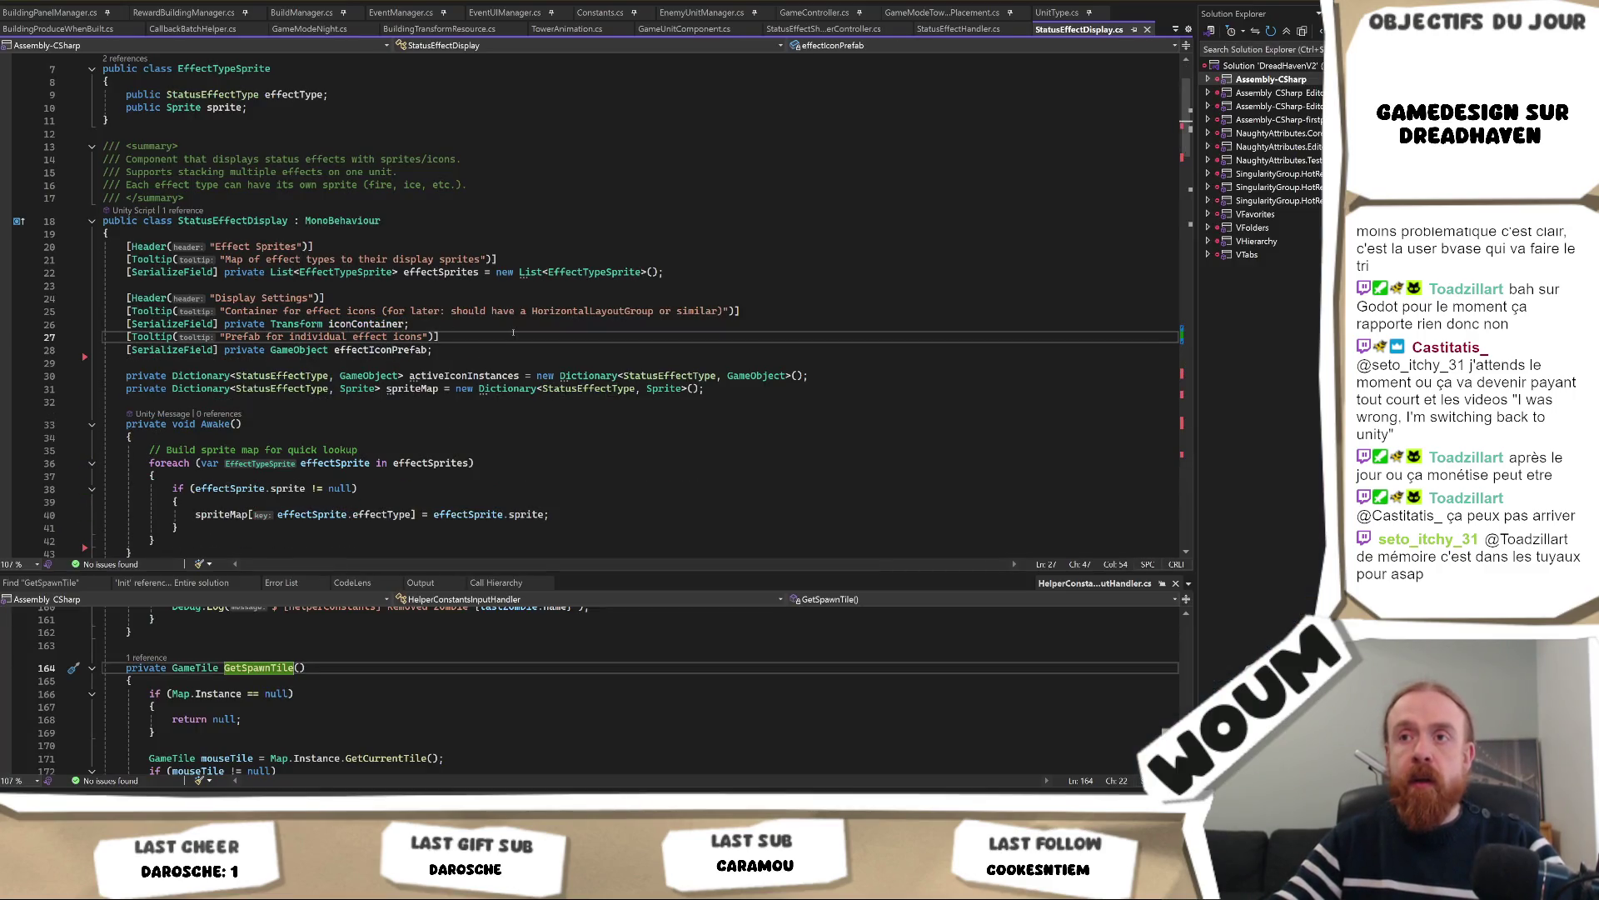
# Switch to StatusEffectShaderController.cs and find the markColor definition, then return to Unity
pyautogui.scroll(-3, 528, 349)
pyautogui.click(617, 334)
pyautogui.scroll(-2, 617, 337)
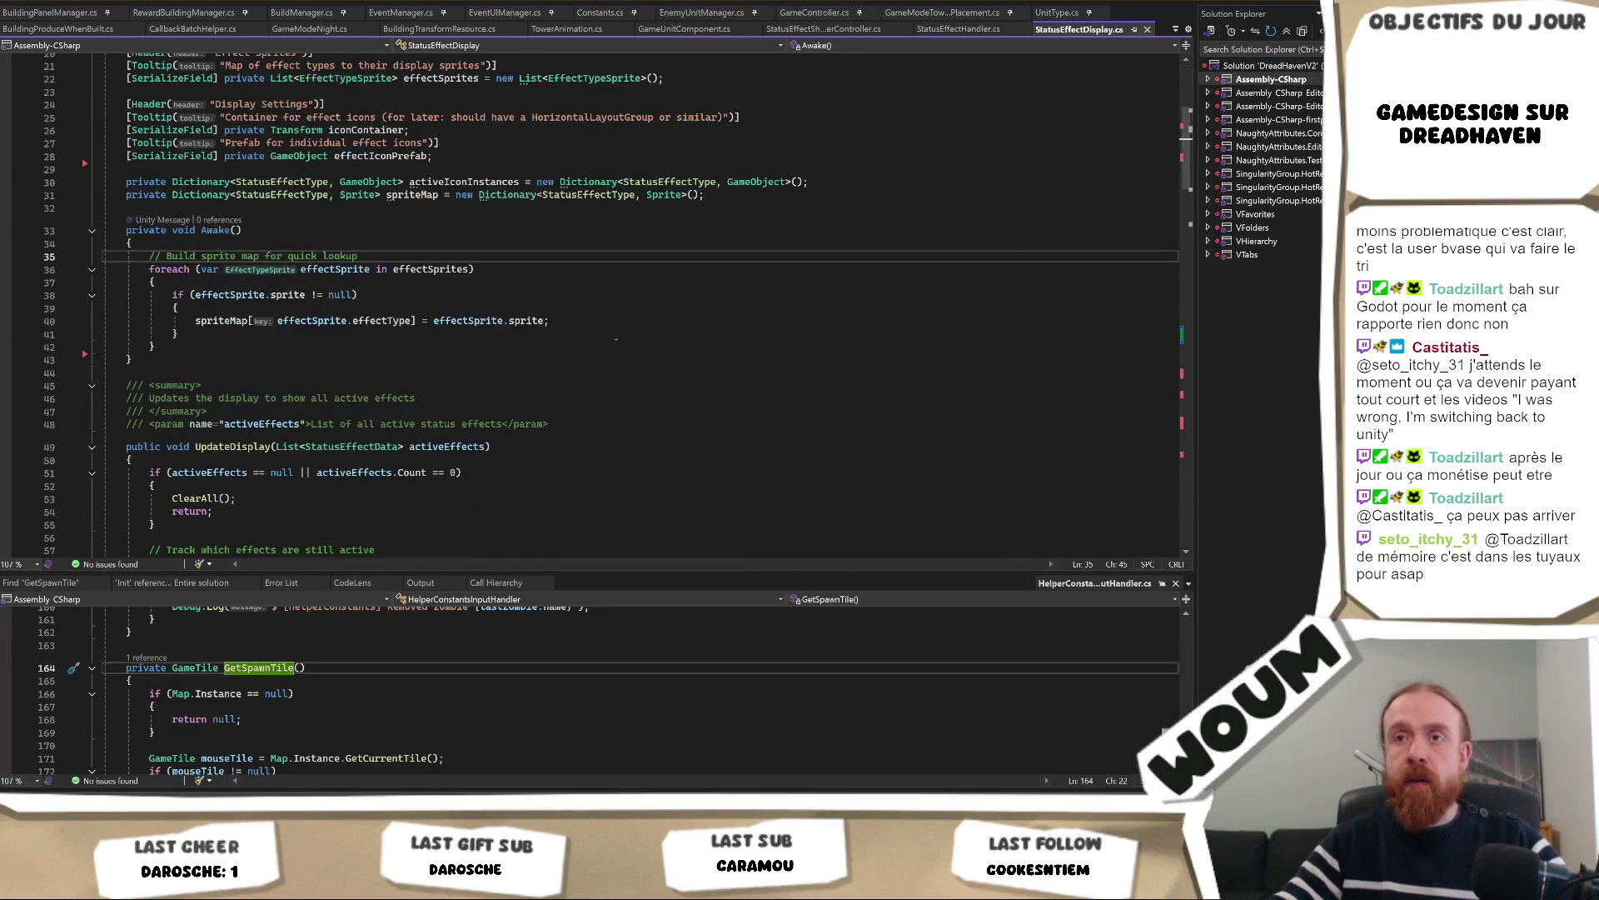
pyautogui.hotkey('ctrl', 'Tab')
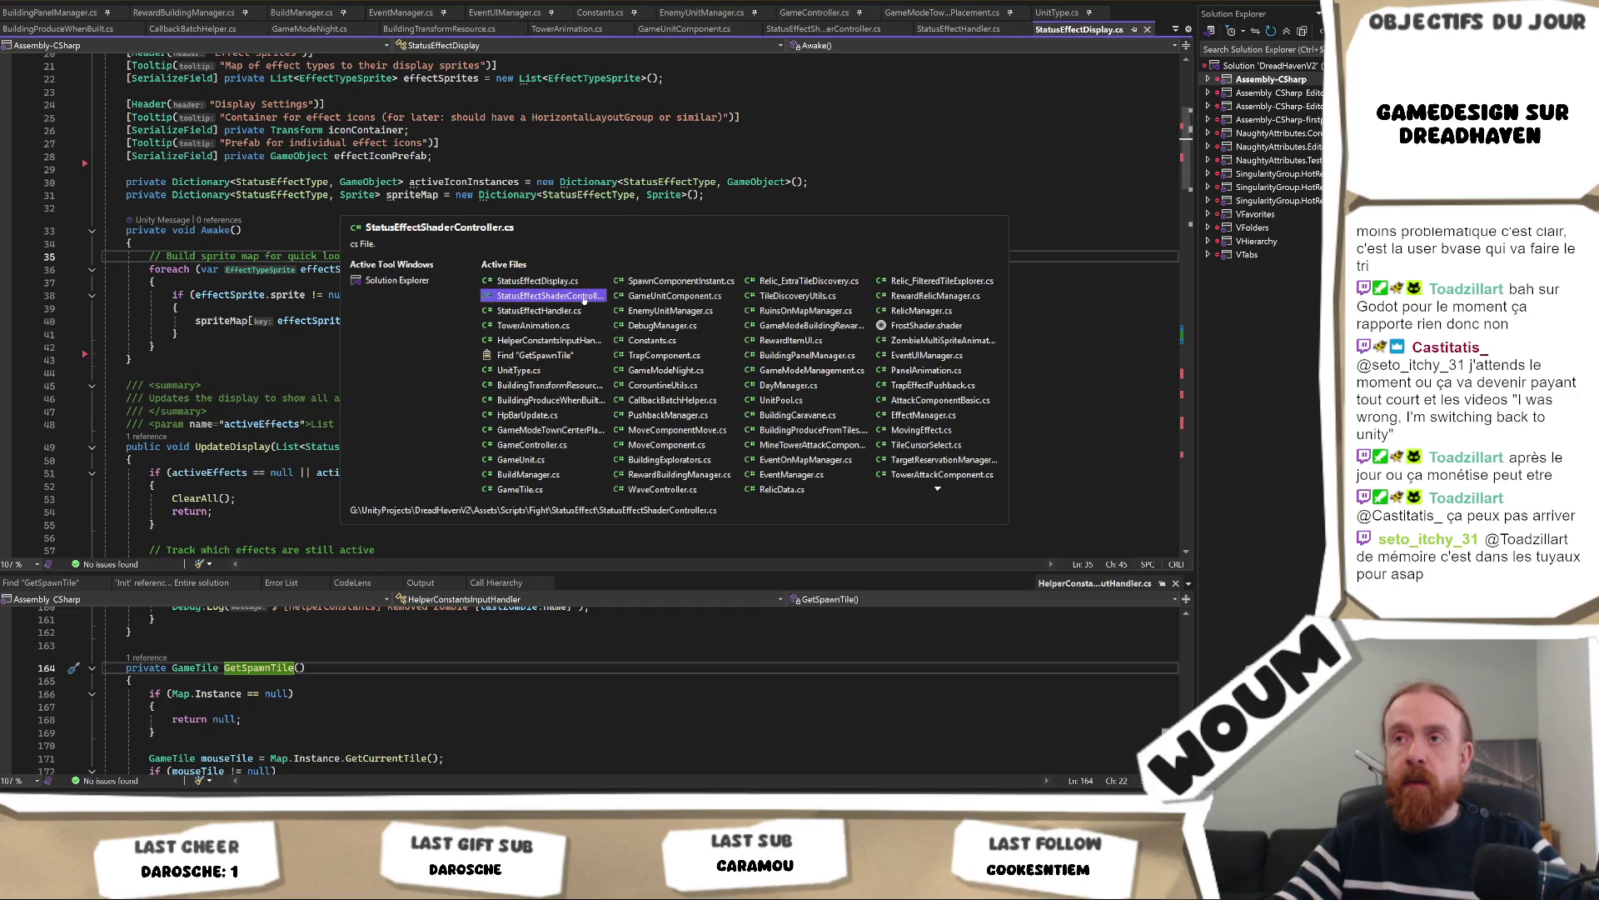
pyautogui.click(584, 297)
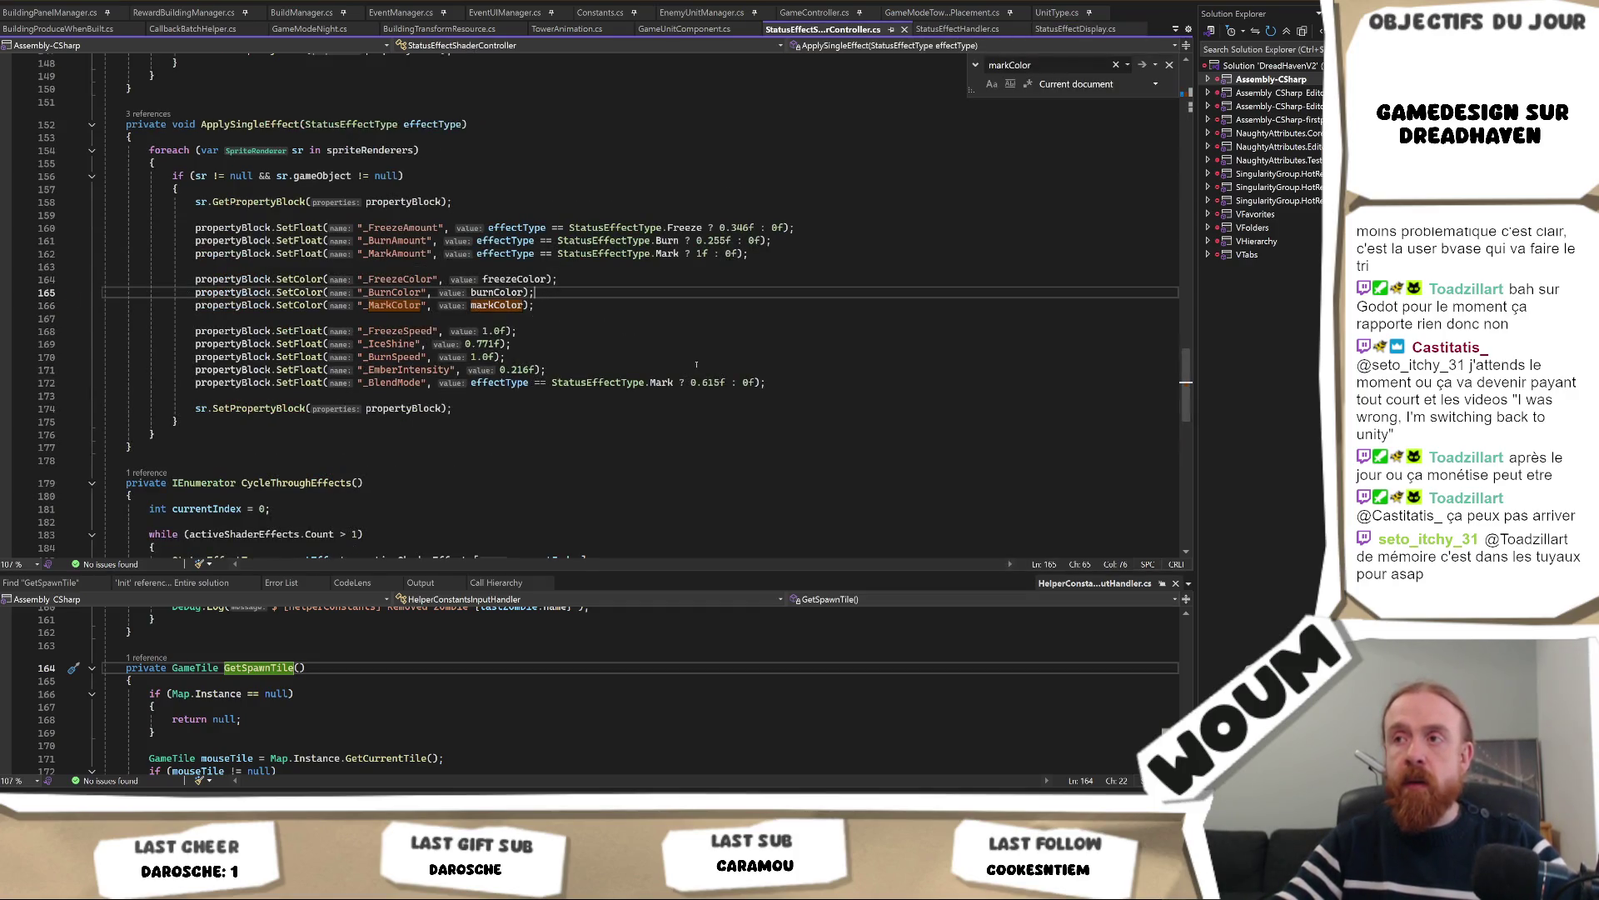
pyautogui.scroll(20, 695, 364)
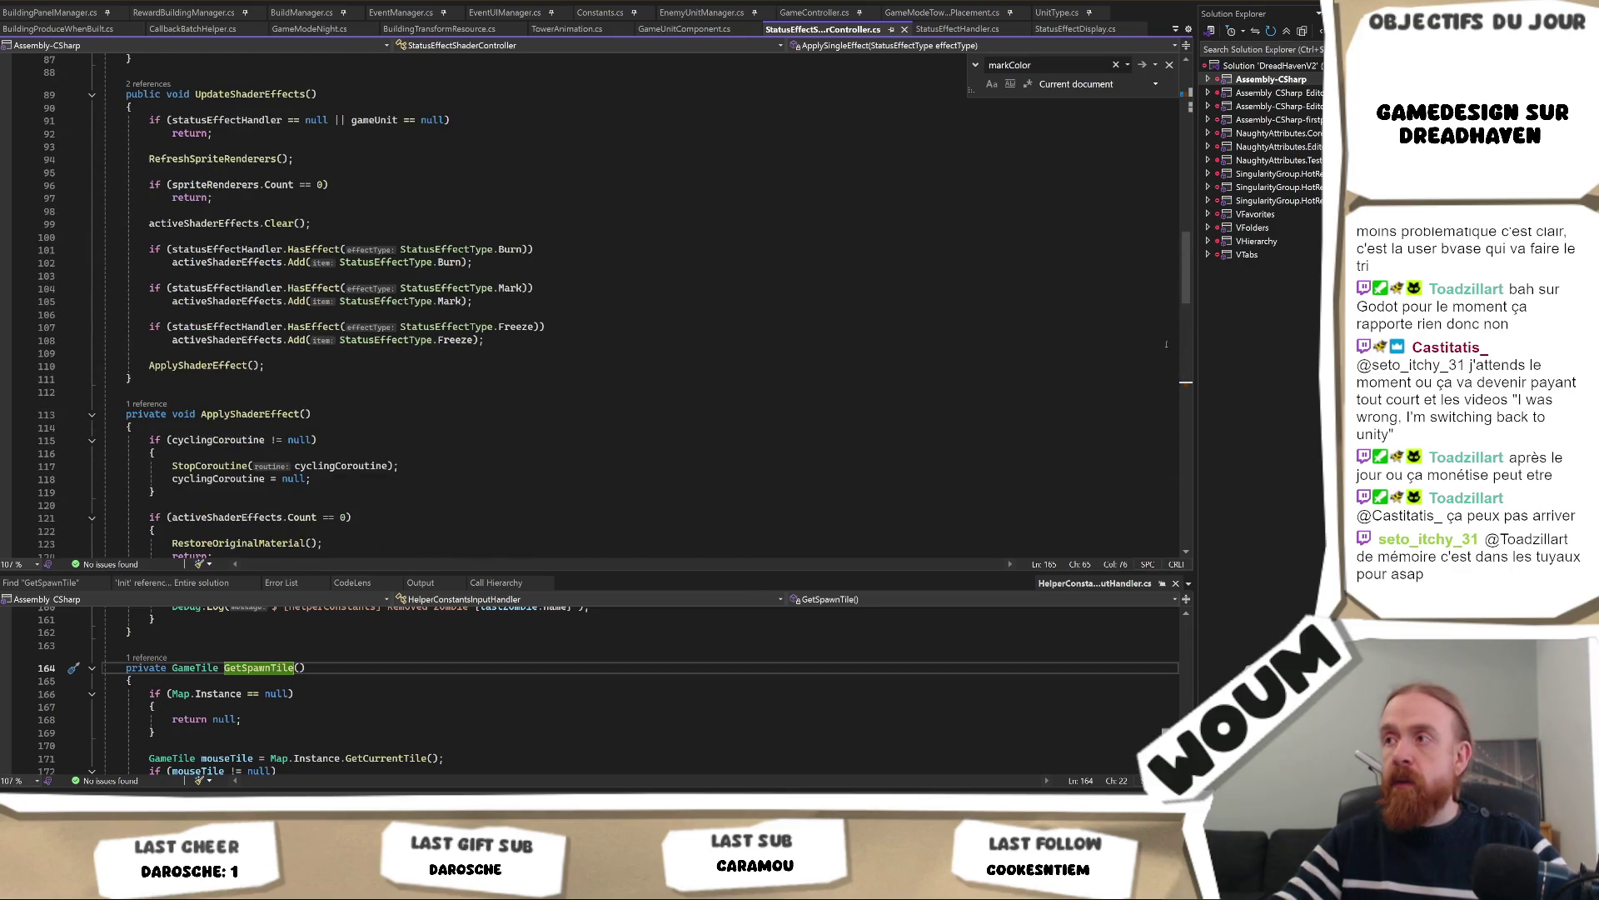
pyautogui.scroll(20, 751, 212)
pyautogui.click(642, 275)
pyautogui.click(659, 263)
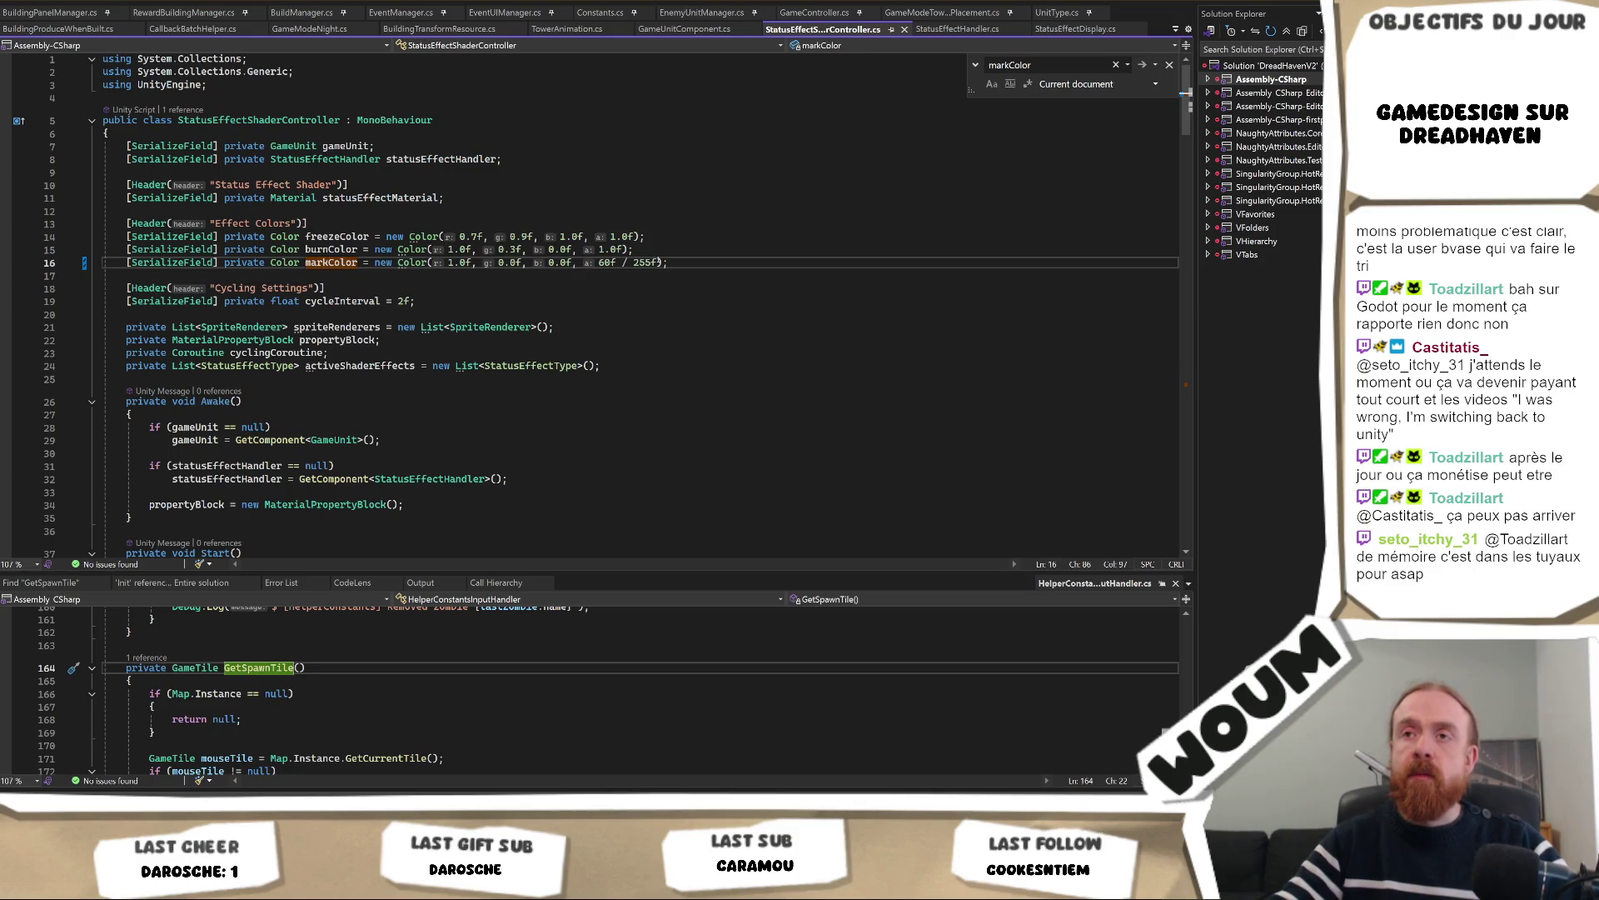
pyautogui.hotkey('alt', 'Tab')
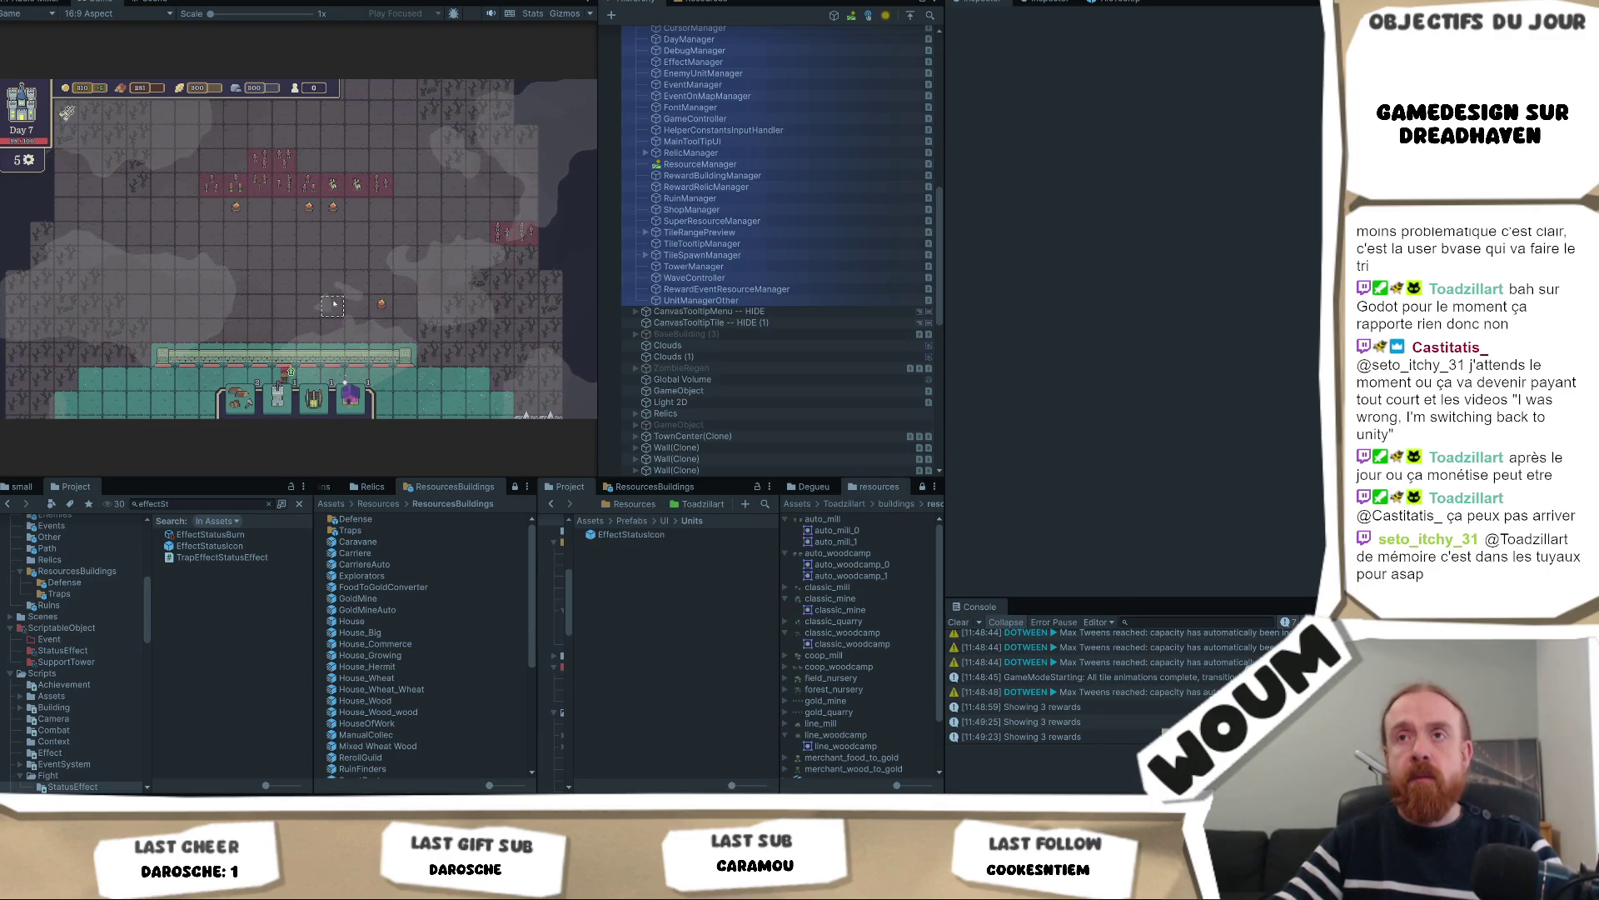
# Begin a building placement, then take the Damage Trap and Wall Healer from the kit
pyautogui.click(284, 399)
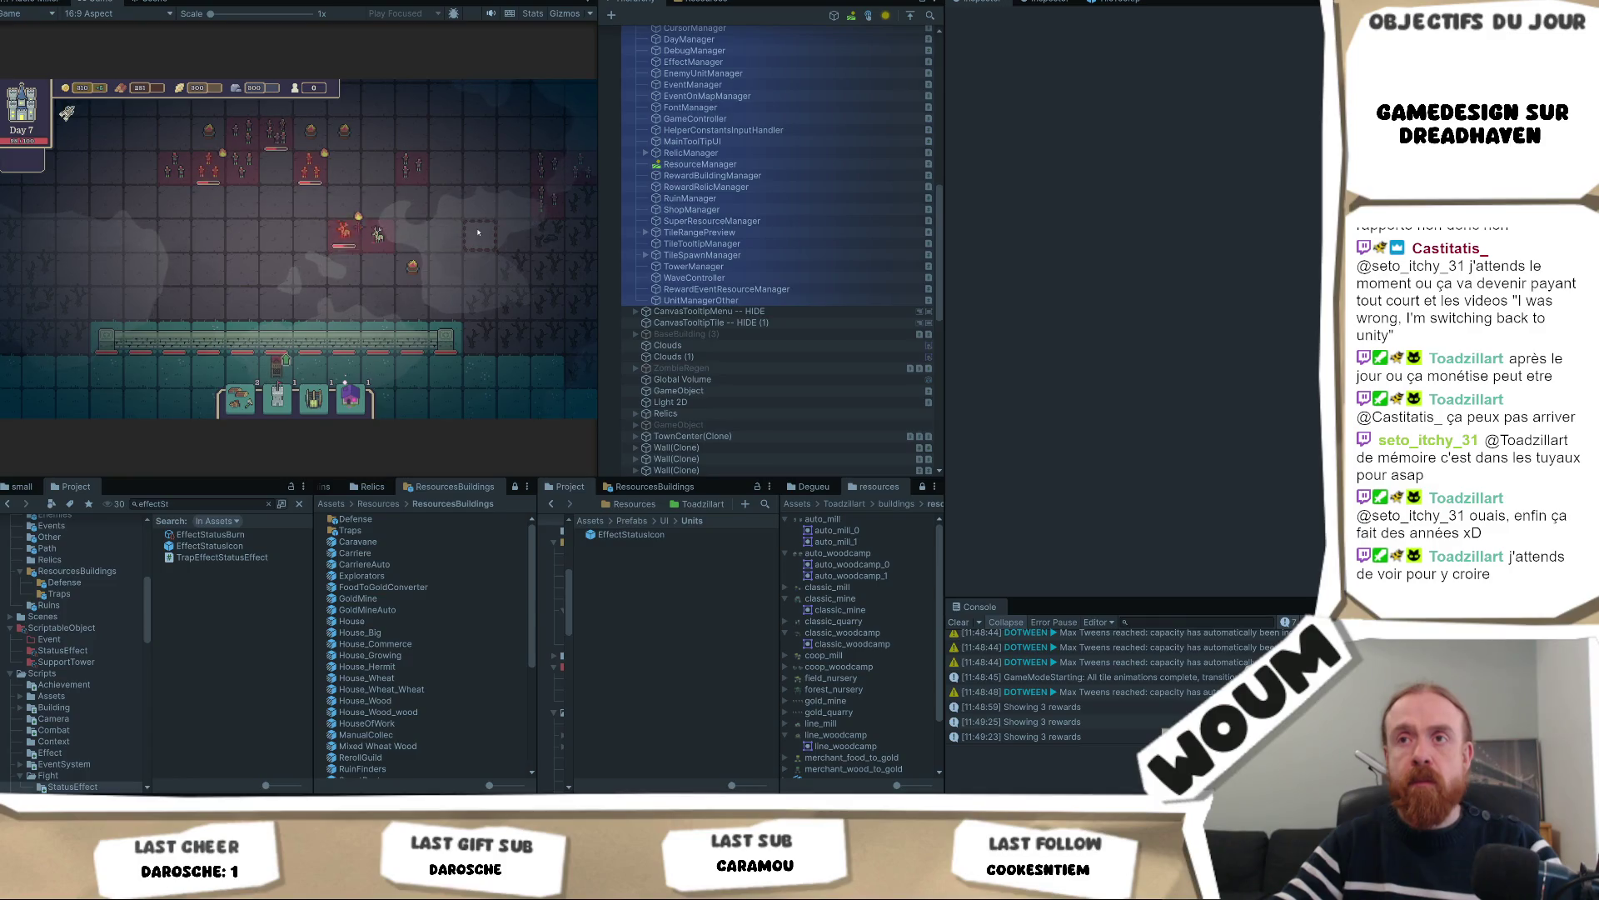
pyautogui.moveTo(556, 167)
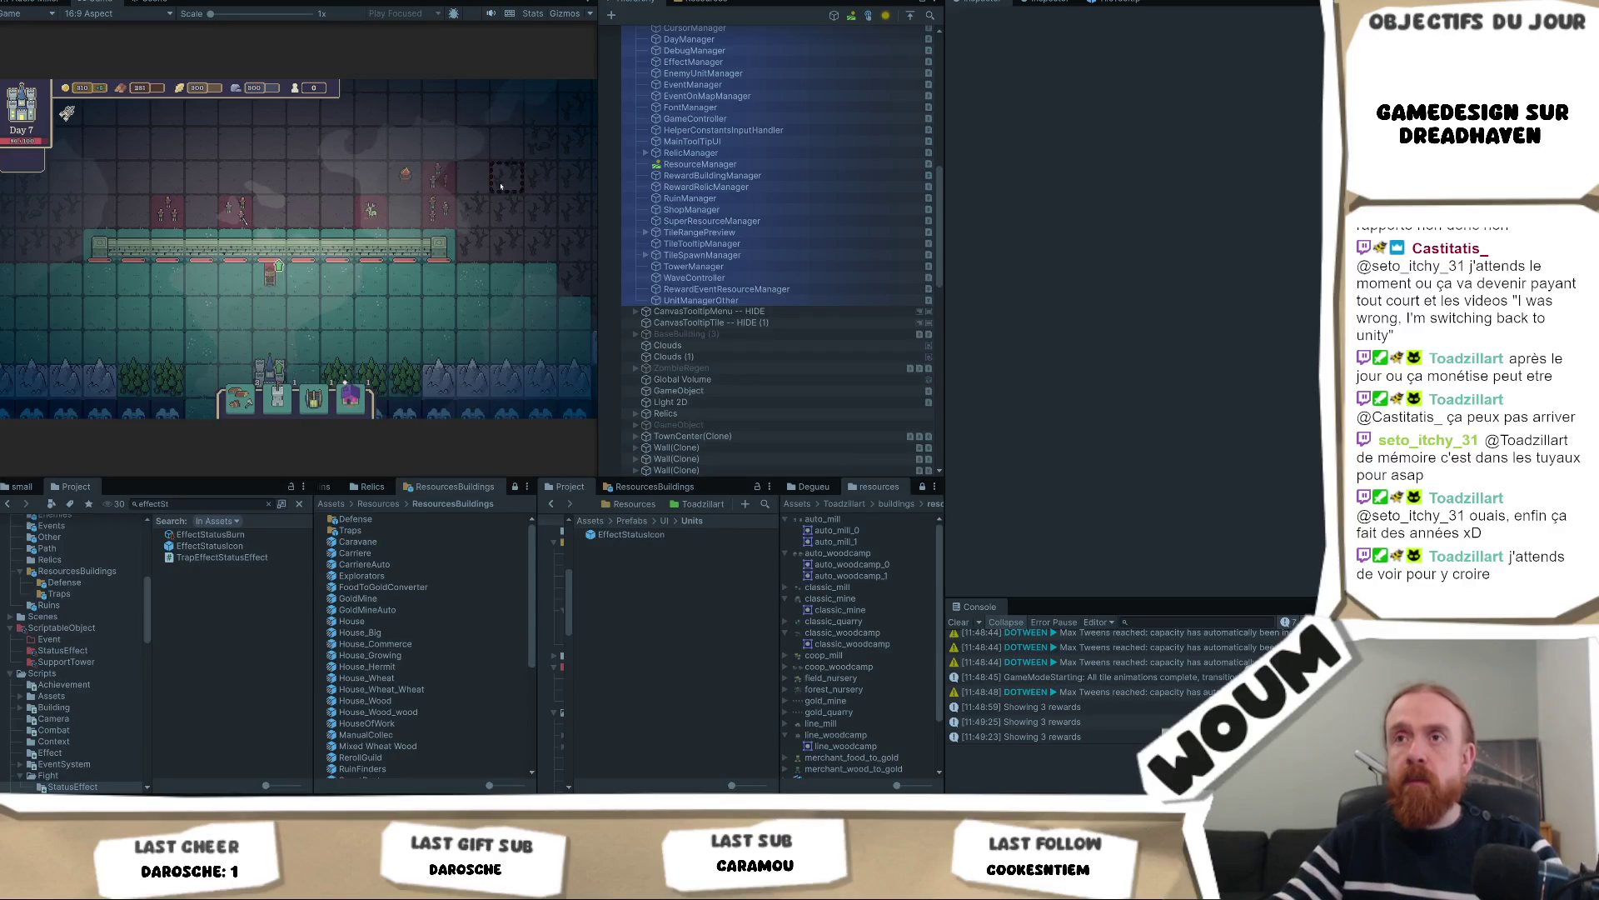
pyautogui.click(454, 326)
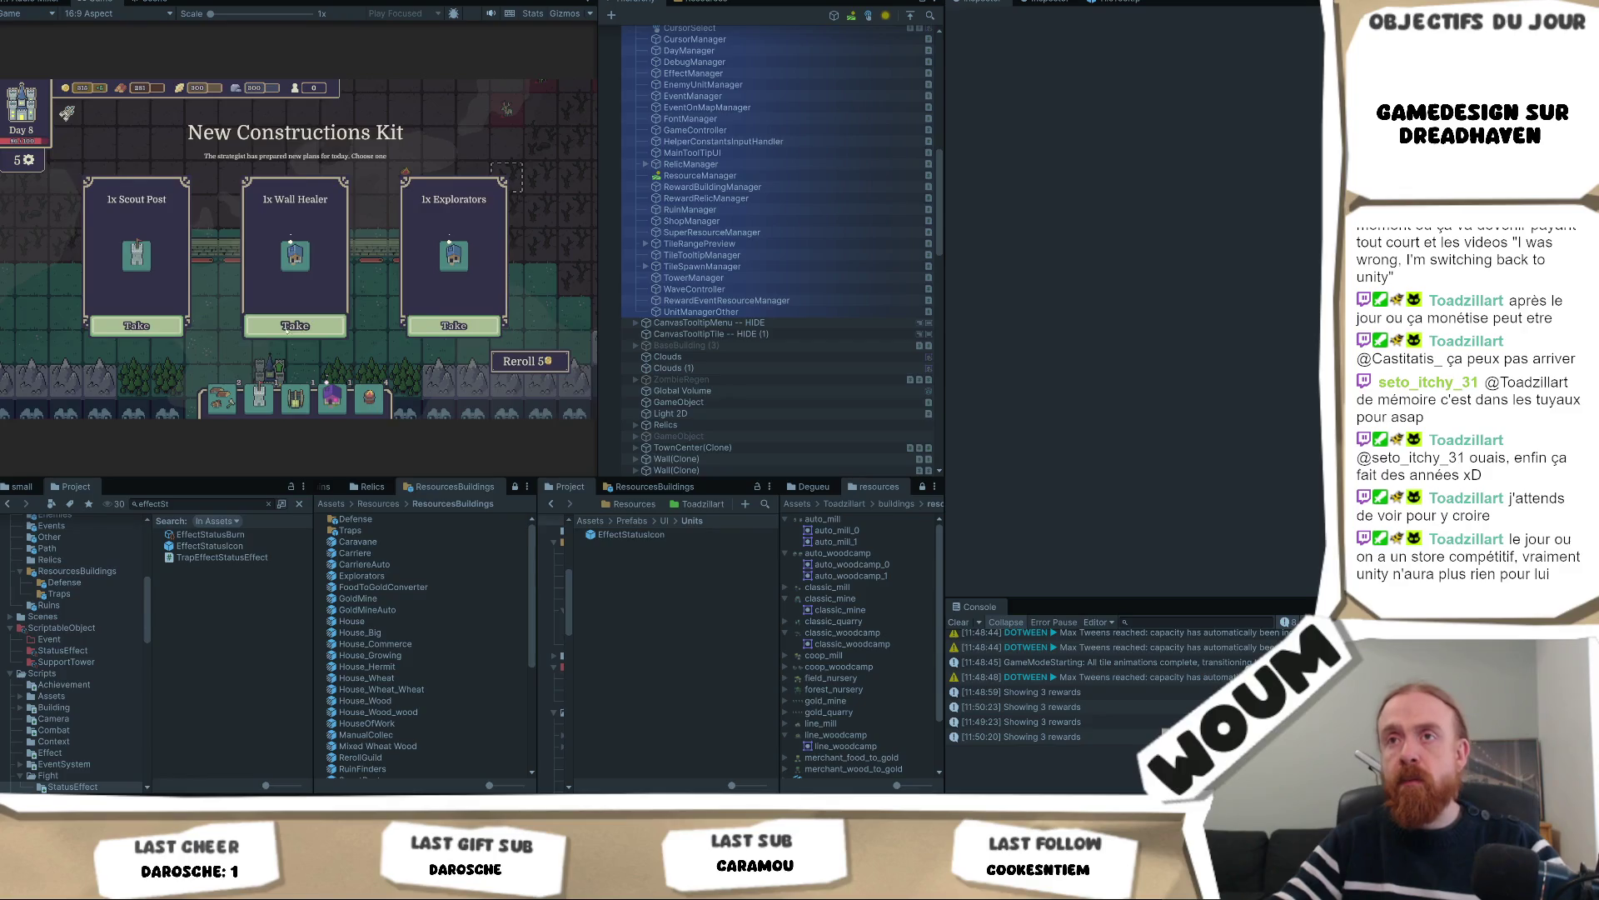
pyautogui.click(287, 326)
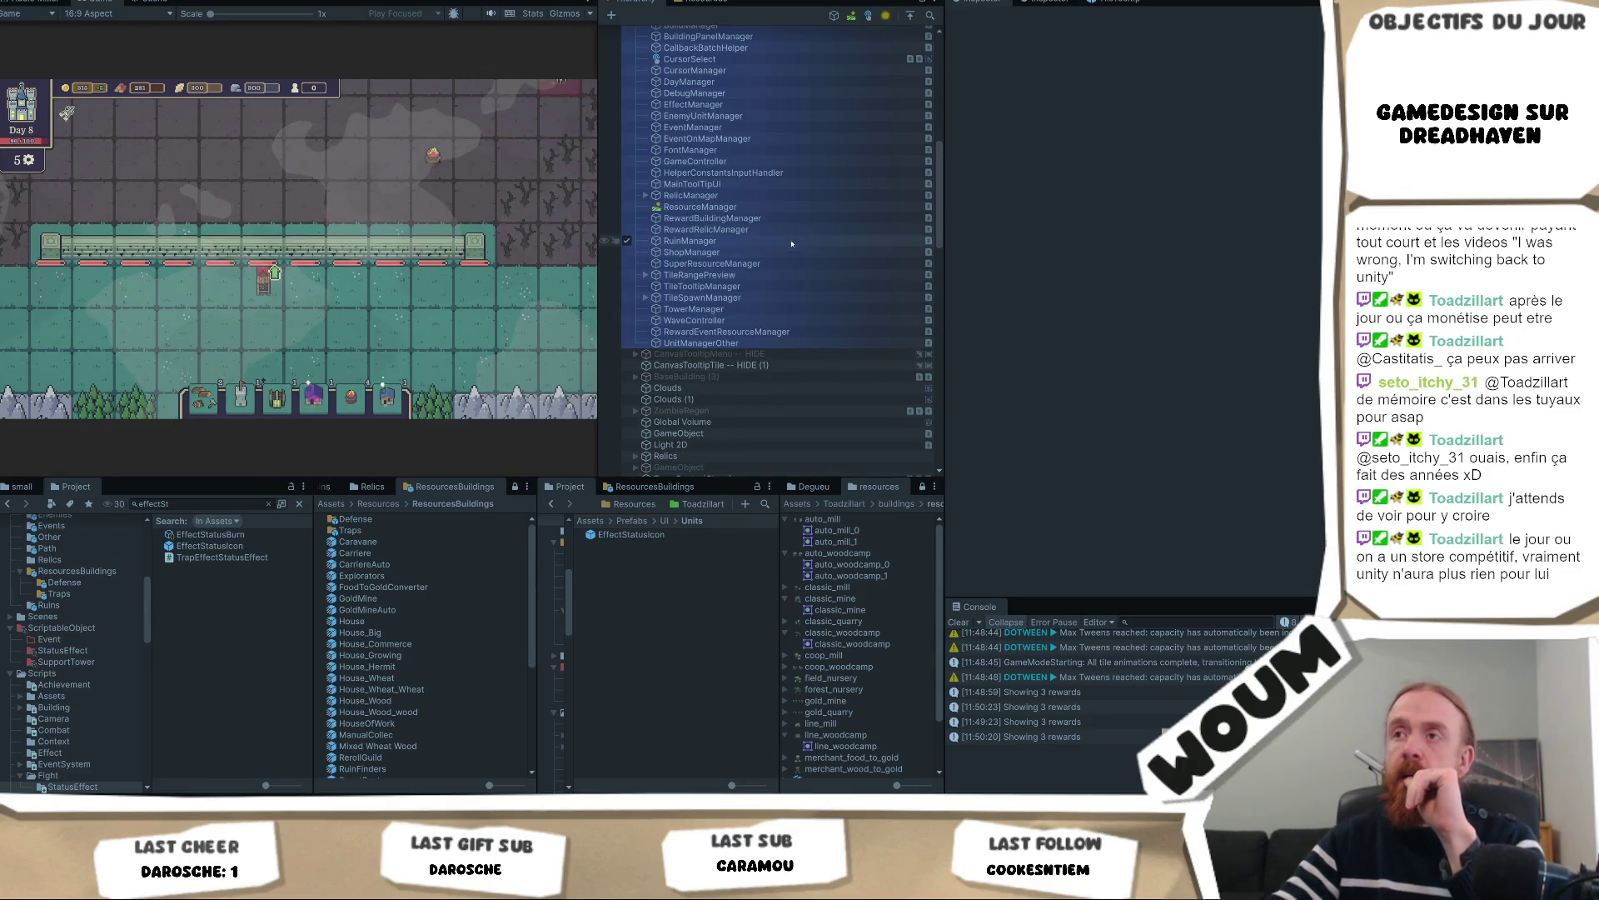
# Select ResourceManager, try and cancel a Mine Tower placement, then switch to the Scene view
pyautogui.click(716, 206)
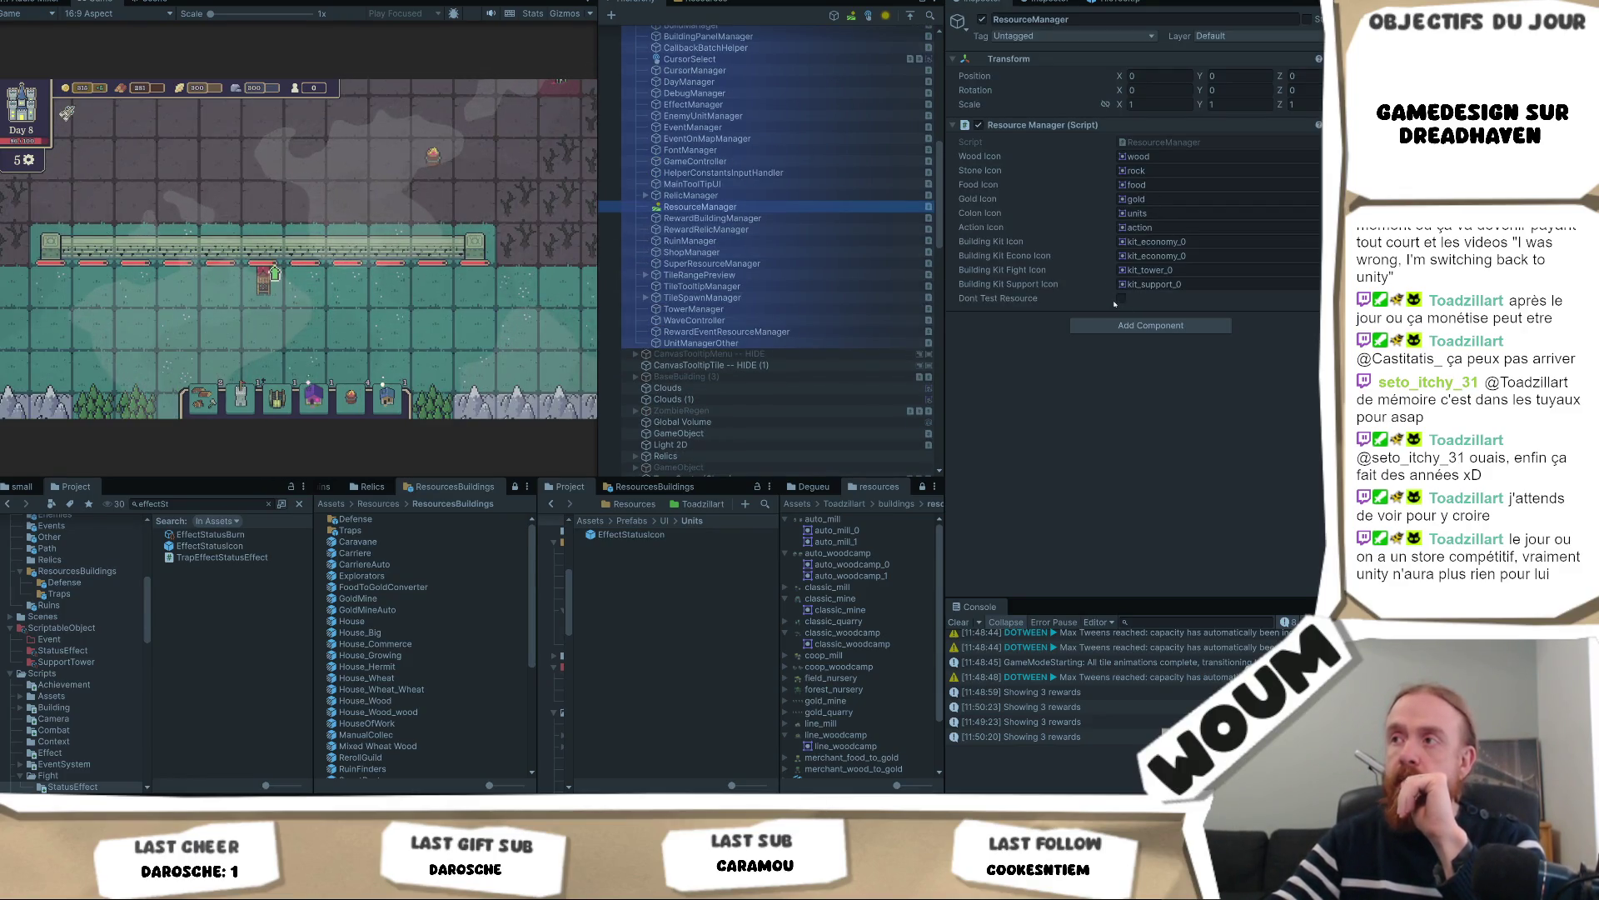
pyautogui.click(359, 339)
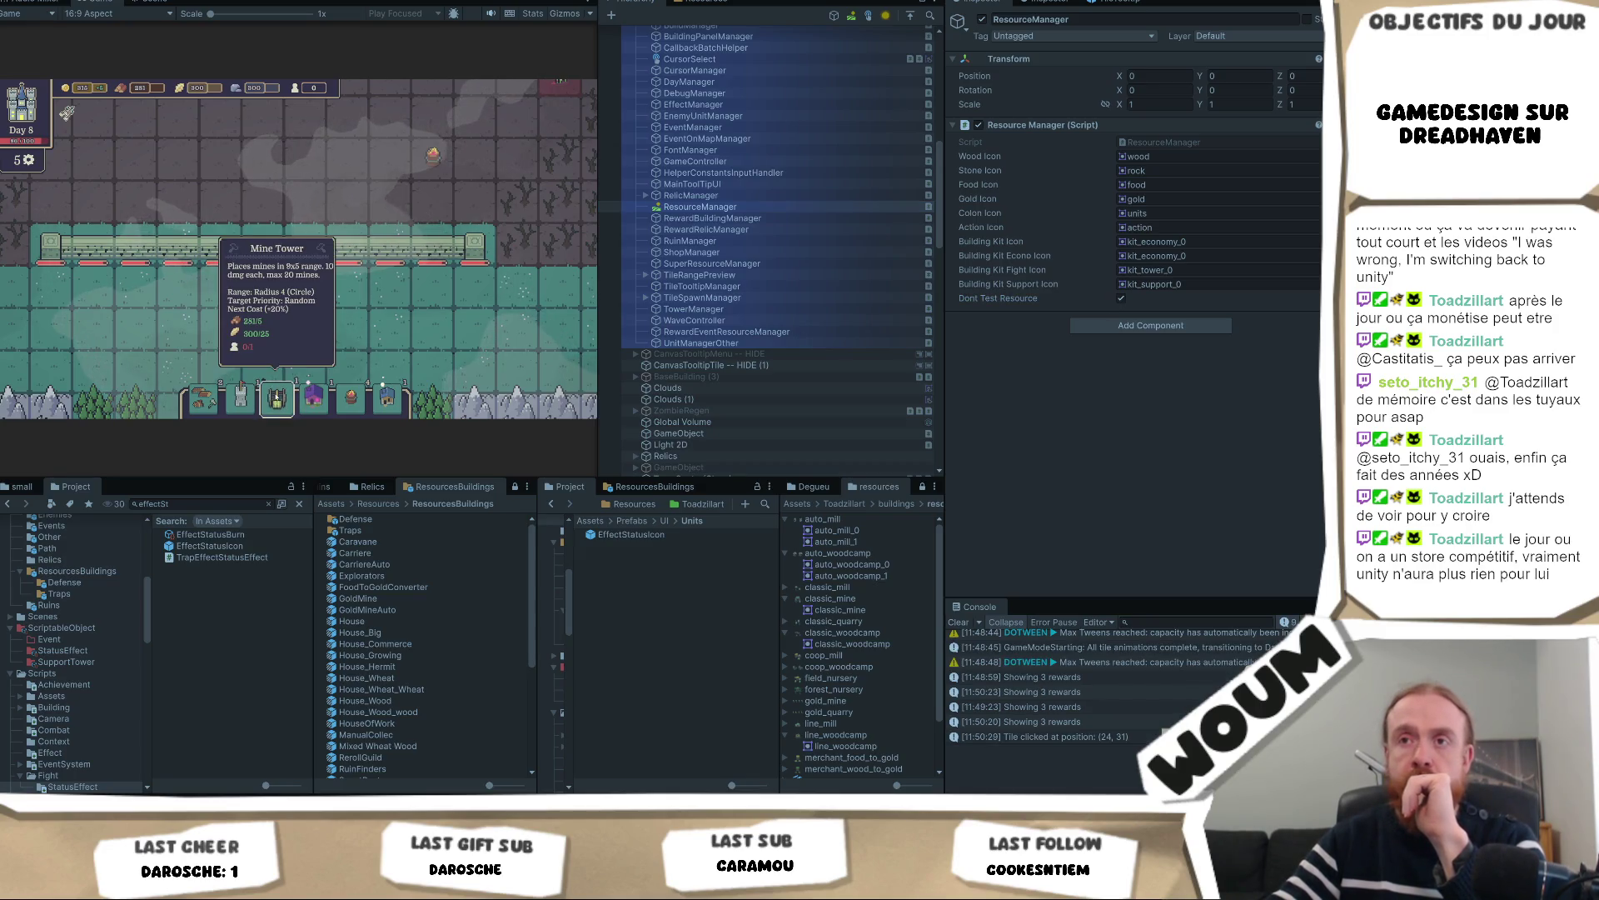
pyautogui.rightClick(401, 272)
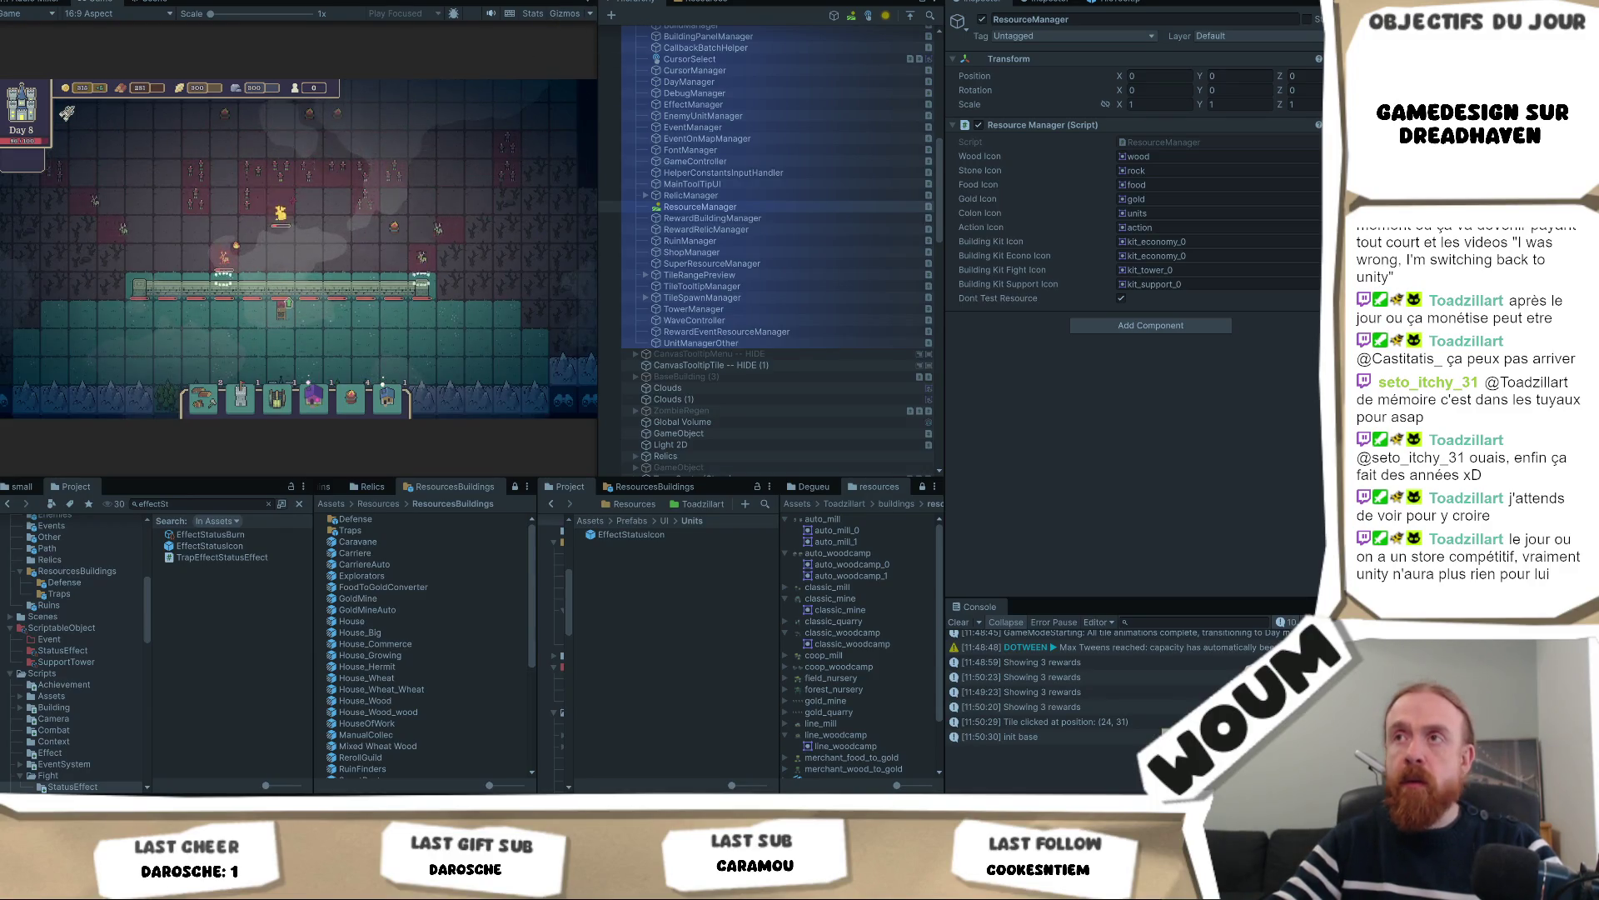
pyautogui.hotkey('ctrl', '1')
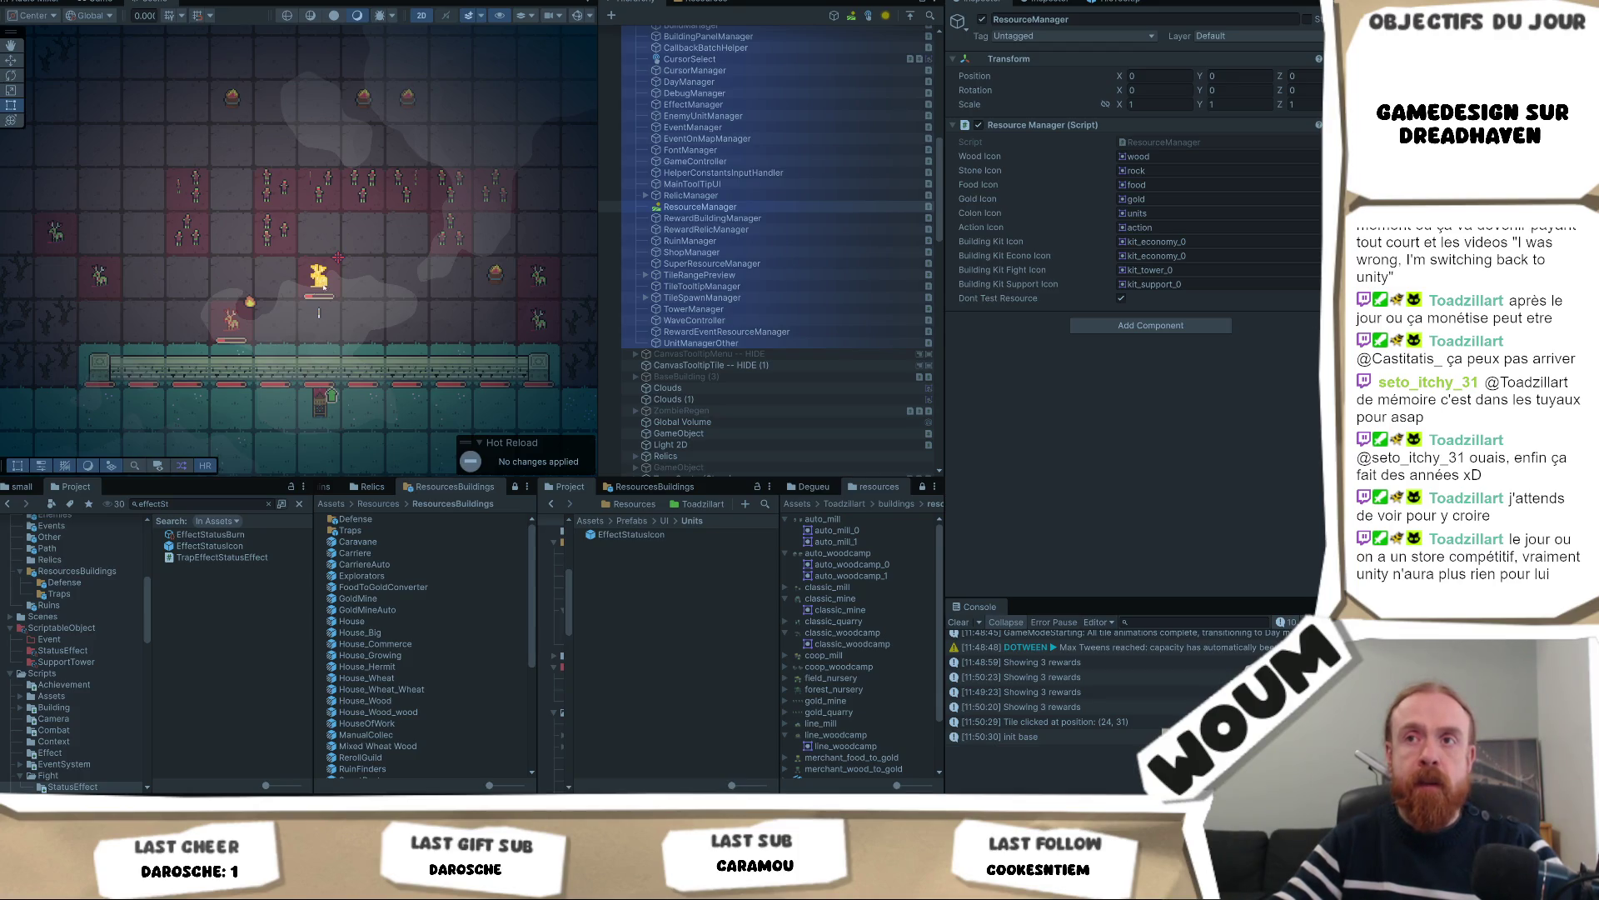
pyautogui.hotkey('alt', 'Tab')
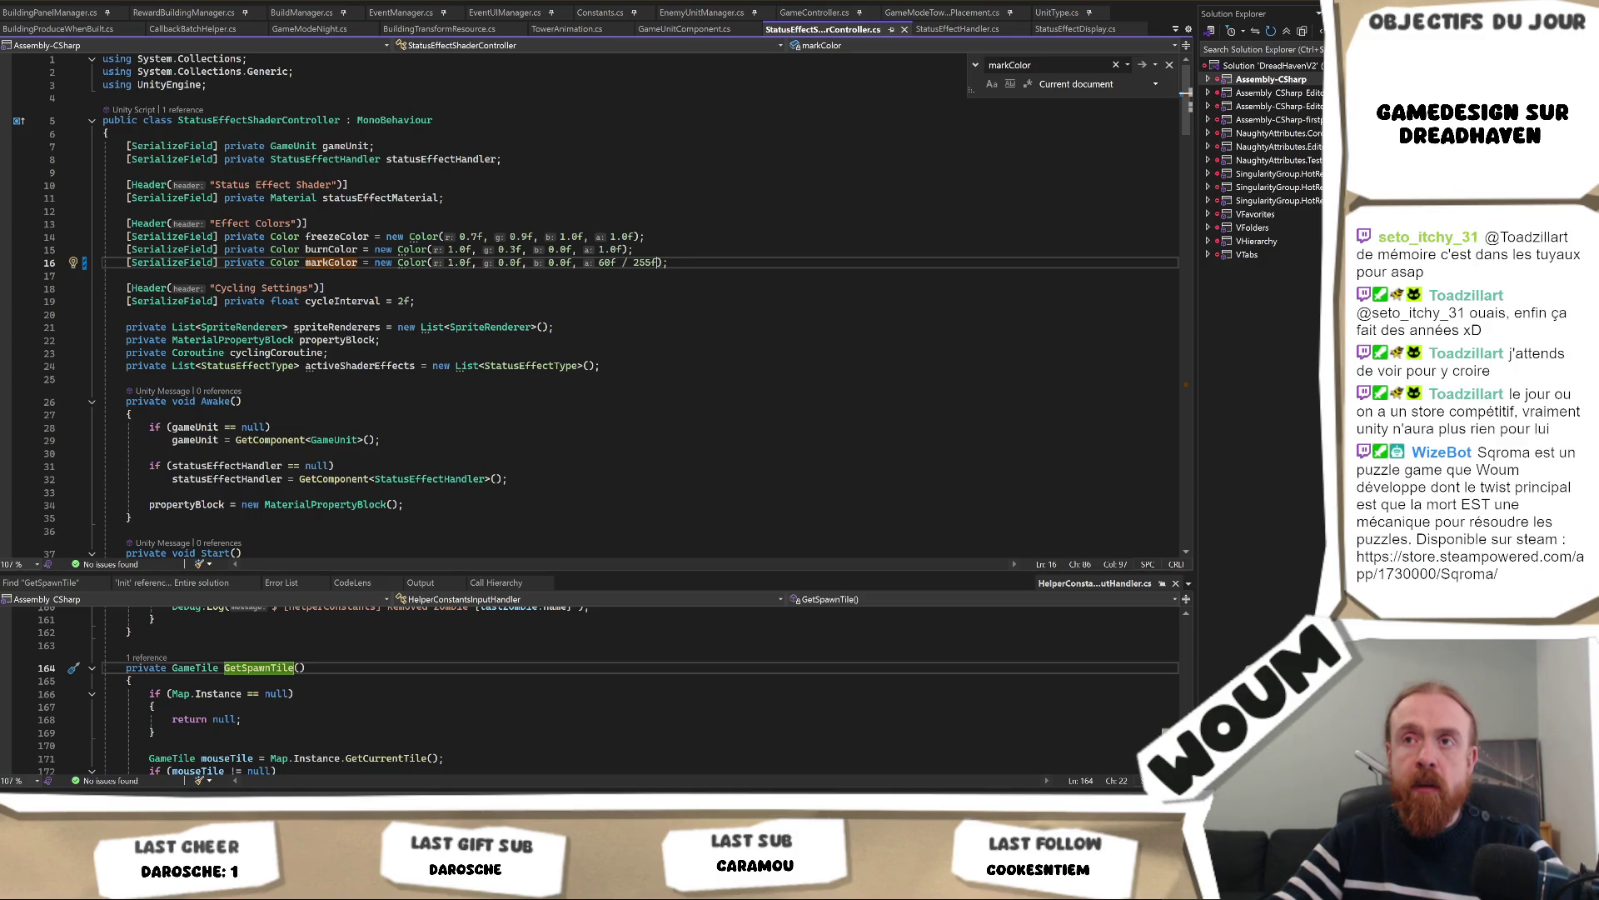
pyautogui.hotkey('ctrl', 'f')
pyautogui.press('Return')
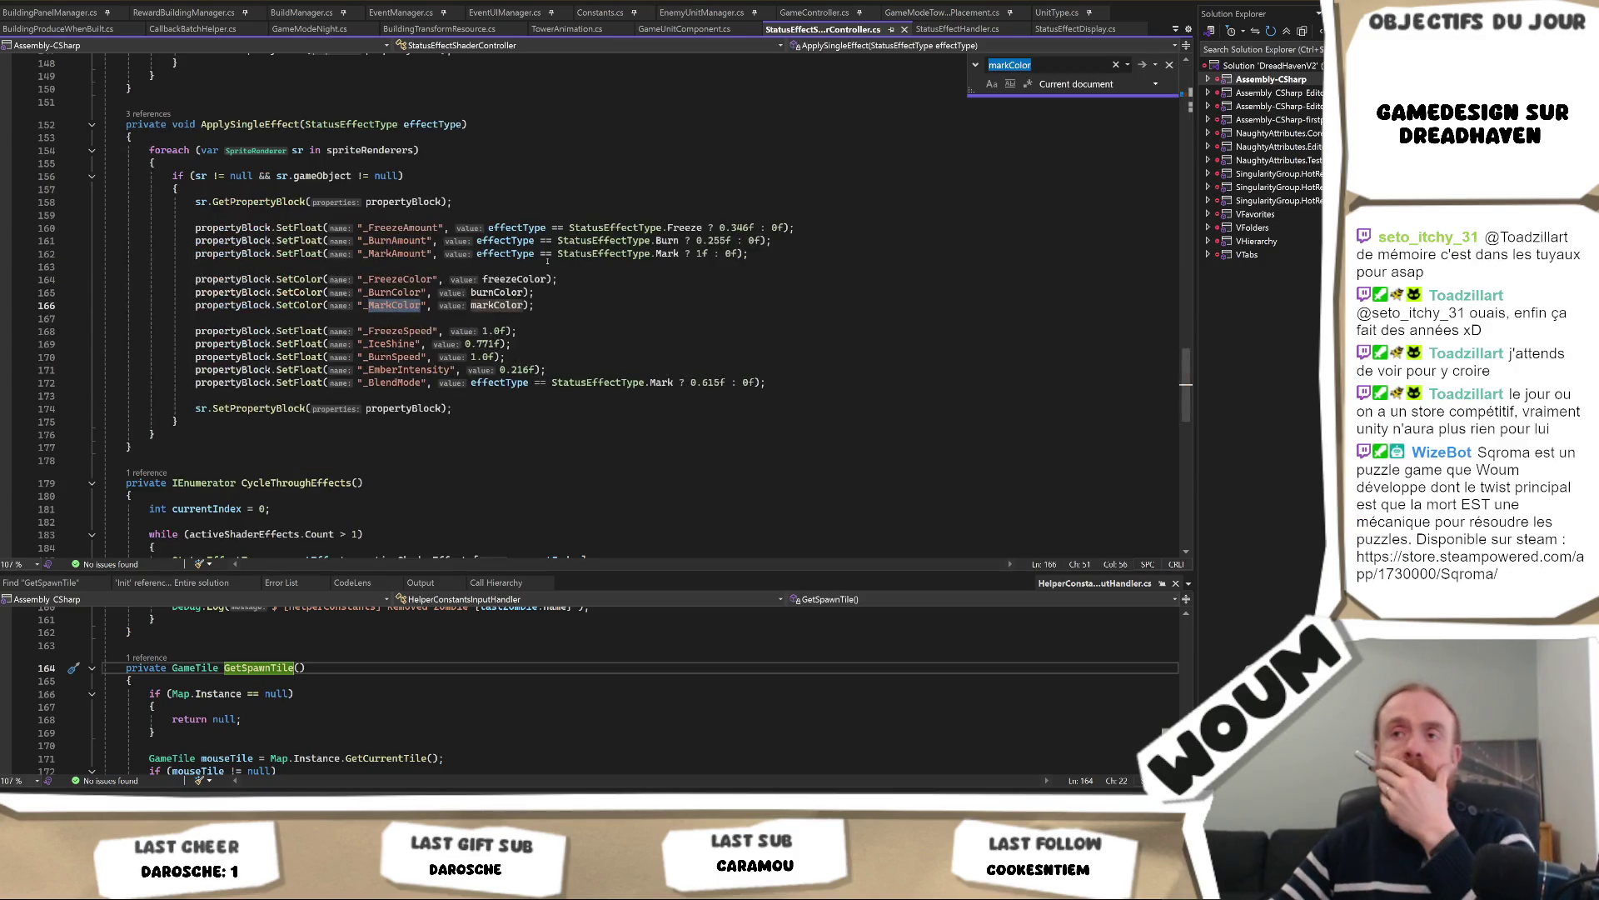
pyautogui.press('Return')
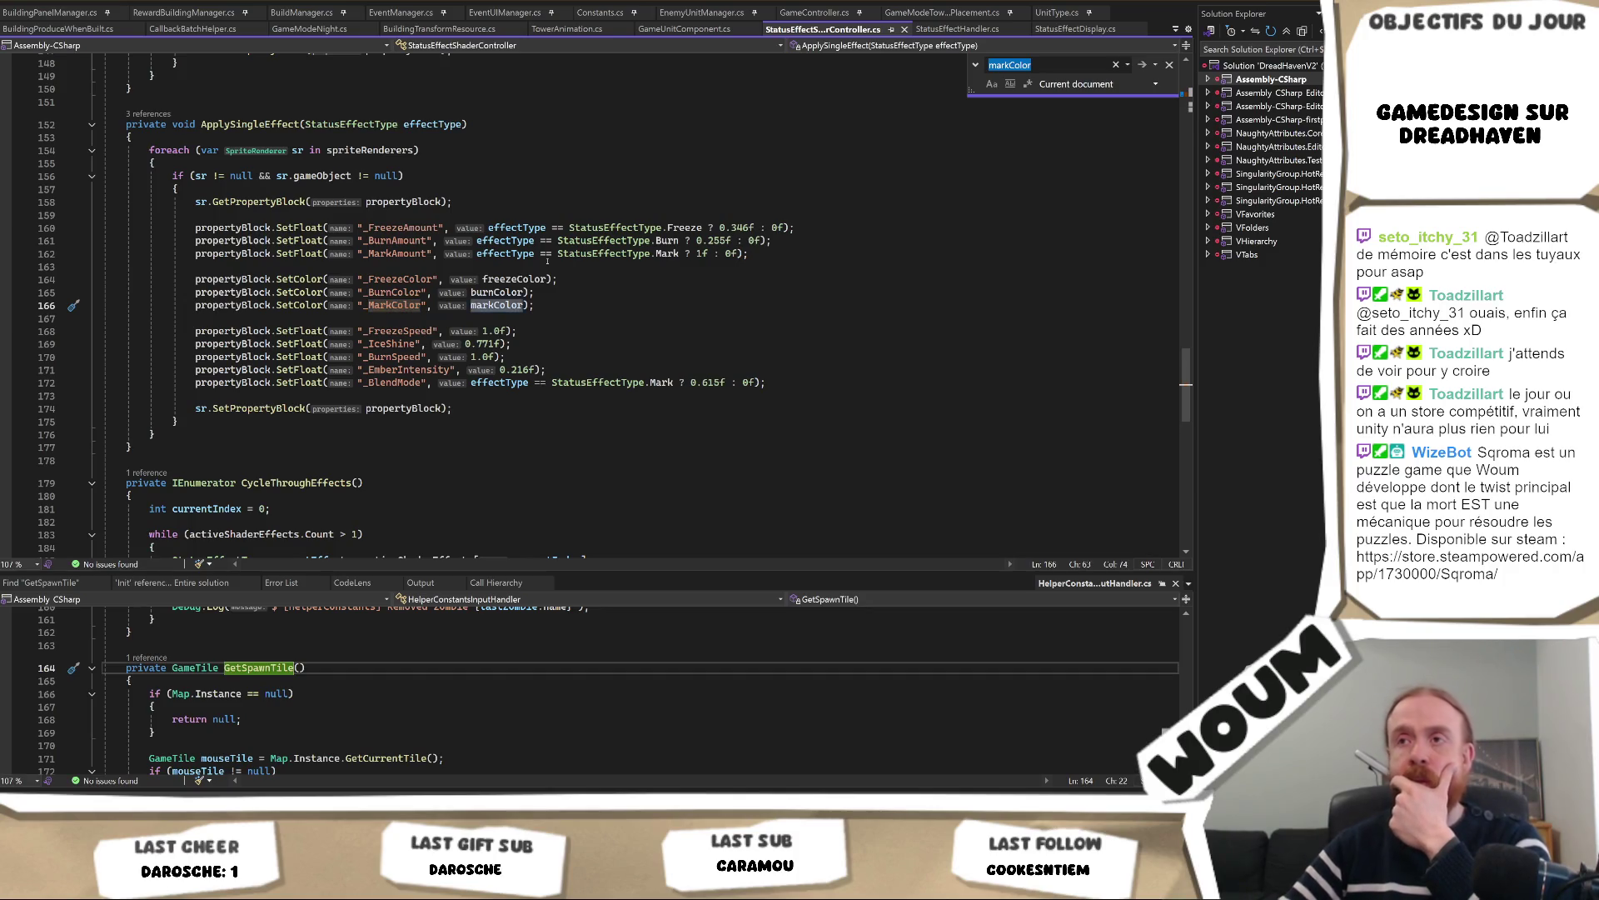
pyautogui.press('Return')
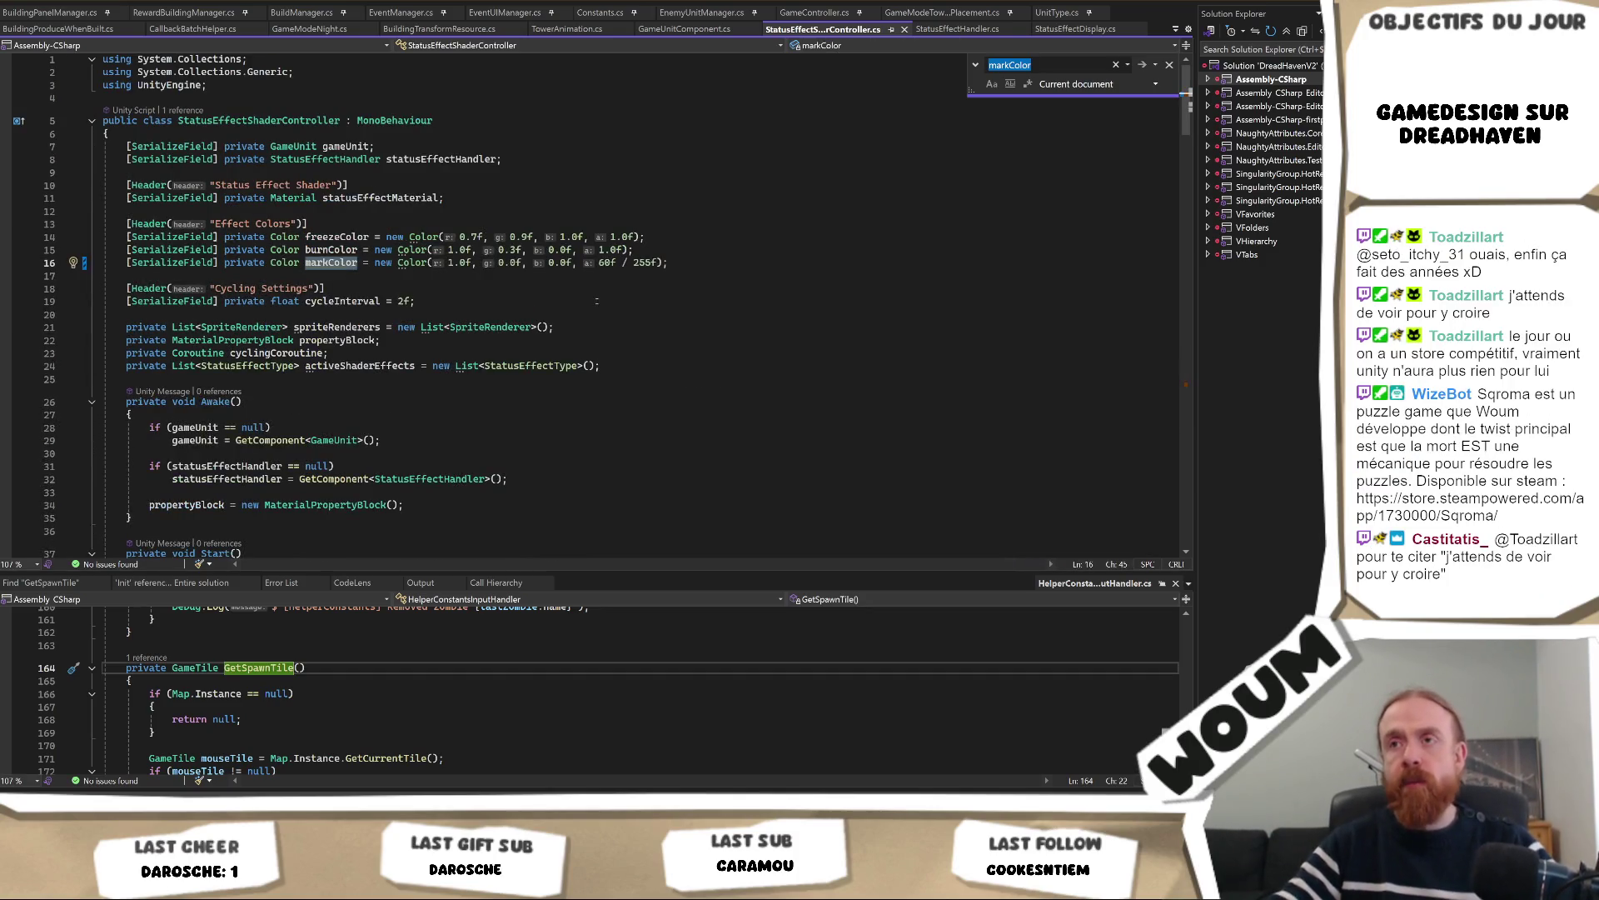
pyautogui.hotkey('alt', 'Tab')
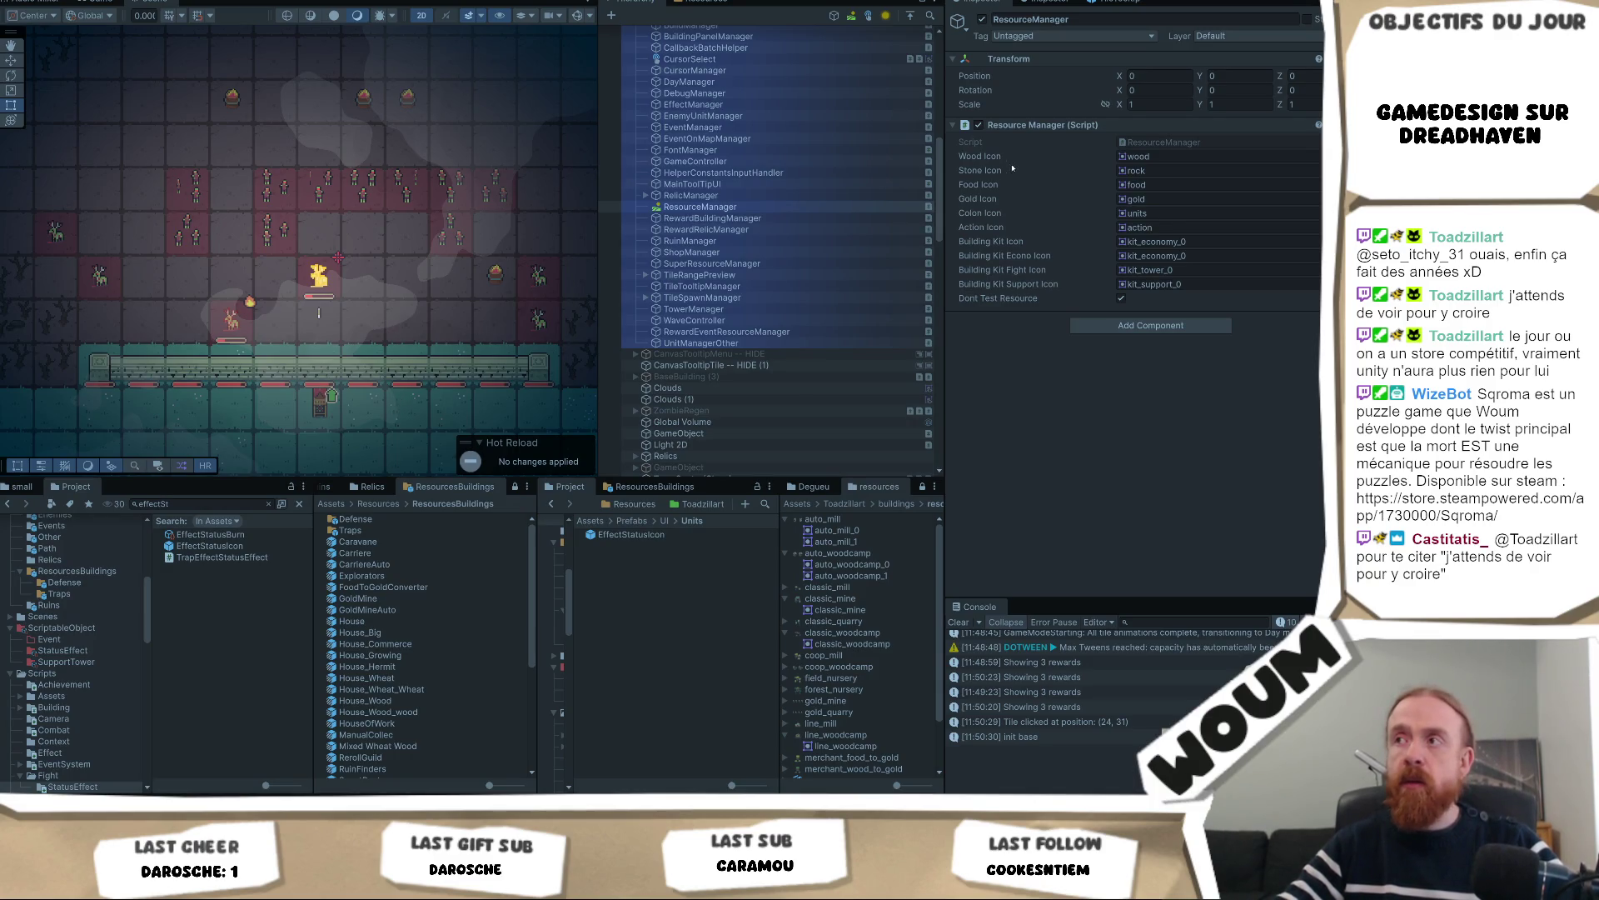
pyautogui.hotkey('alt', 'Tab')
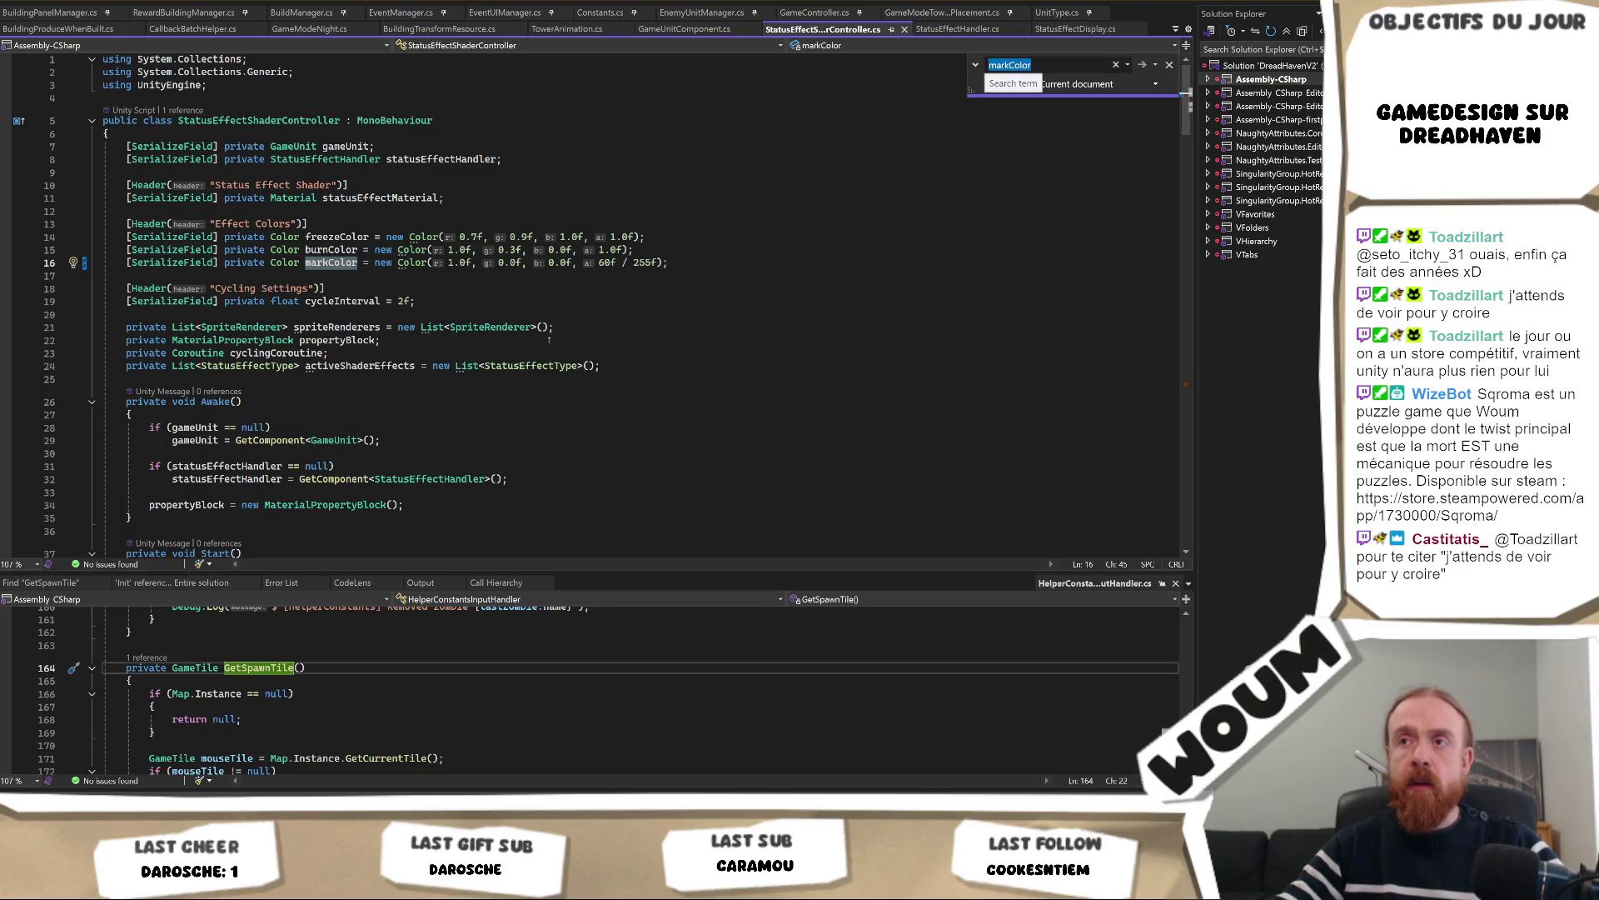
pyautogui.hotkey('alt', 'Tab')
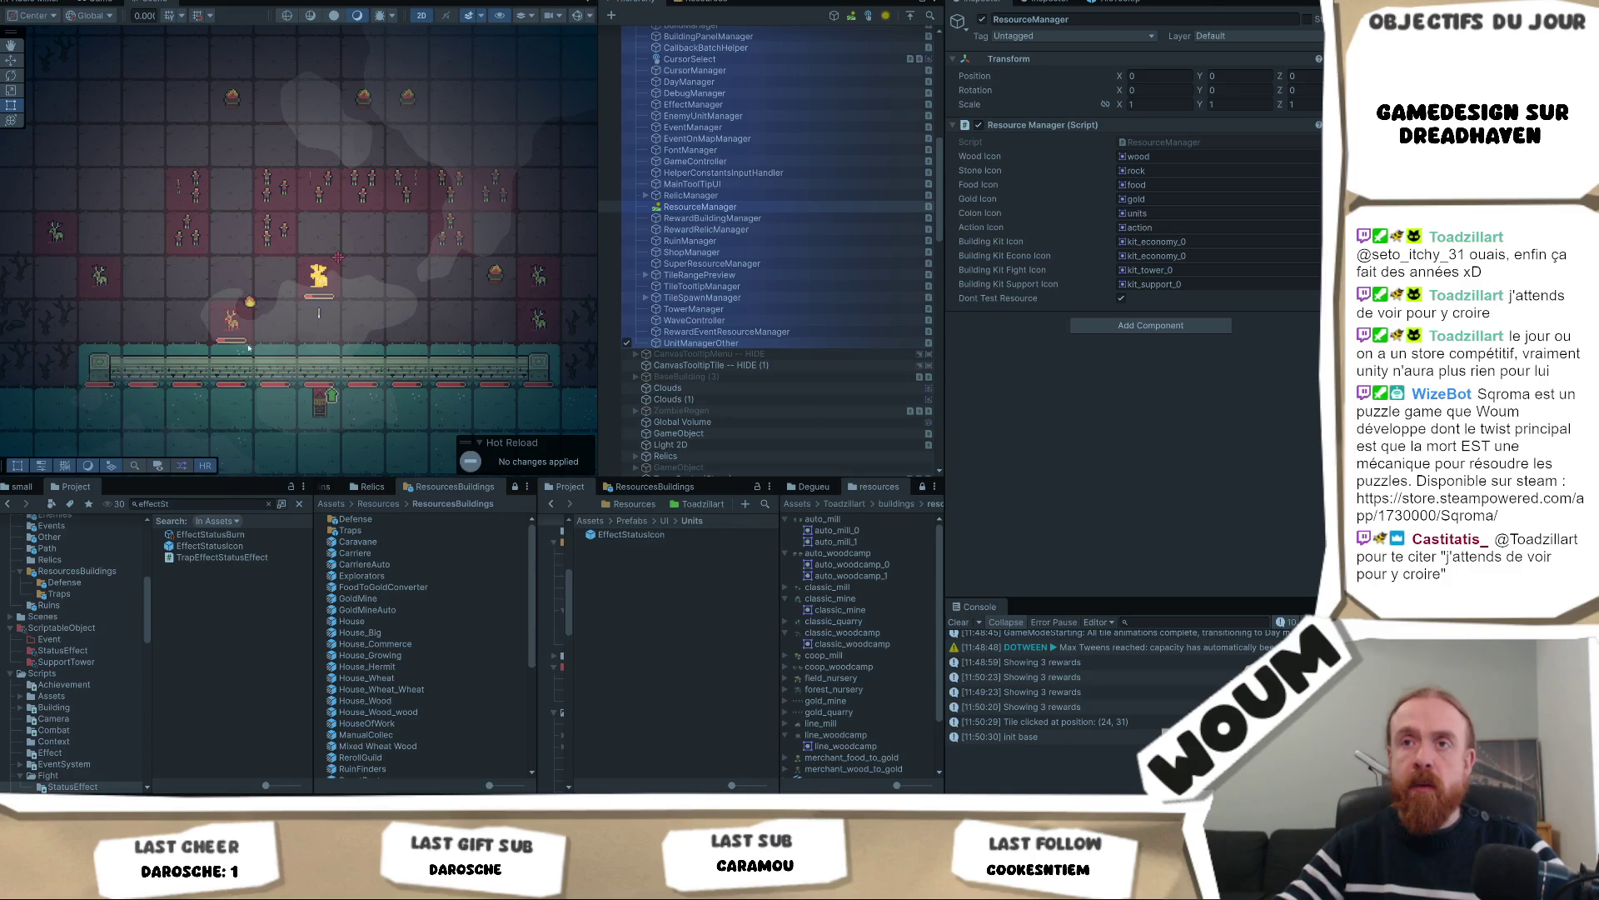
pyautogui.hotkey('alt', 'Tab')
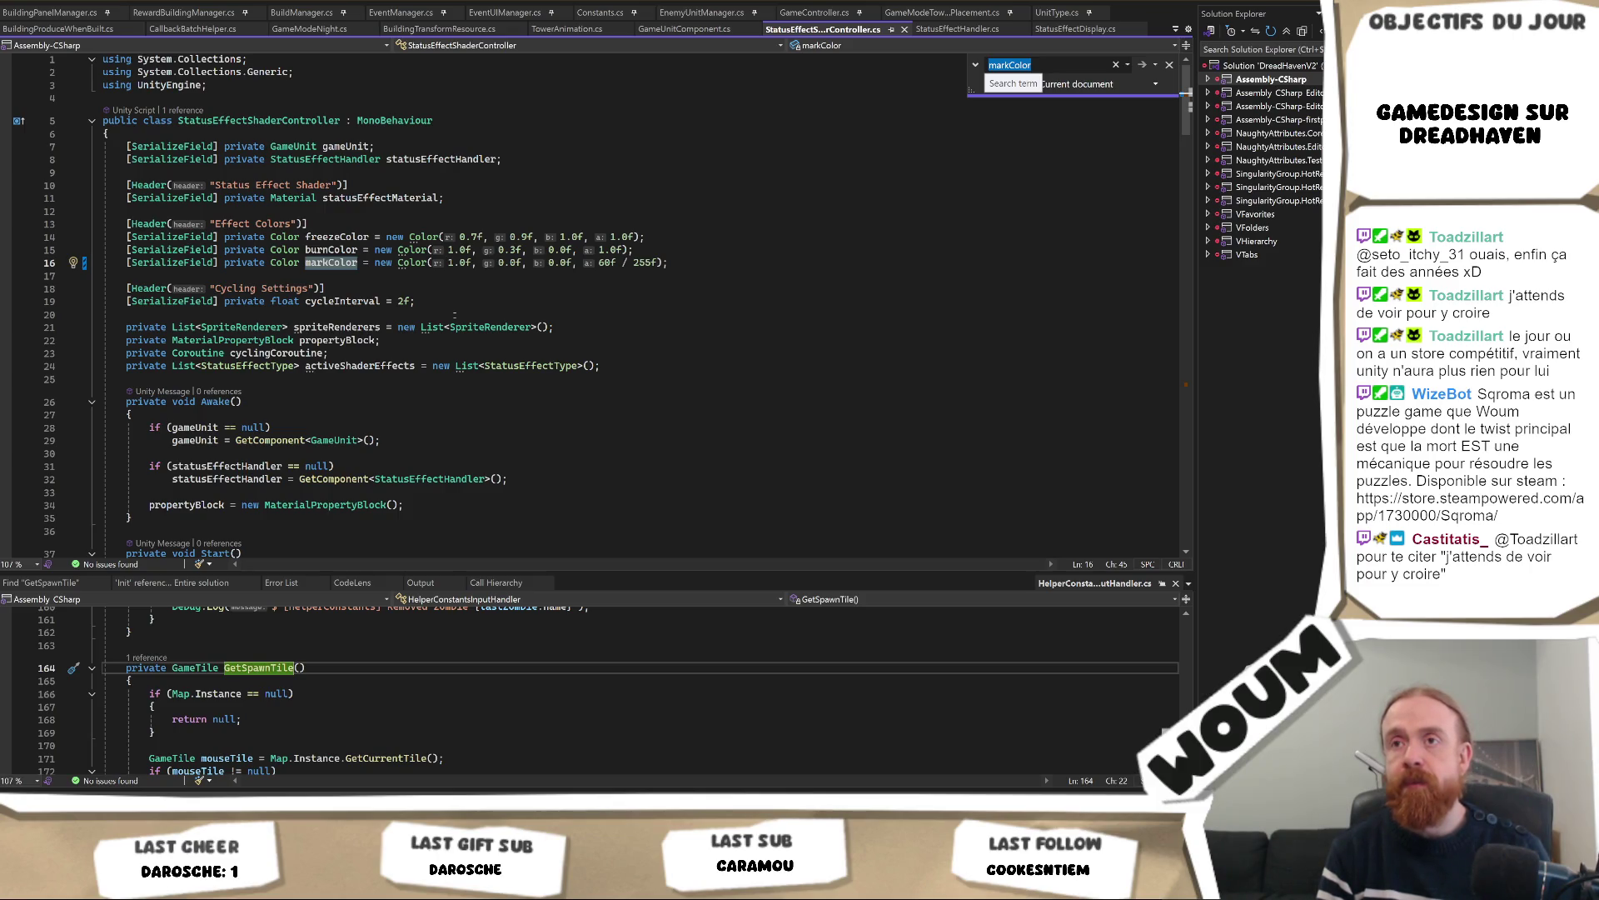
pyautogui.click(455, 305)
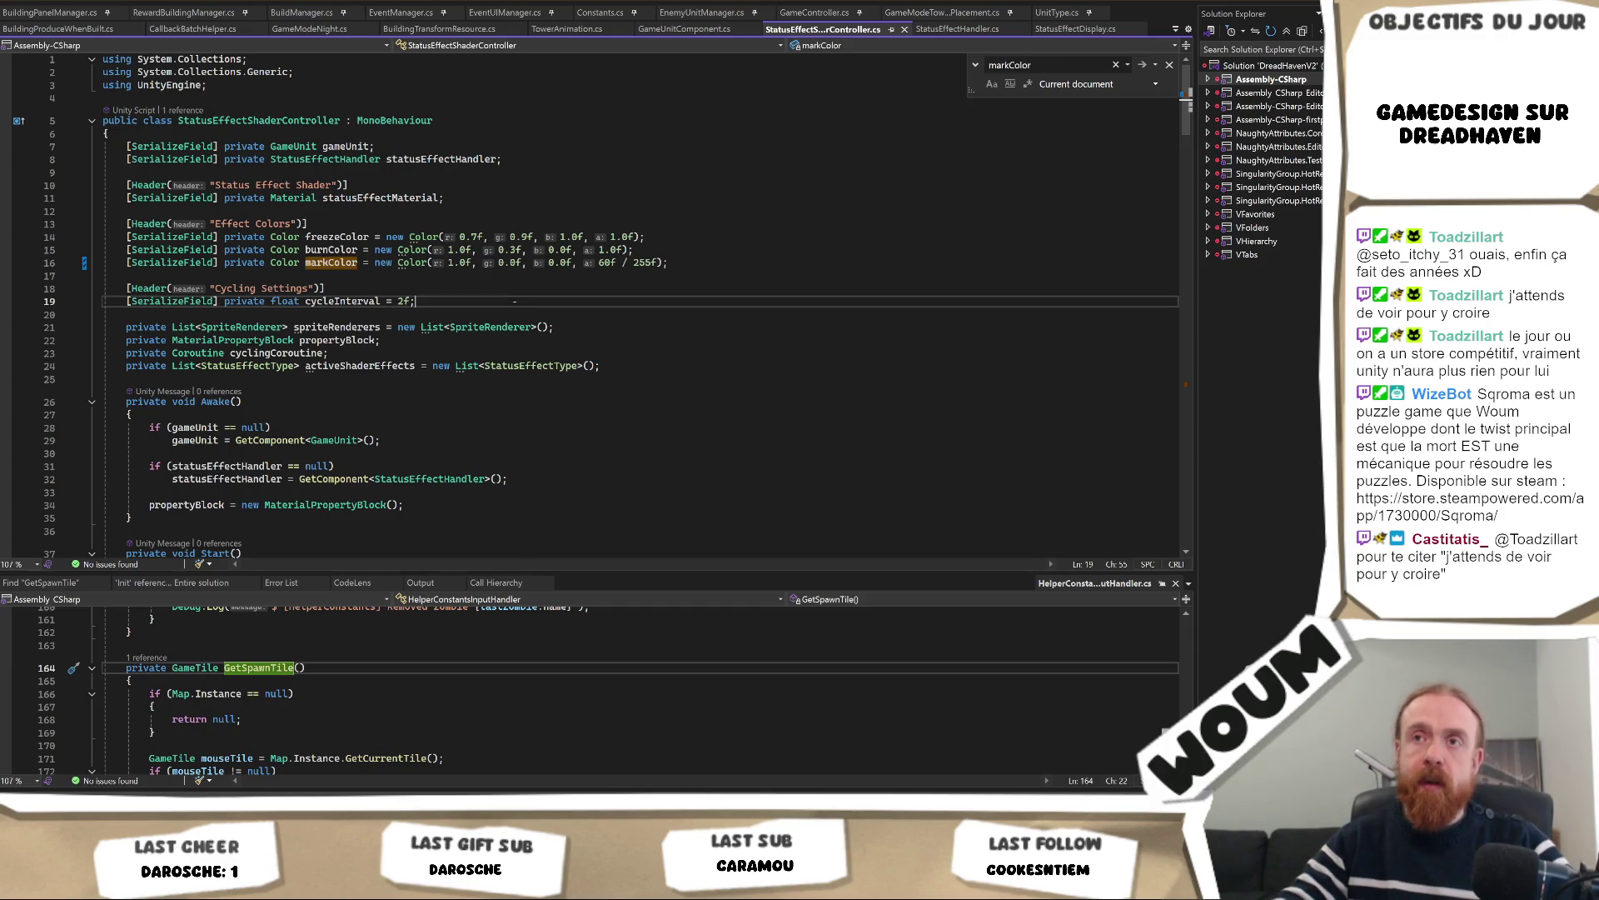
pyautogui.hotkey('ctrl', 'f')
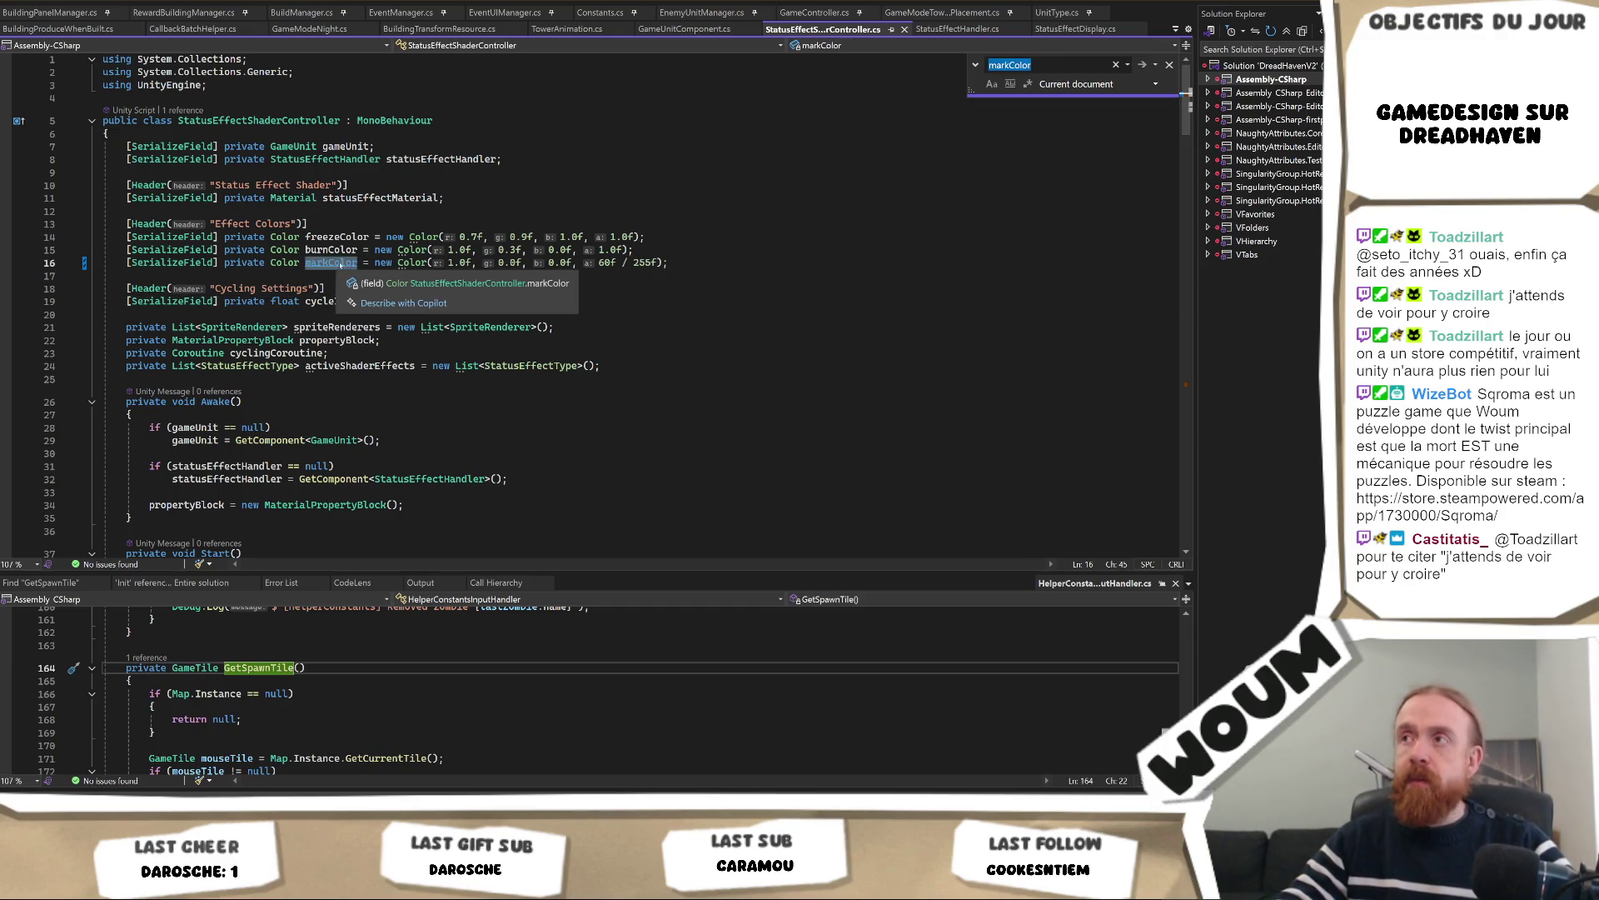
pyautogui.press('Return')
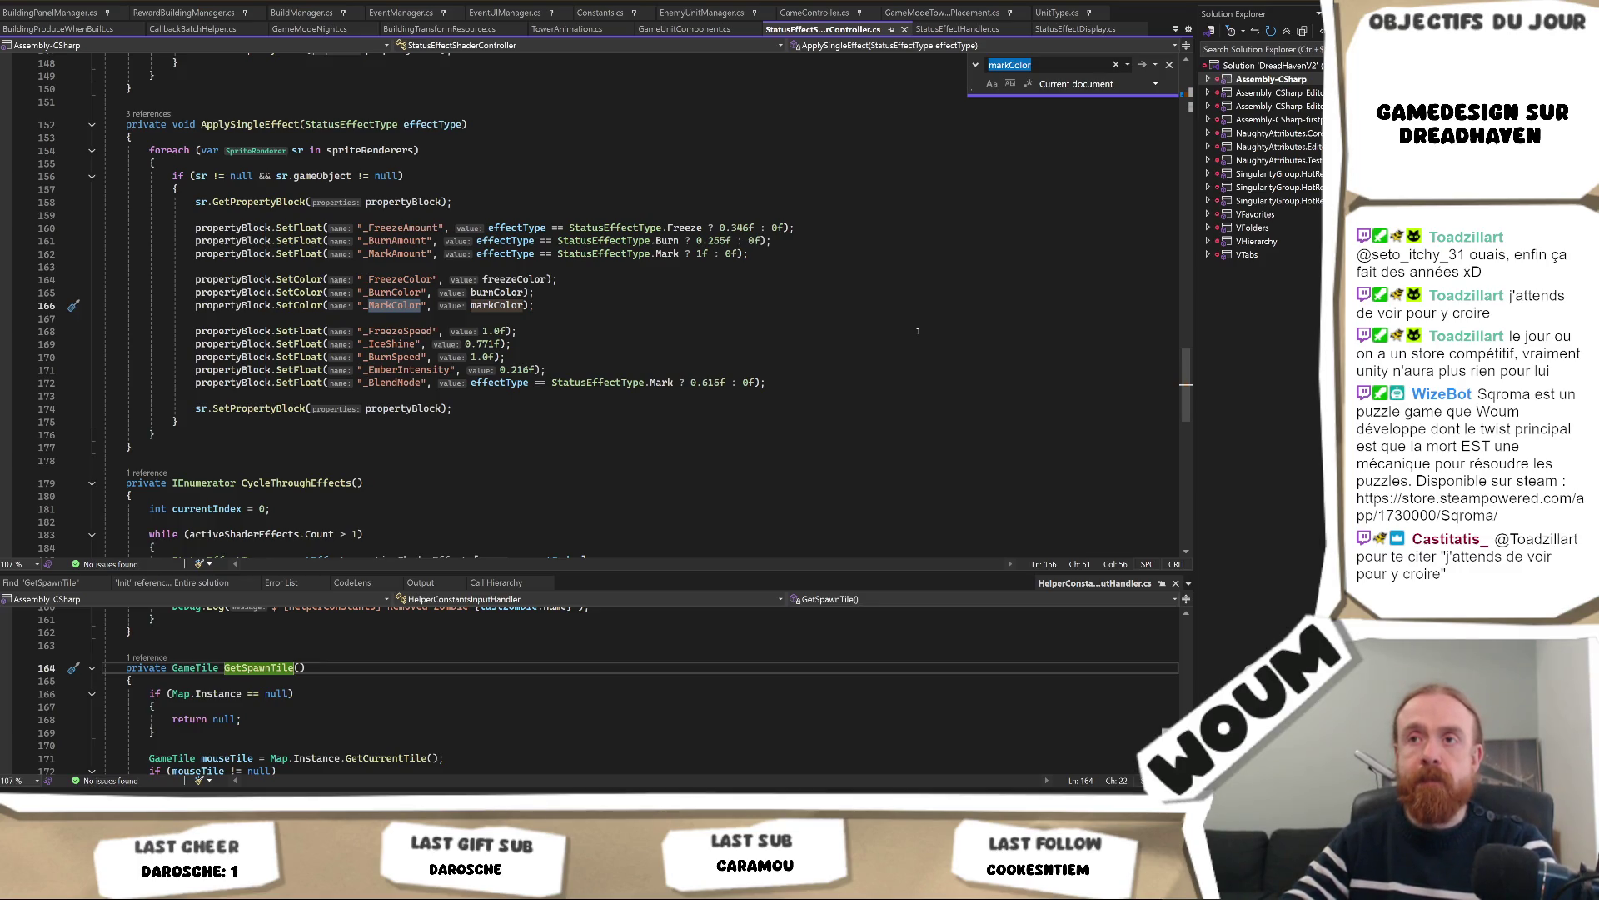
pyautogui.press('Return')
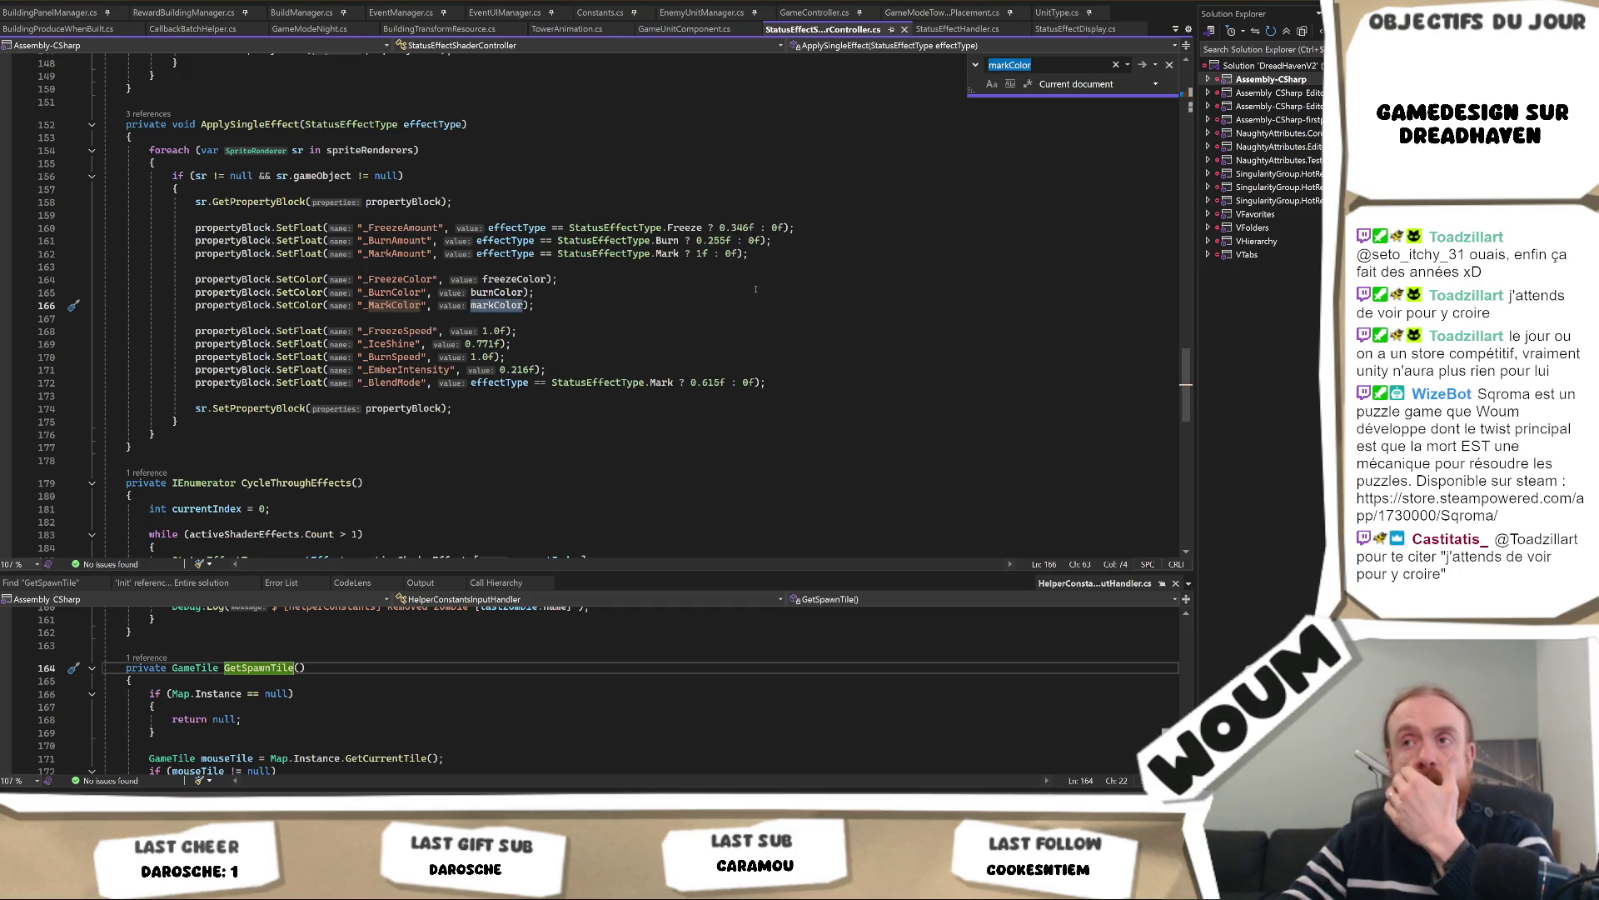
pyautogui.scroll(1, 754, 300)
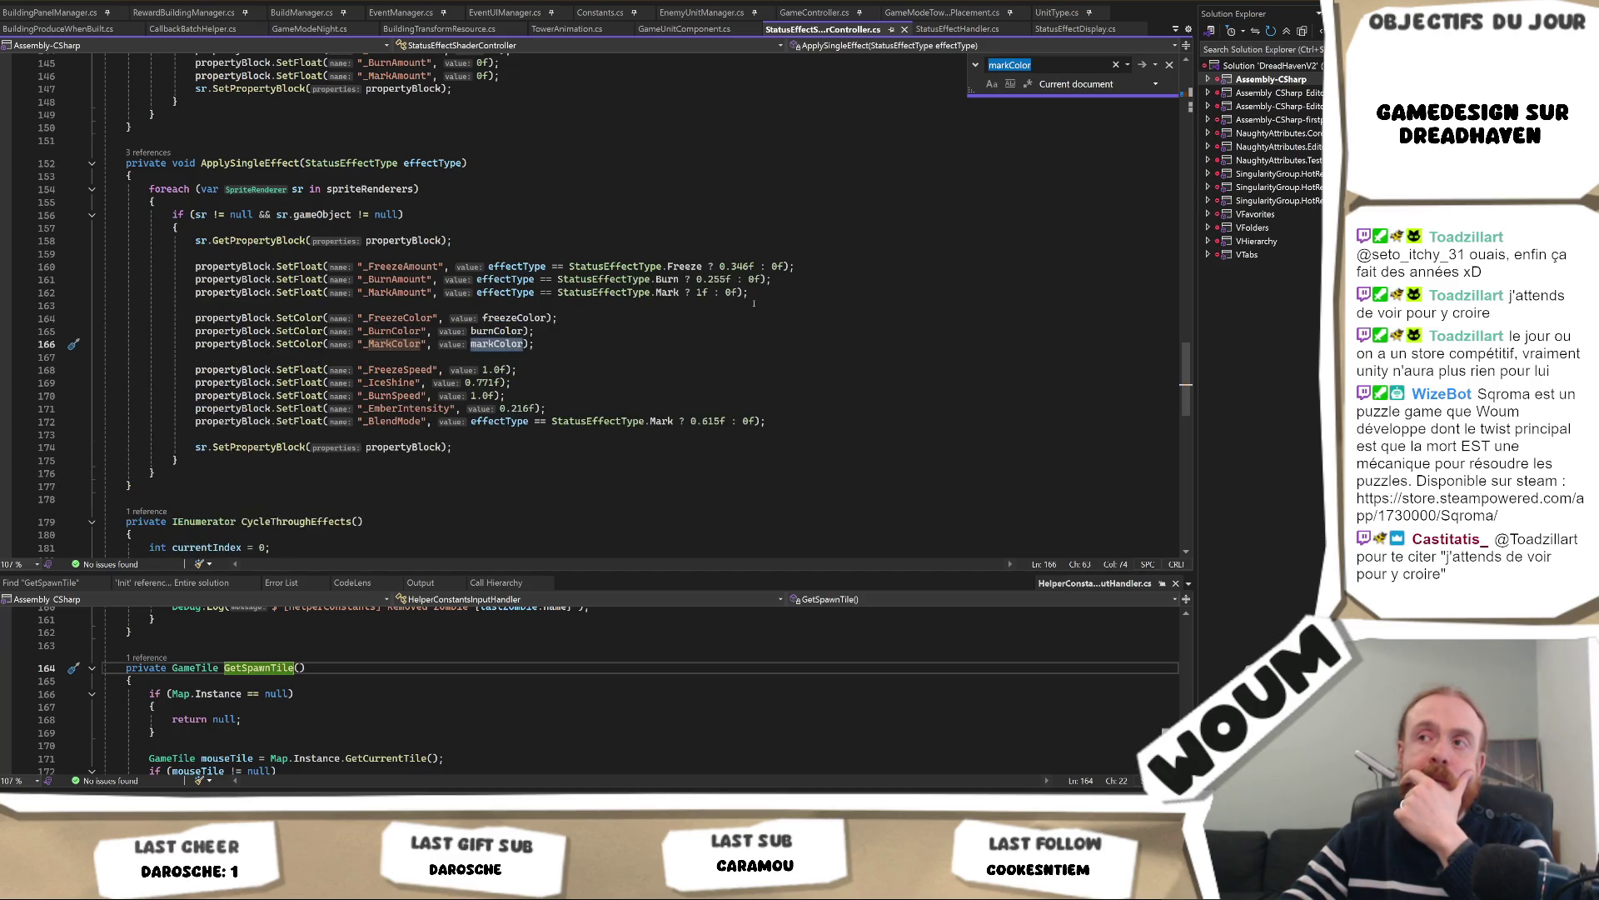
pyautogui.hotkey('alt', 'Tab')
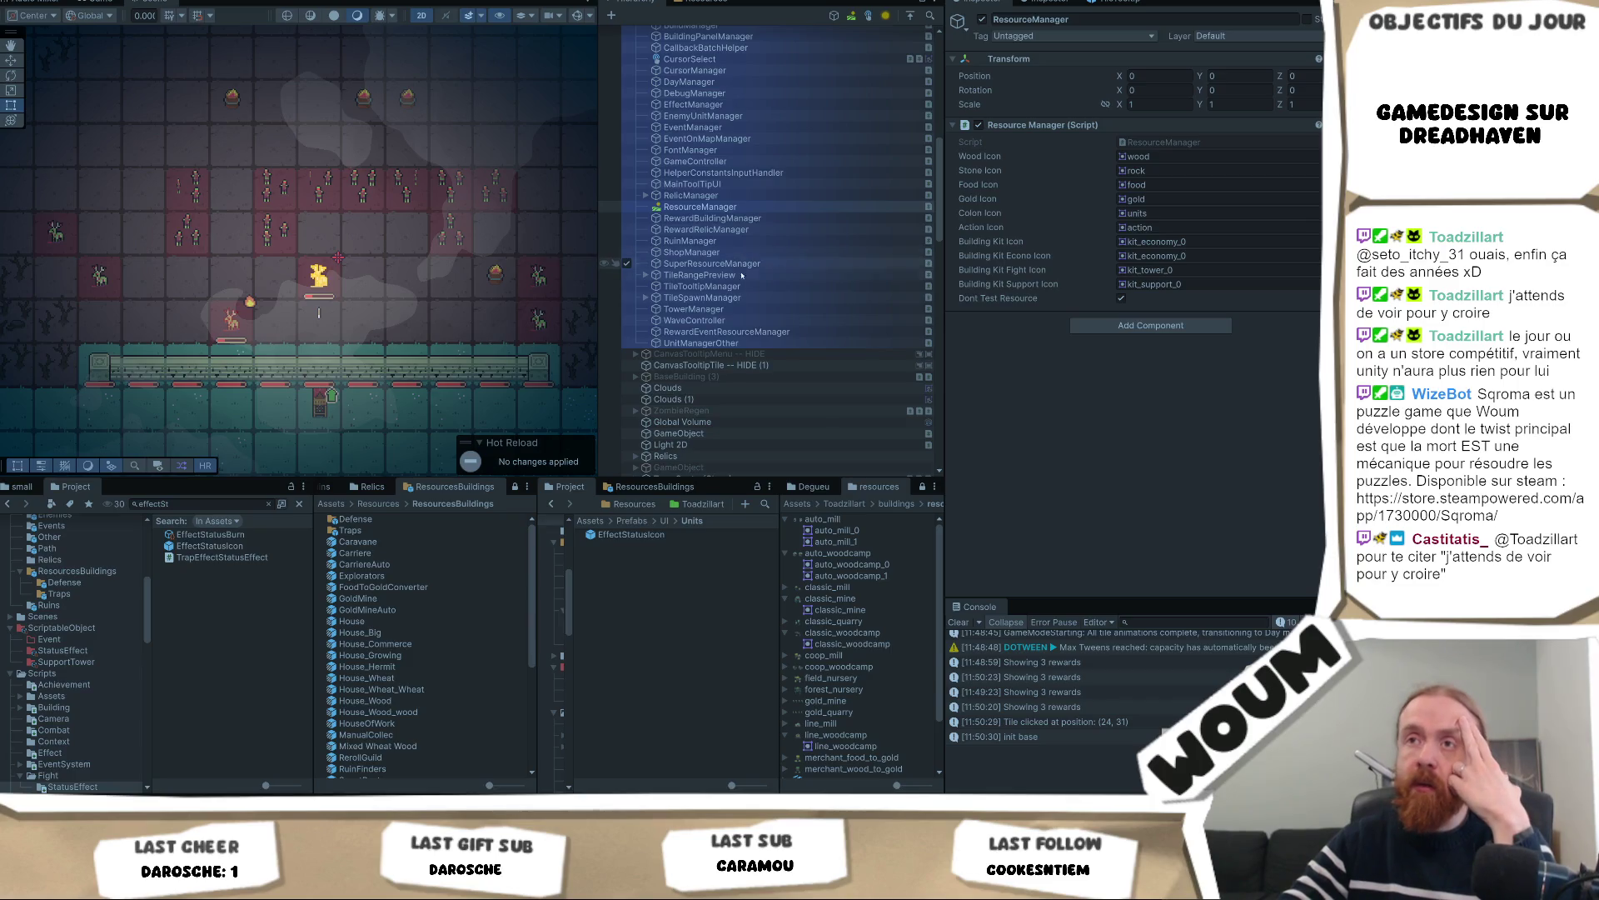
# Select Zombie_5's Sprite child and ping its small_zombie1_1 sprite asset in the project
pyautogui.scroll(-5, 716, 391)
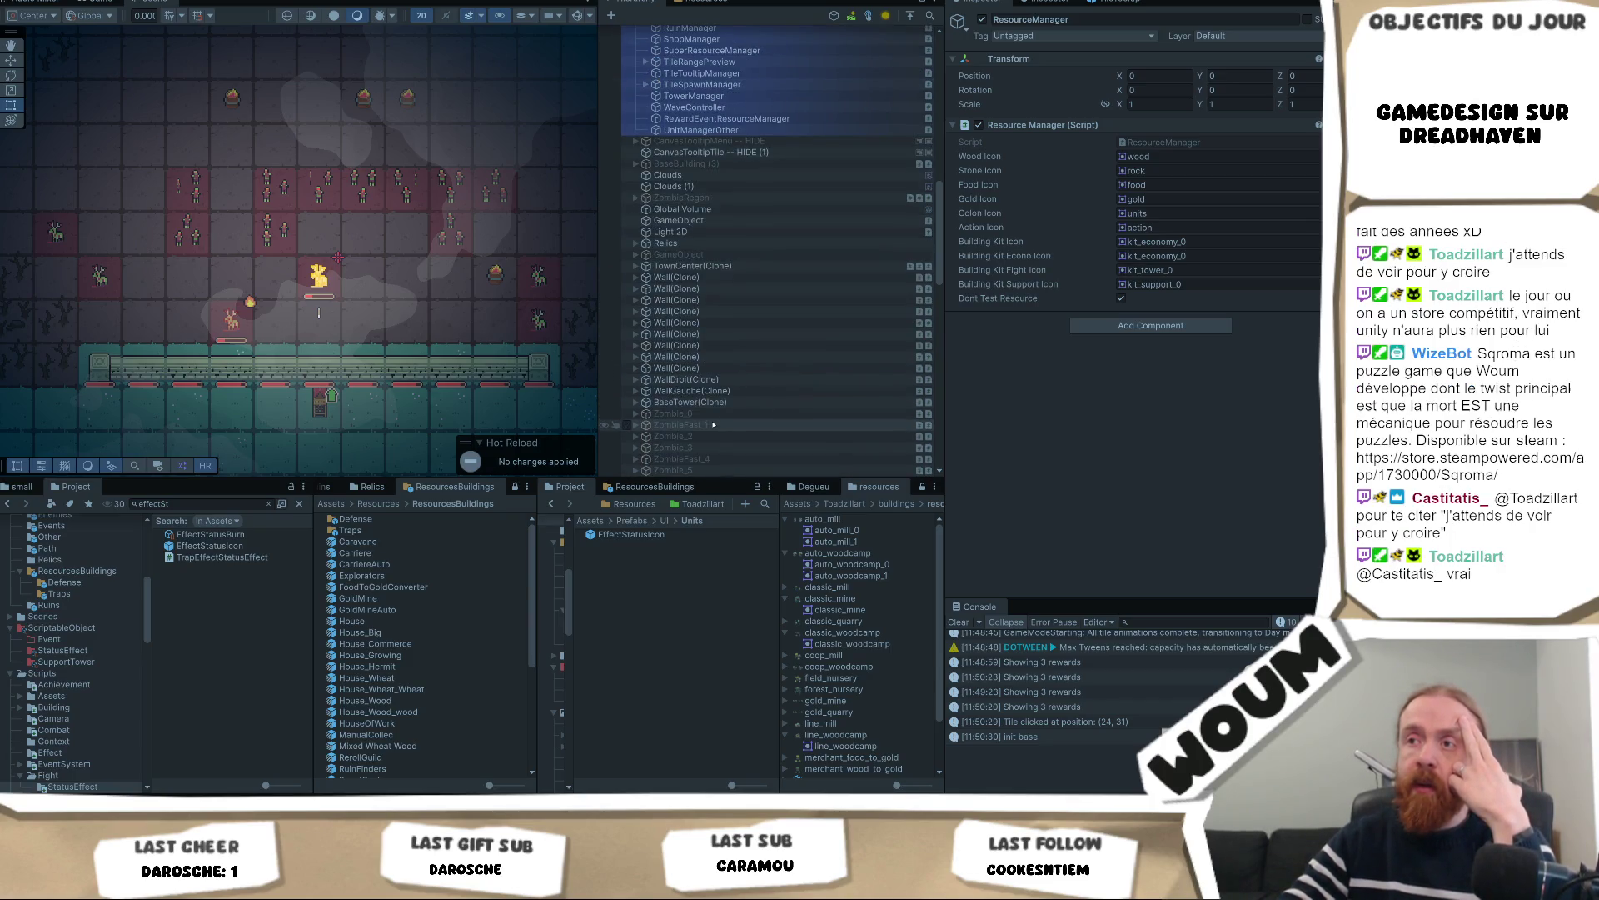
pyautogui.scroll(-7, 706, 400)
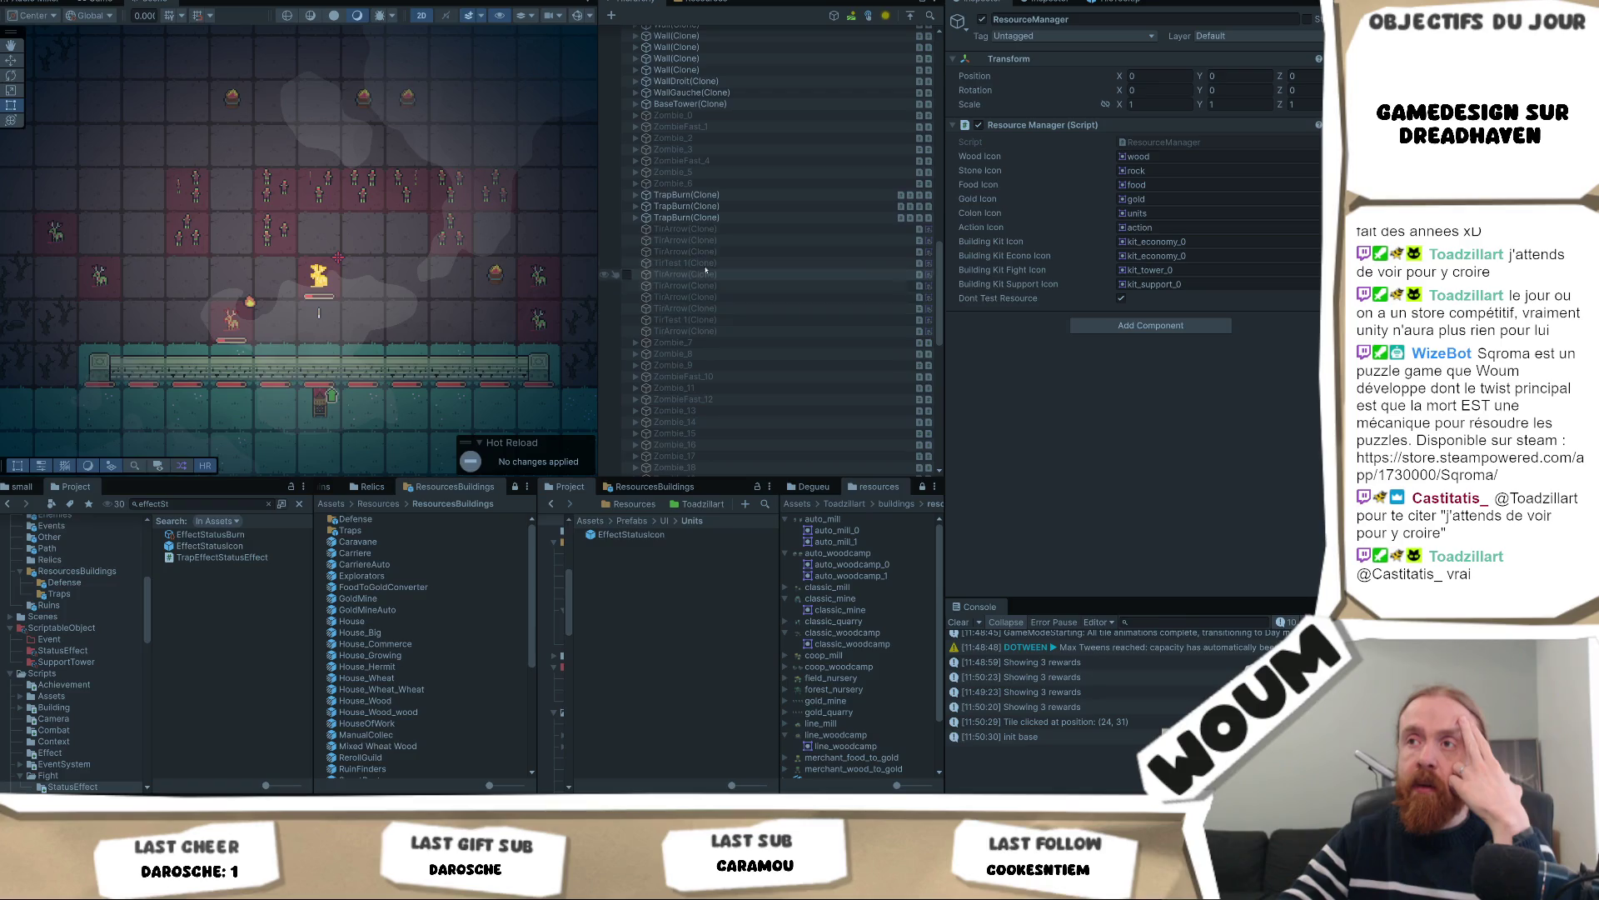
pyautogui.click(718, 172)
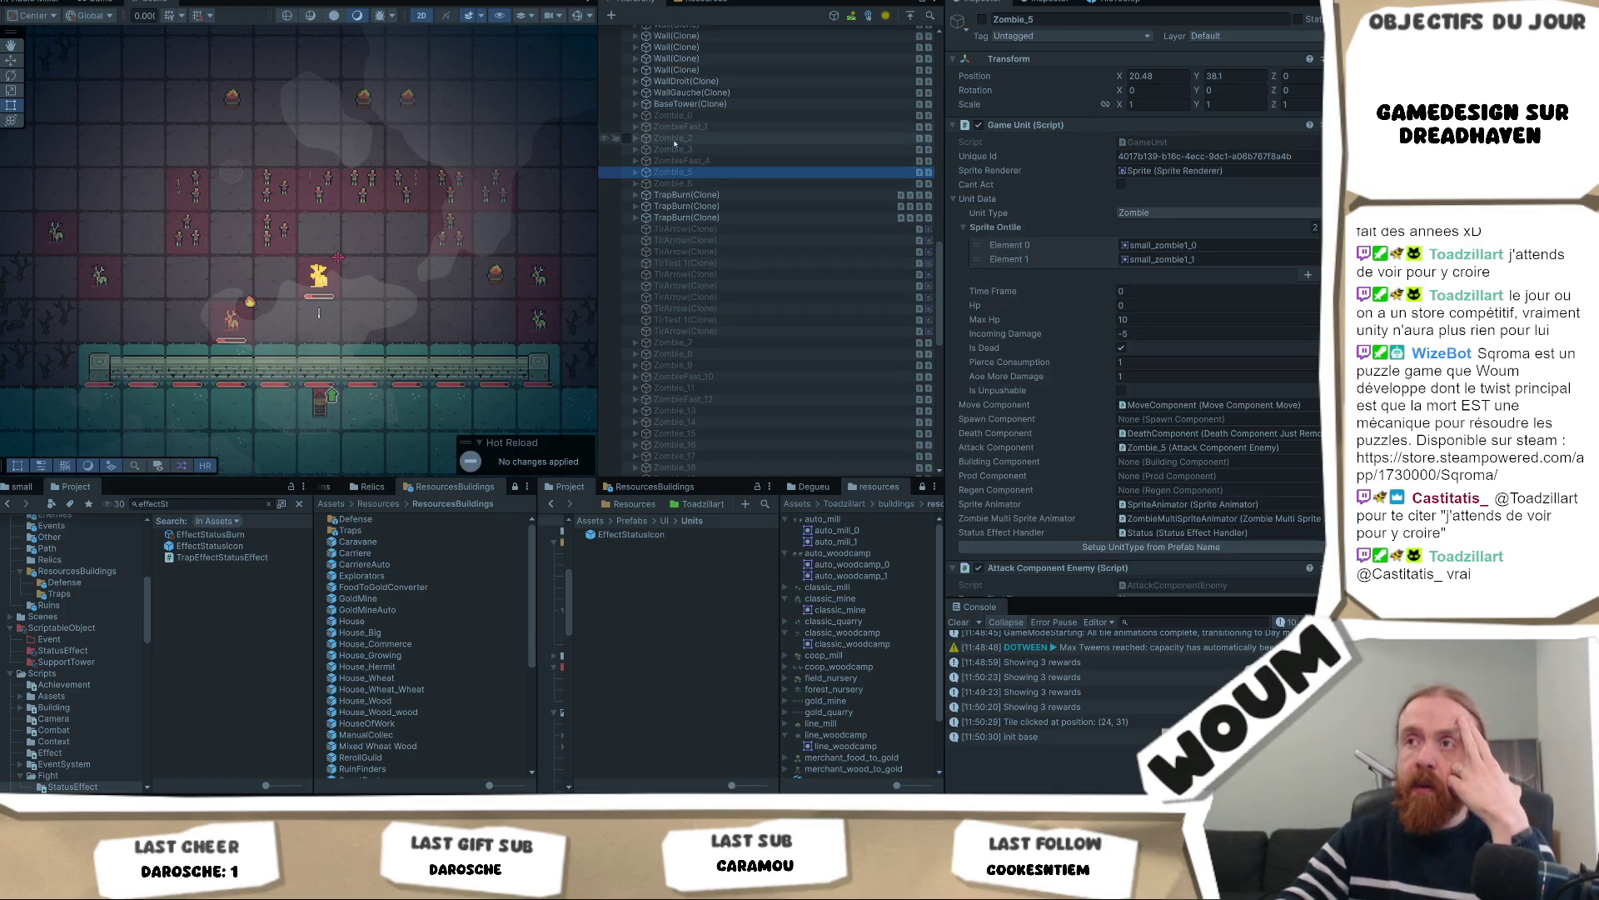
pyautogui.click(637, 173)
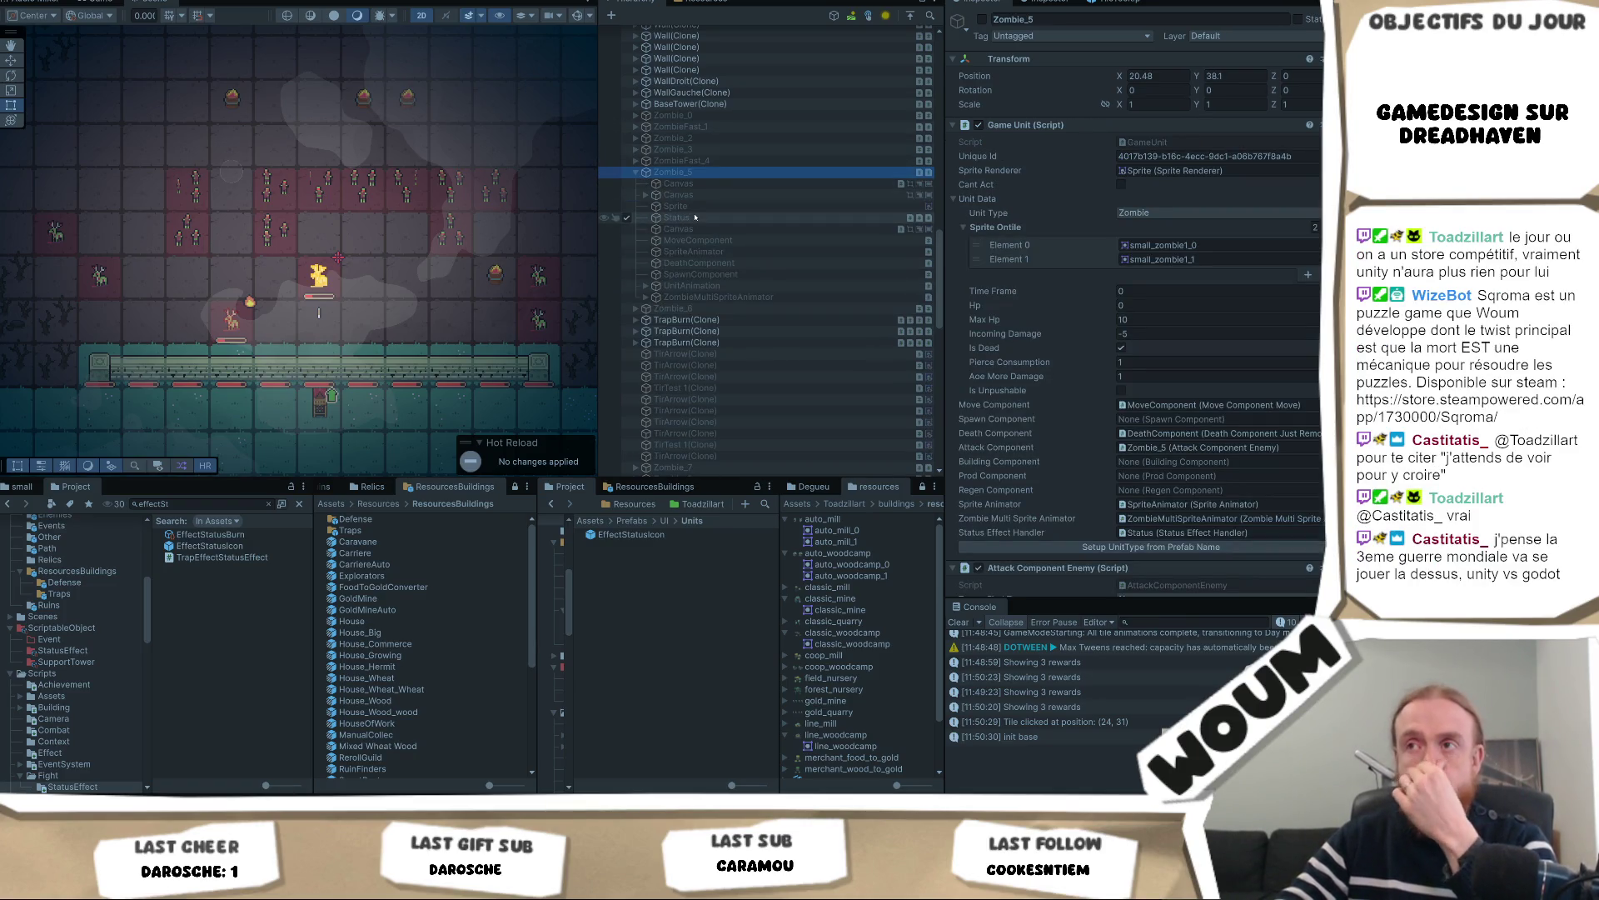
pyautogui.click(677, 206)
pyautogui.click(1218, 148)
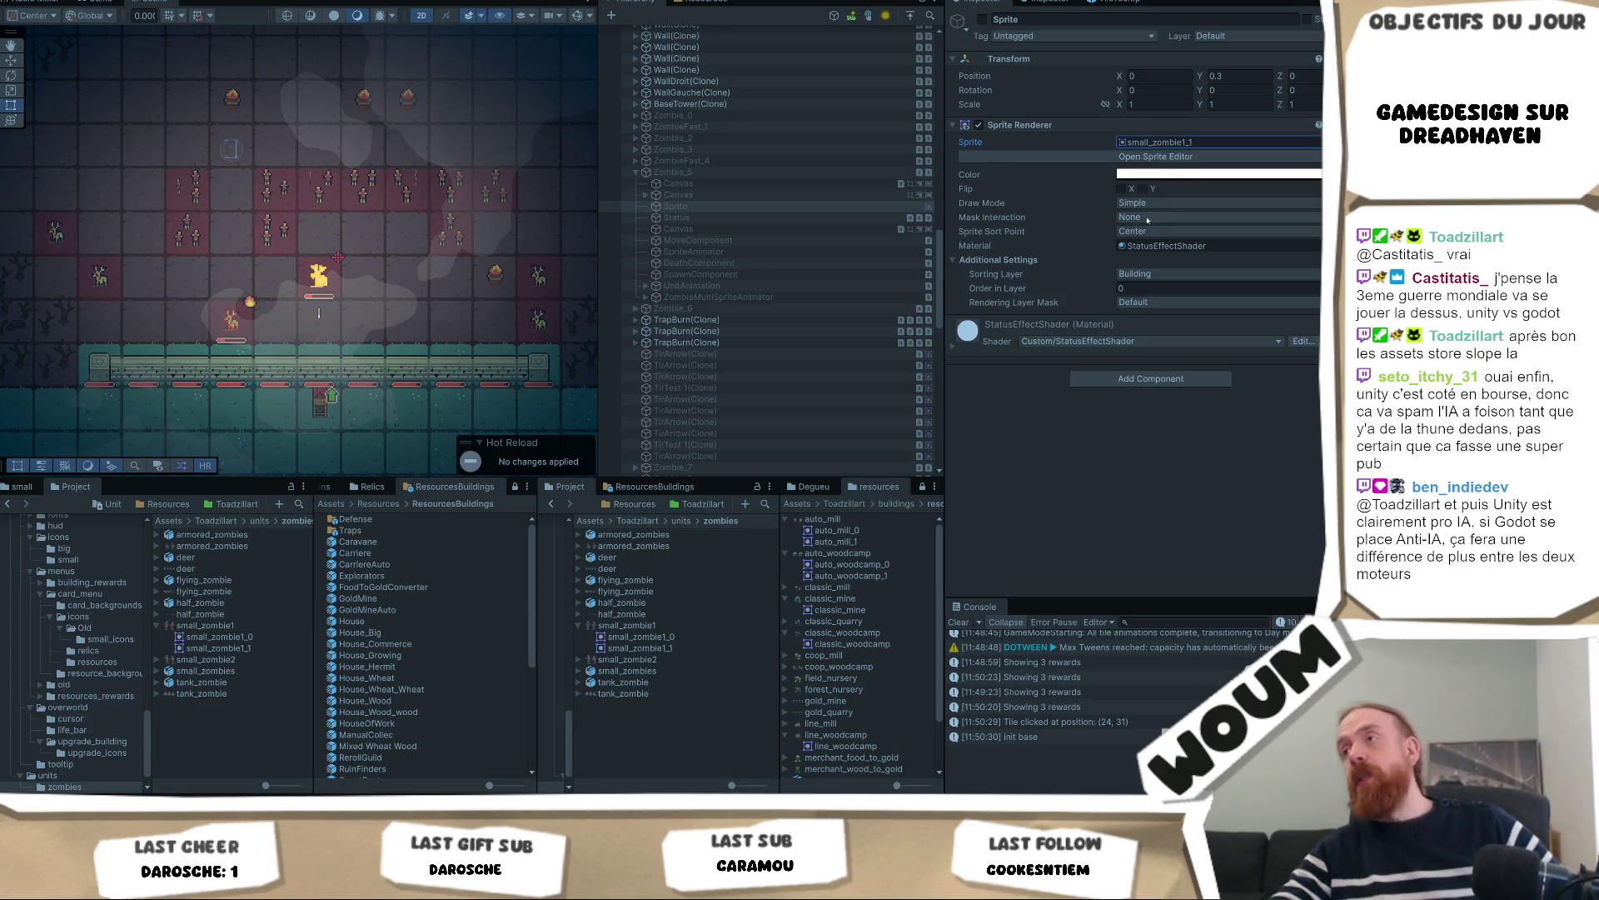
# Ping the sprite's material, open StatusEffectShader's properties, then focus the Game view
pyautogui.click(1166, 245)
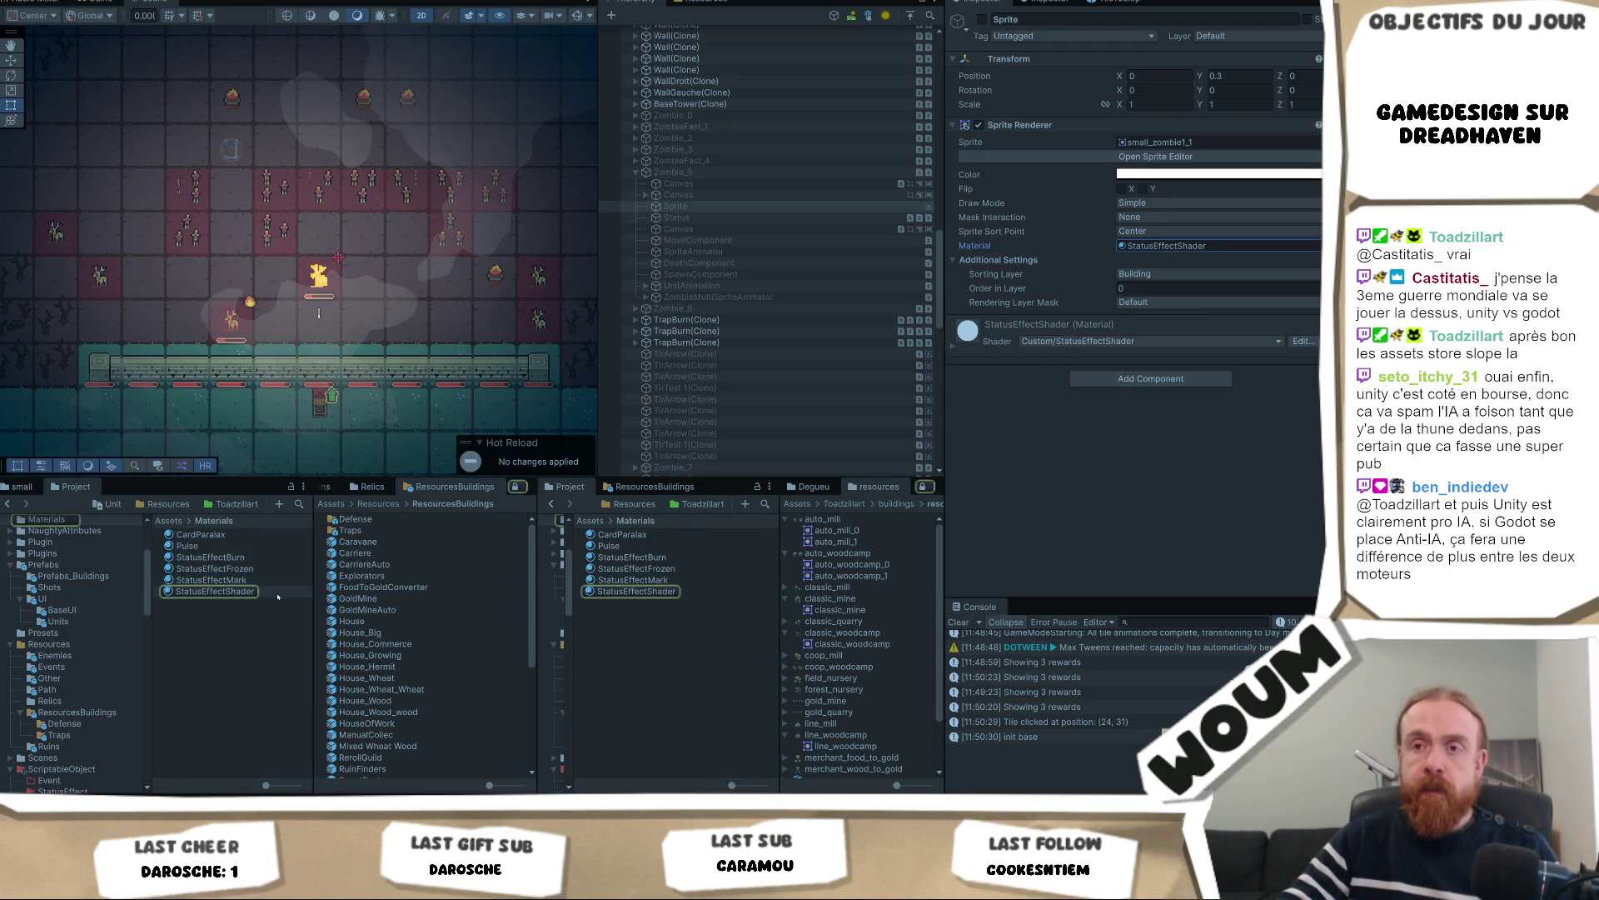
pyautogui.click(250, 590)
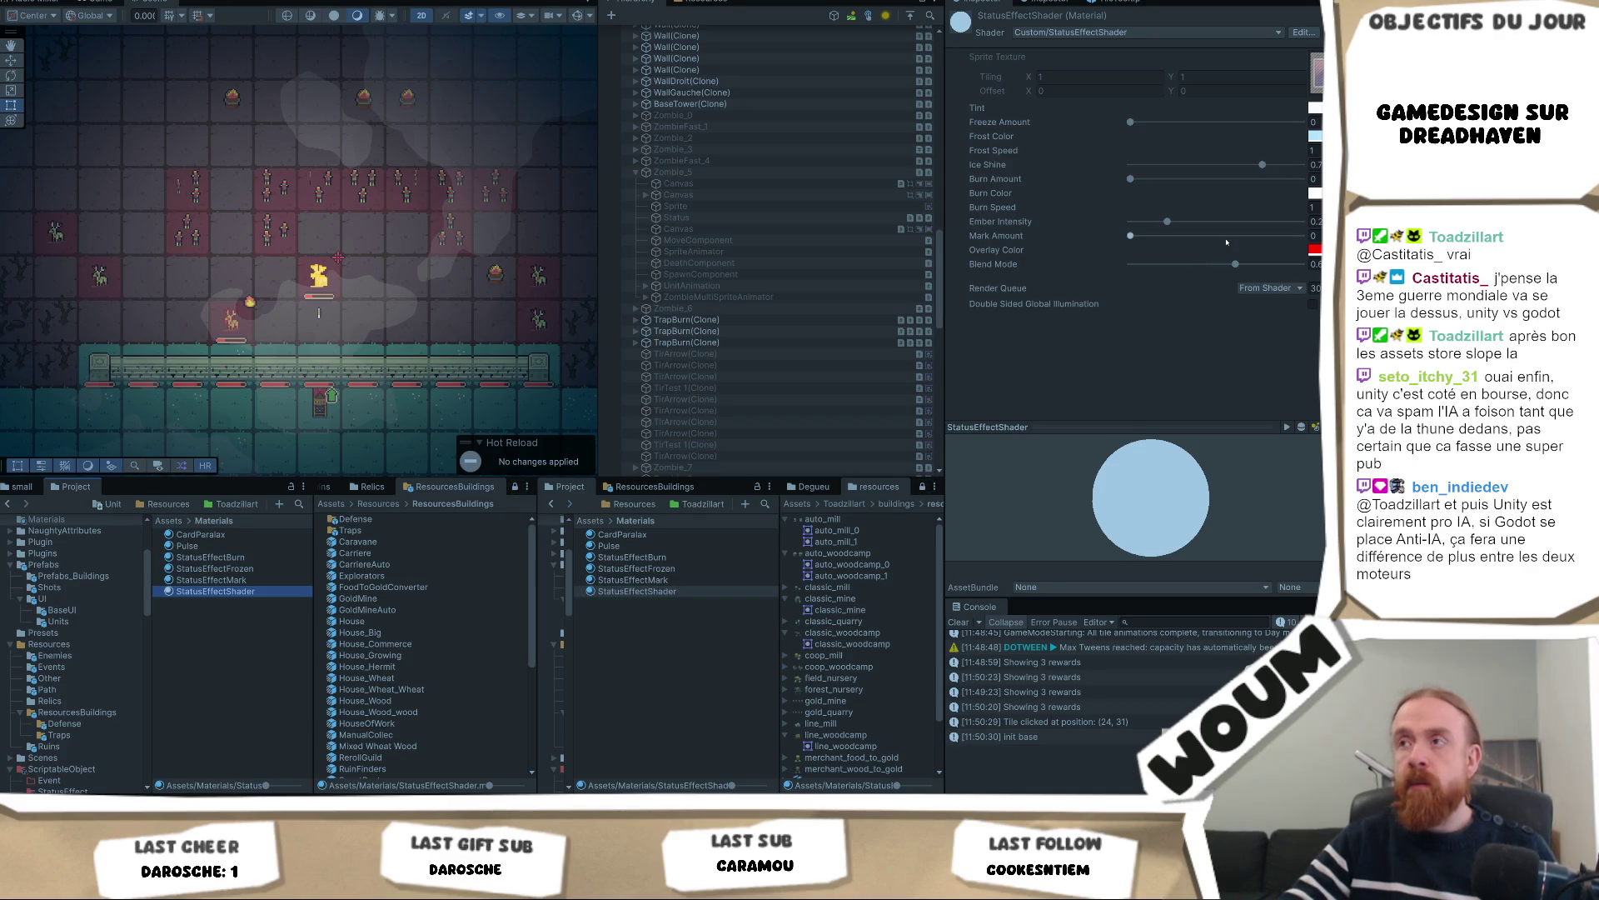
pyautogui.scroll(-1, 483, 332)
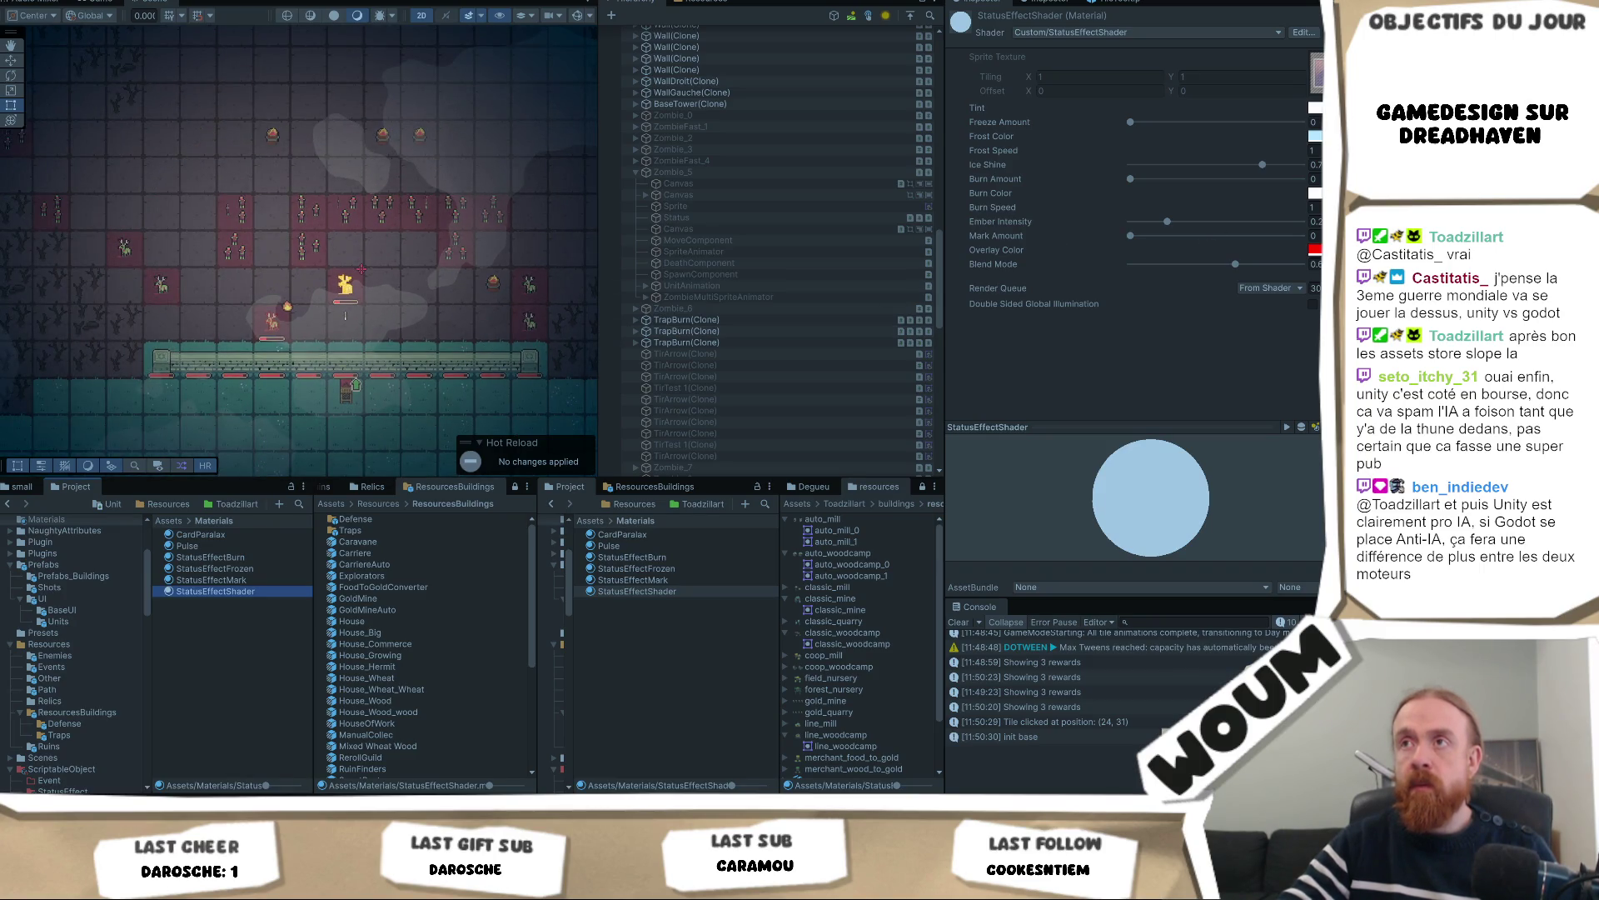
pyautogui.hotkey('ctrl', '2')
pyautogui.click(348, 286)
pyautogui.scroll(2, 348, 286)
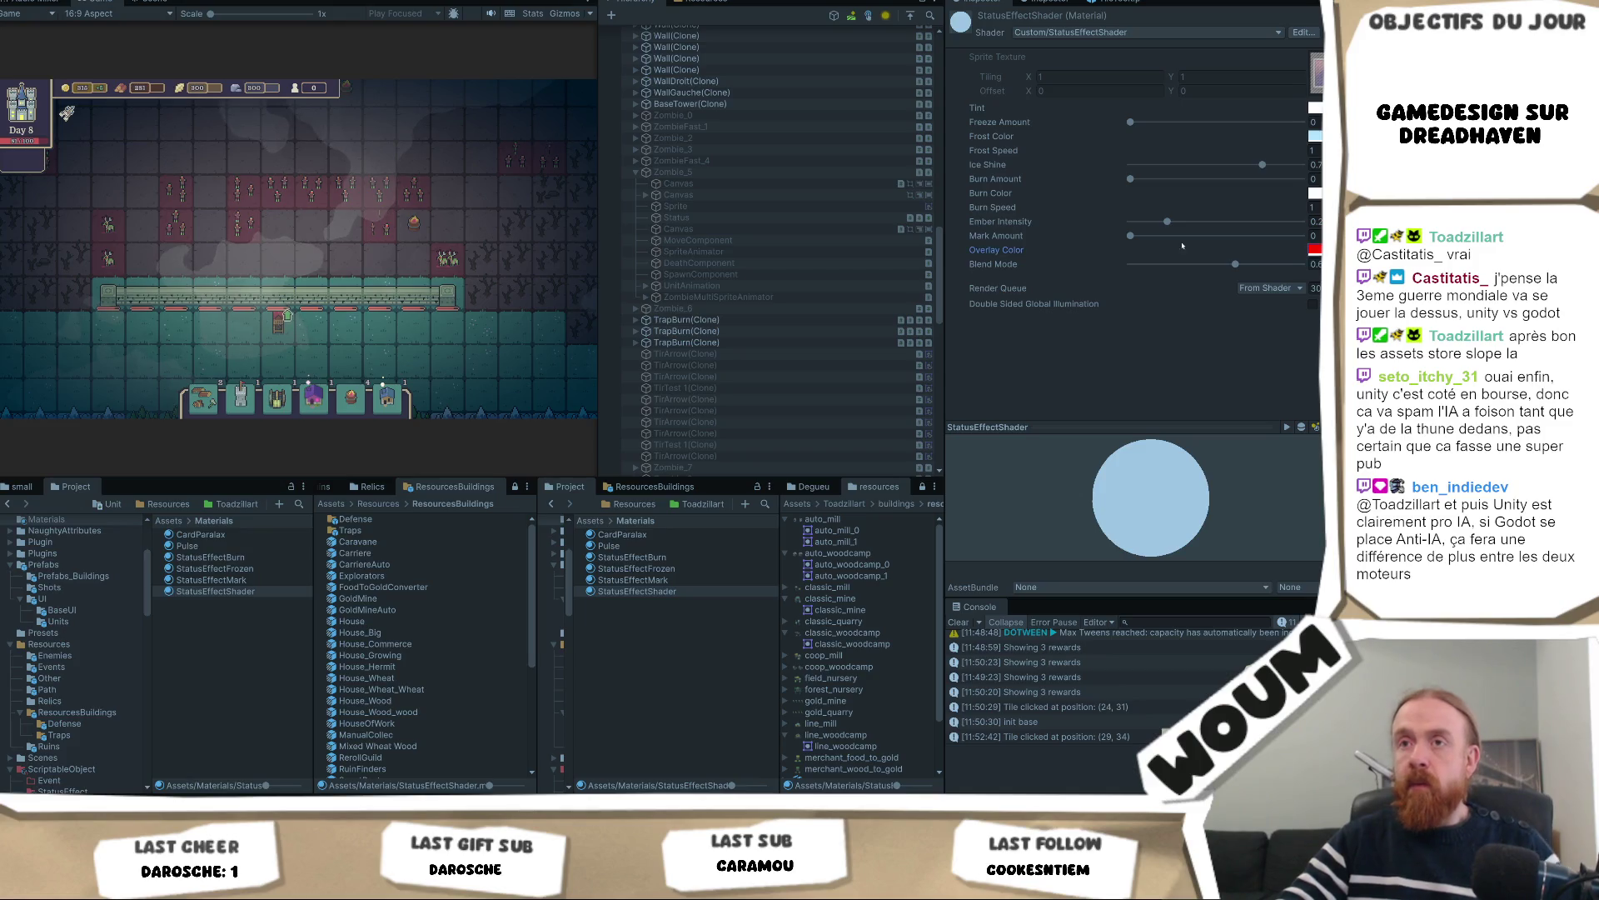
# Set Mark Amount to 1, advance to the next day and take the offered tower card
pyautogui.moveTo(1257, 236); pyautogui.dragTo(1316, 240)
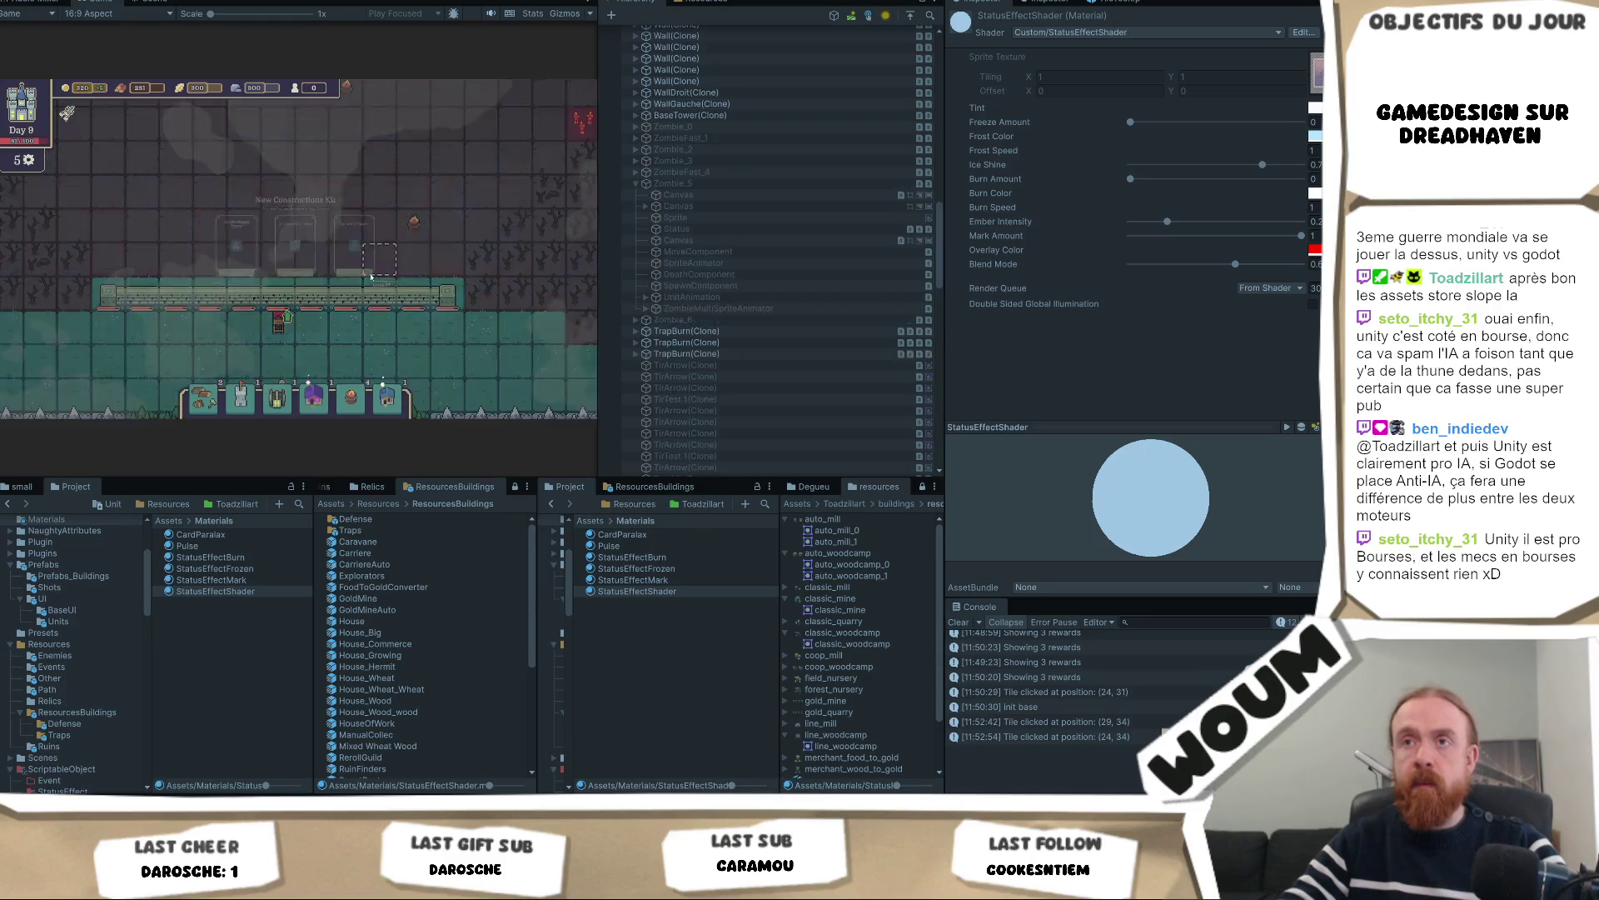
pyautogui.click(273, 333)
pyautogui.click(454, 326)
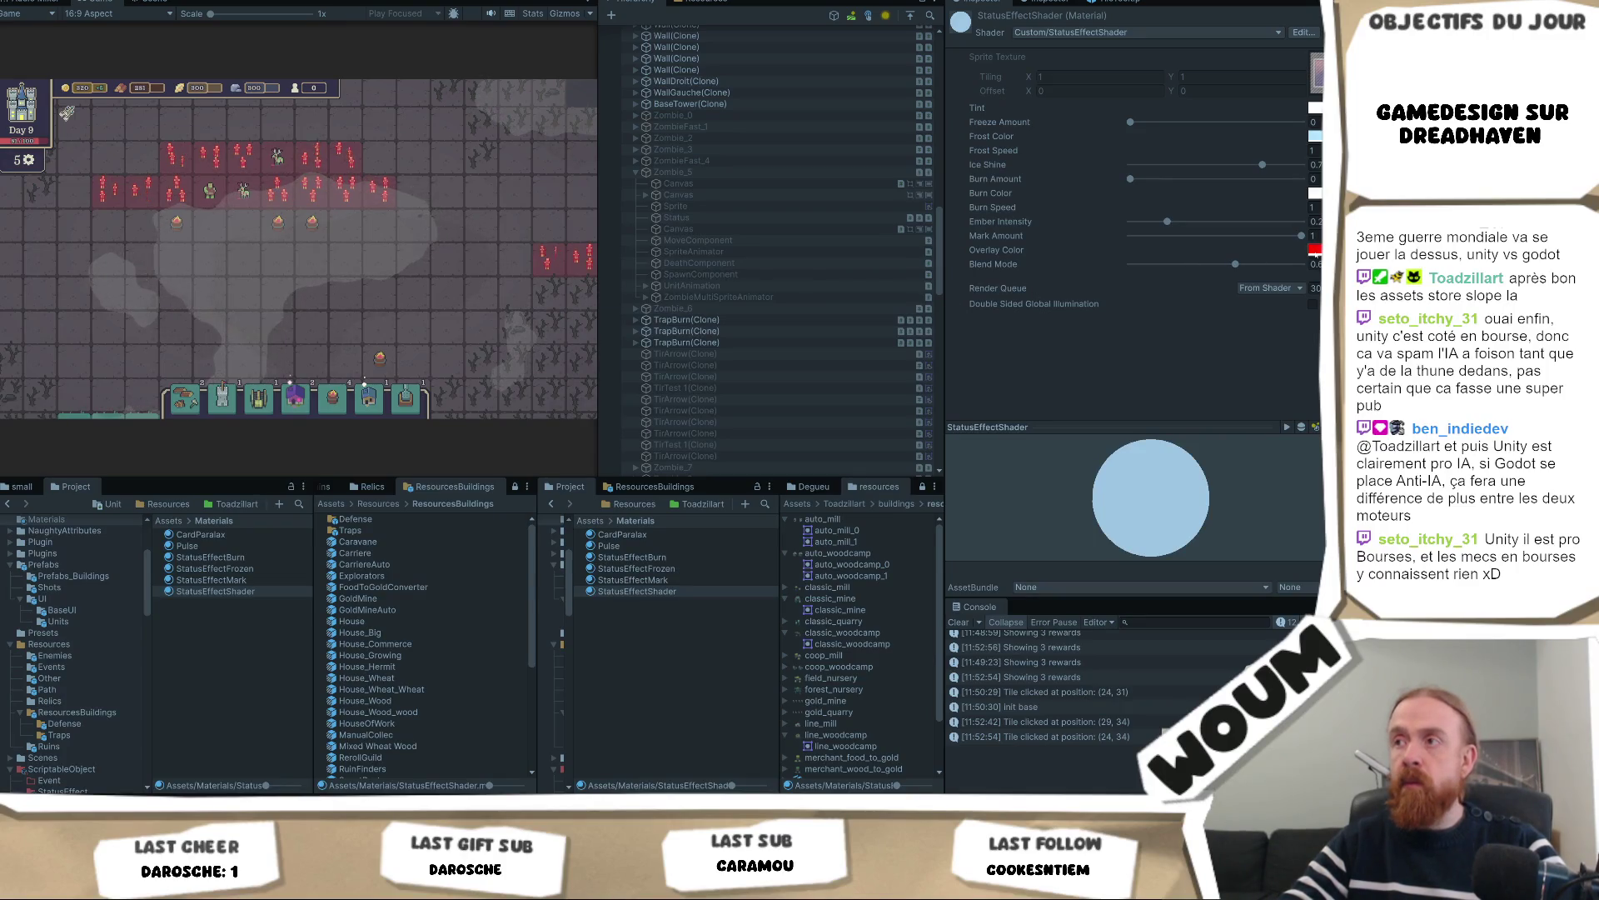
# Open and close the Overlay Color picker unchanged, then pan the game view one tile right
pyautogui.click(1314, 250)
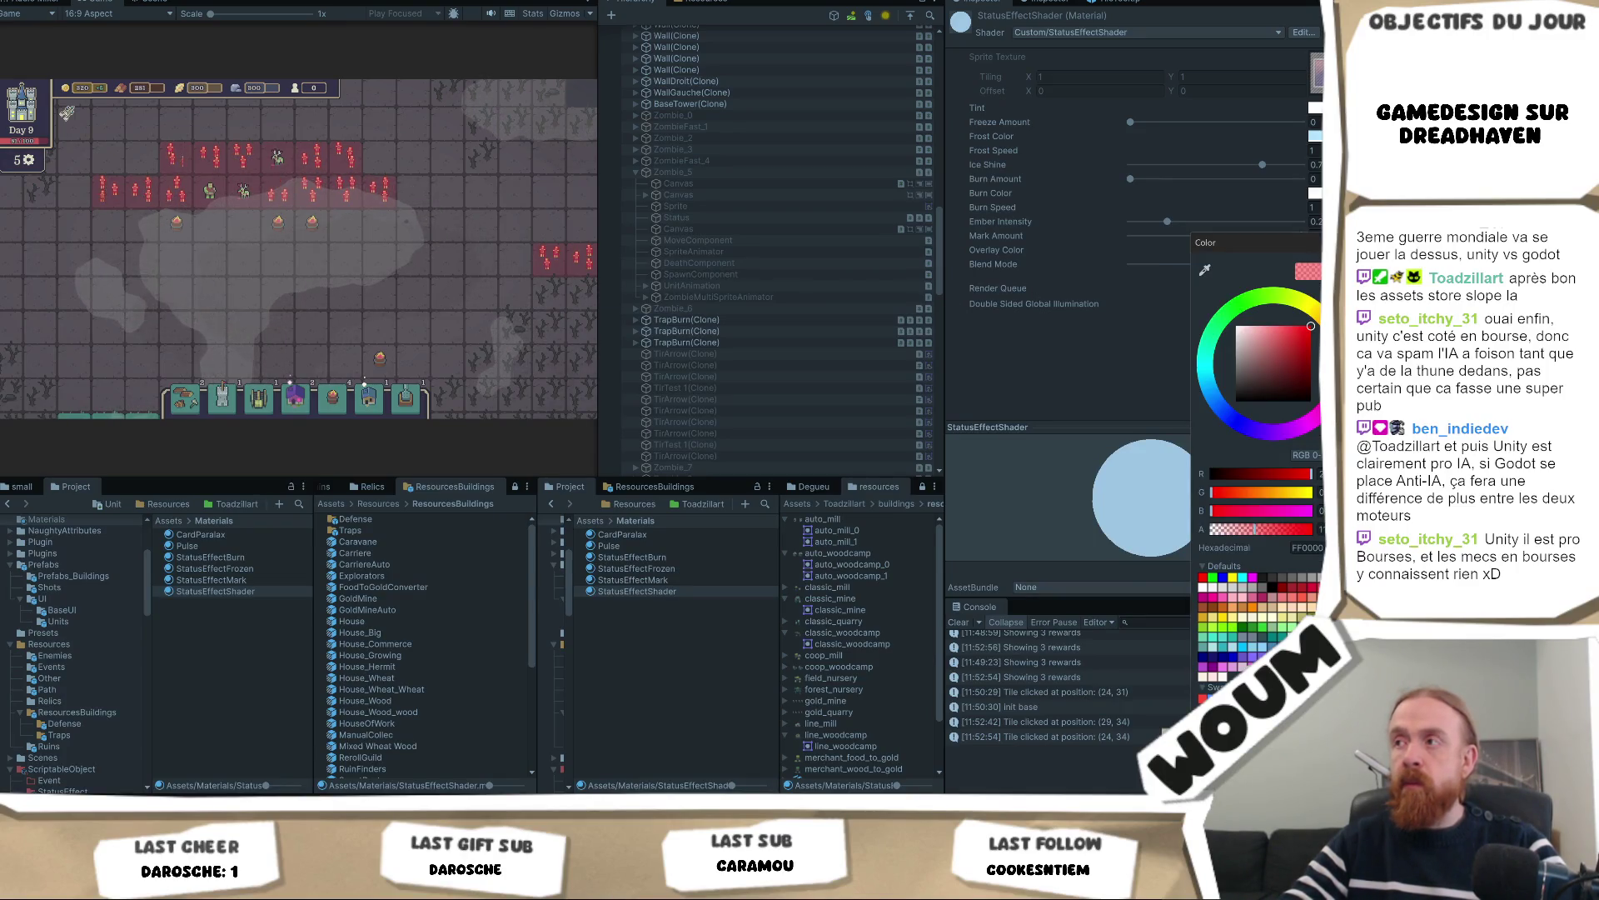
pyautogui.click(1171, 340)
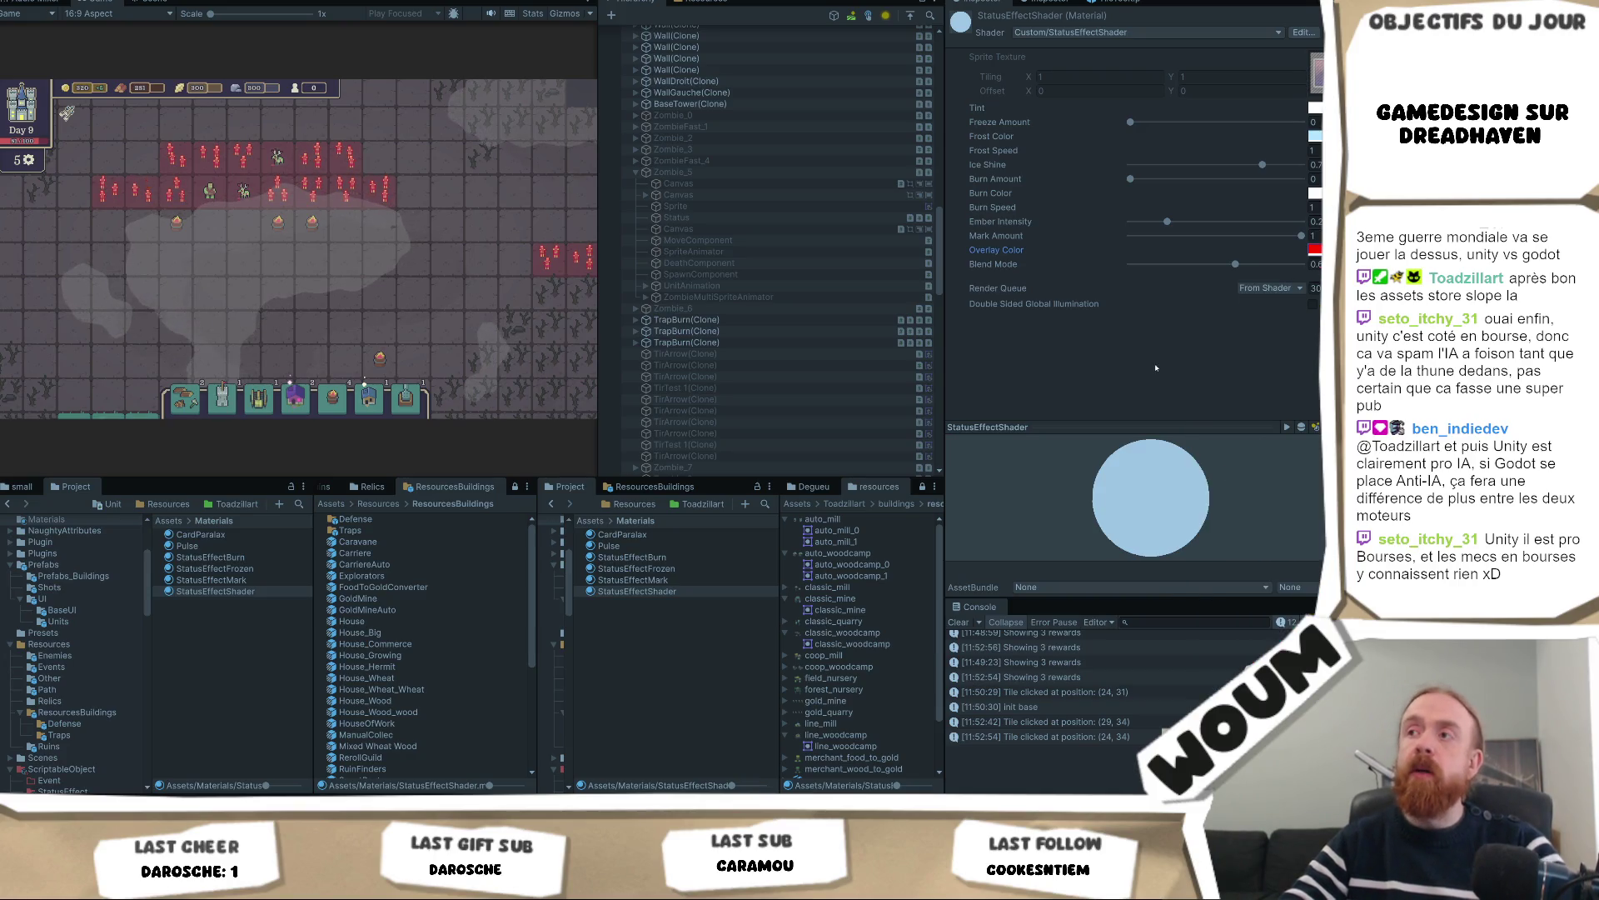
pyautogui.moveTo(319, 287); pyautogui.dragTo(360, 287)
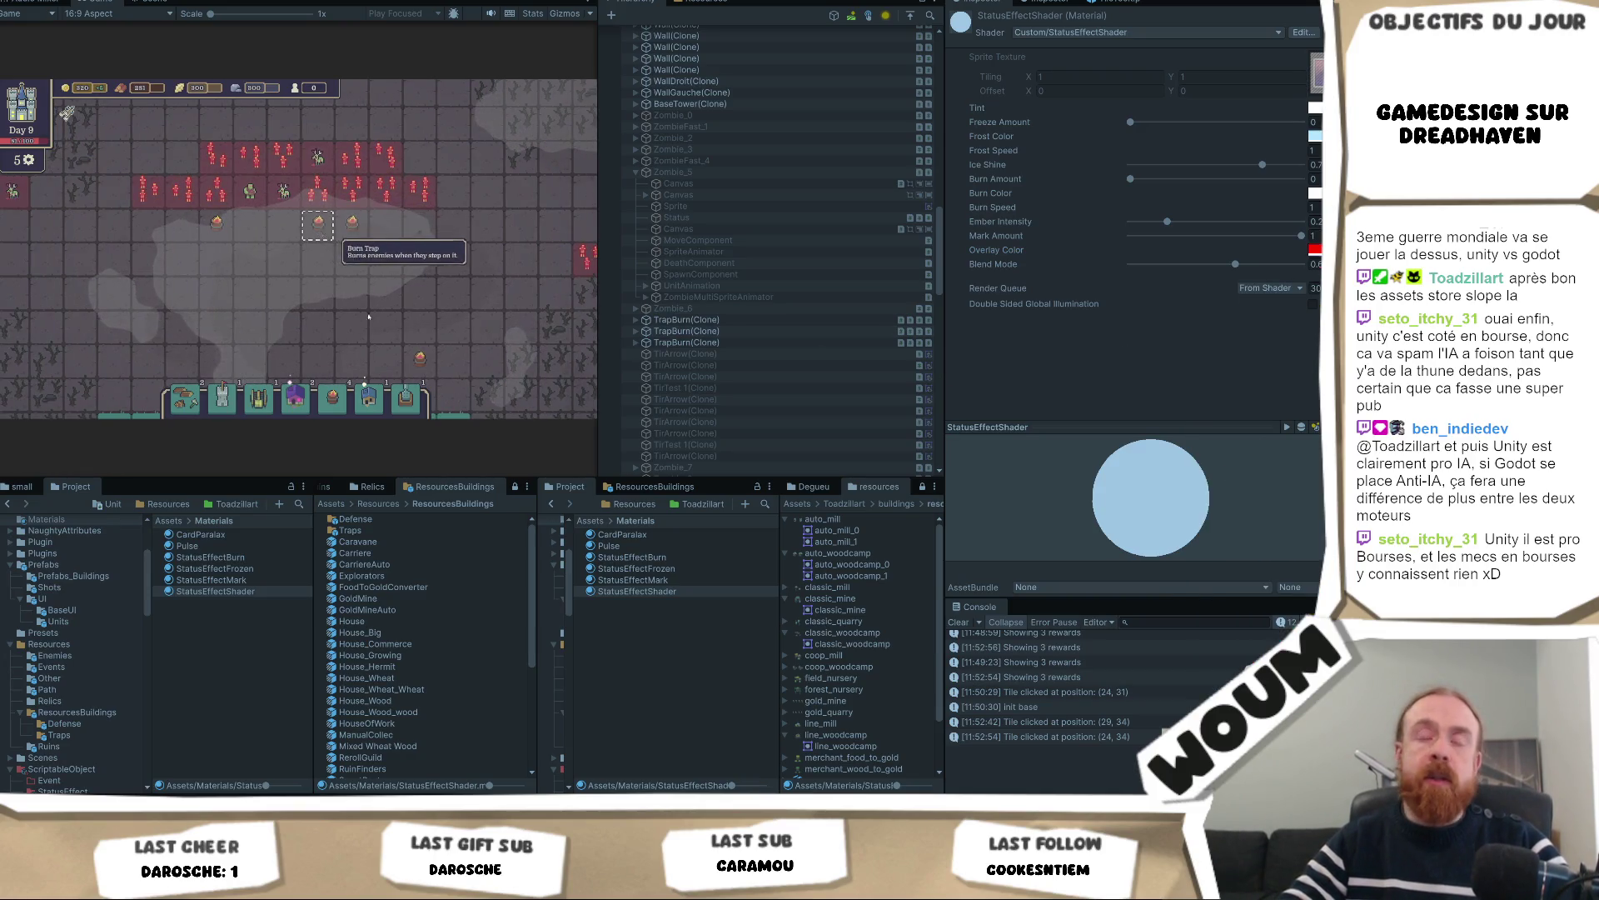
pyautogui.hotkey('alt', 'Tab')
# Find markColor and delete the [SerializeField] prefixes on lines 14–16, then switch back to Unity
pyautogui.press('Return')
pyautogui.press('Return')
pyautogui.press('Return')
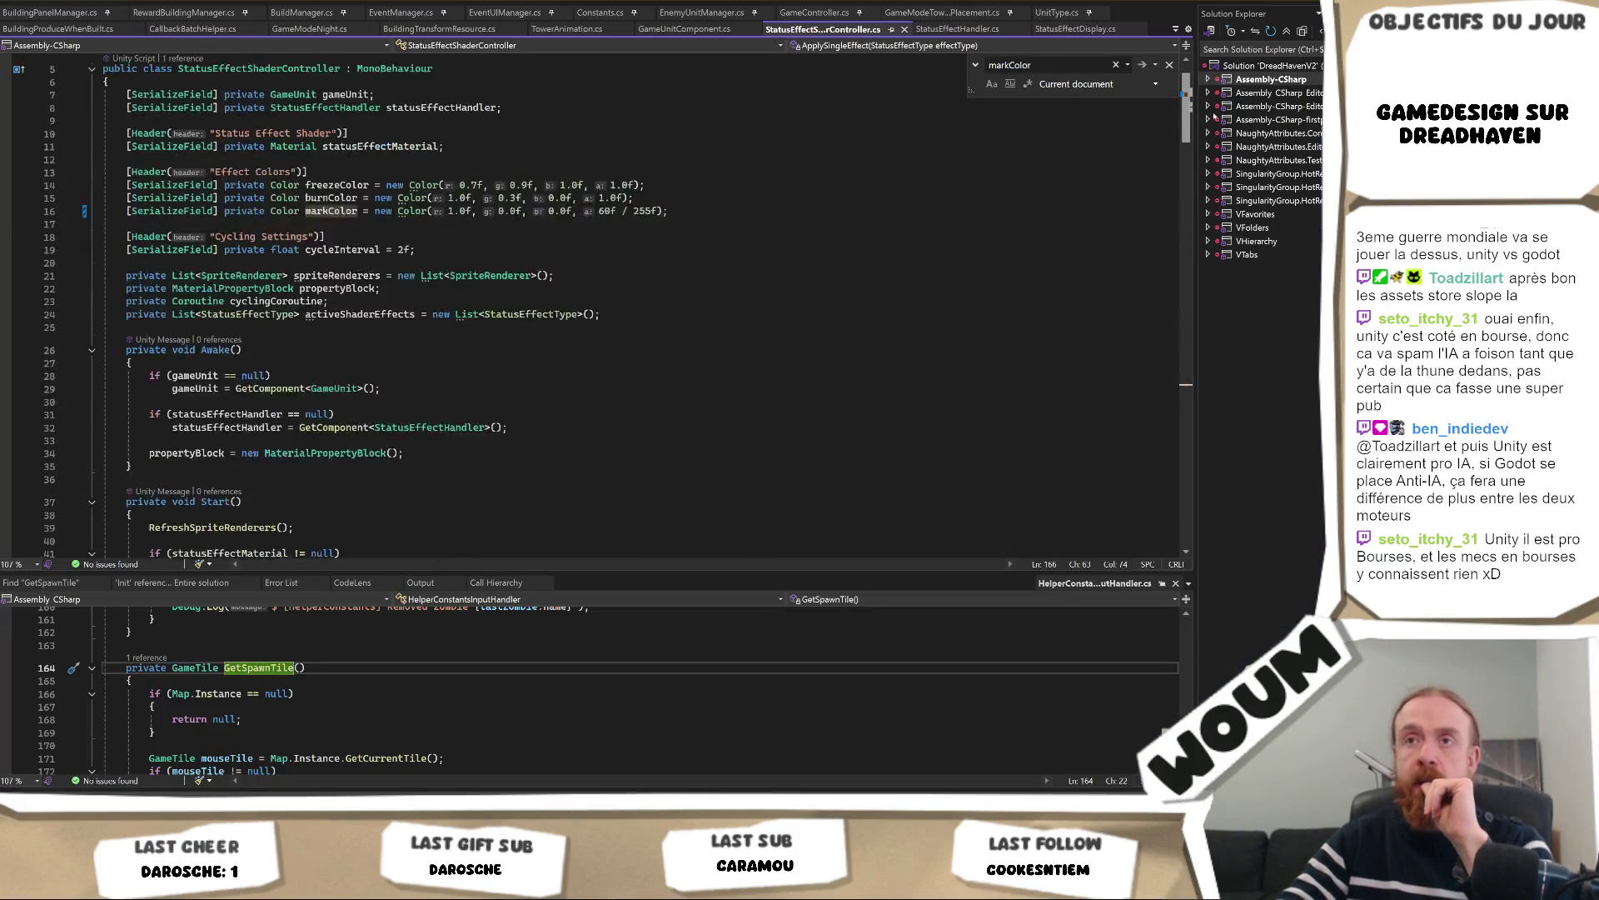
pyautogui.scroll(2, 787, 187)
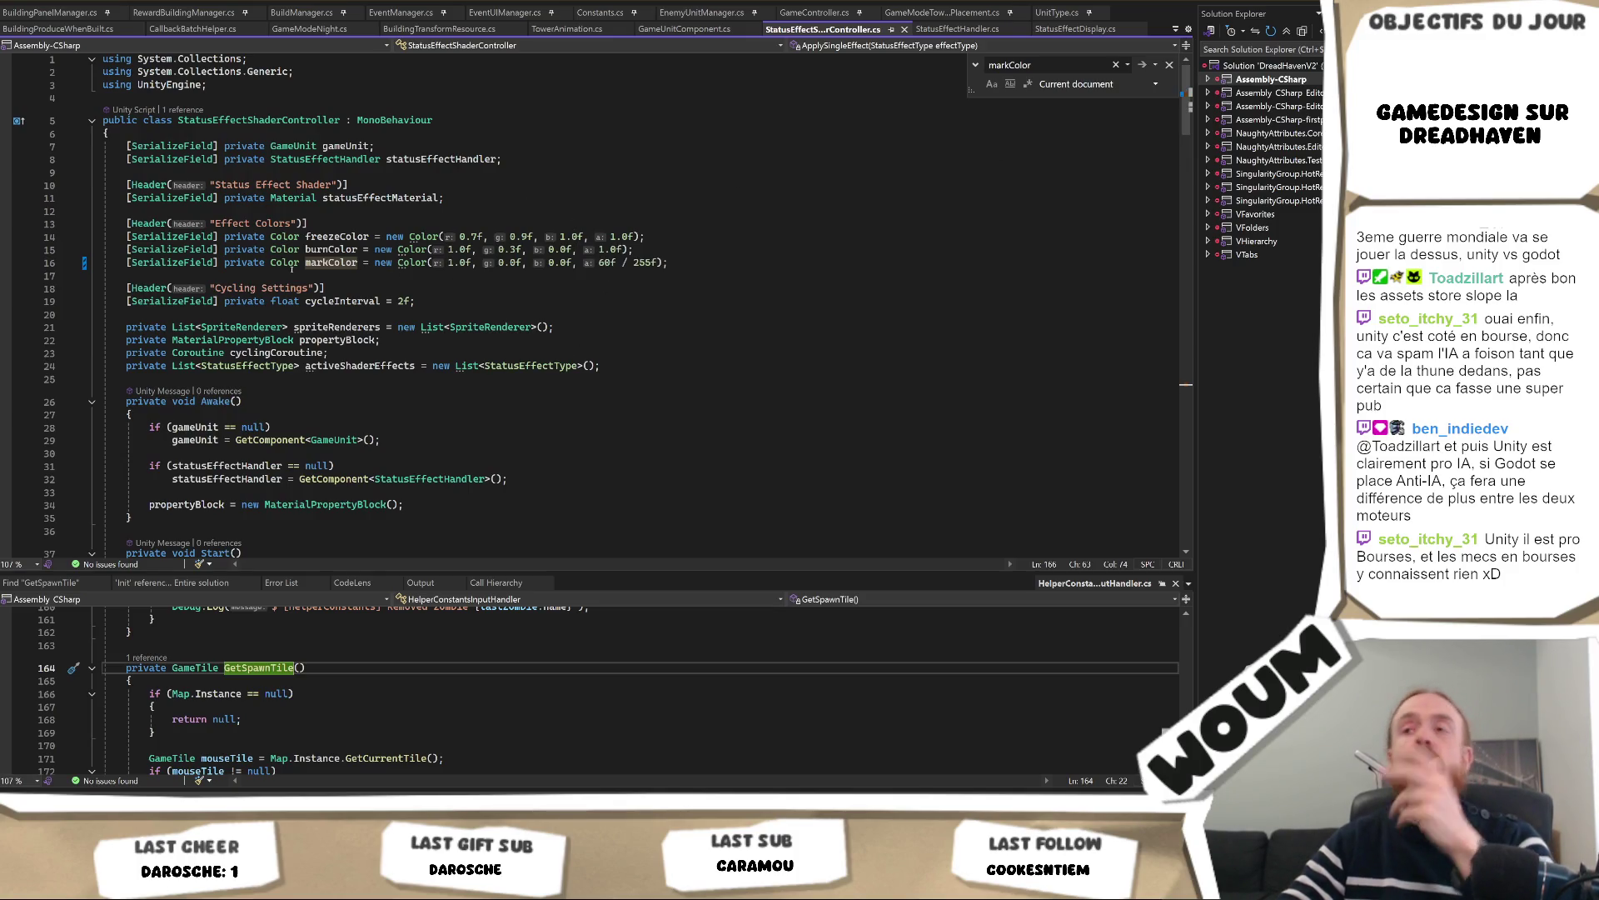
pyautogui.moveTo(220, 263); pyautogui.dragTo(126, 237)
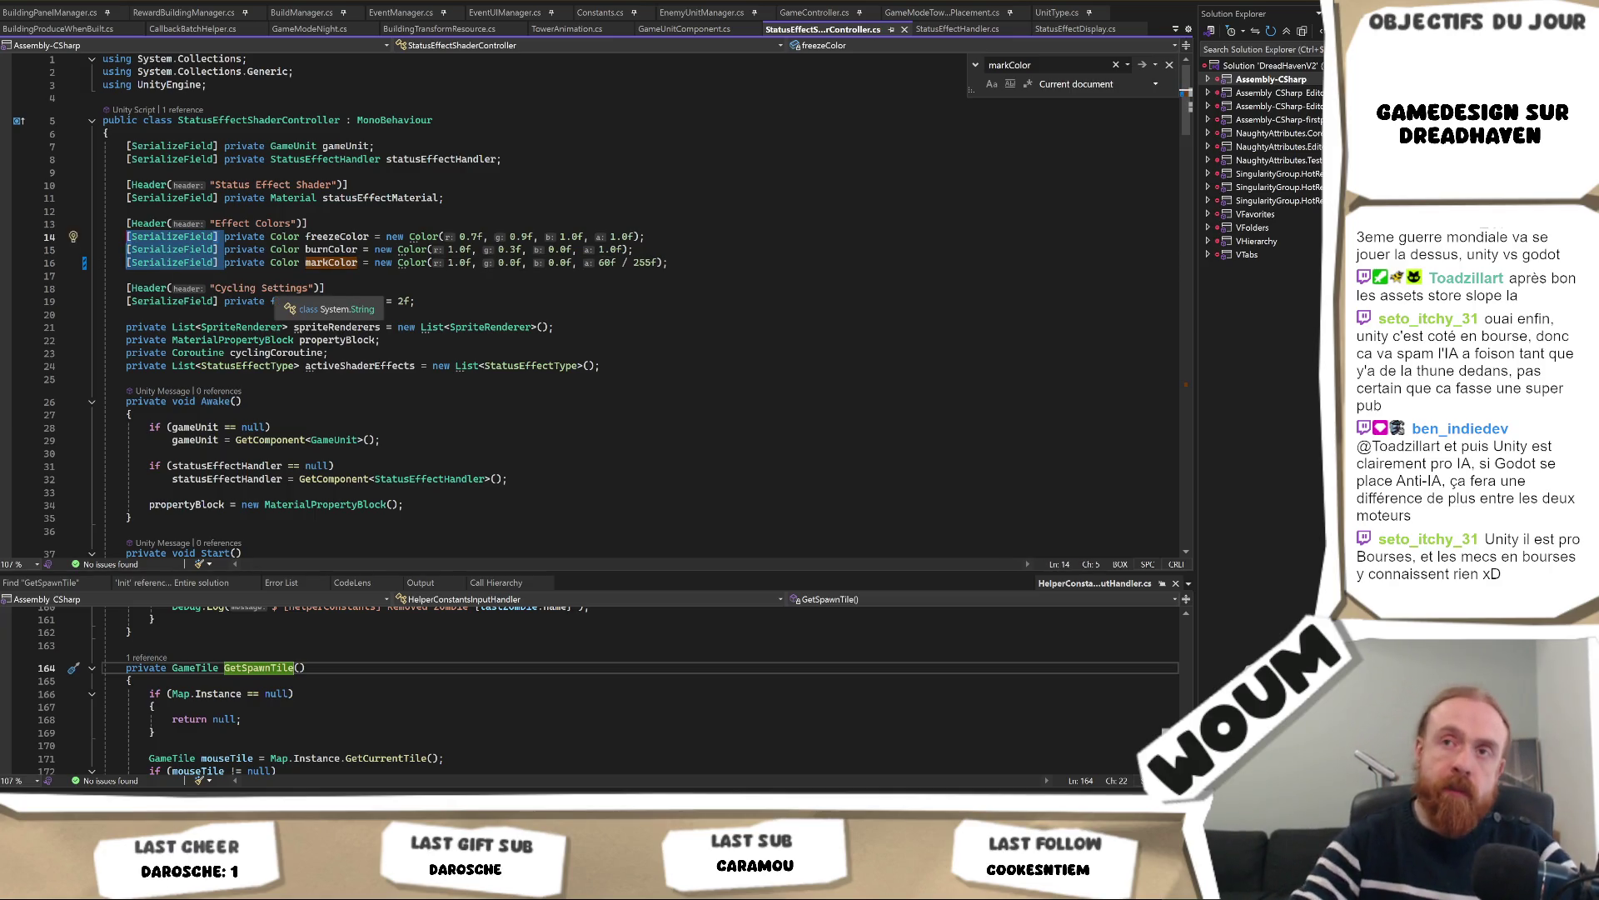
pyautogui.press('Delete')
pyautogui.click(648, 228)
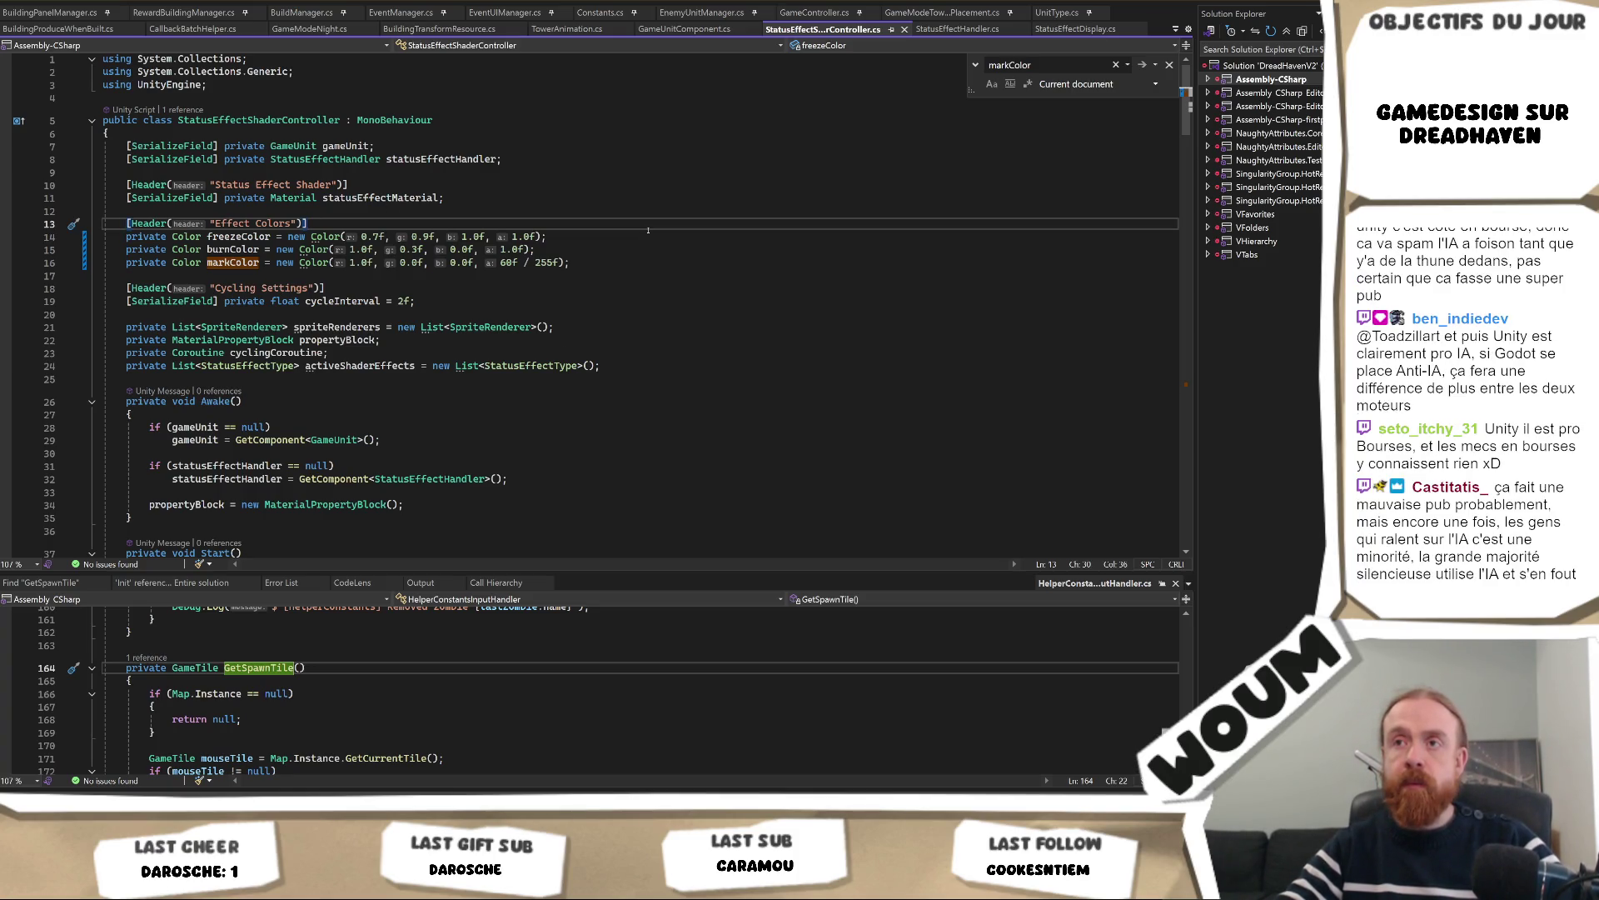
pyautogui.hotkey('alt', 'Tab')
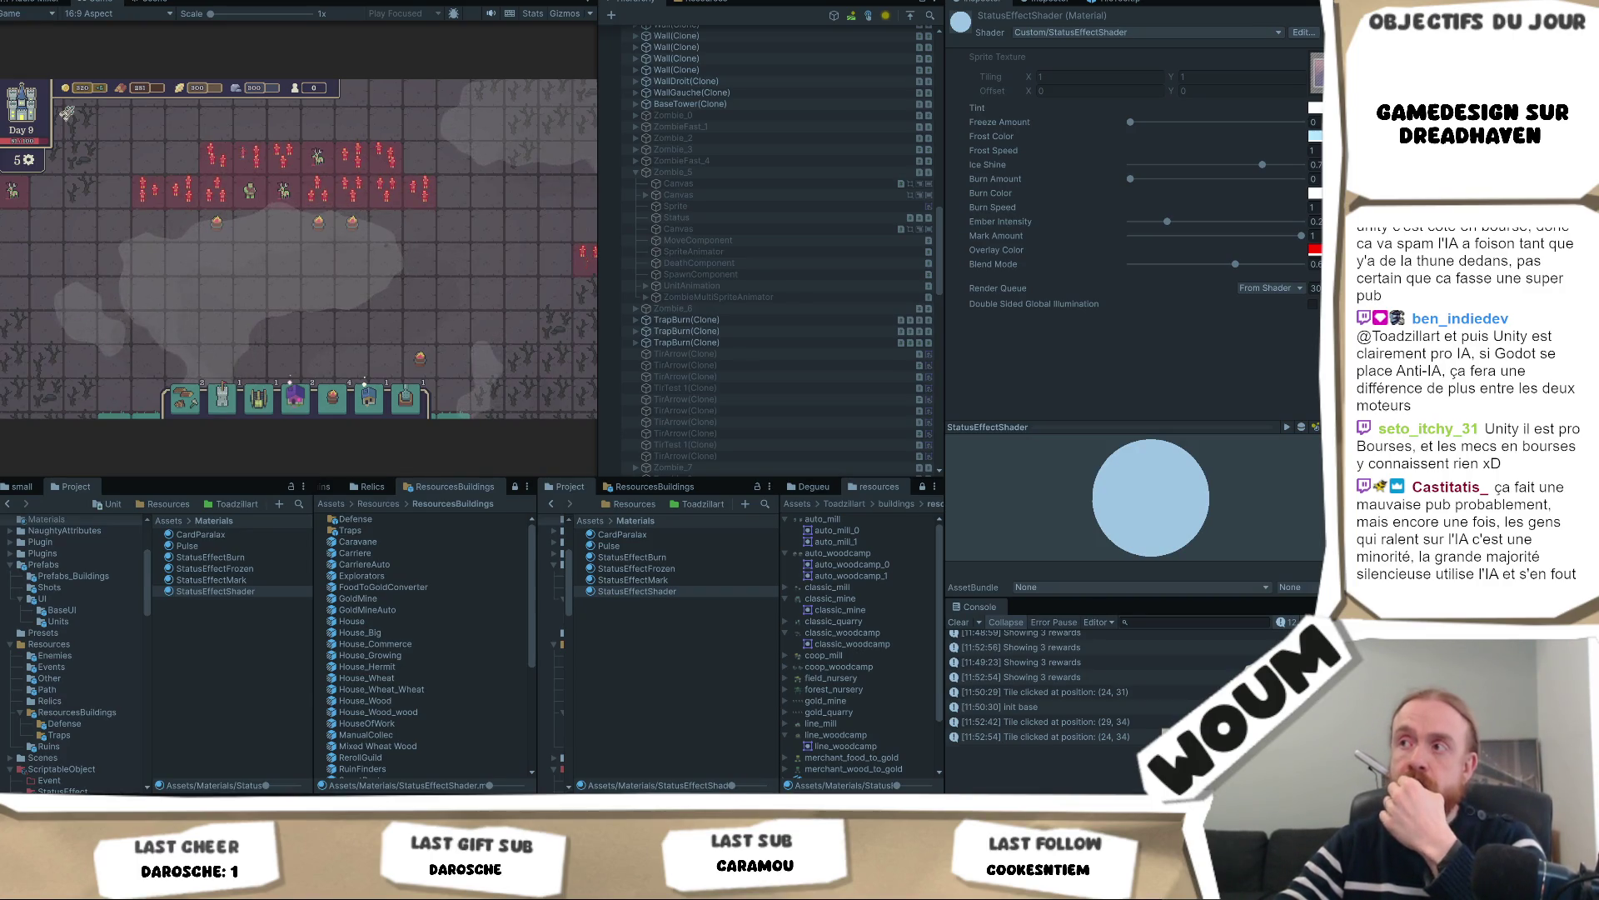
# Set Mark Amount to 0, then exit and re-enter Play mode to run the recompiled script
pyautogui.click(1131, 235)
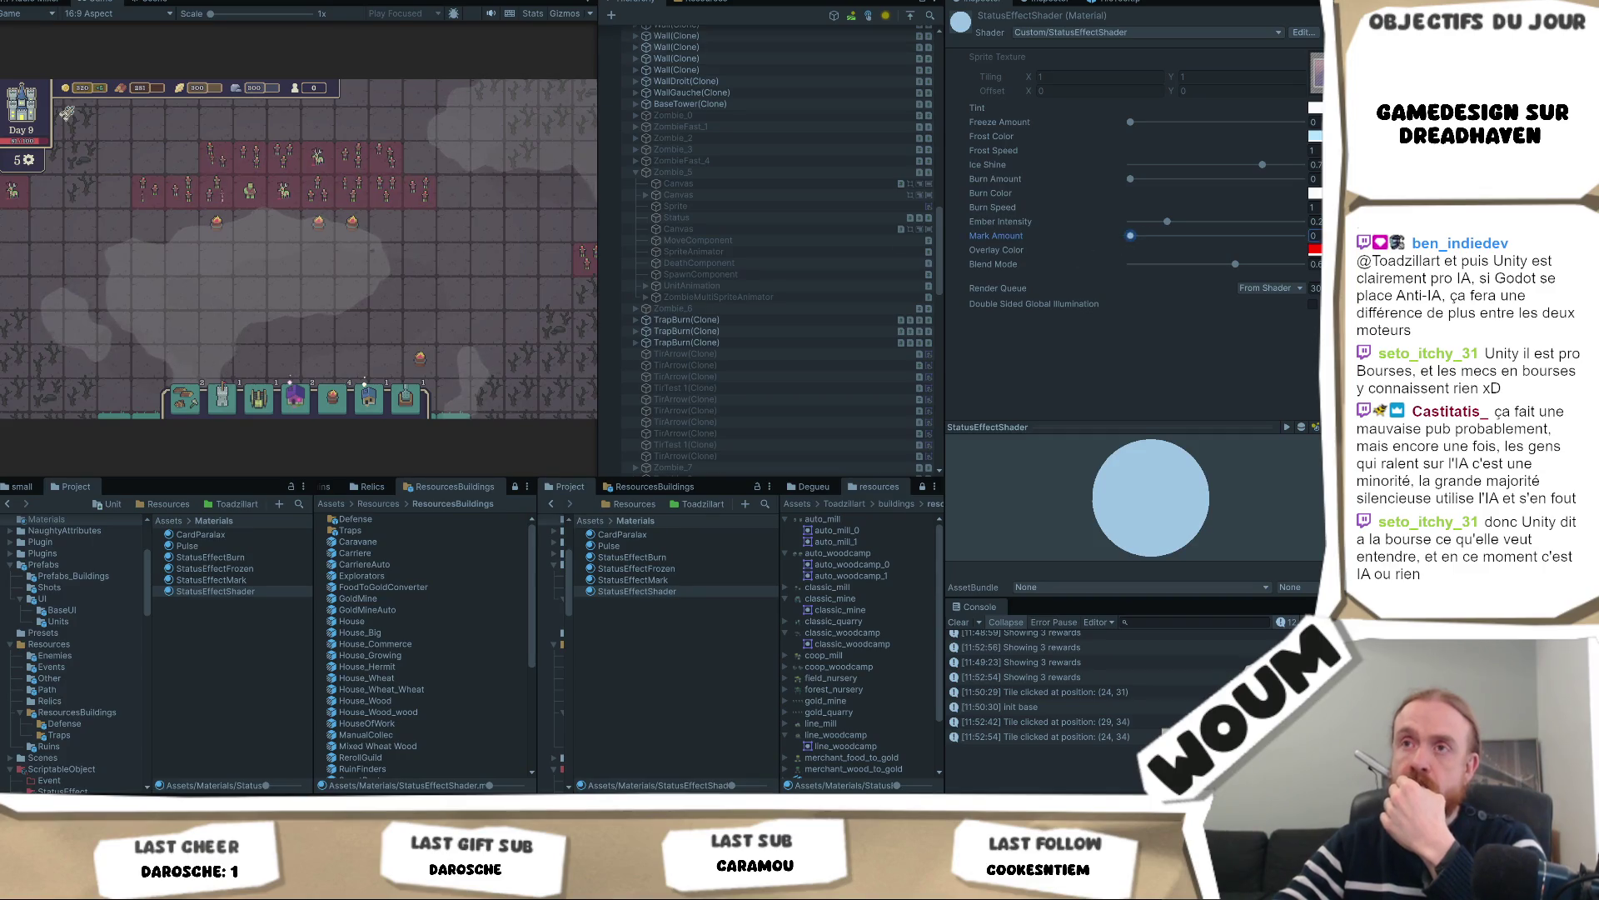
pyautogui.hotkey('ctrl', 'p')
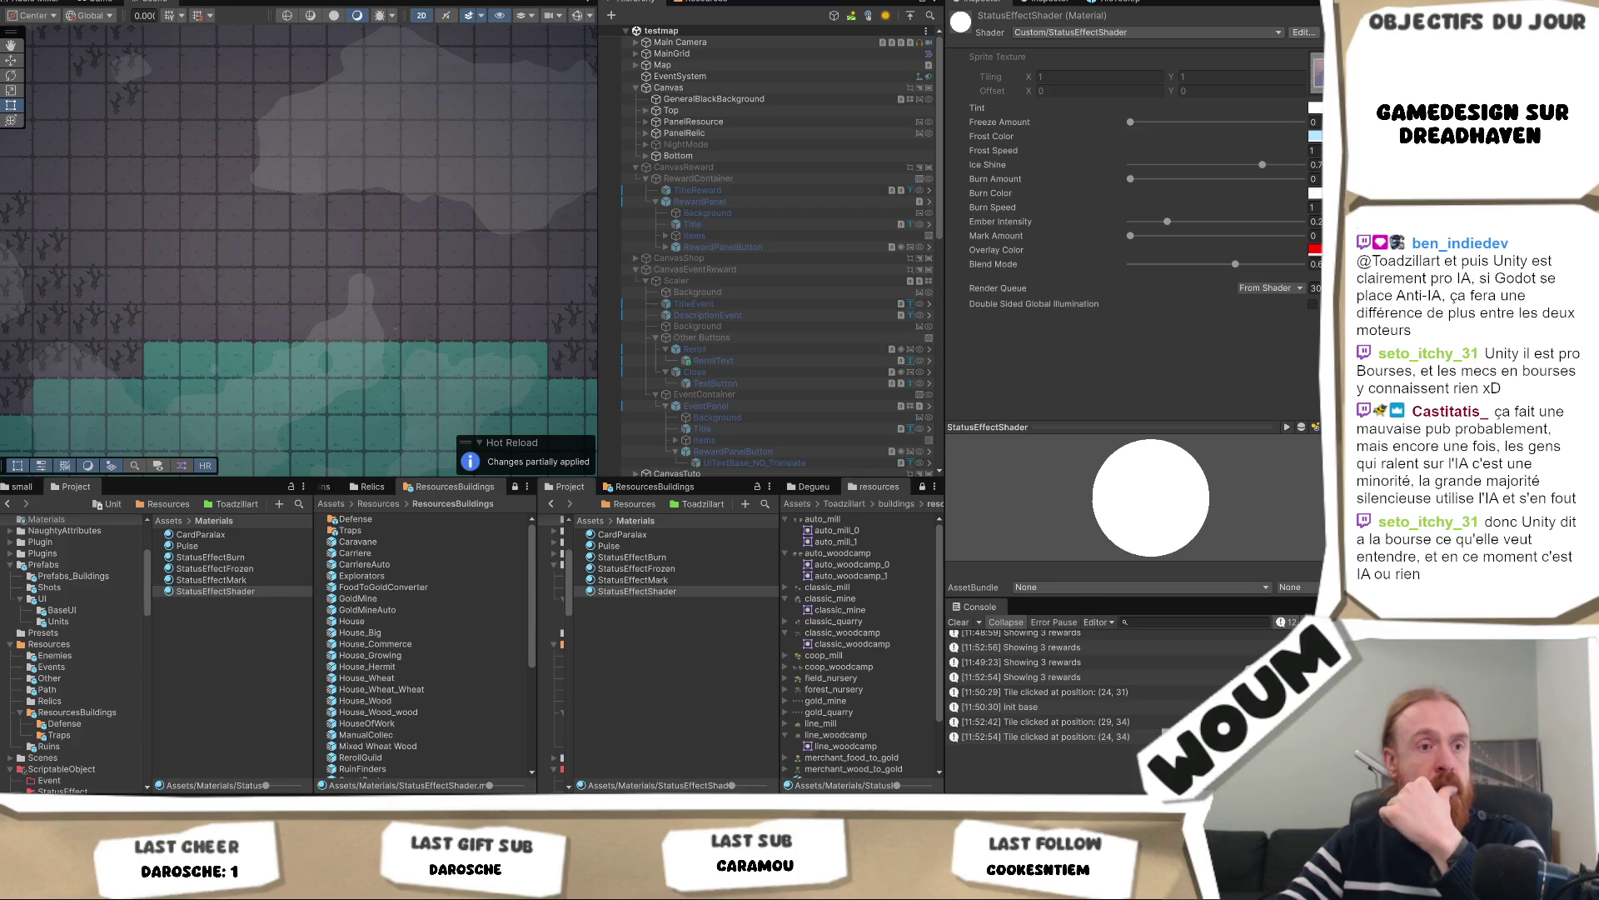
pyautogui.hotkey('ctrl', 'p')
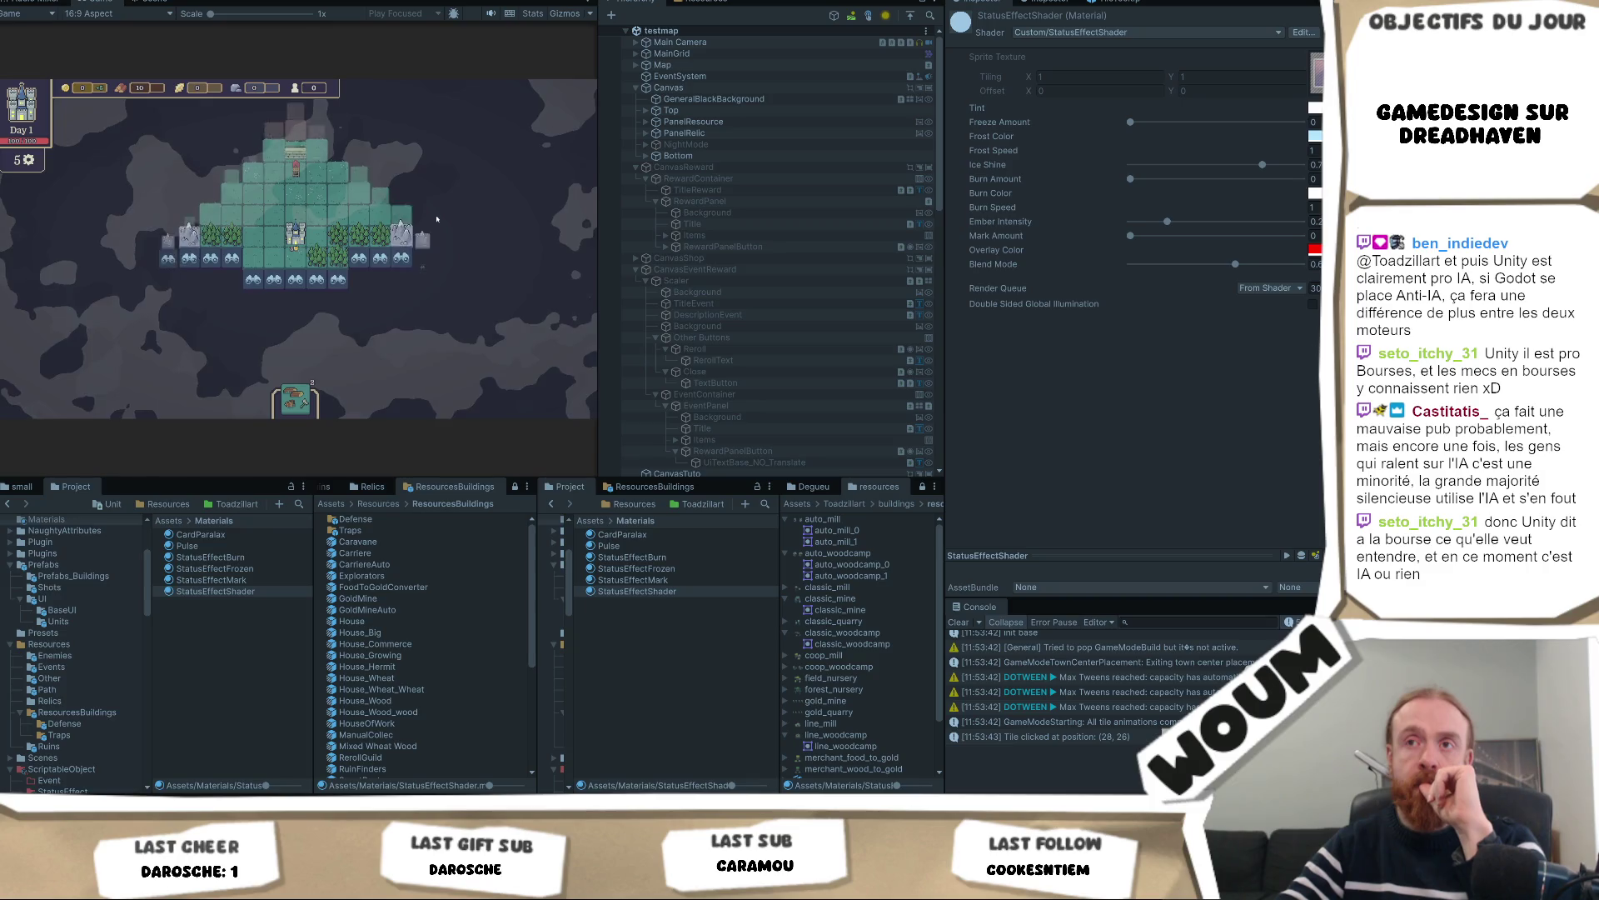
# Start the first day, reroll the relic offer and take the Power Blessing relic
pyautogui.click(438, 270)
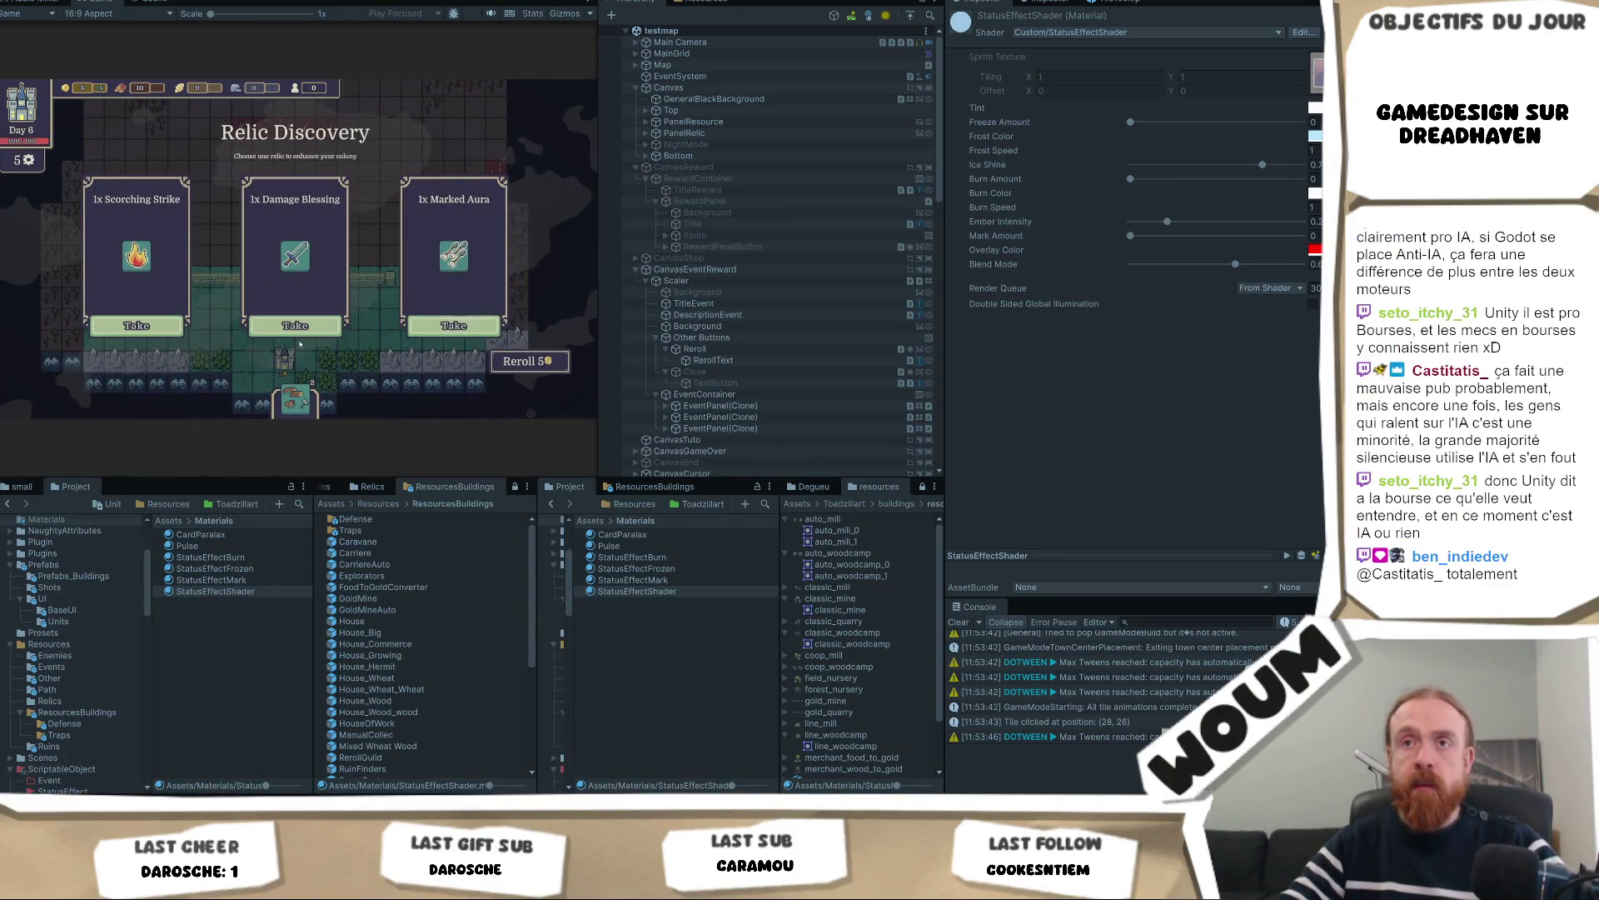
pyautogui.moveTo(454, 258)
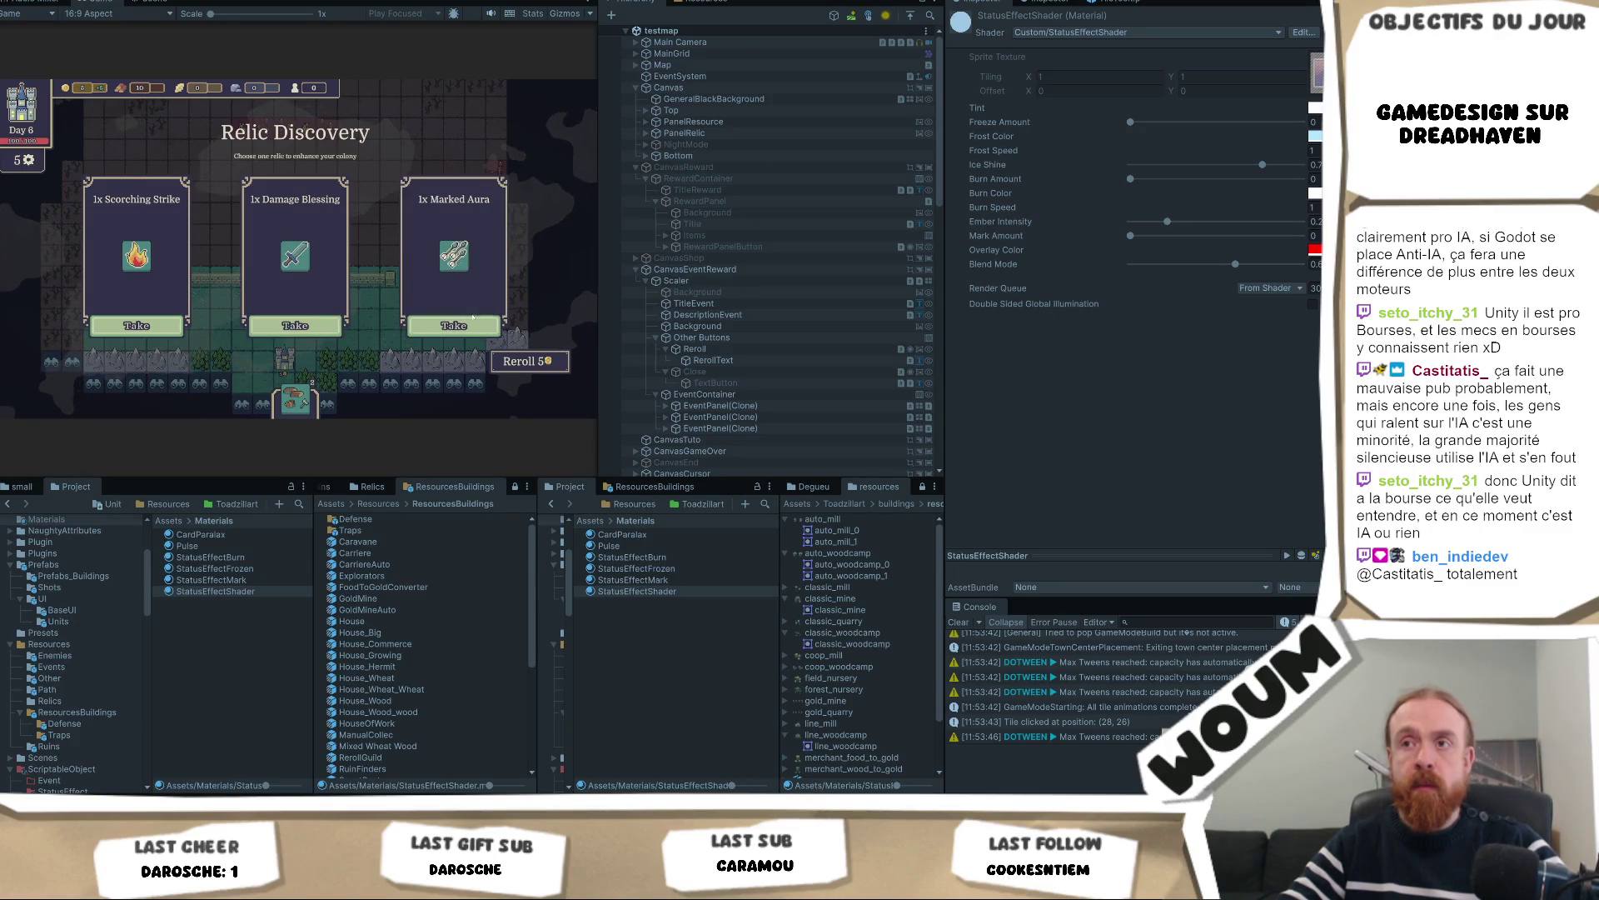
pyautogui.click(527, 362)
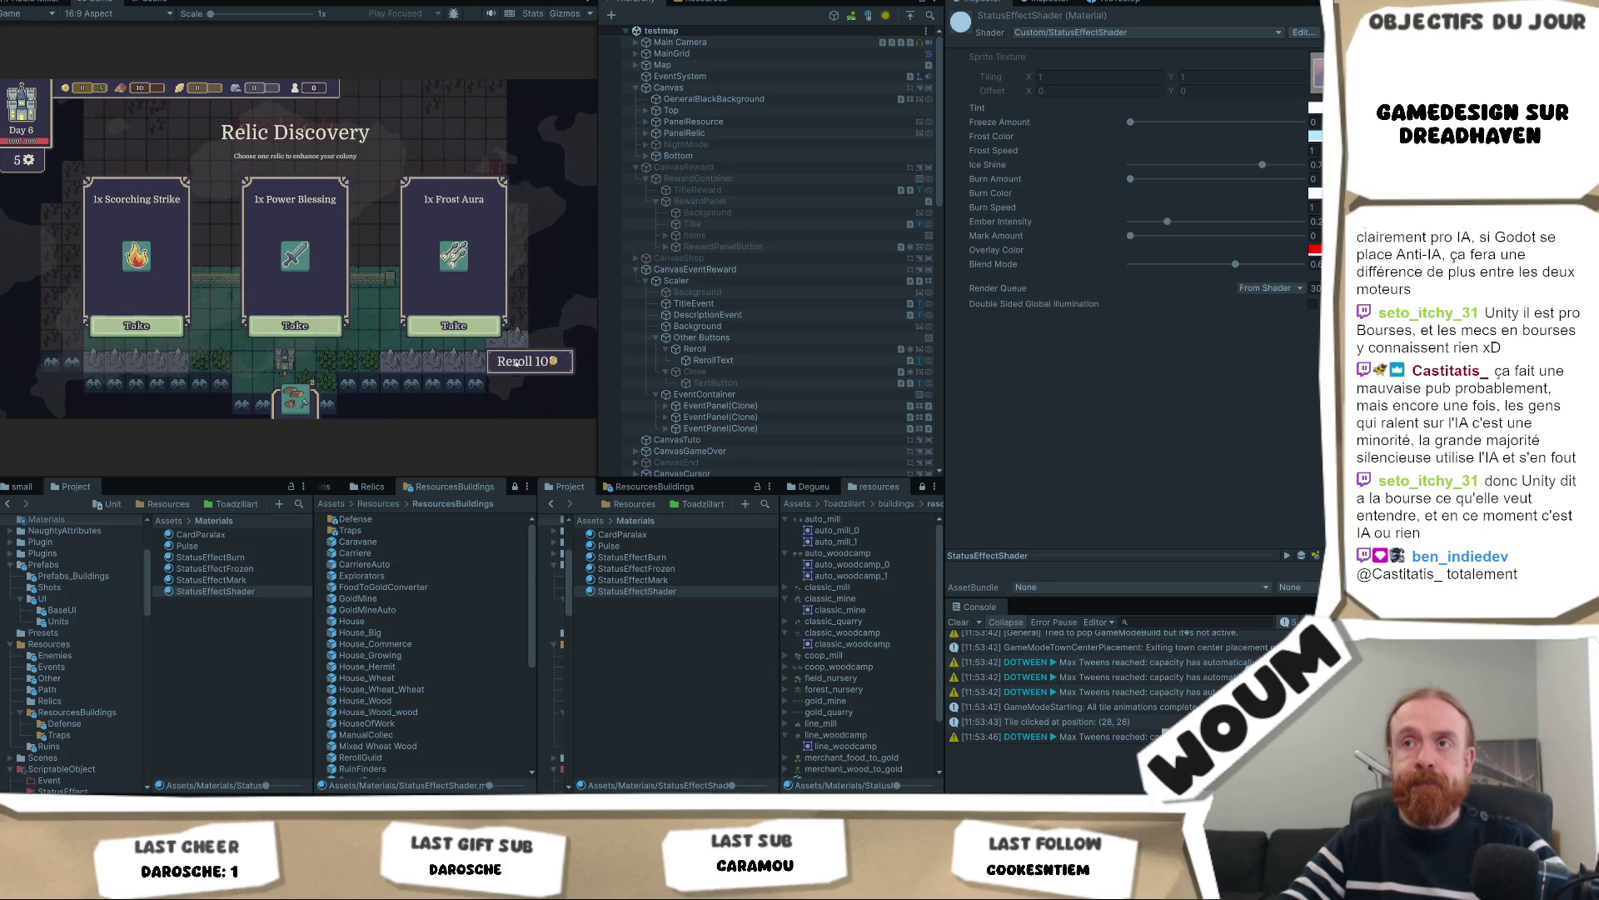
pyautogui.click(294, 326)
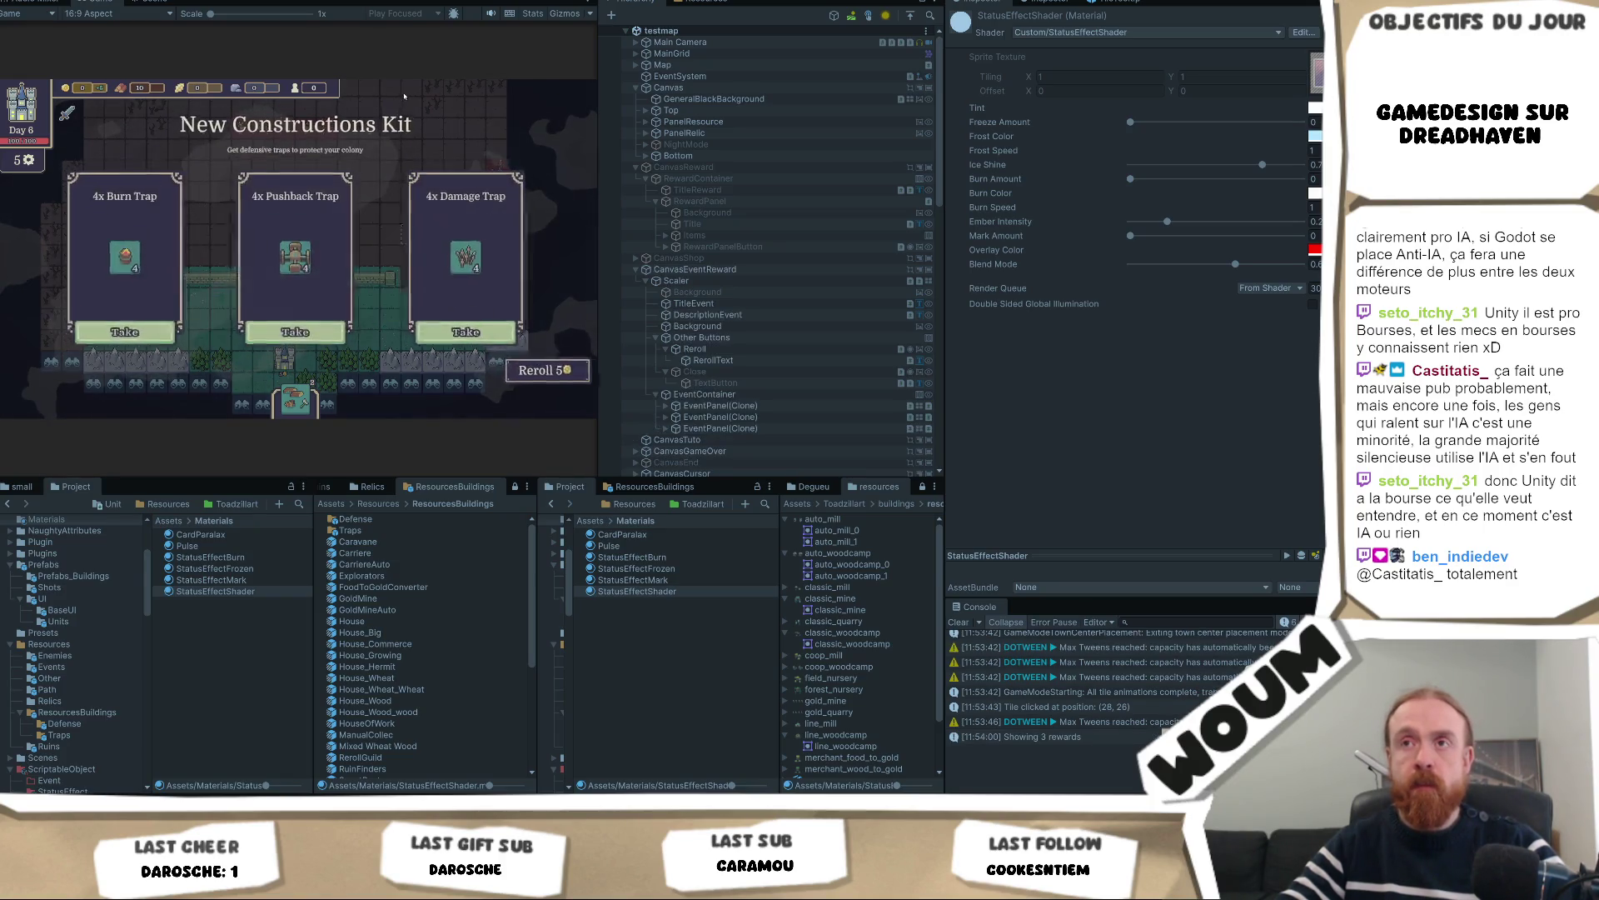
pyautogui.hotkey('ctrl', 'p')
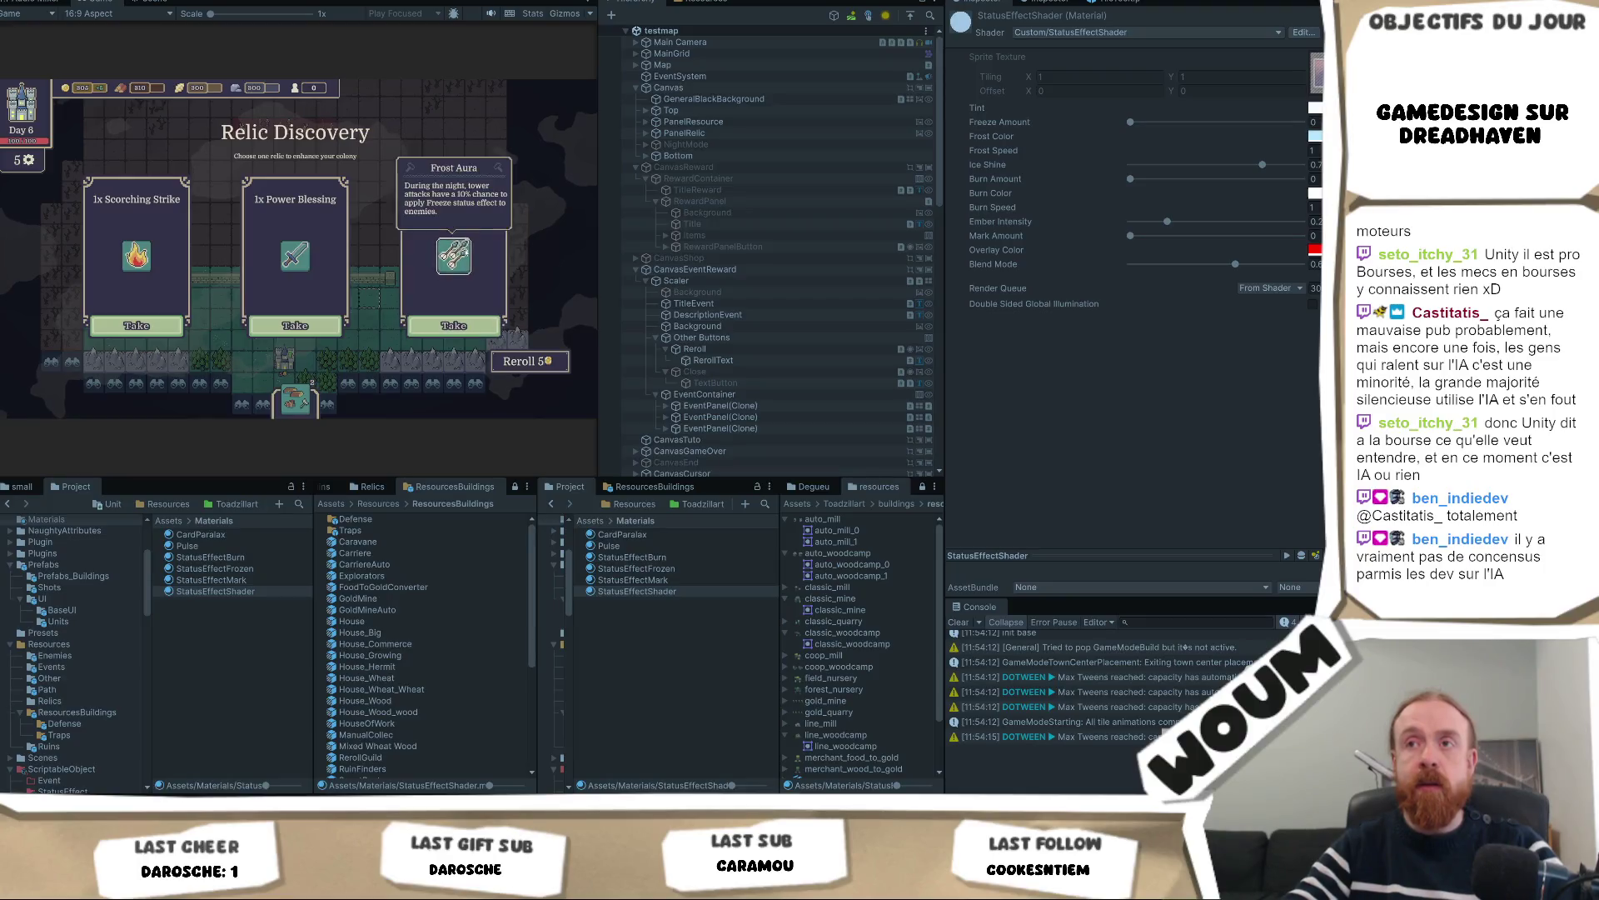
# Take the Marked Strike relic and the 4x Freeze Trap kit, then maximize the Game view
pyautogui.click(522, 364)
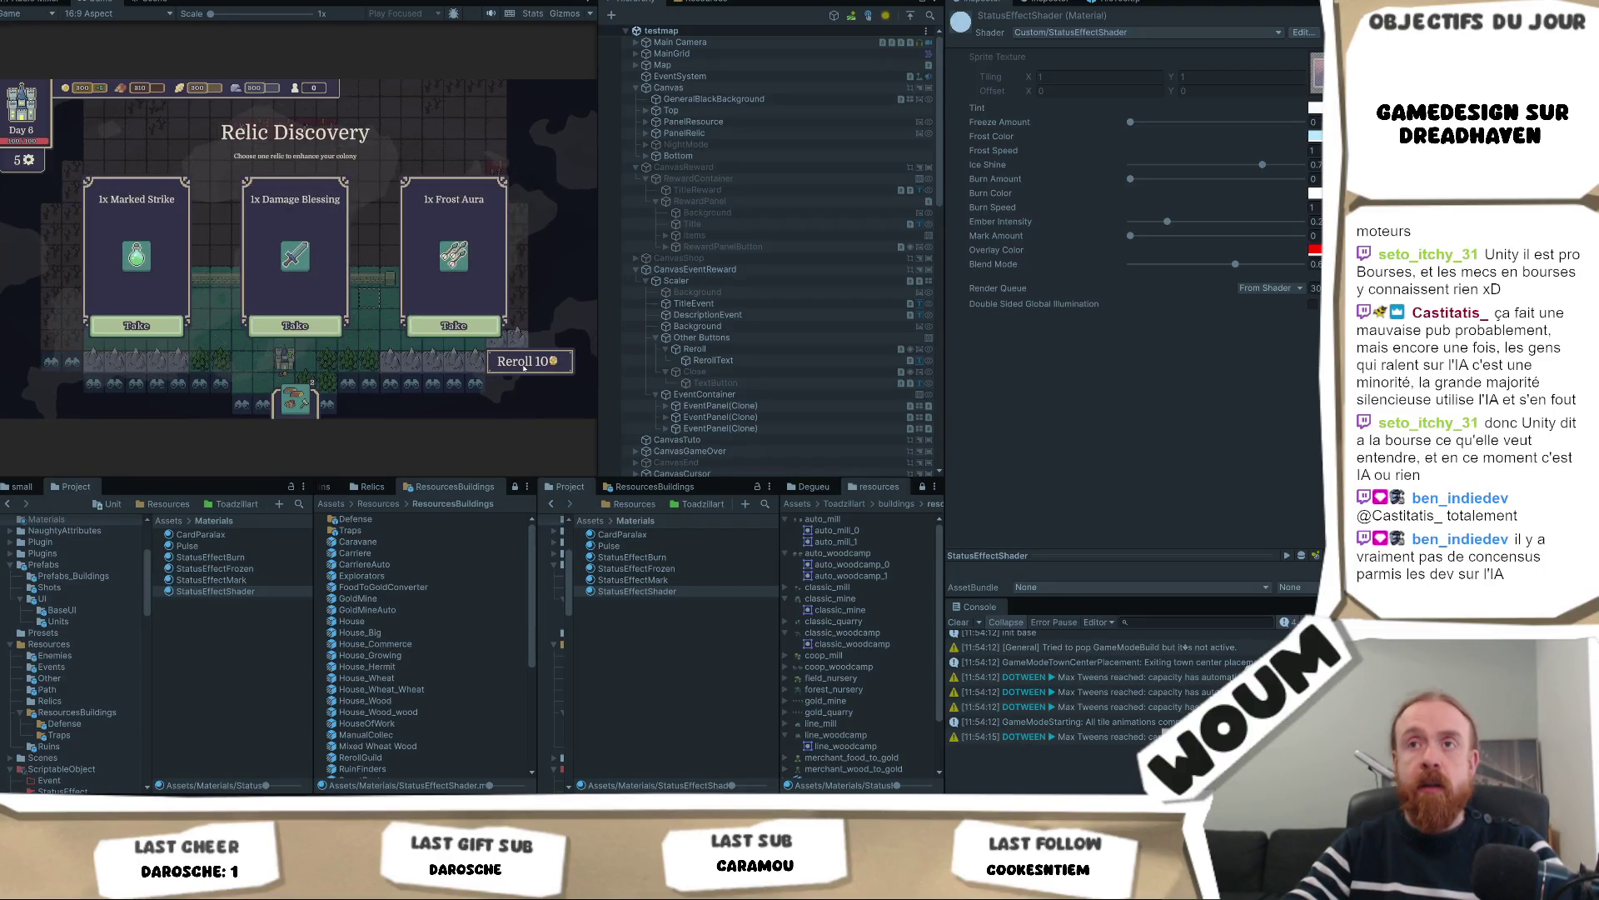
pyautogui.moveTo(136, 254)
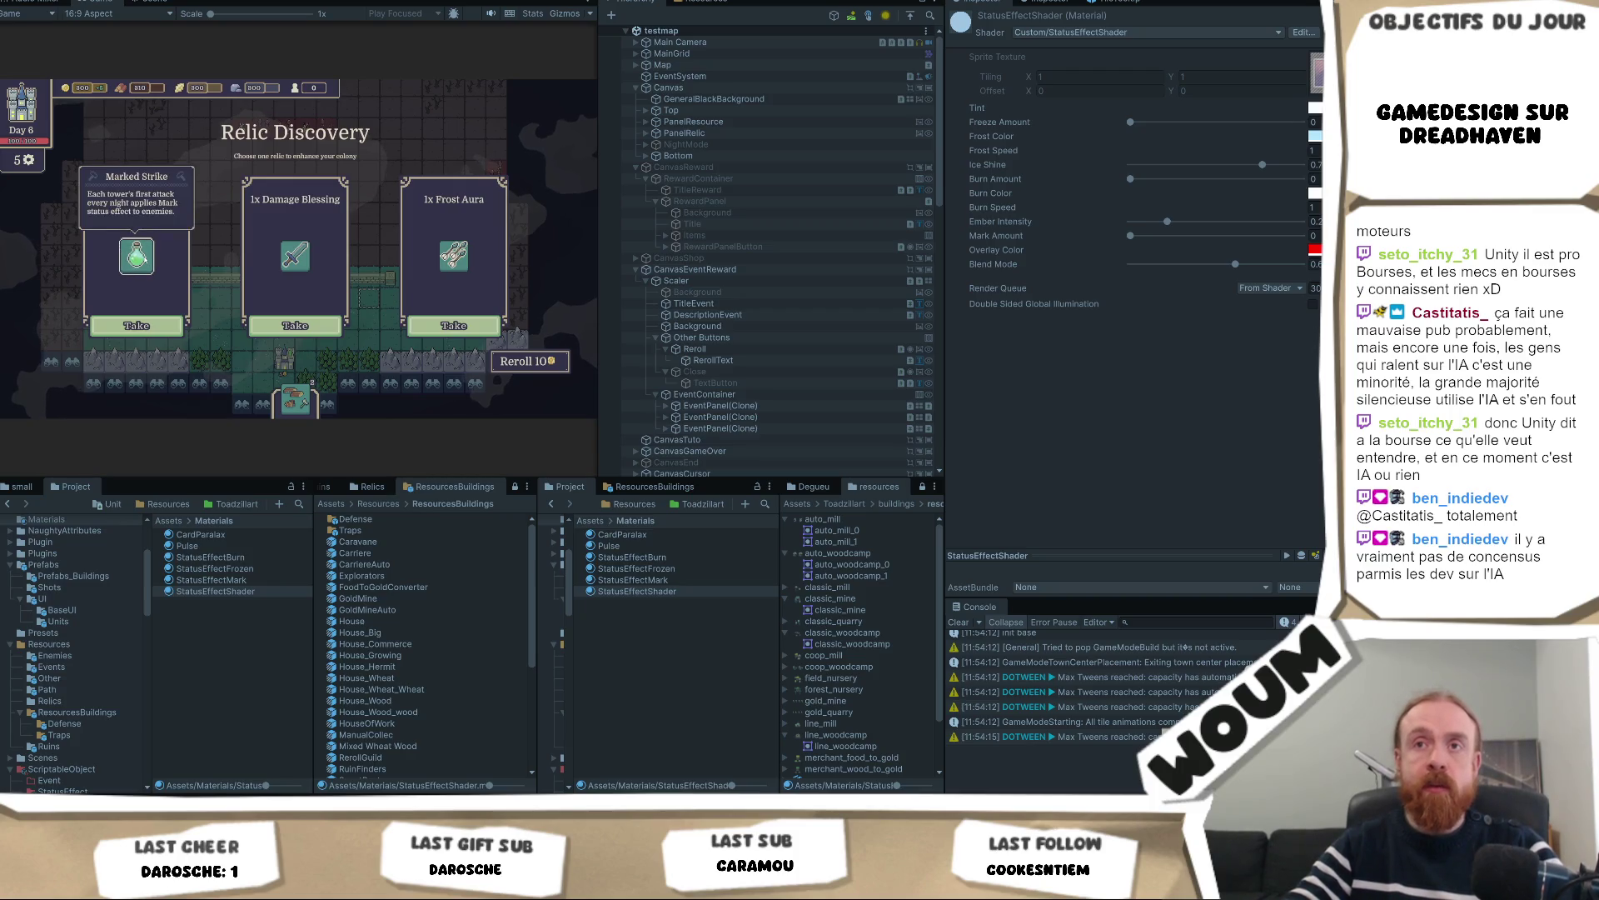
pyautogui.click(147, 326)
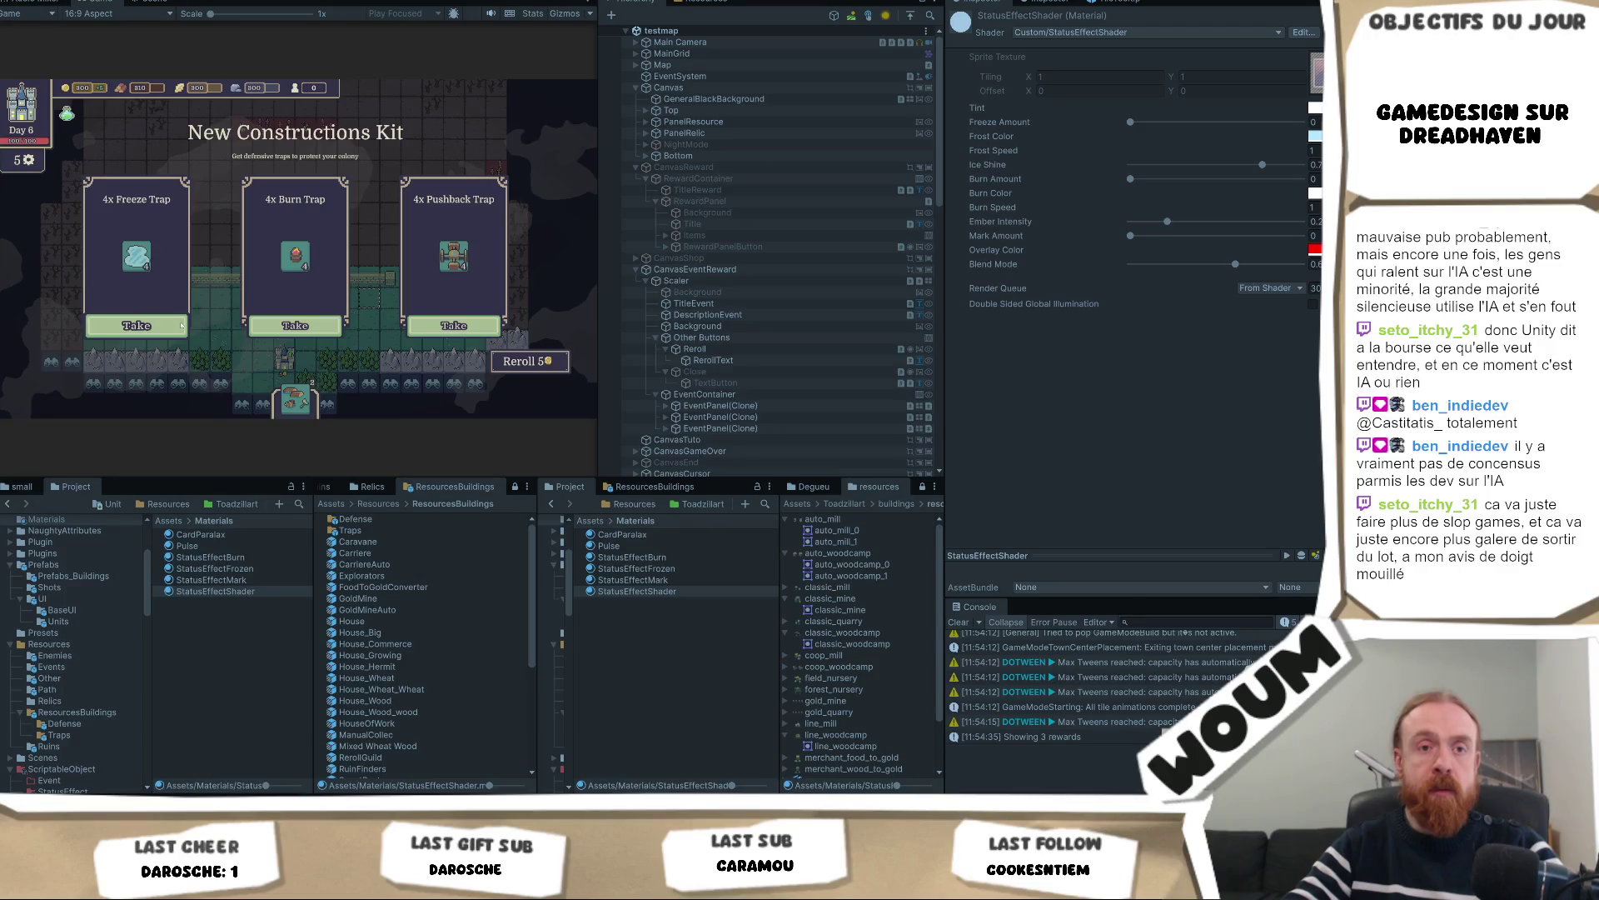
pyautogui.click(169, 325)
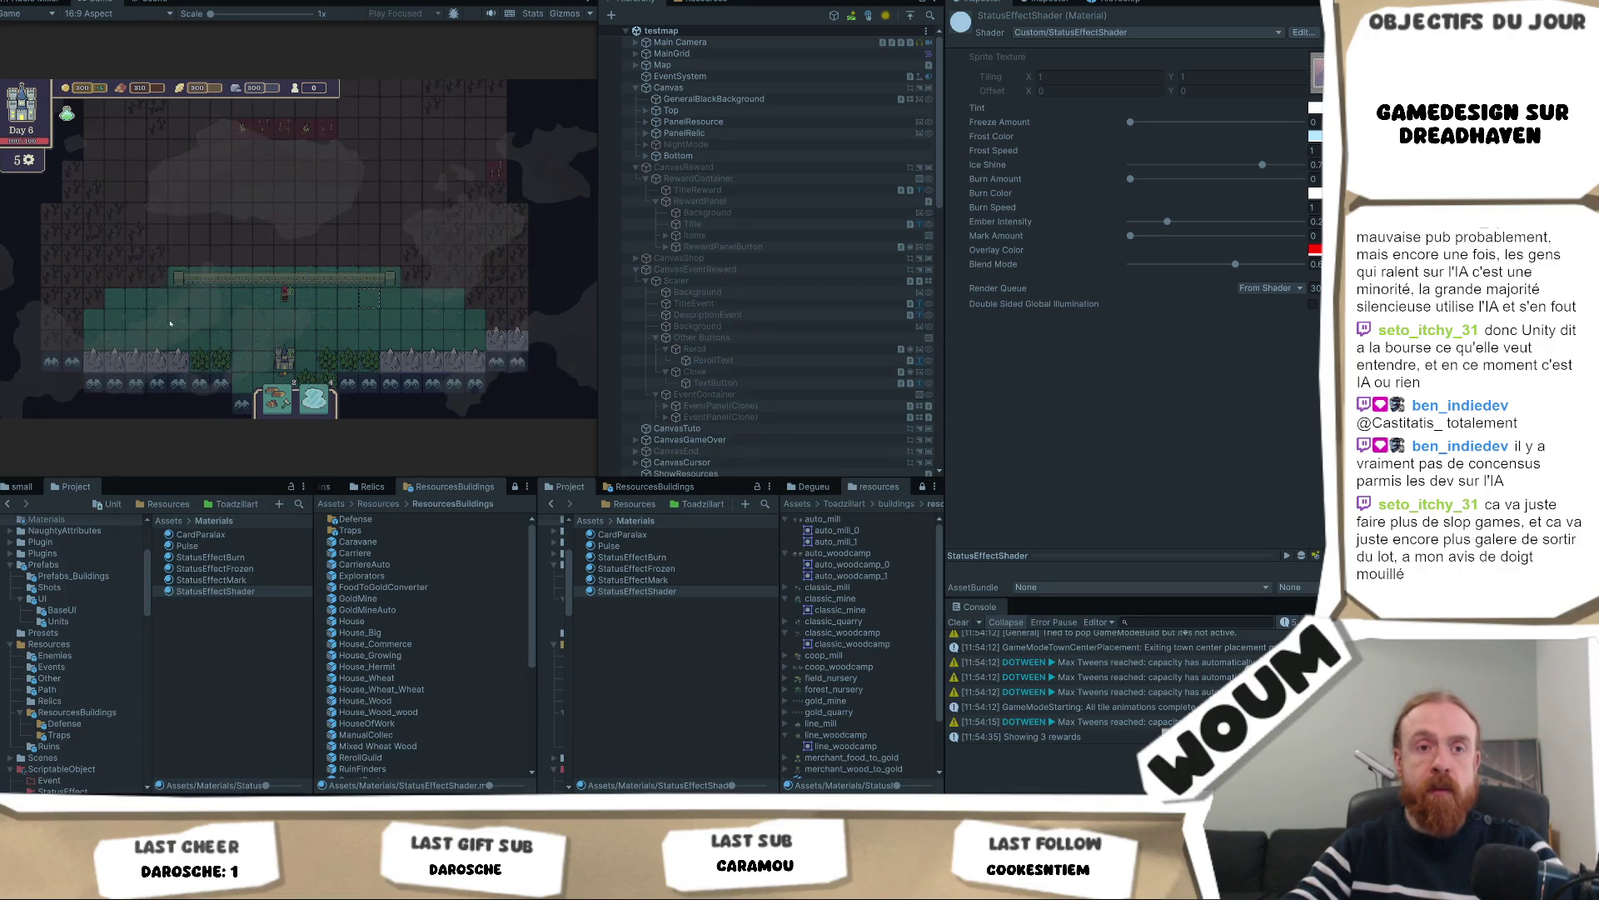
pyautogui.click(169, 326)
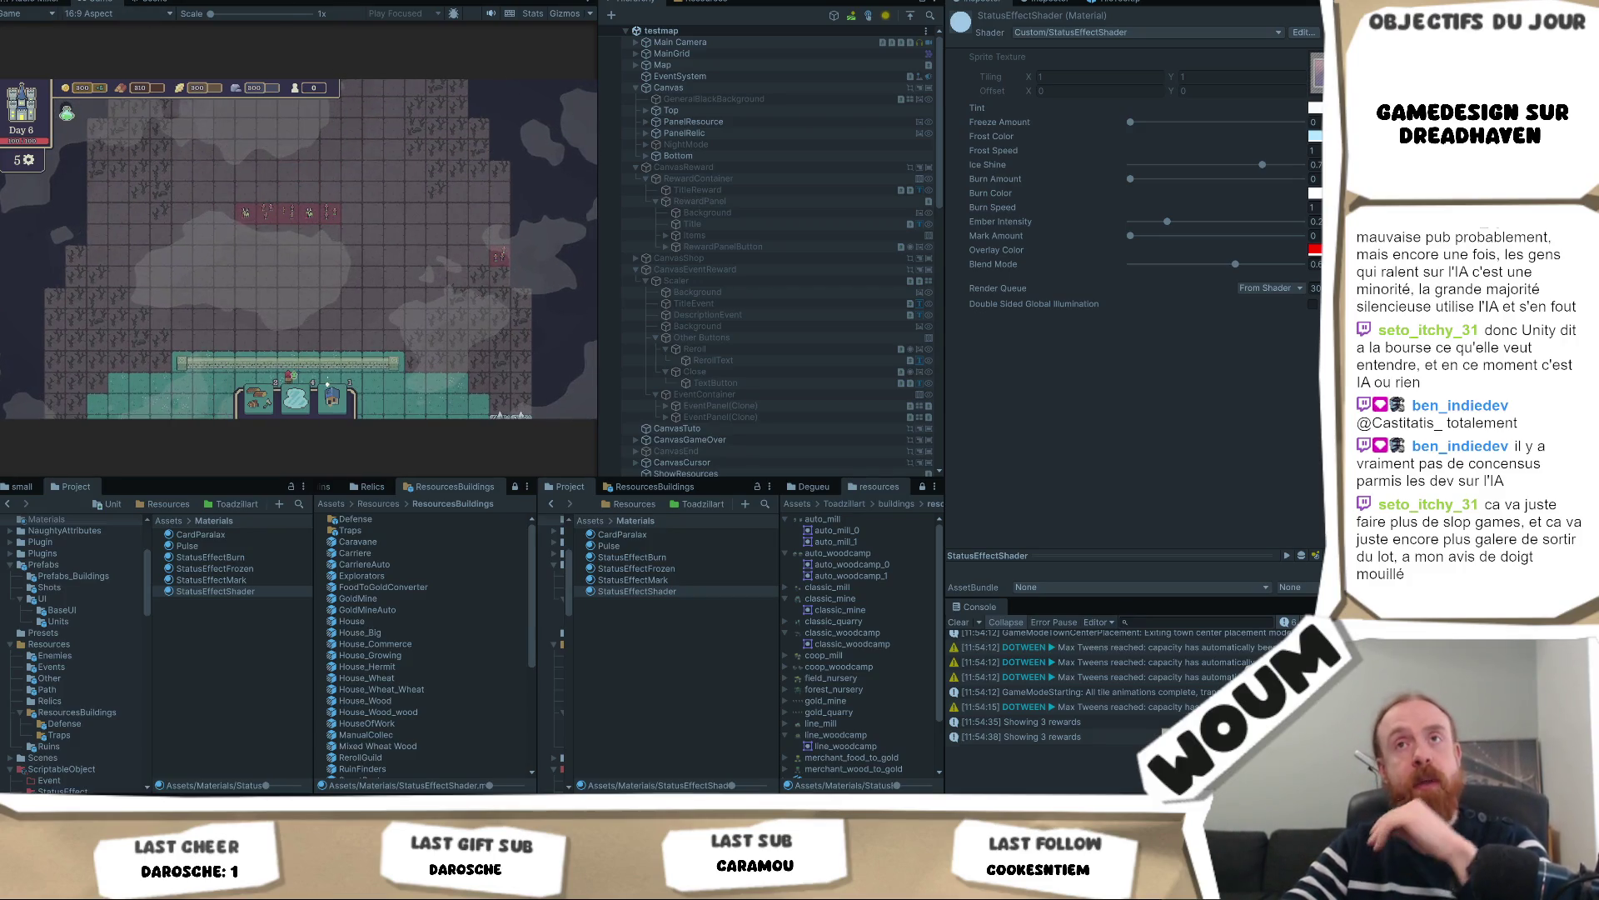
pyautogui.rightClick(94, 1)
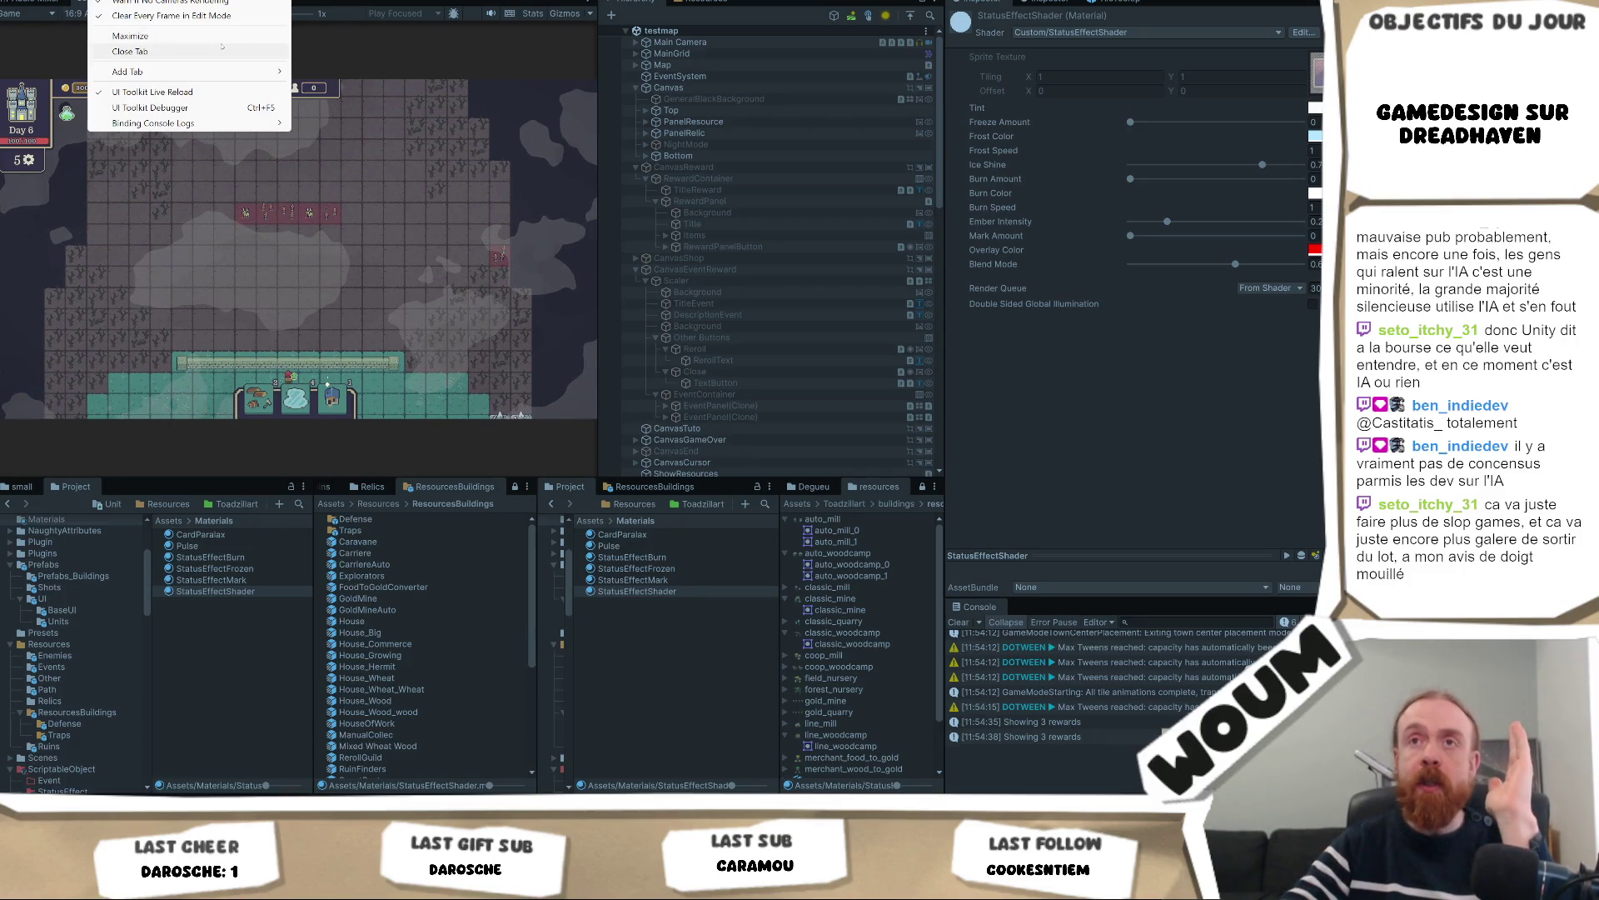
pyautogui.click(134, 36)
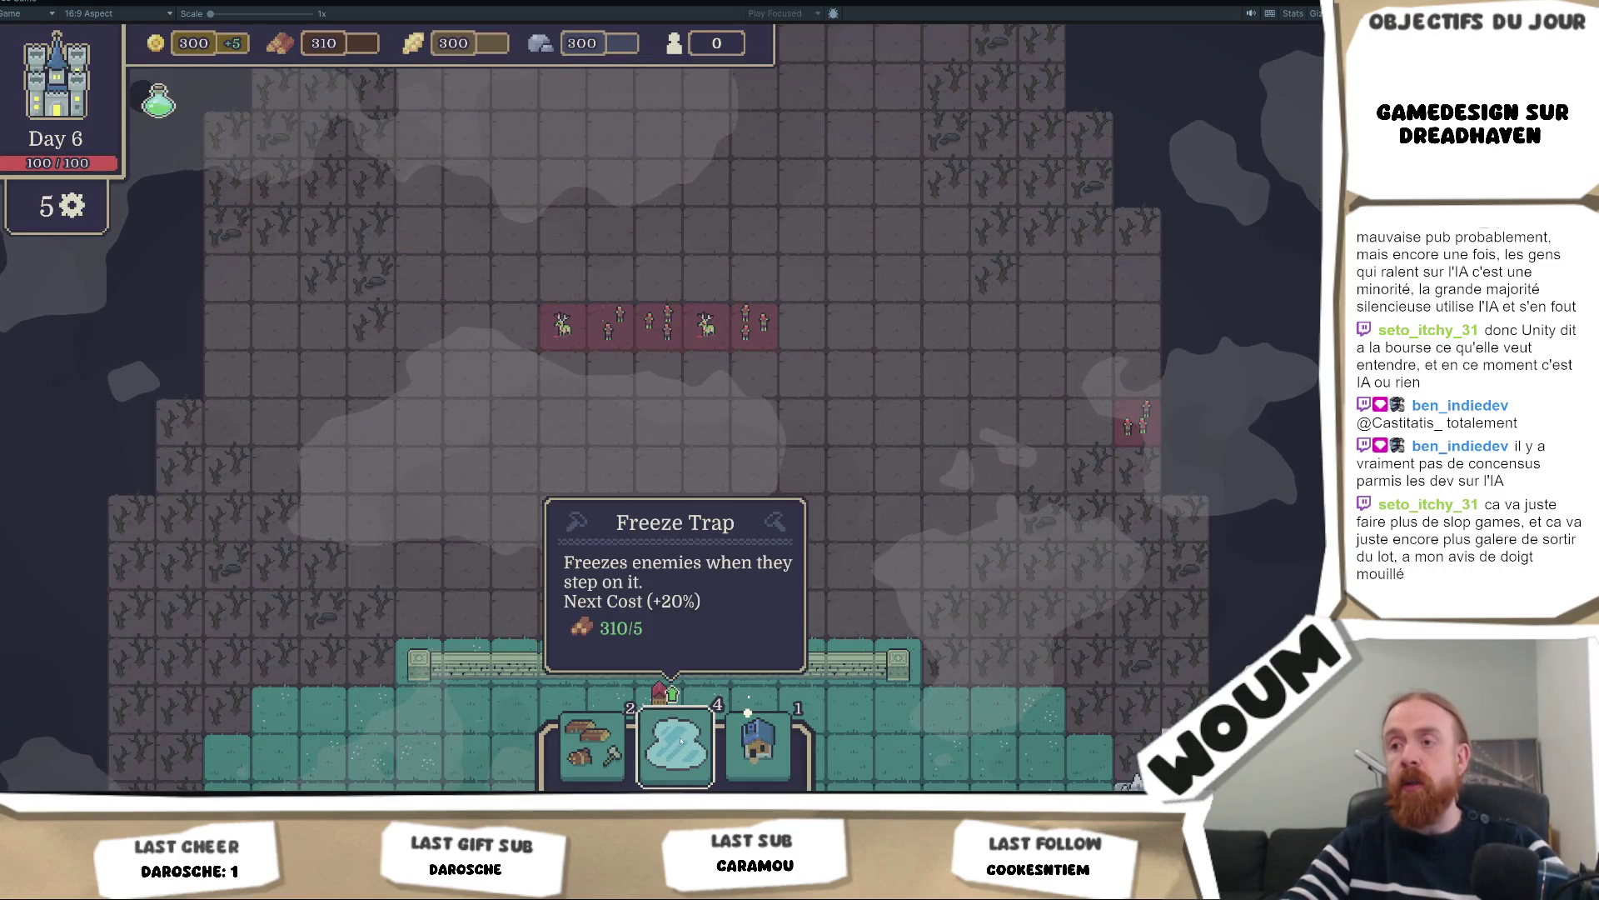
# Place two Freeze Traps on adjacent path tiles, then un-maximize the Game view
pyautogui.click(663, 389)
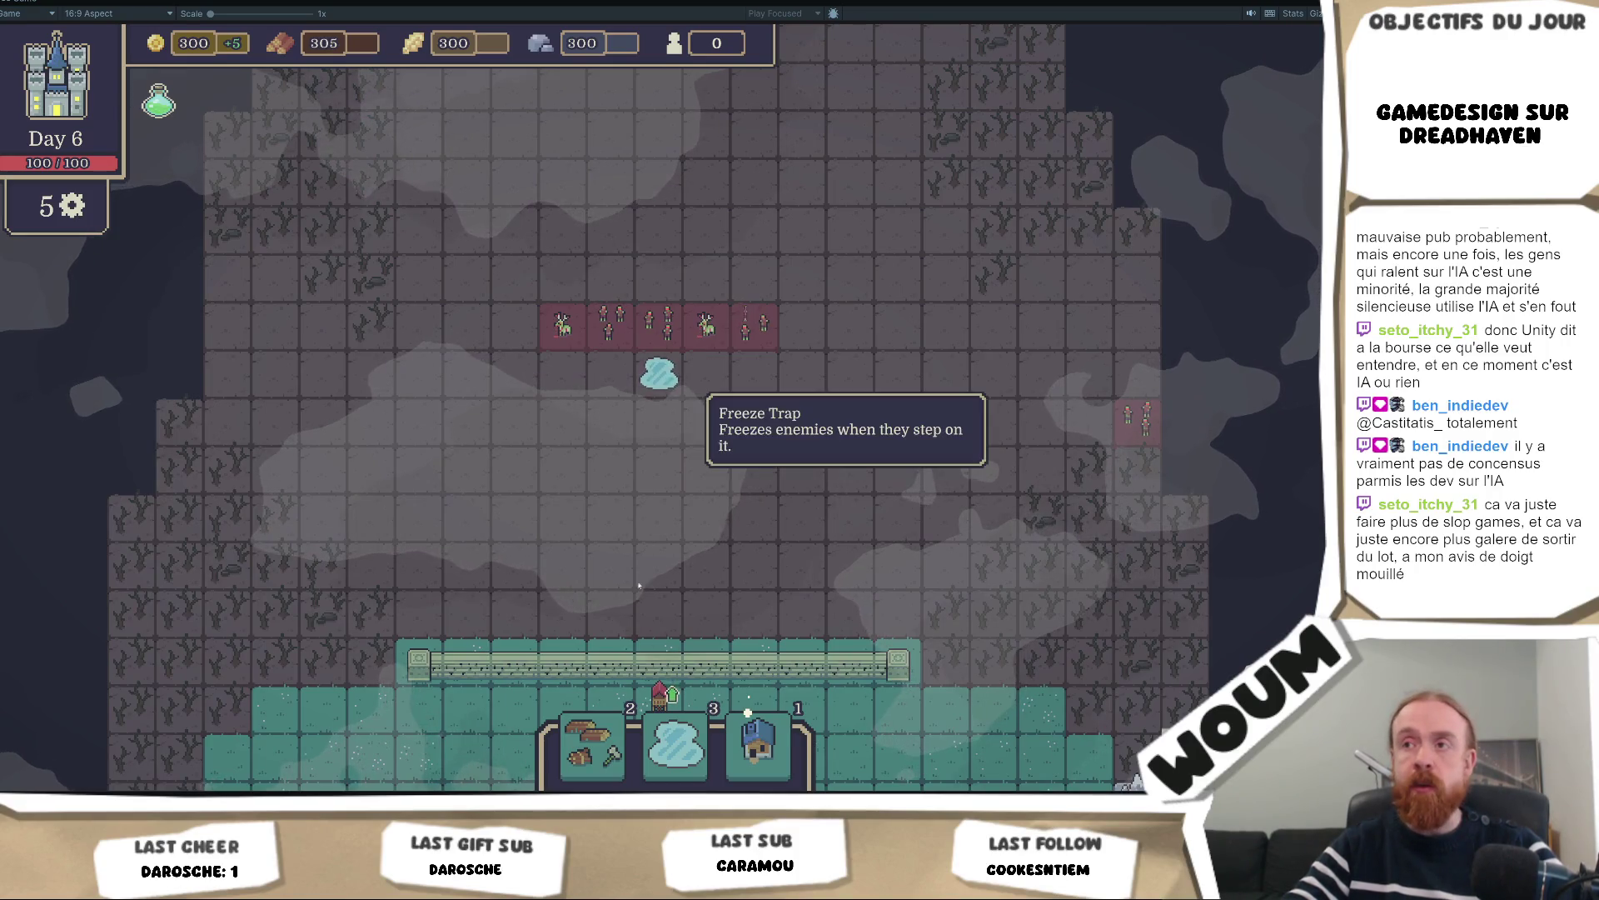
pyautogui.click(623, 430)
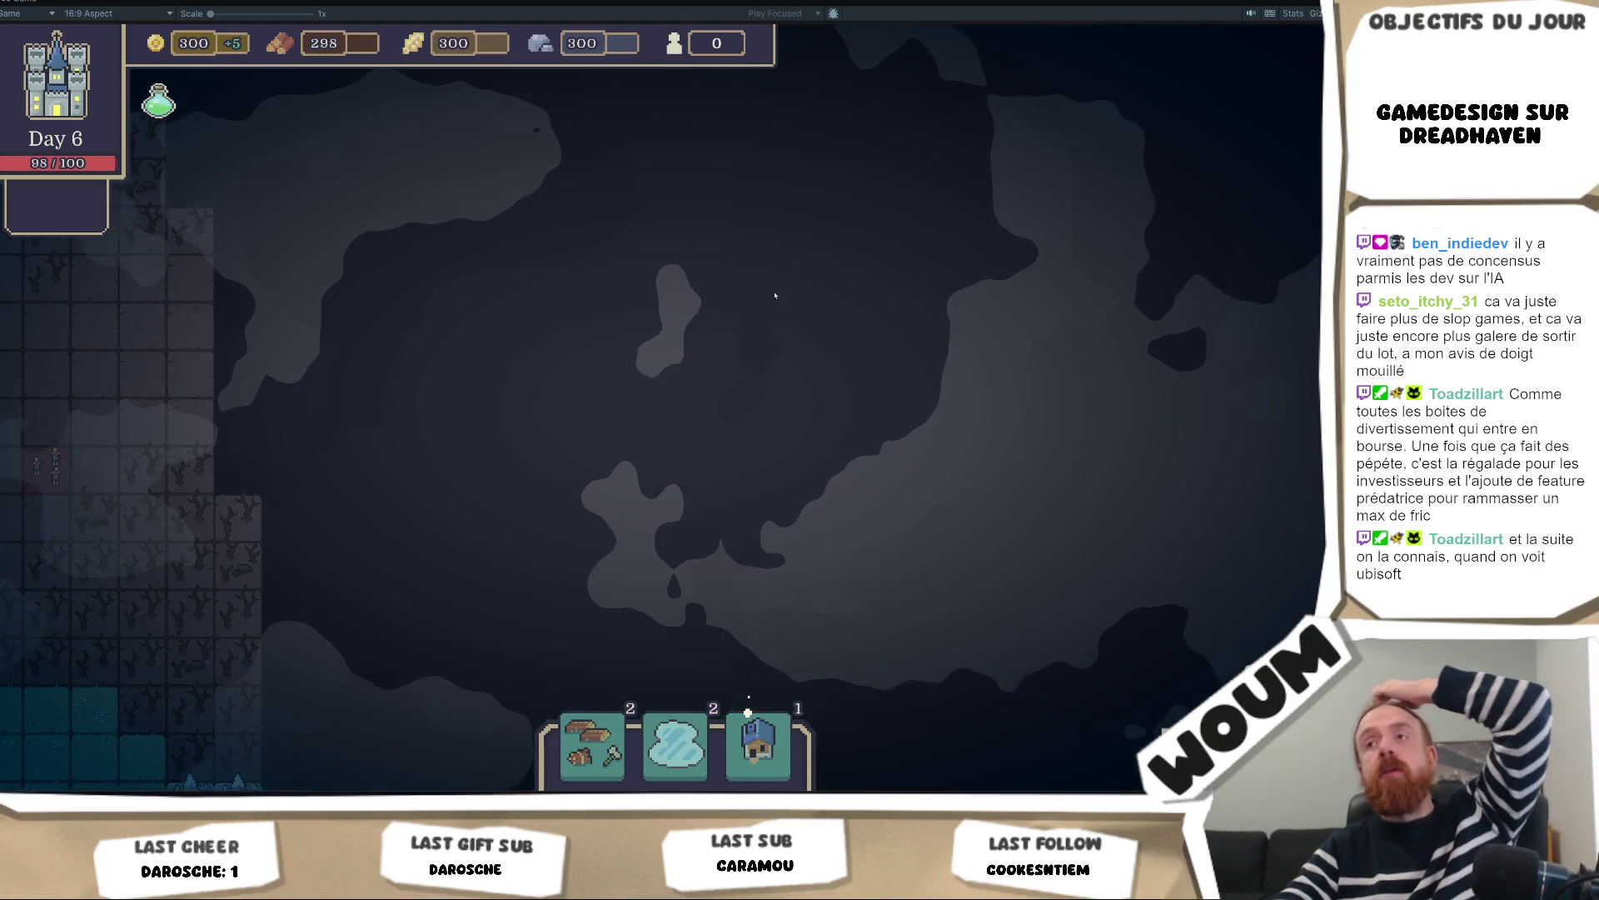
pyautogui.rightClick(26, 8)
pyautogui.click(99, 55)
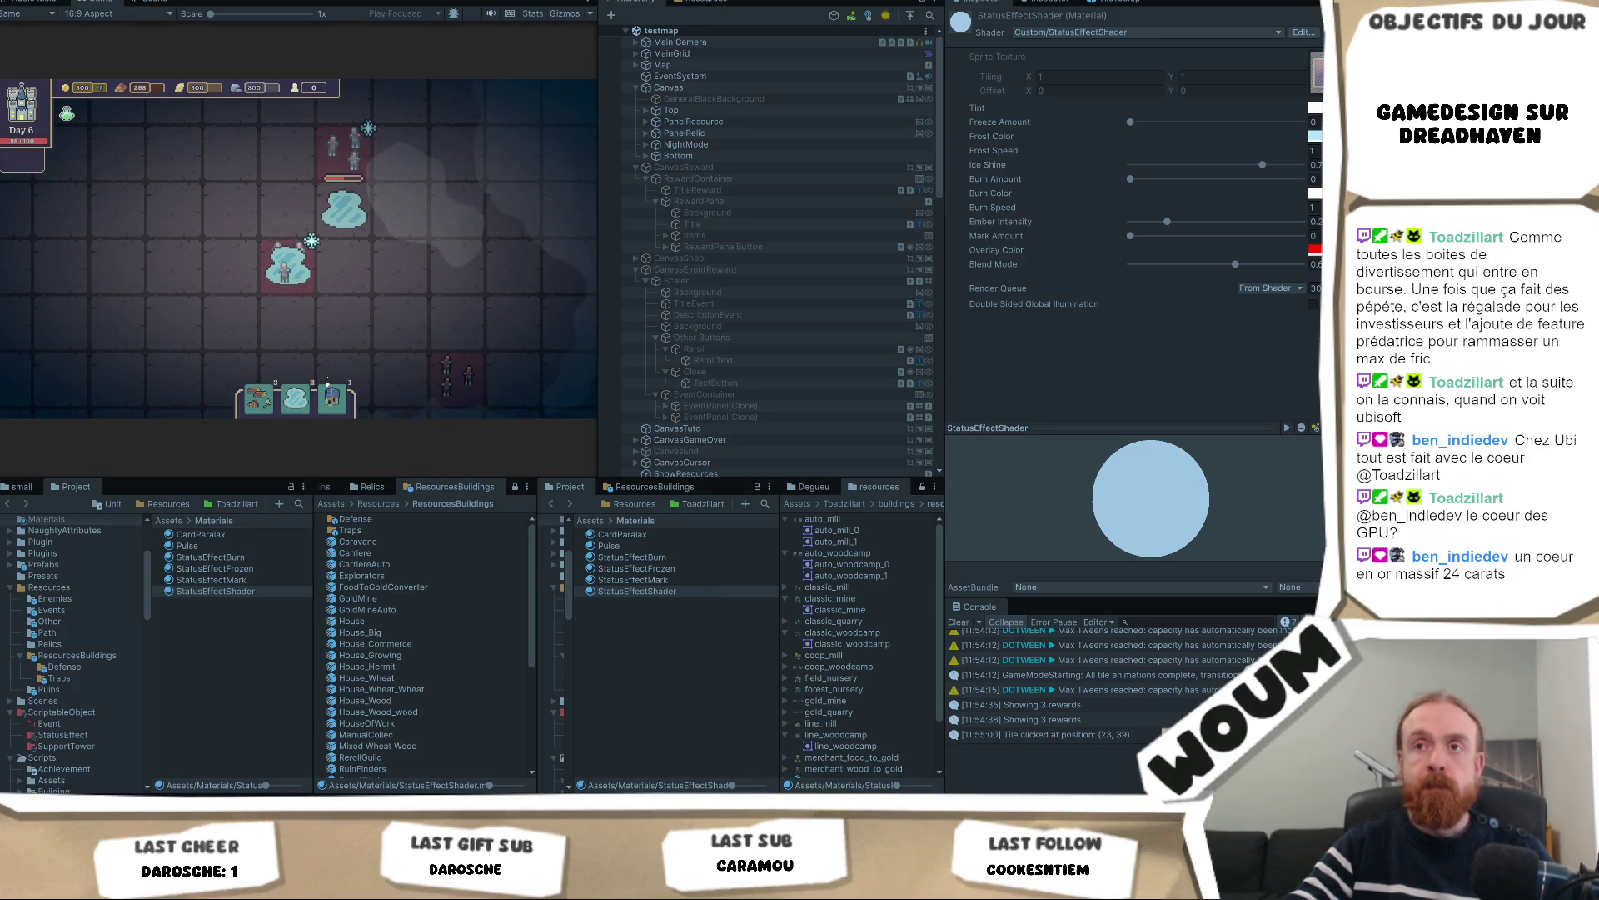
# Exit Play mode with Ctrl+P to get back to the scene and material settings
pyautogui.hotkey('ctrl', 'p')
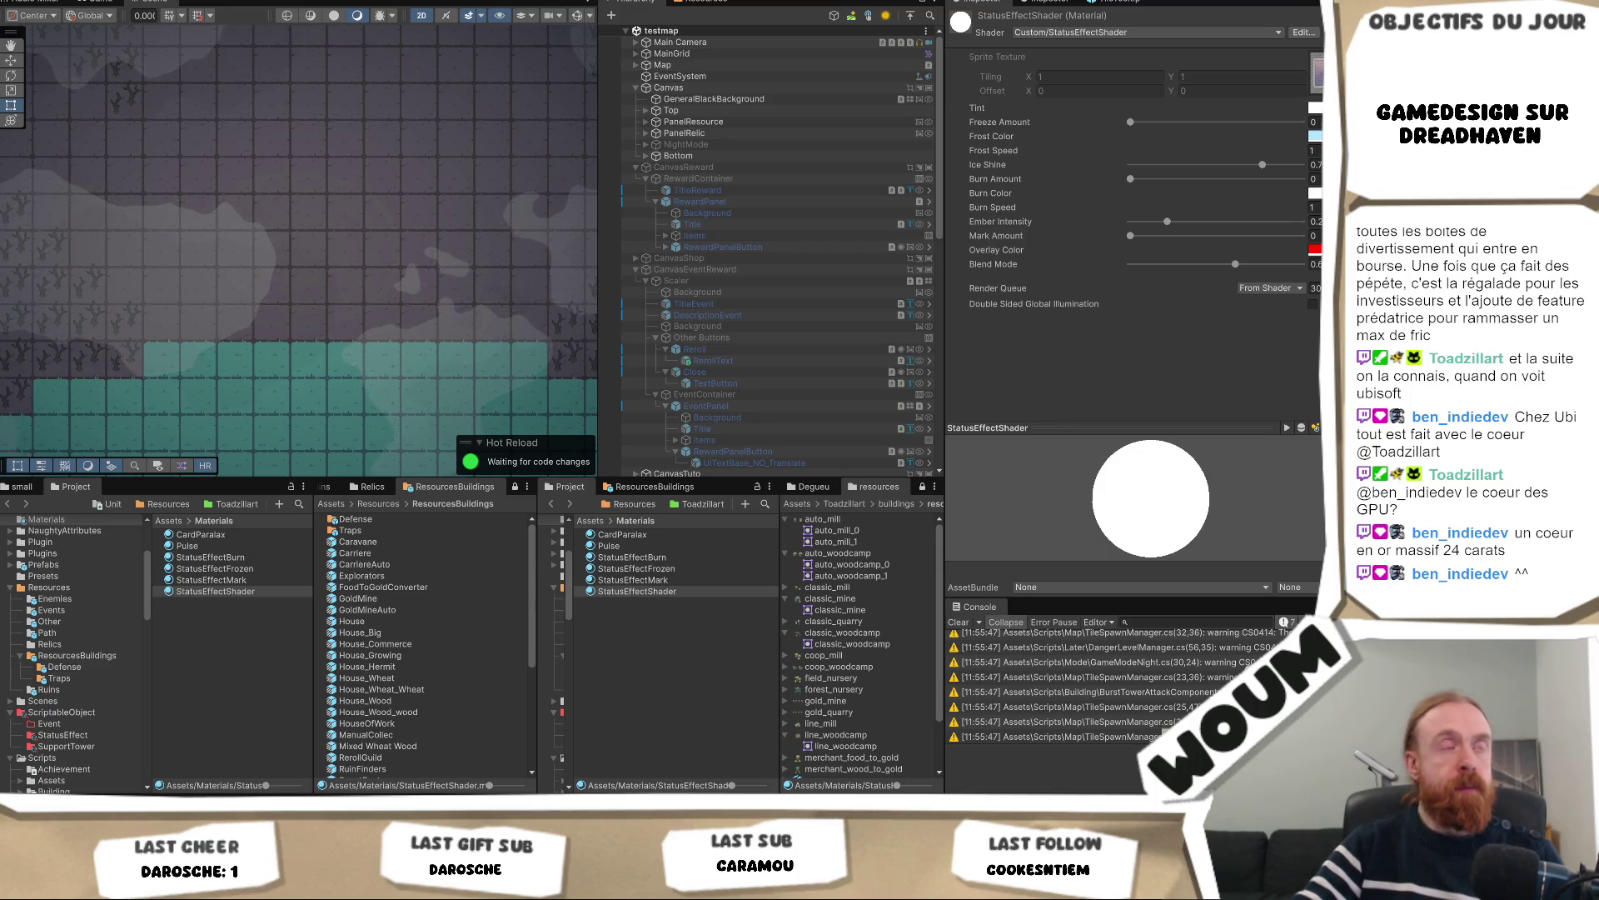
# Select Clouds to show its tiled clouds_texture sprite and CloudSprite material, then show the Game view
pyautogui.click(508, 329)
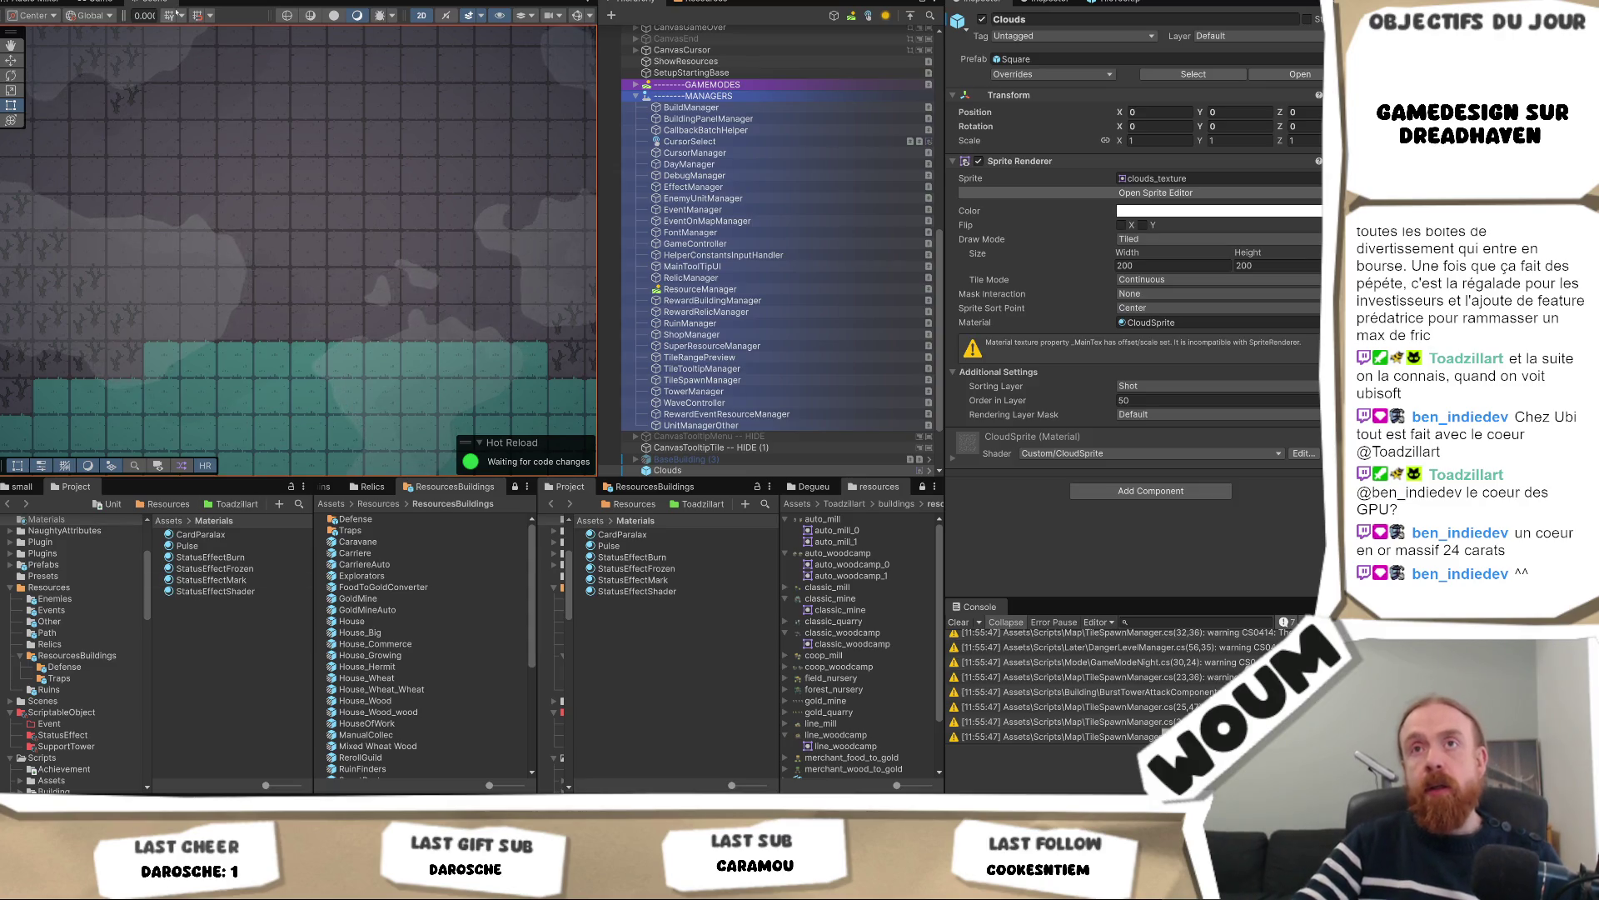
pyautogui.click(98, 2)
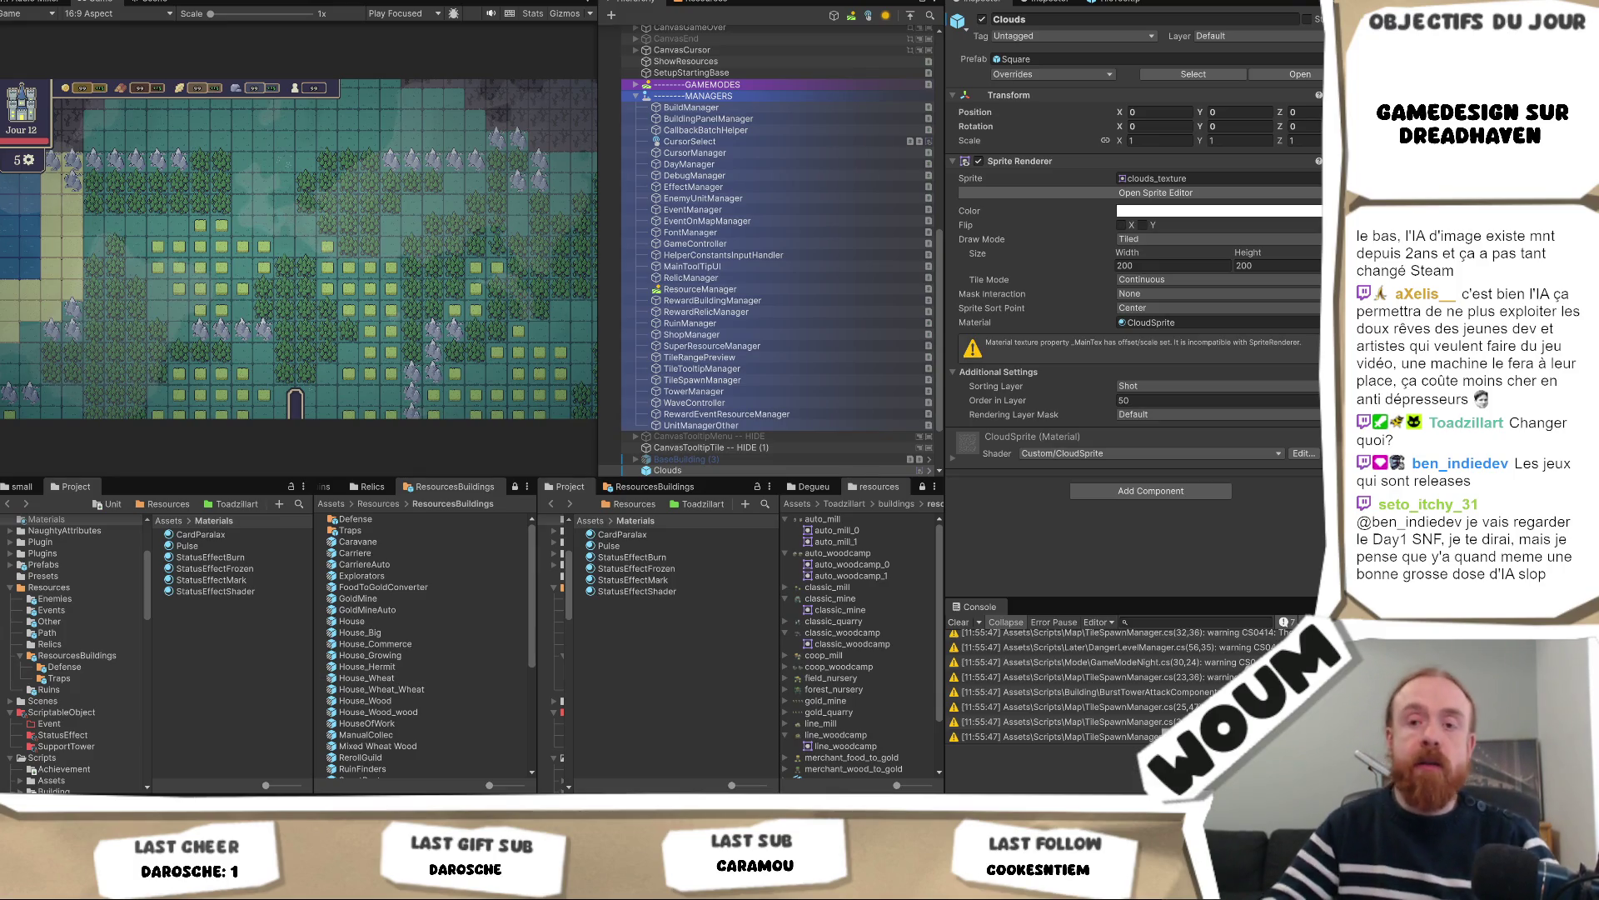
pyautogui.click(205, 741)
pyautogui.scroll(5, 443, 481)
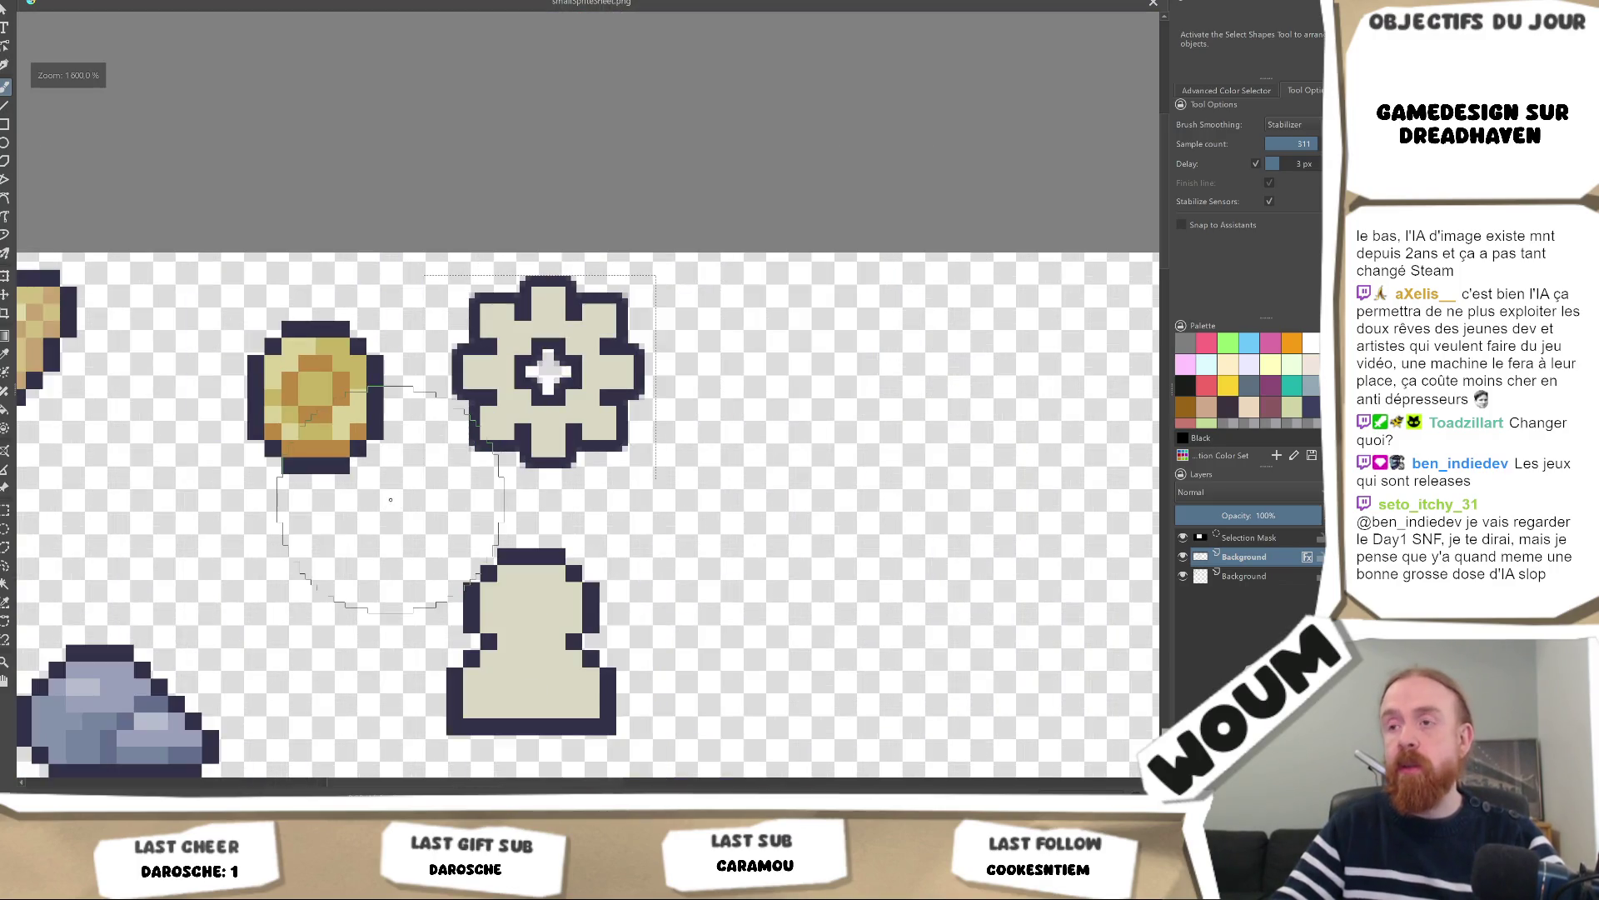
pyautogui.scroll(1, 633, 400)
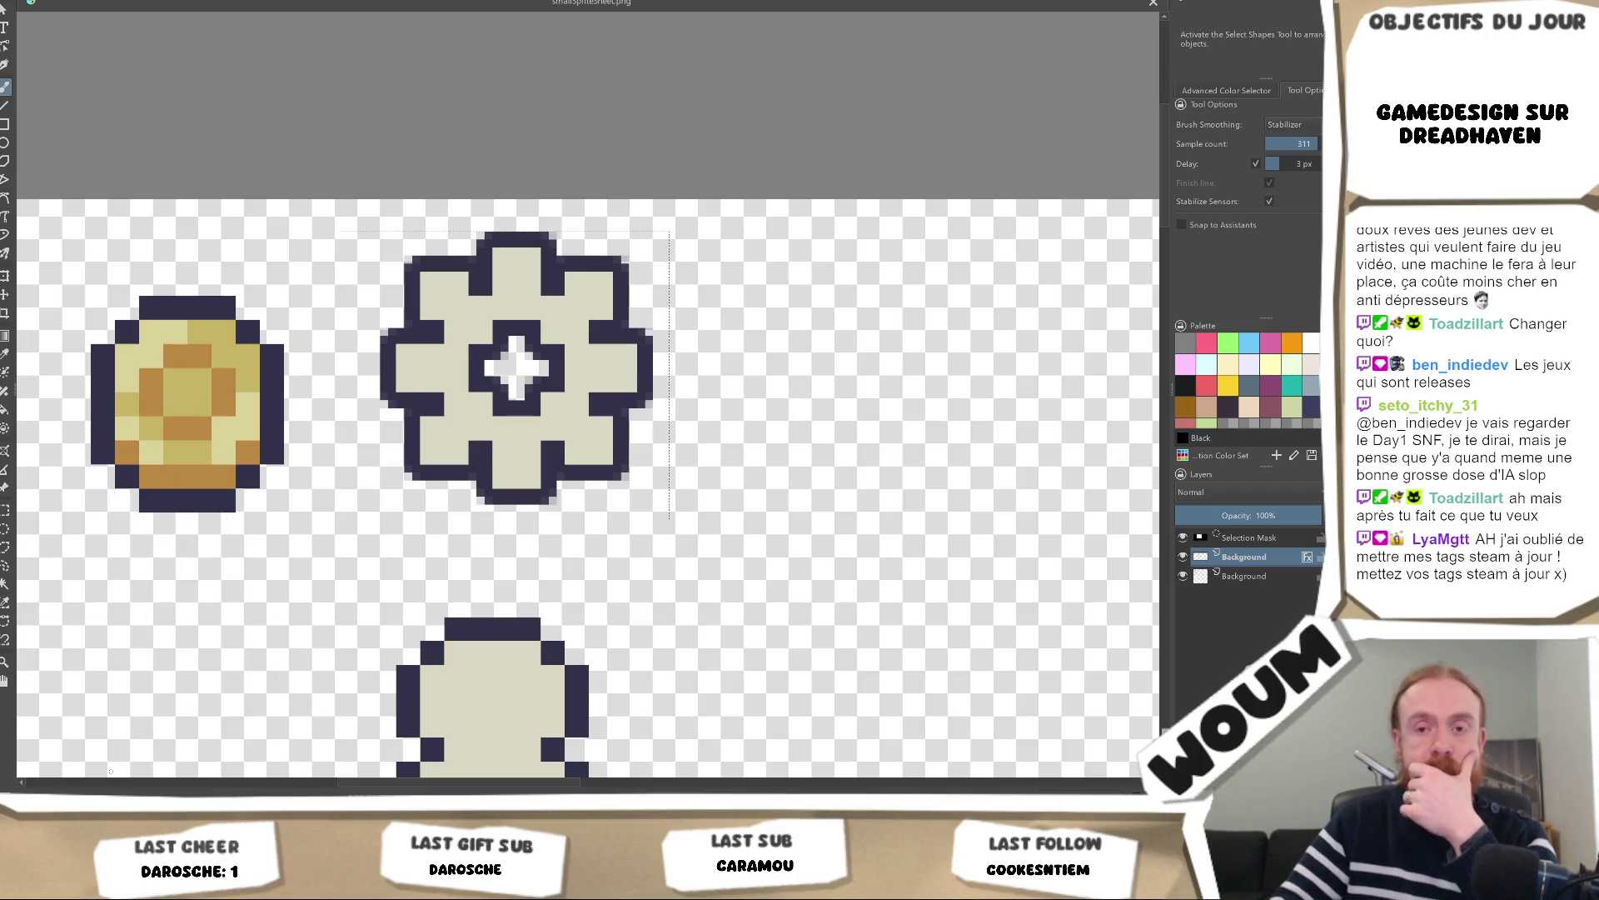
pyautogui.hotkey('alt', 'Tab')
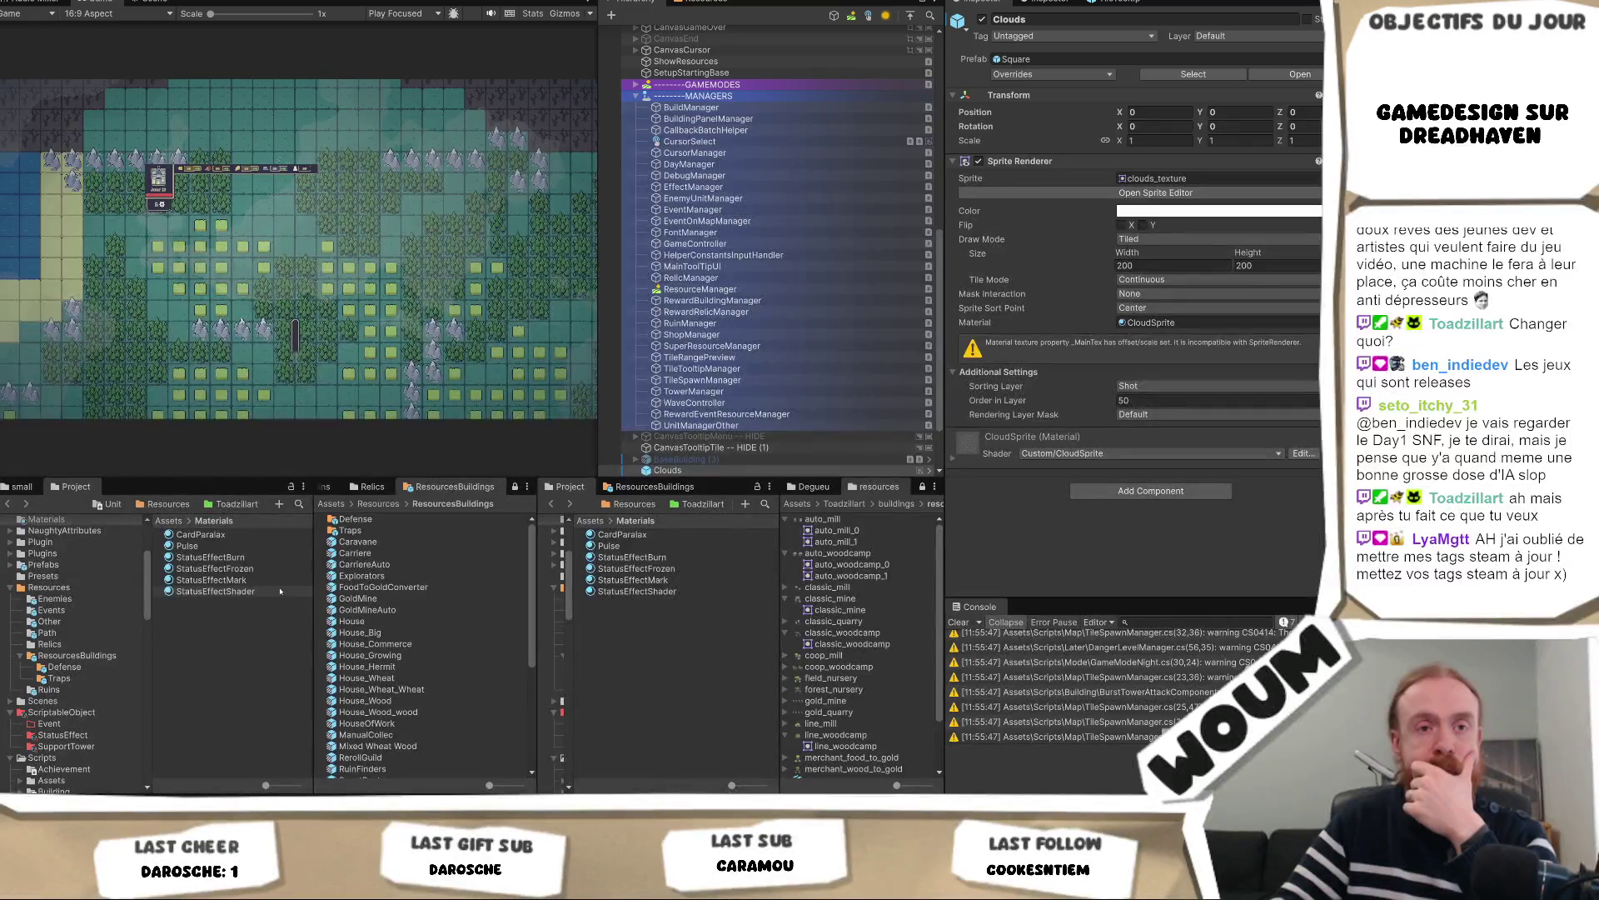
# Show the Explorators prefab's house_0 unit settings in the Inspector, then return to the Krita sprite sheet
pyautogui.rightClick(374, 583)
pyautogui.click(448, 226)
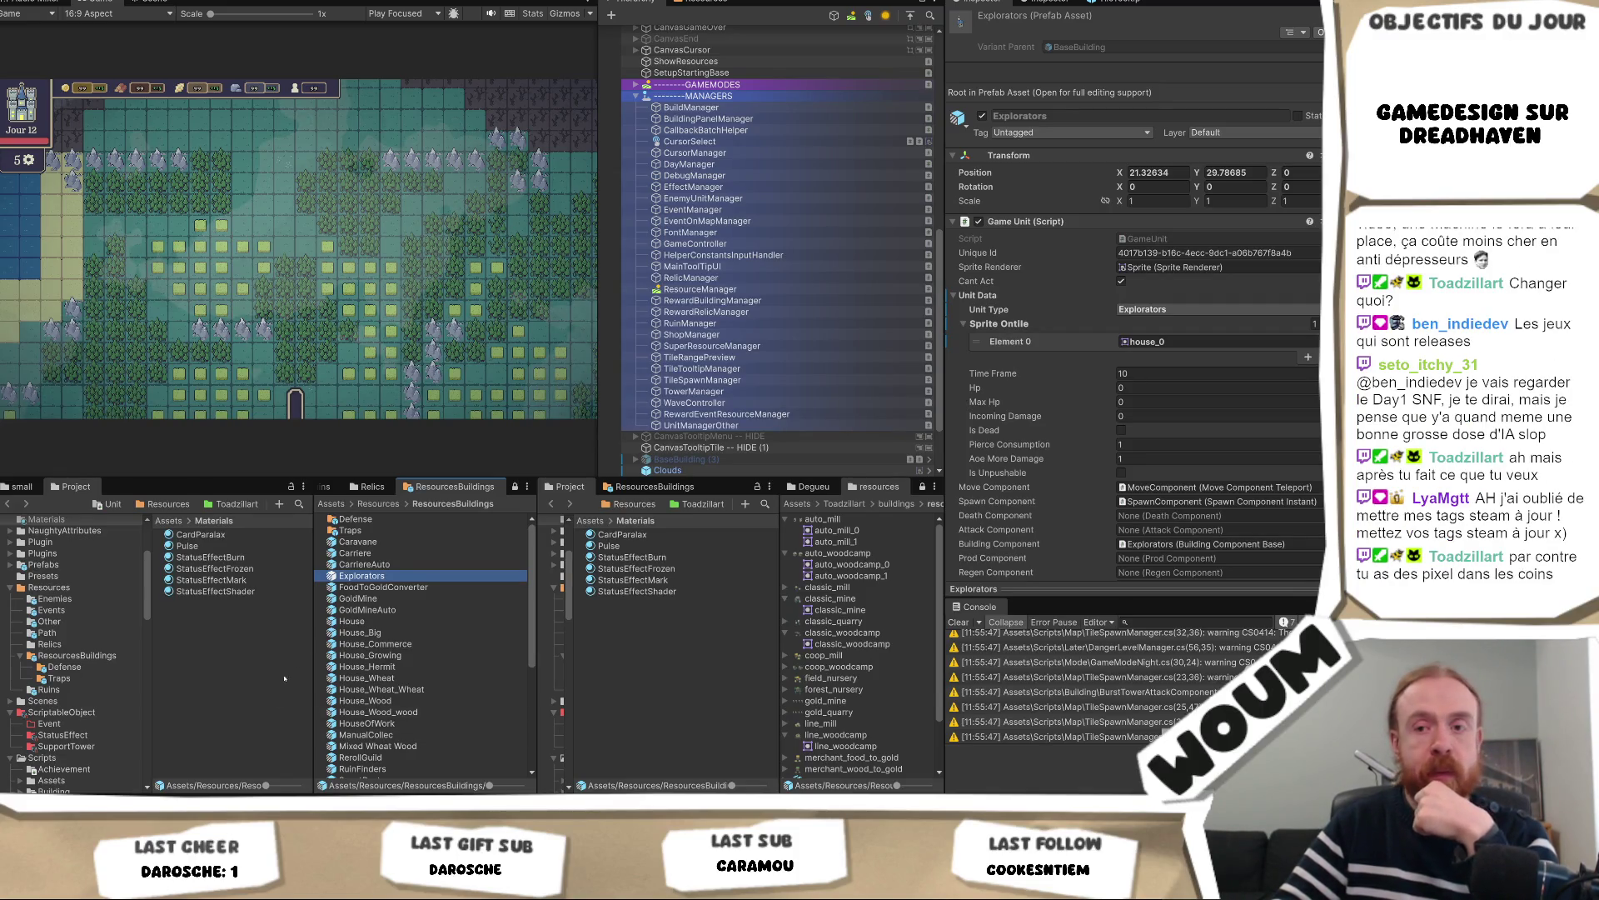
pyautogui.moveTo(235, 885)
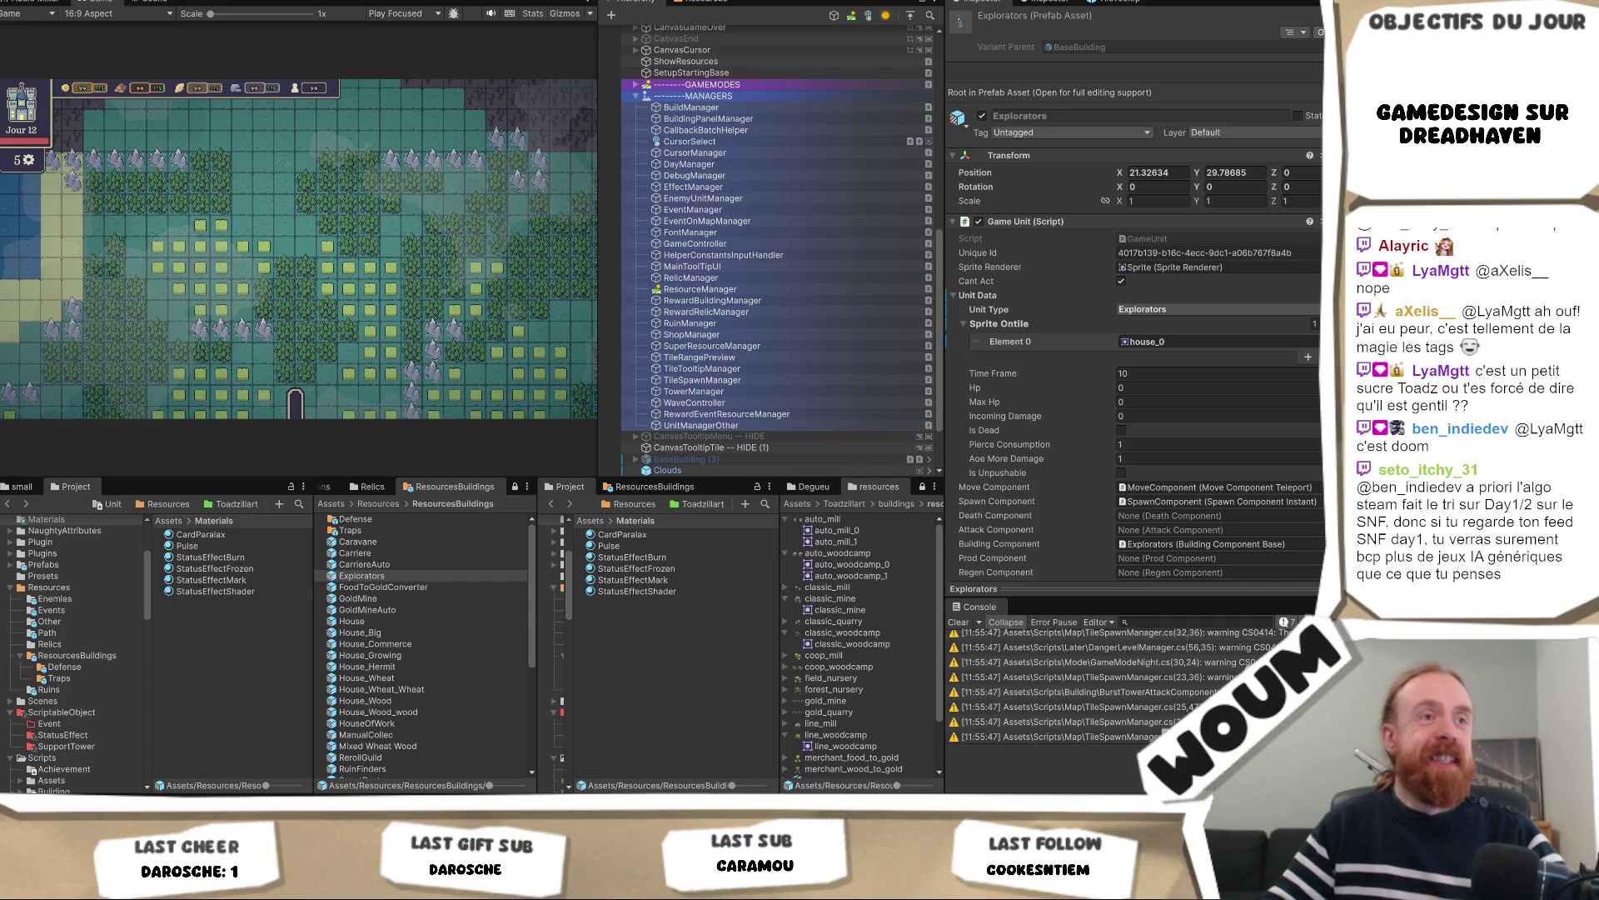
pyautogui.moveTo(143, 804)
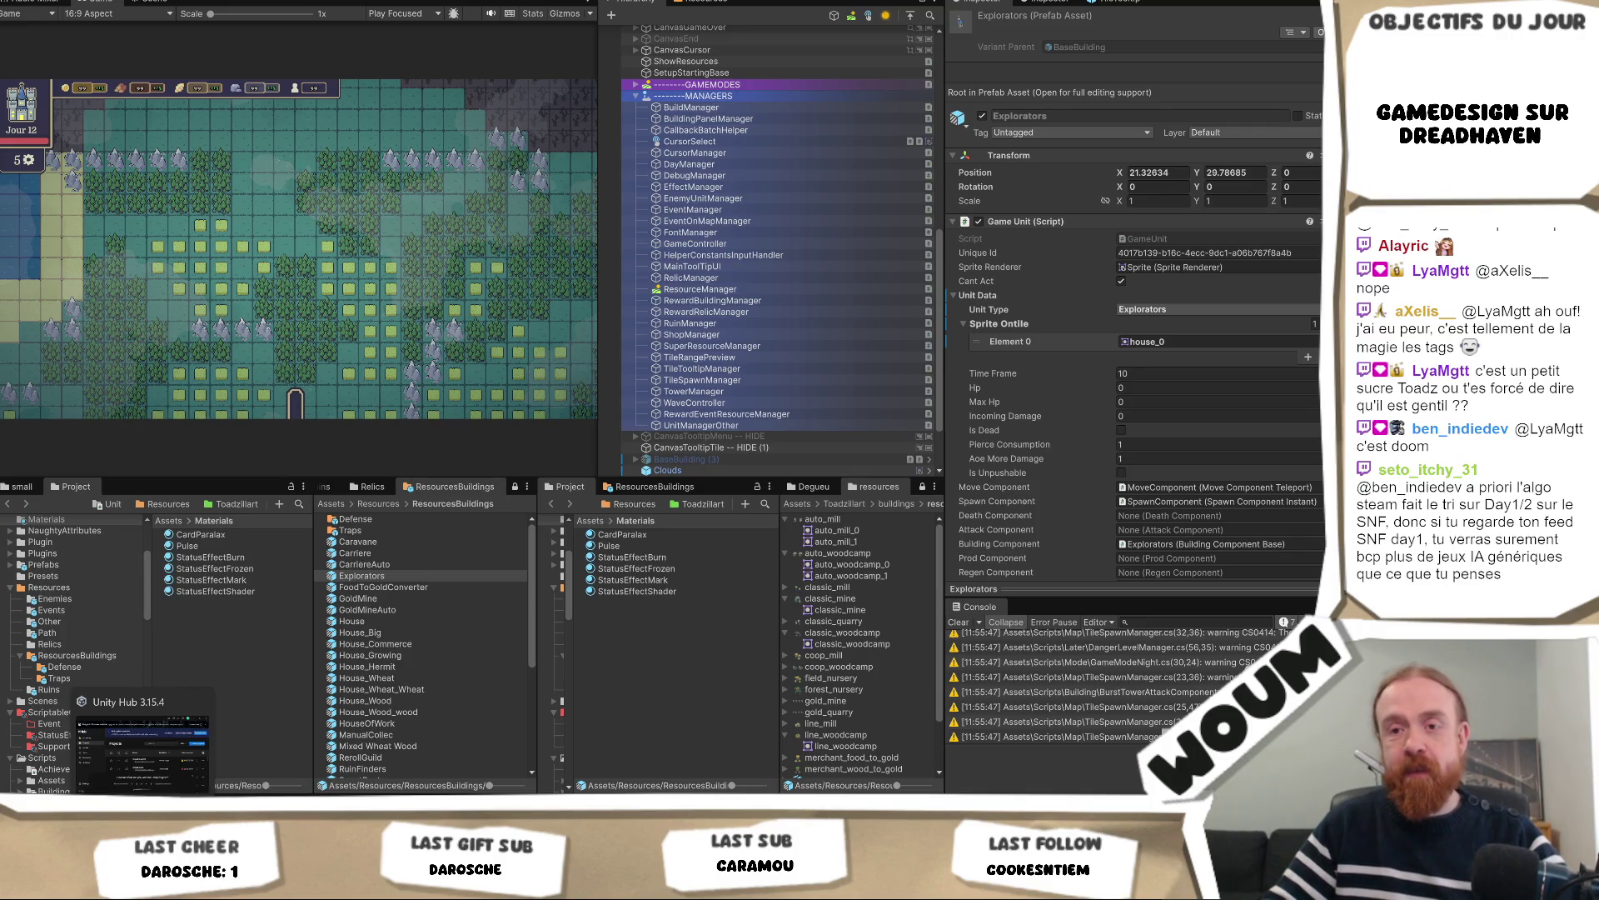
pyautogui.click(220, 741)
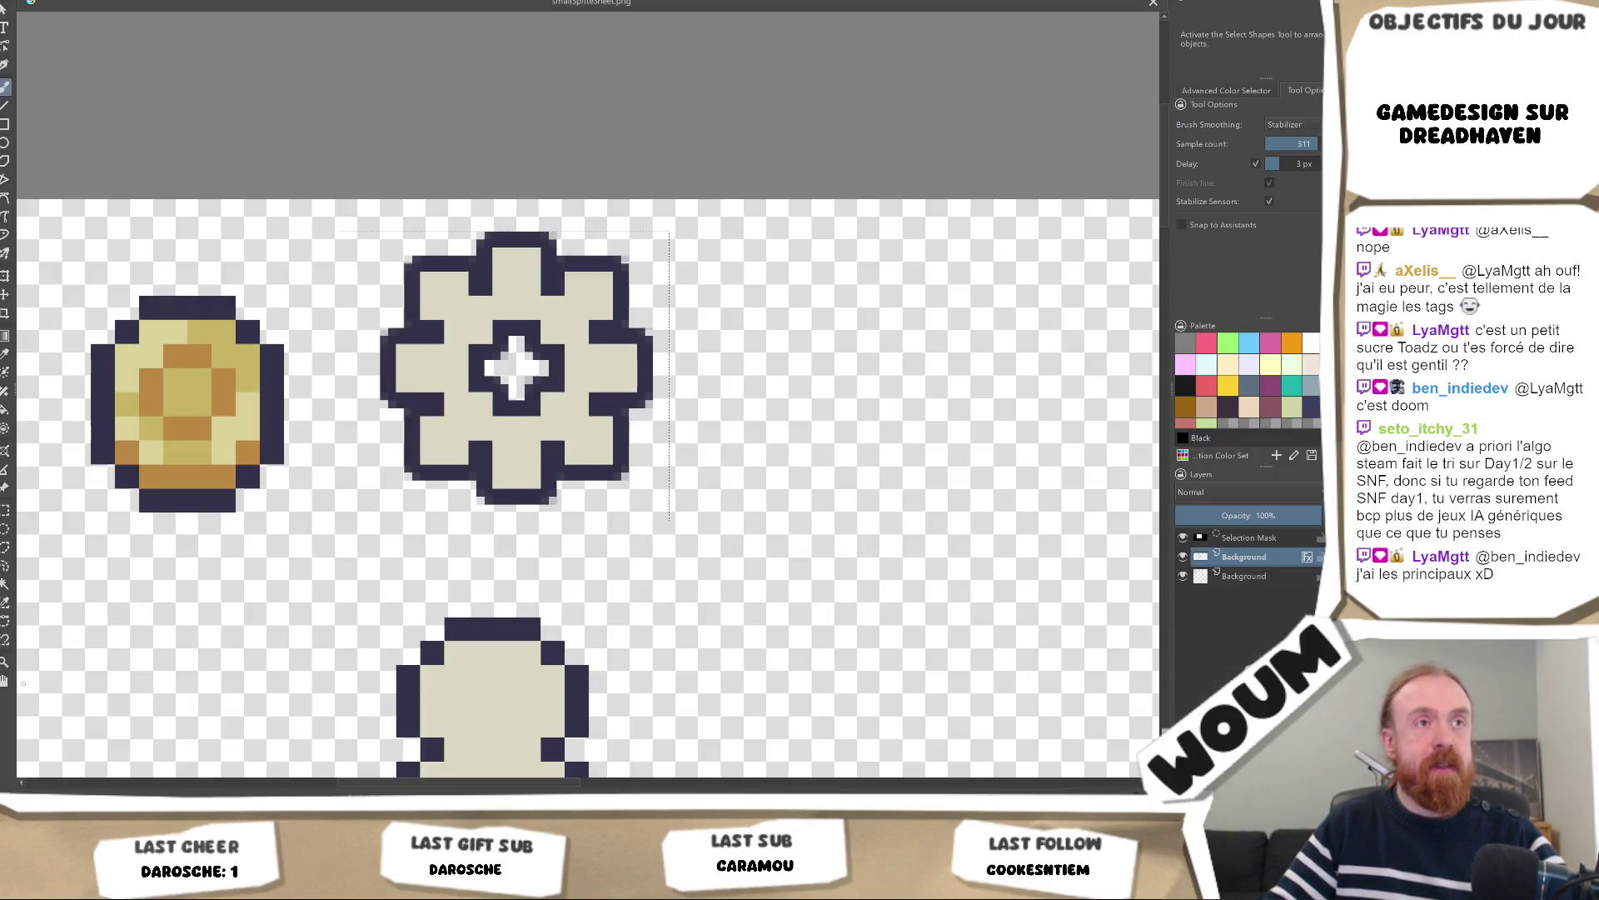
# Insert action_outline.png into the sprite sheet as a new layer
pyautogui.moveTo(180, 667); pyautogui.dragTo(490, 373)
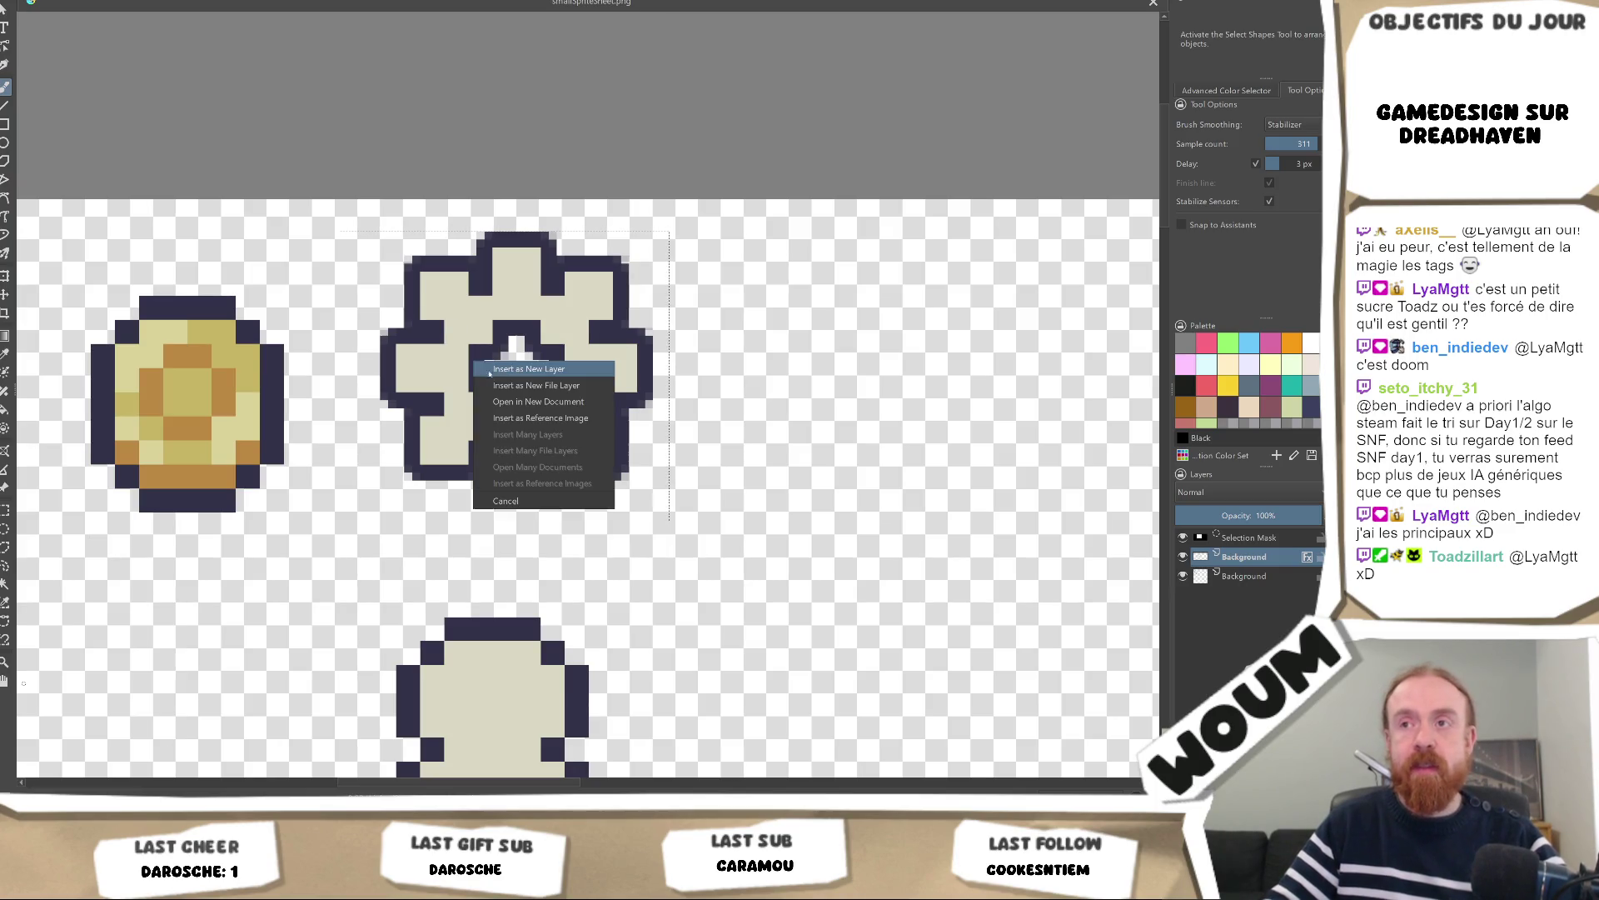
pyautogui.click(538, 370)
pyautogui.press('-')
pyautogui.press('-')
pyautogui.press('-')
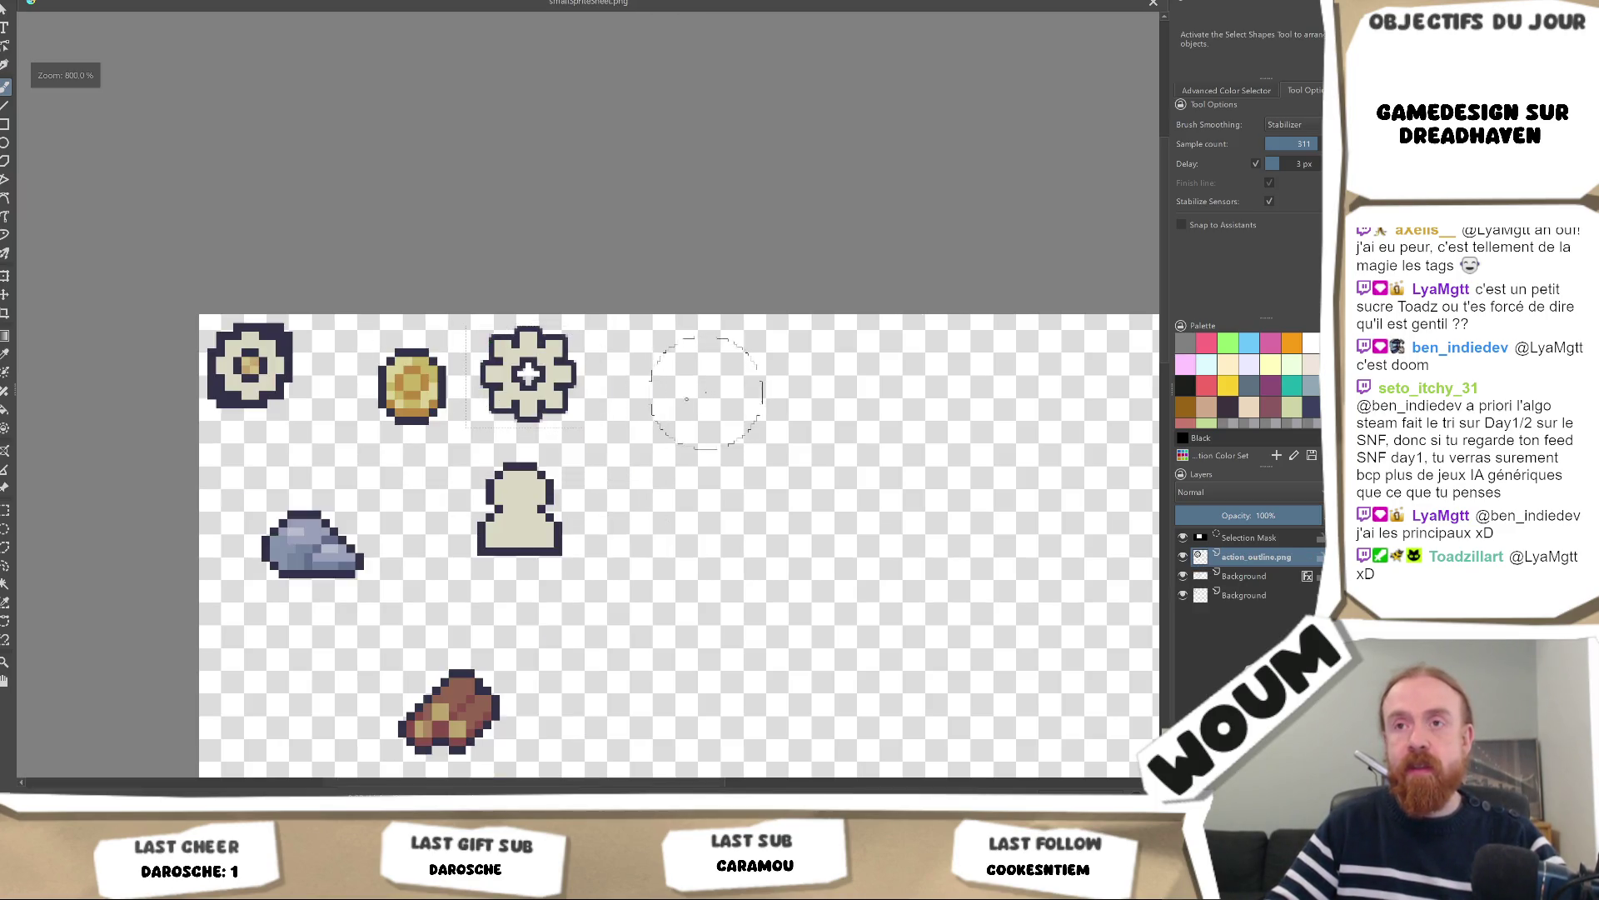
pyautogui.scroll(2, 359, 438)
# Move the action_outline.png layer so its outline sits exactly over the flower sprite
pyautogui.press('t')
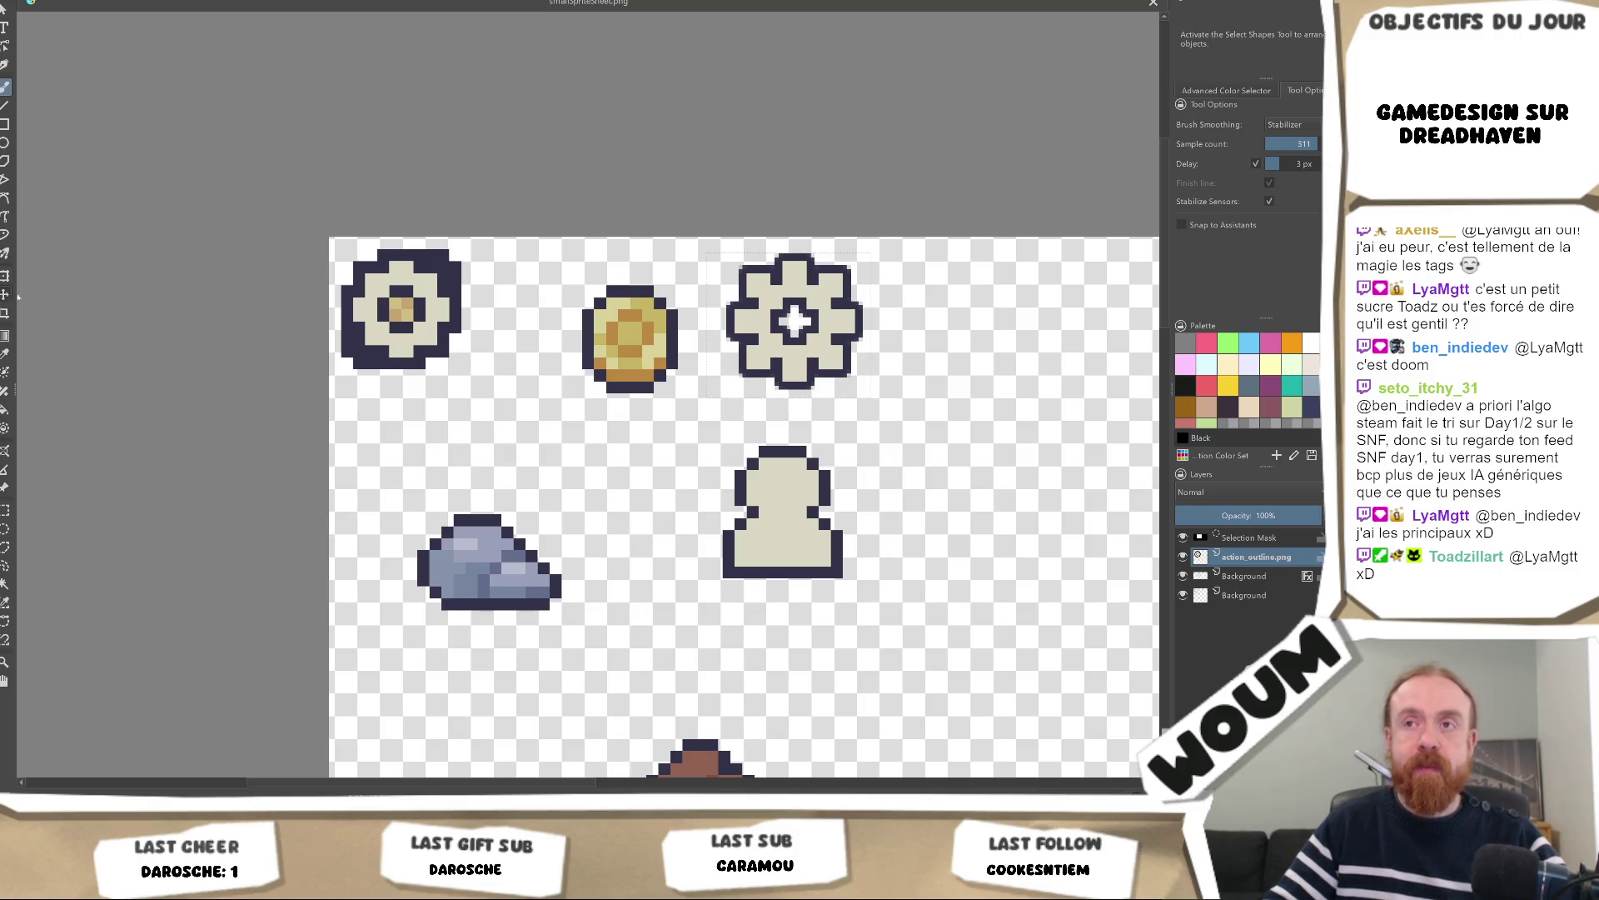
pyautogui.click(380, 322)
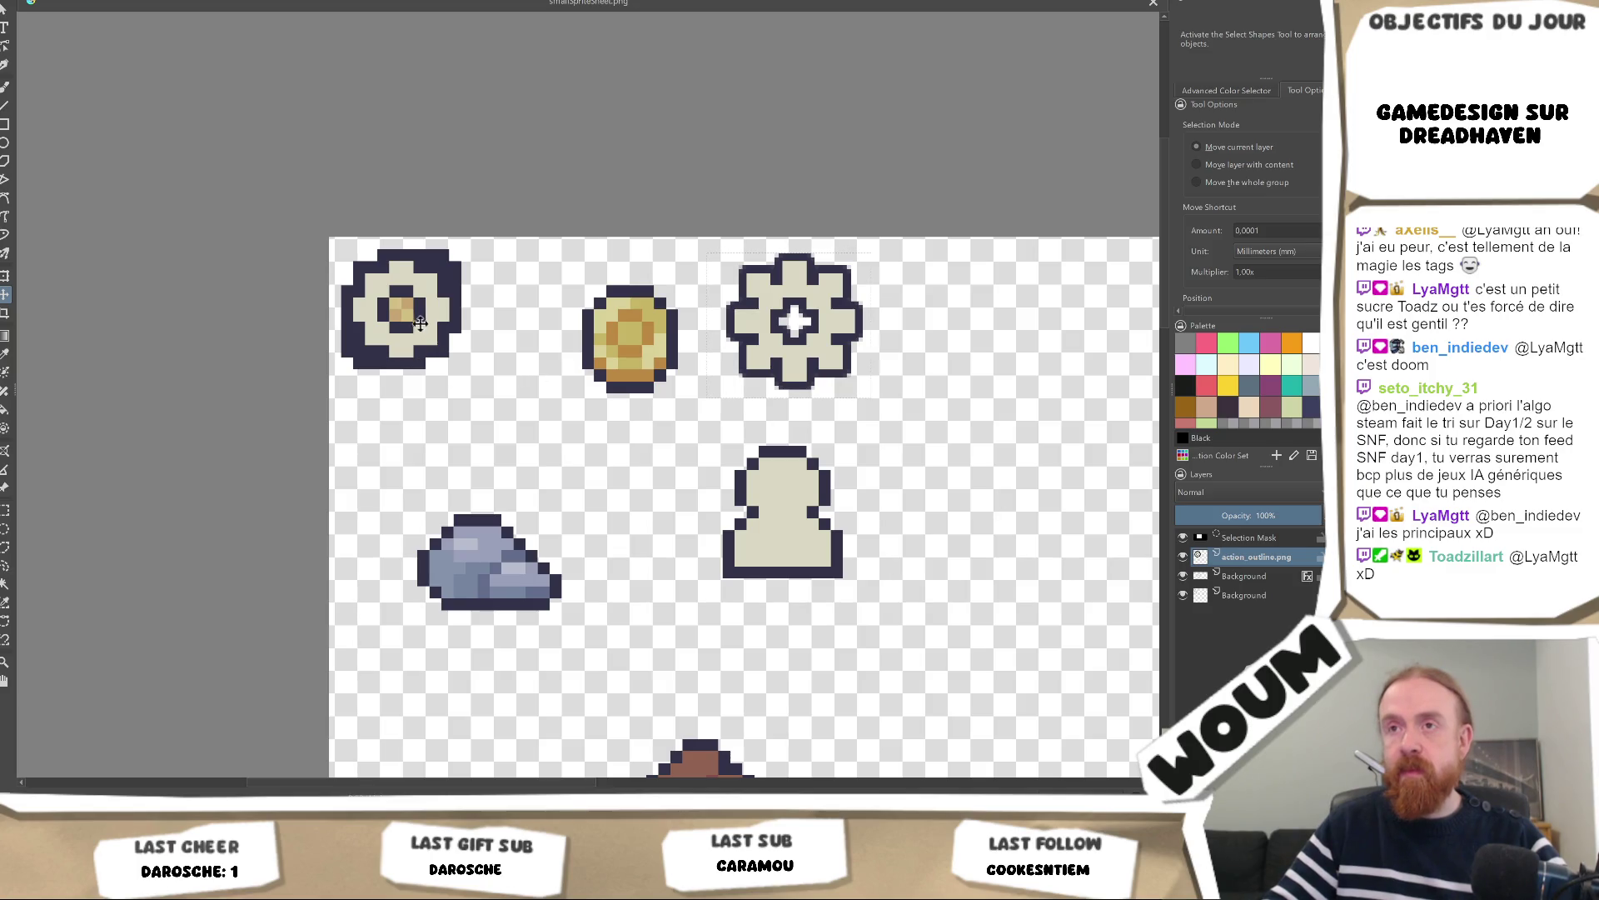
pyautogui.click(479, 326)
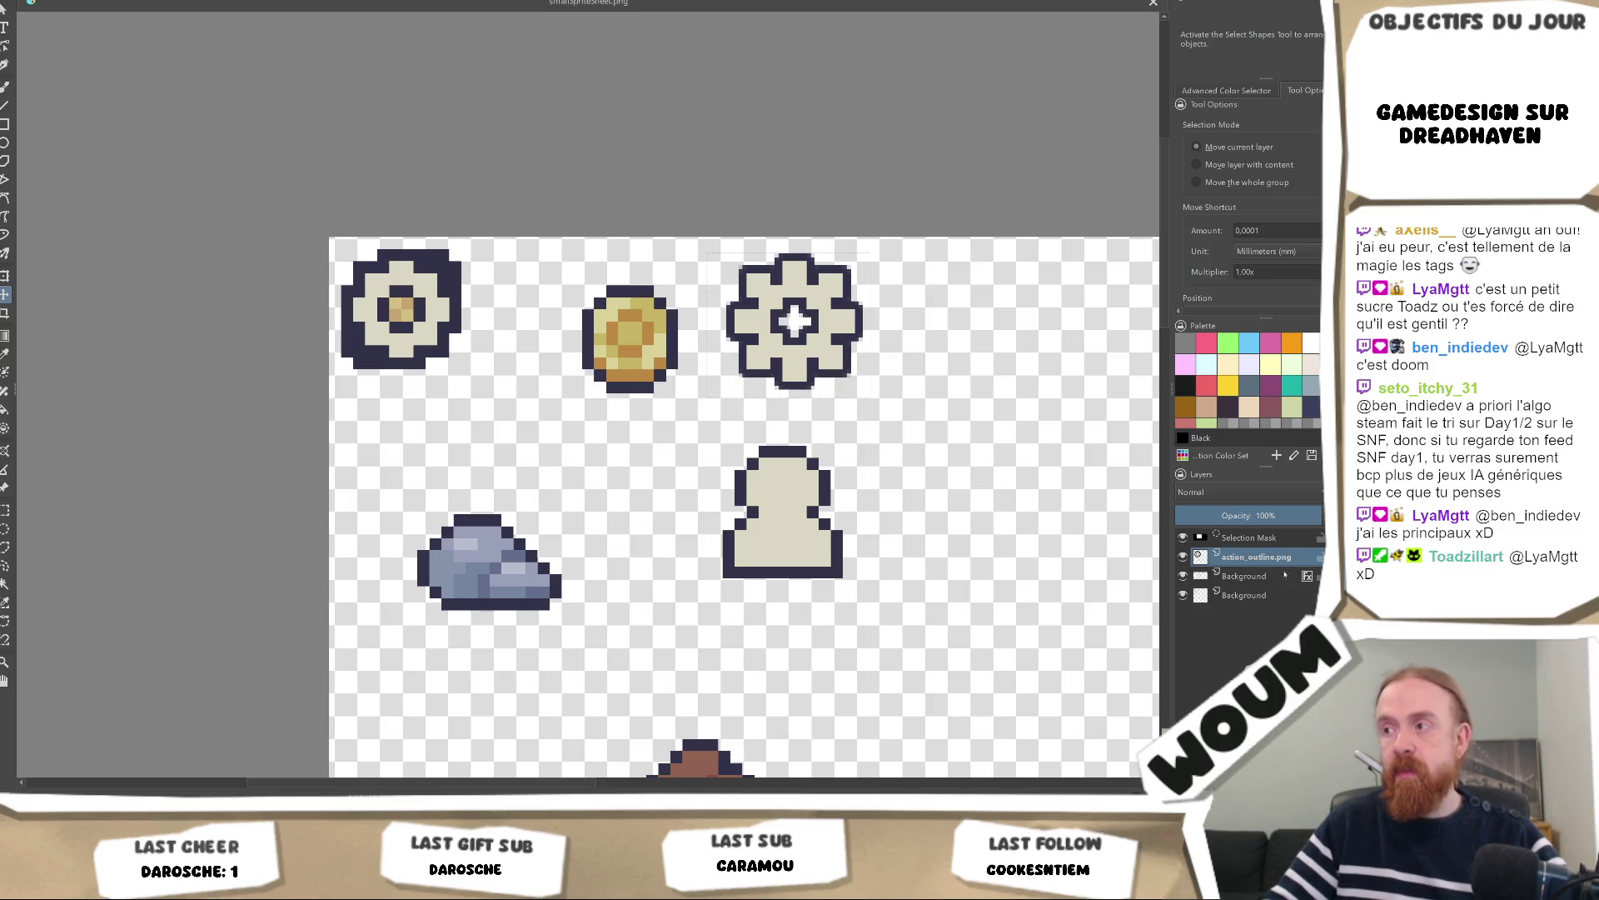
pyautogui.click(1262, 568)
pyautogui.hotkey('ctrl', 'shift', 'a')
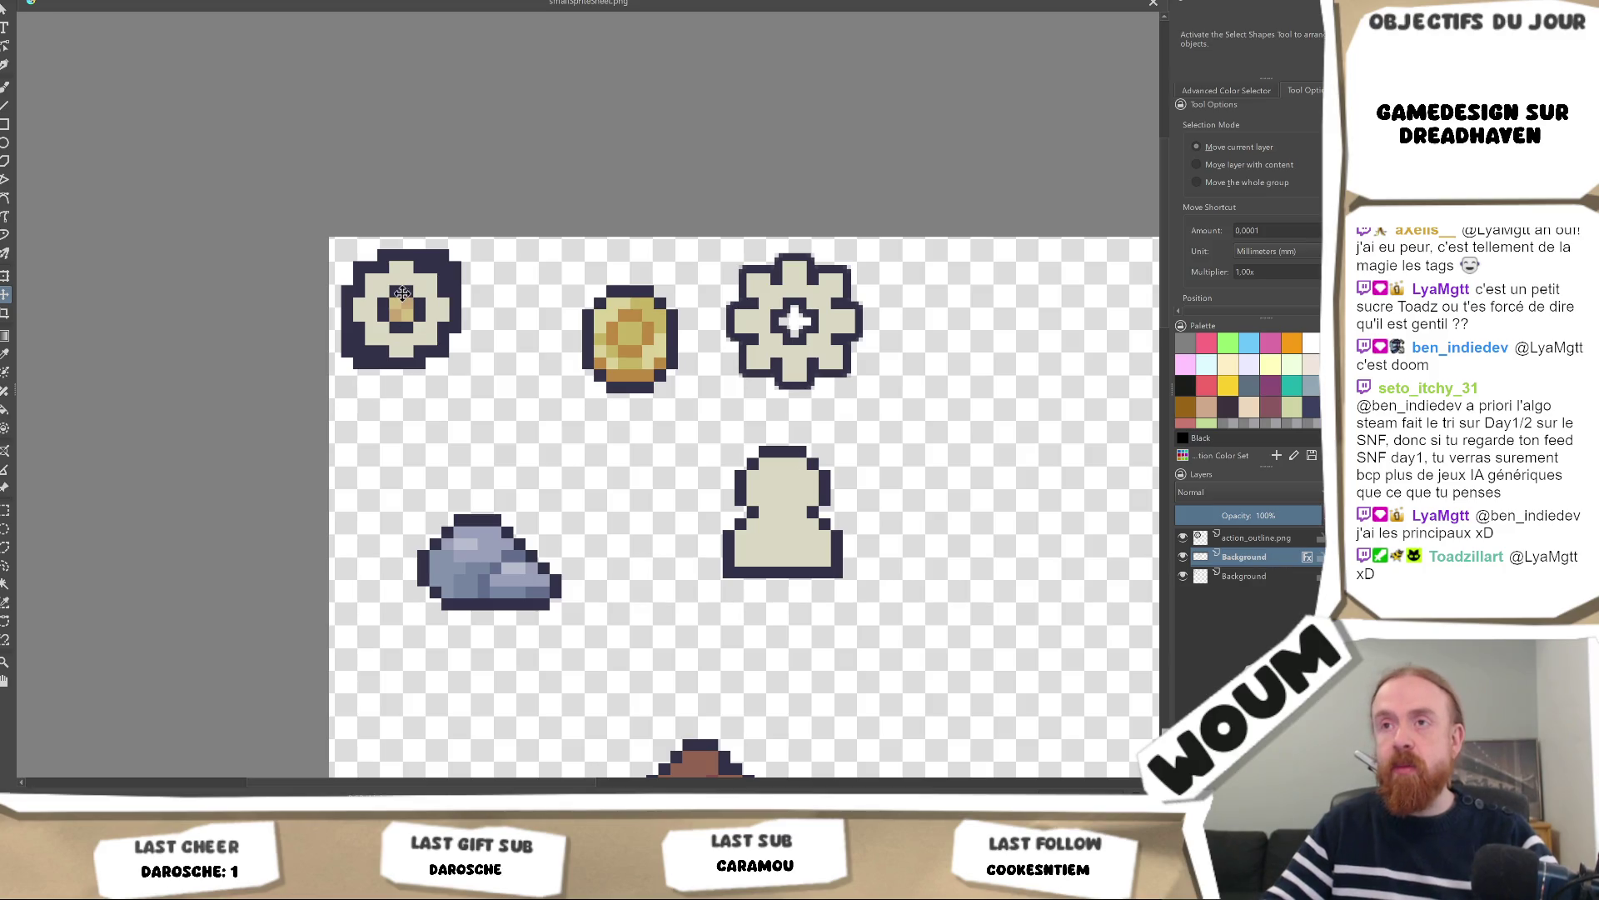
pyautogui.click(1257, 537)
pyautogui.moveTo(450, 308)
pyautogui.mouseDown()
pyautogui.moveTo(823, 314)
pyautogui.moveTo(694, 369)
pyautogui.mouseUp()
pyautogui.scroll(3, 694, 369)
pyautogui.moveTo(528, 292); pyautogui.dragTo(570, 379)
pyautogui.moveTo(683, 392)
pyautogui.mouseDown()
pyautogui.moveTo(717, 393)
pyautogui.moveTo(589, 401)
pyautogui.moveTo(611, 399)
pyautogui.mouseUp()
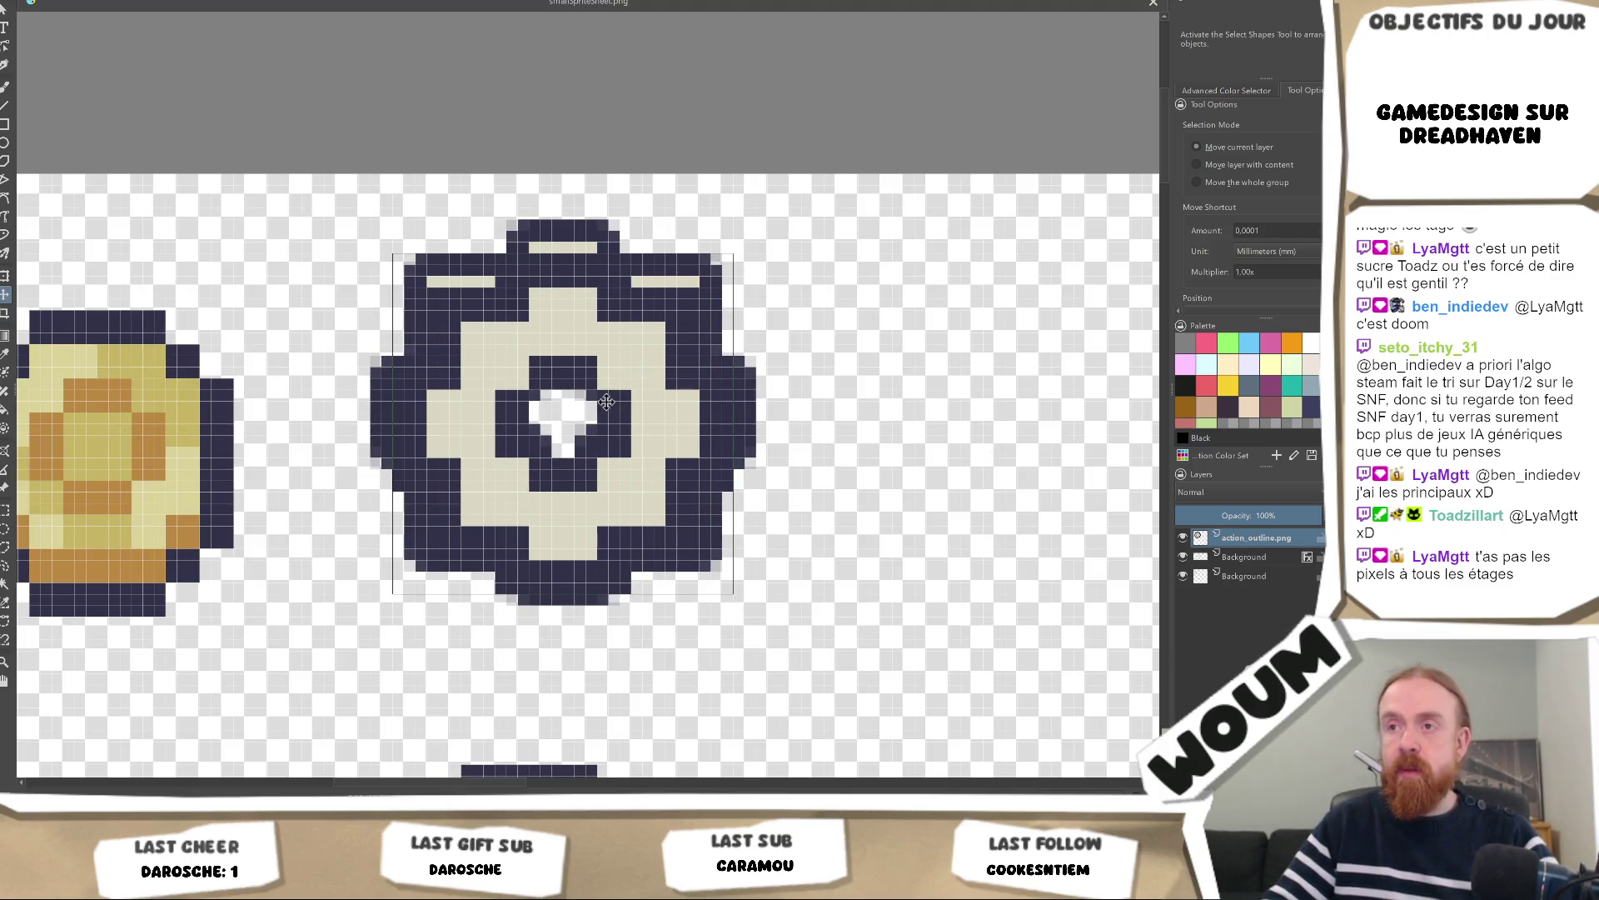
# Hide the middle Background layer and make the bottom Background layer active
pyautogui.click(1264, 559)
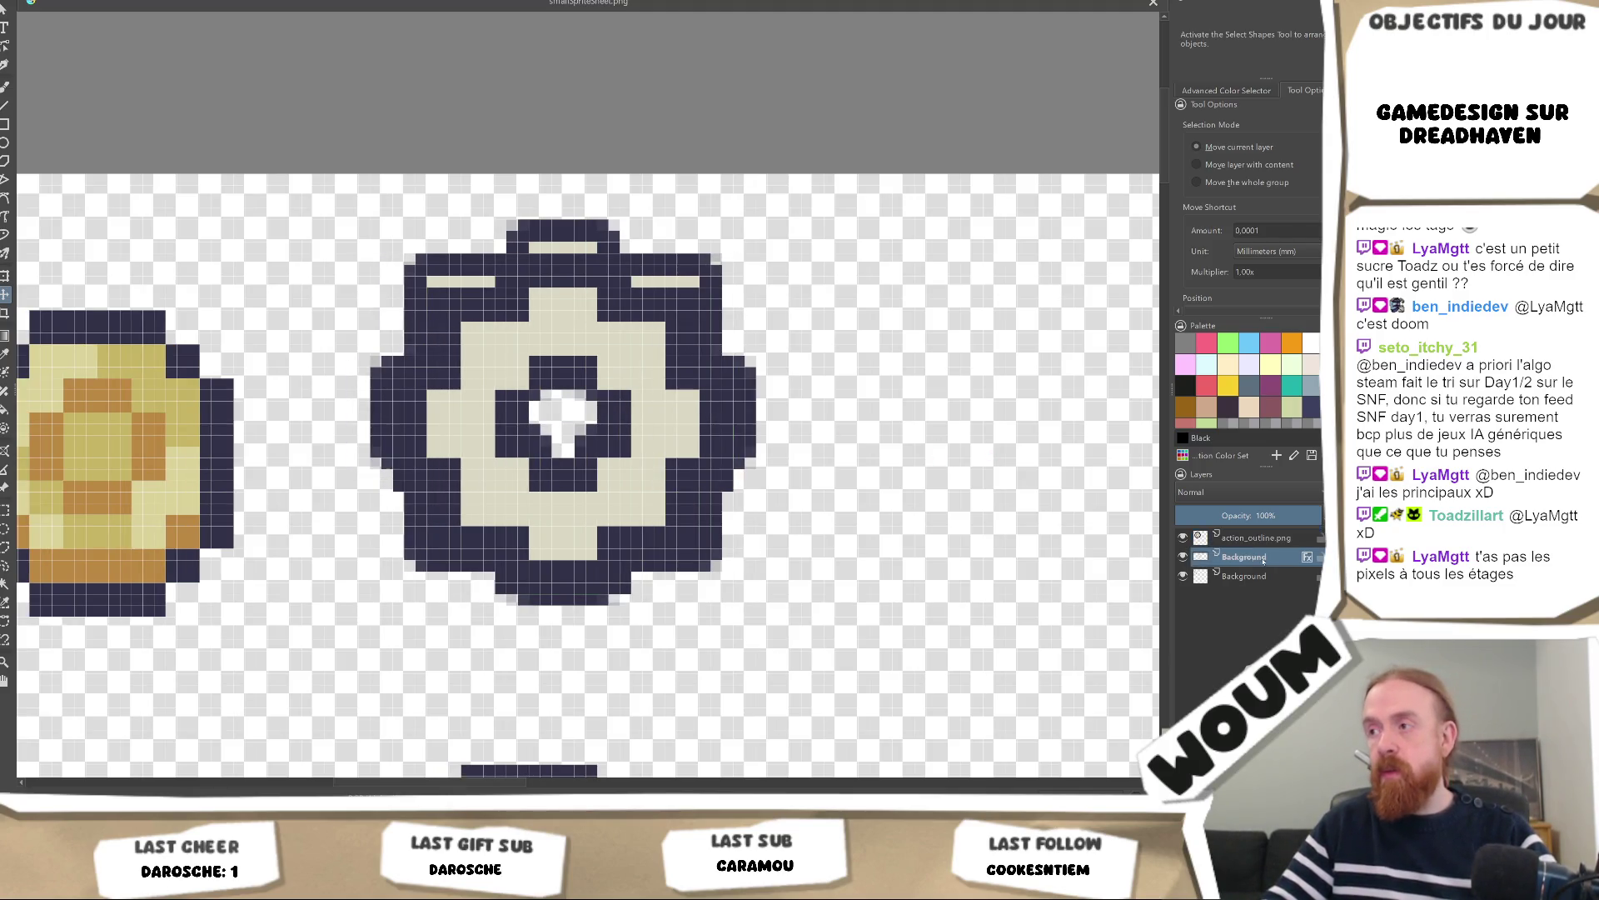
pyautogui.click(1182, 557)
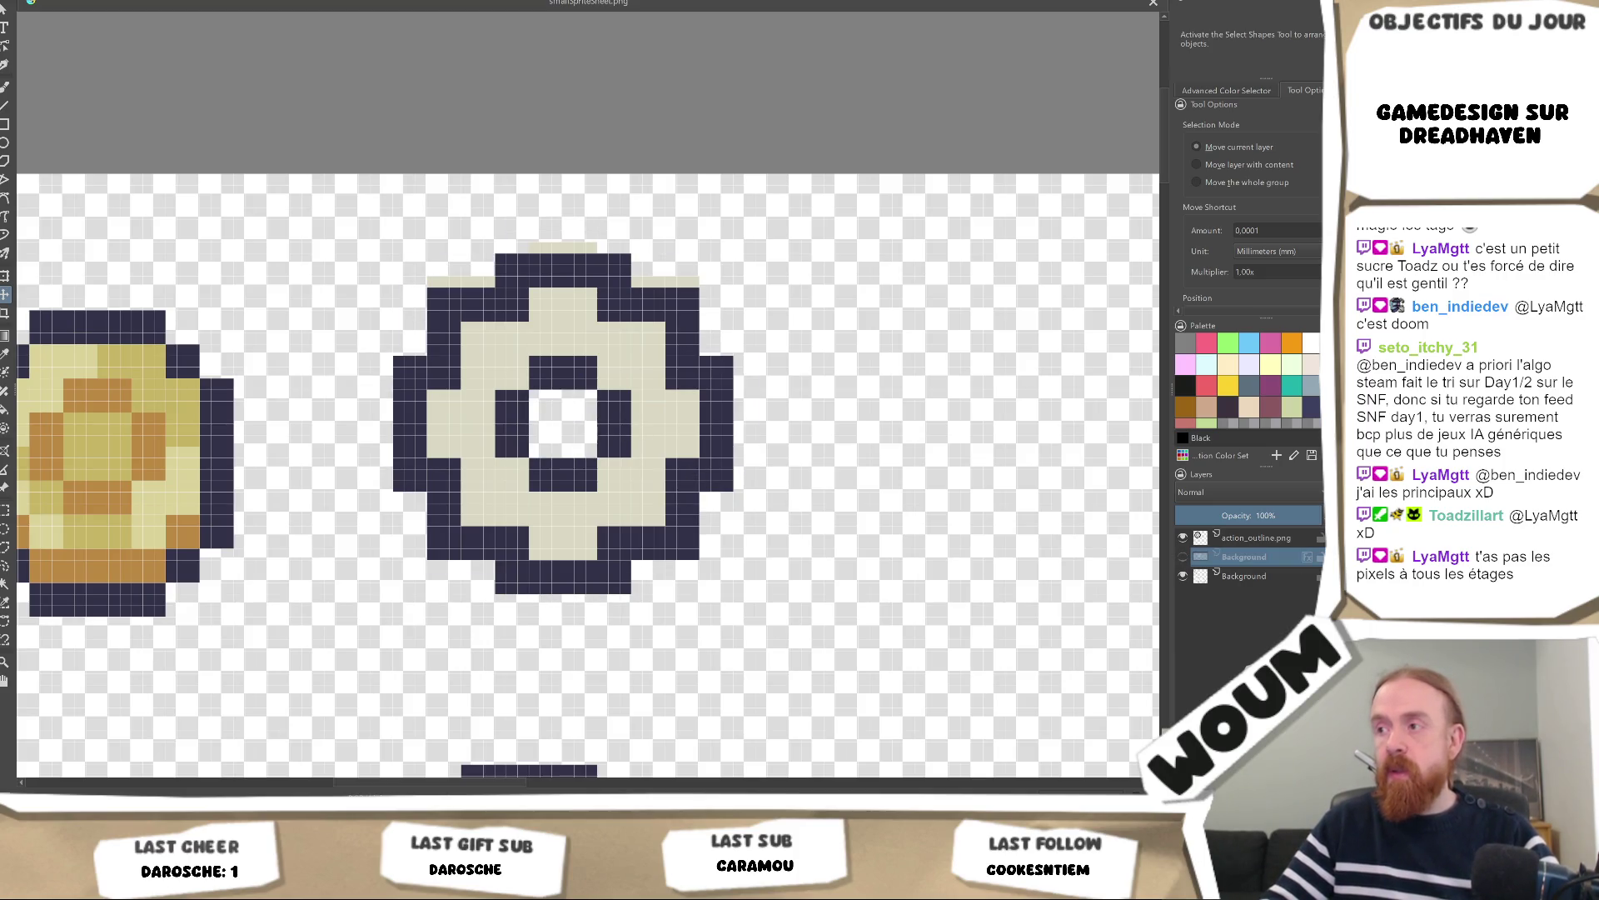
pyautogui.click(1245, 575)
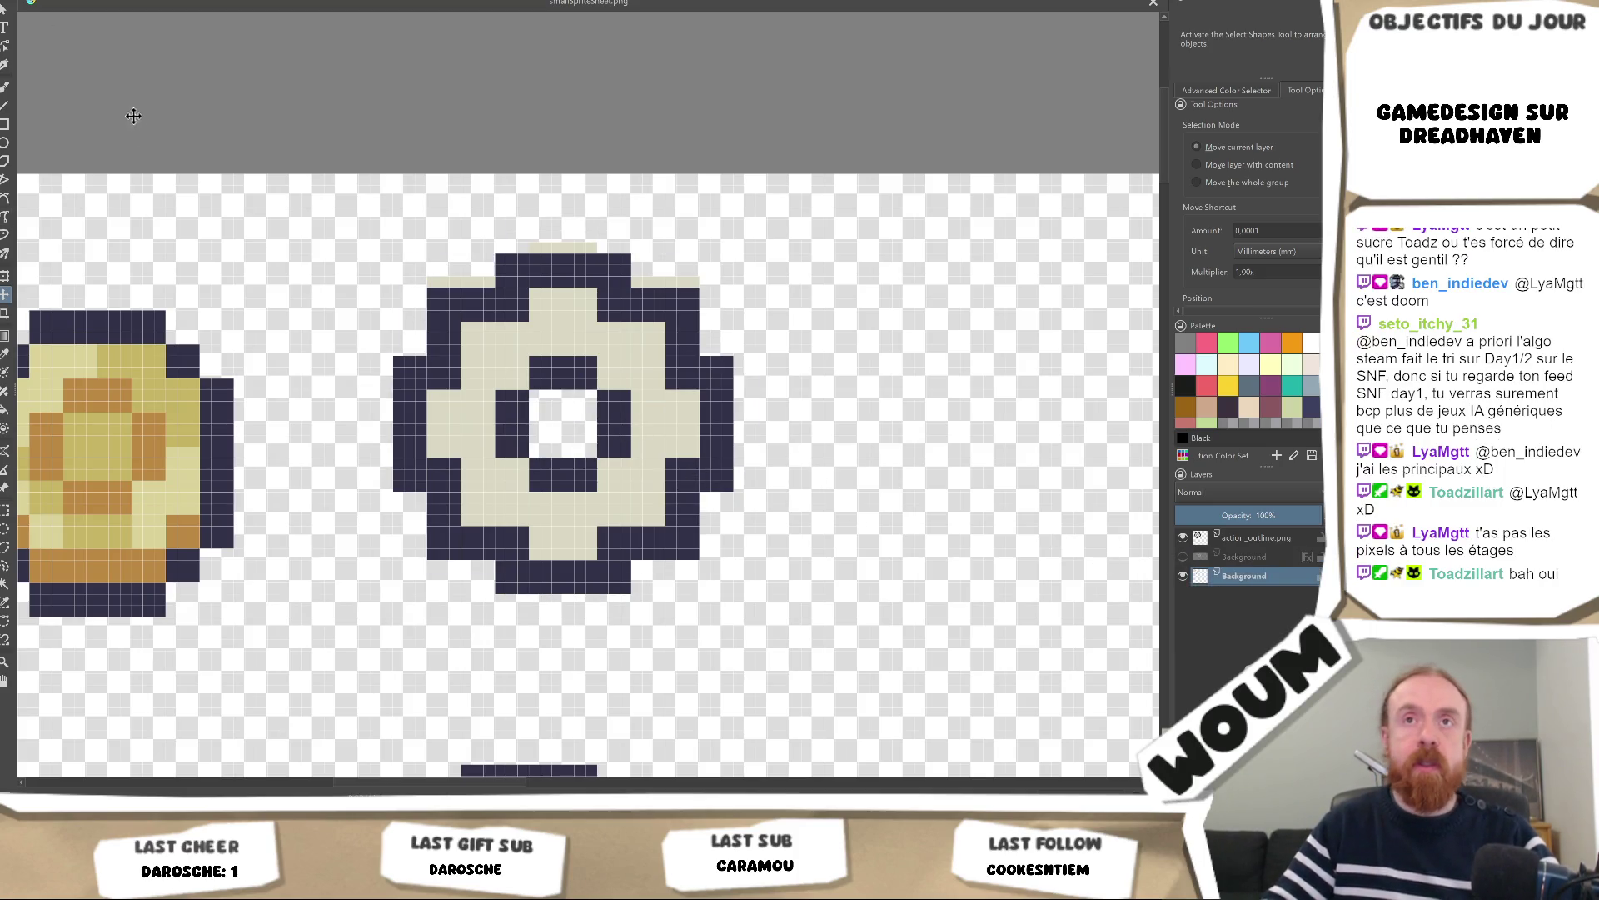
# Draw an elliptical selection beside the flower and save the sheet as a PNG
pyautogui.click(5, 528)
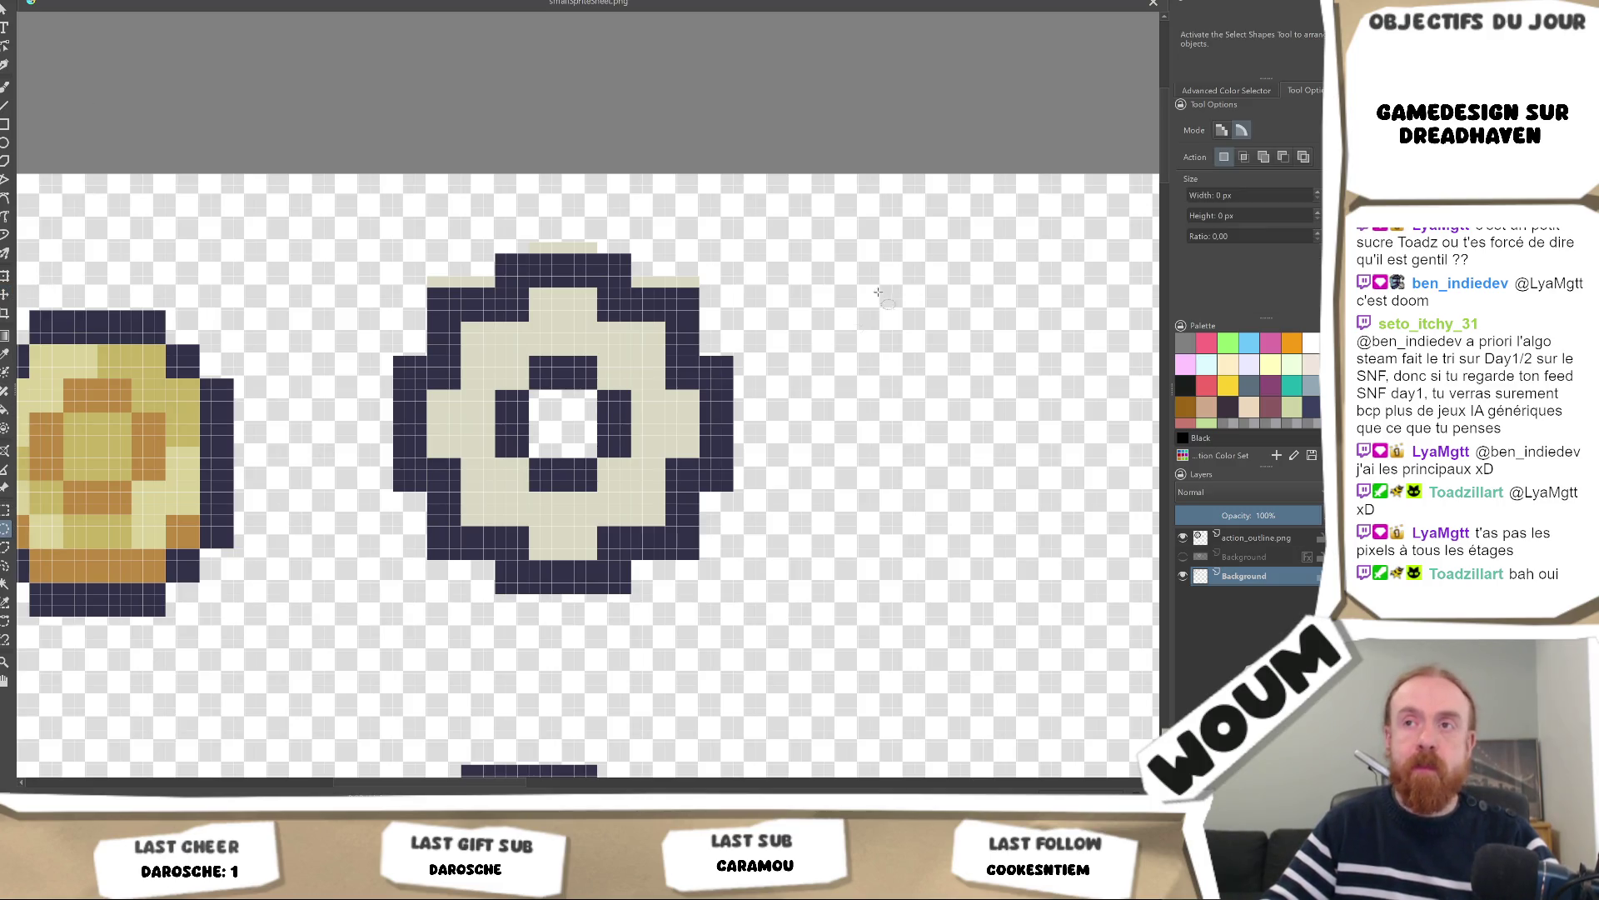
pyautogui.moveTo(966, 621)
pyautogui.mouseDown()
pyautogui.moveTo(875, 483)
pyautogui.moveTo(315, 164)
pyautogui.moveTo(269, 173)
pyautogui.mouseUp()
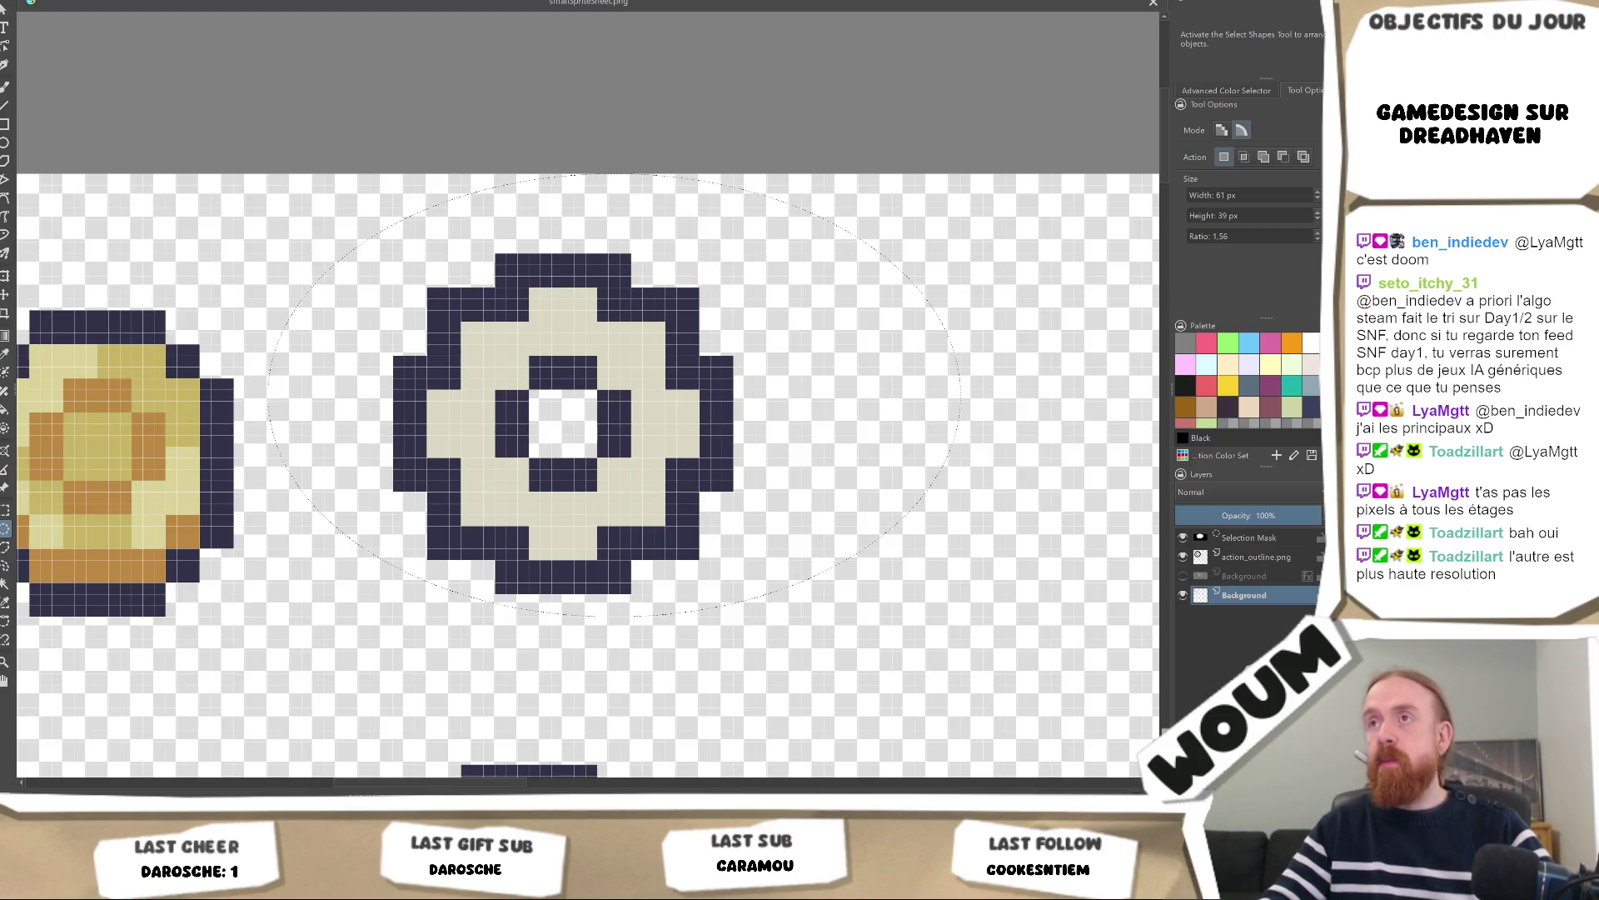
pyautogui.hotkey('ctrl', 's')
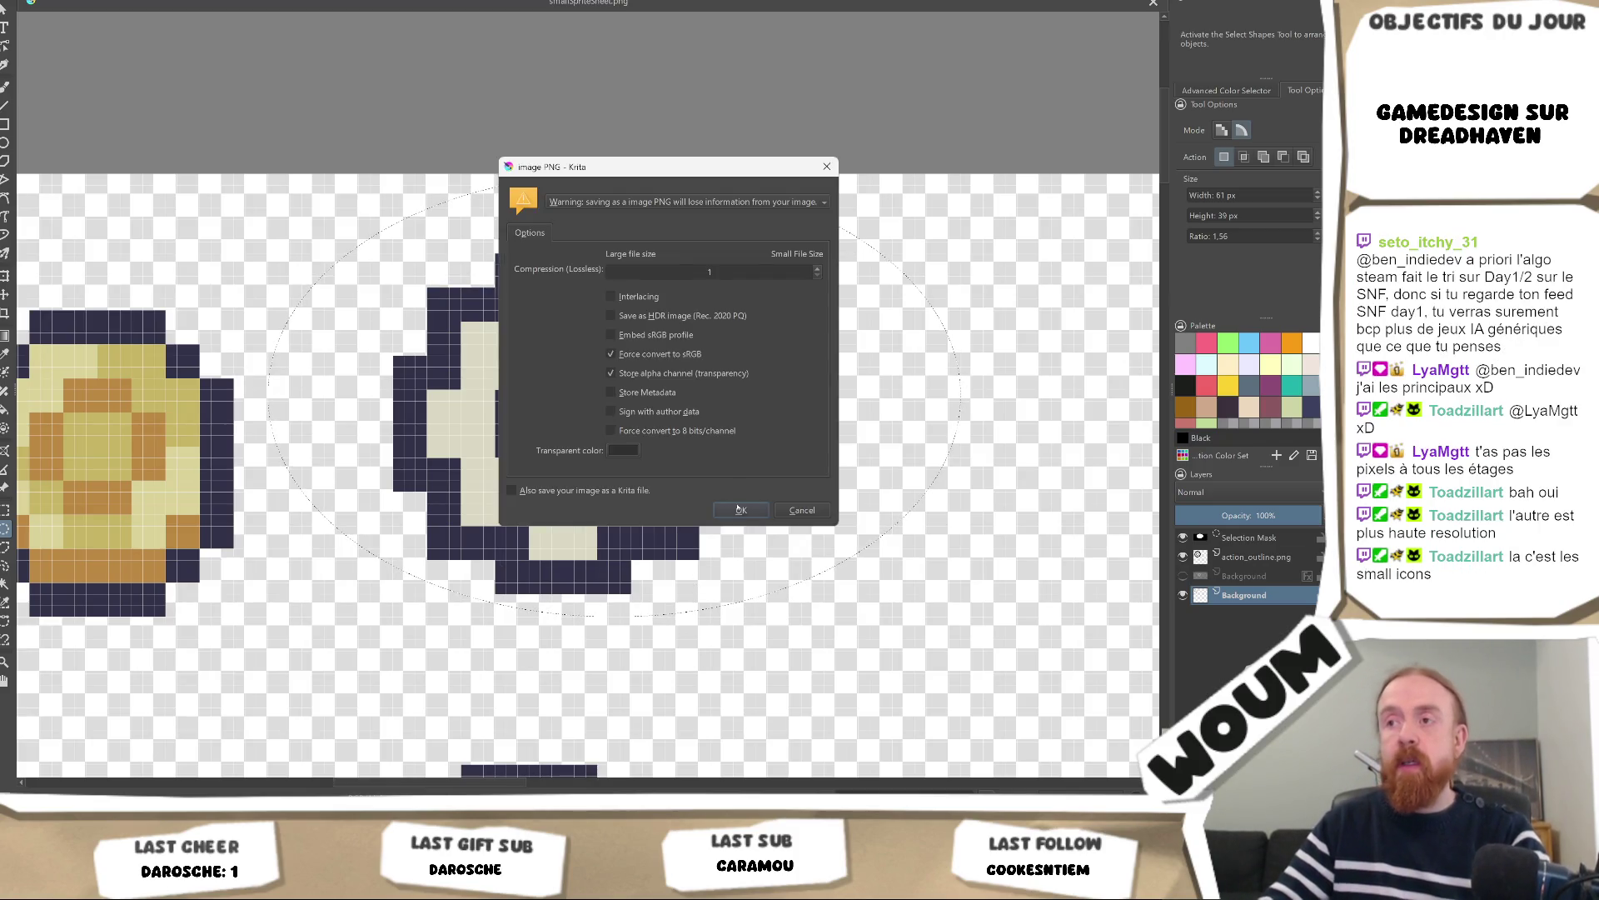
pyautogui.click(738, 510)
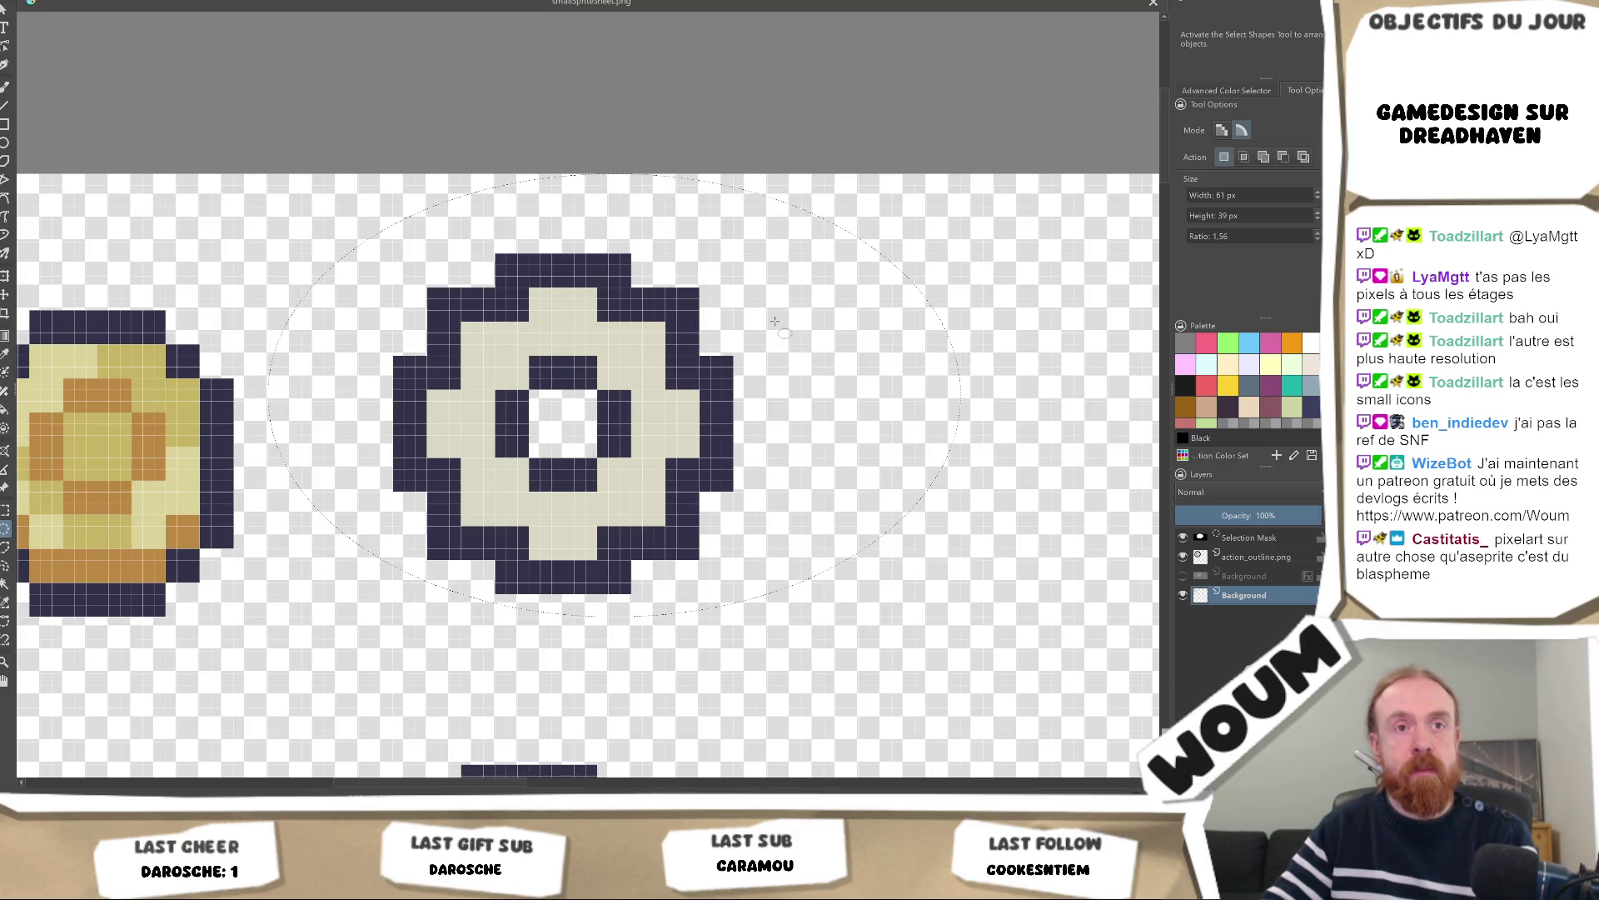
# Zoom out and pan to review the whole sprite sheet, then go back to Unity
pyautogui.scroll(-3, 775, 321)
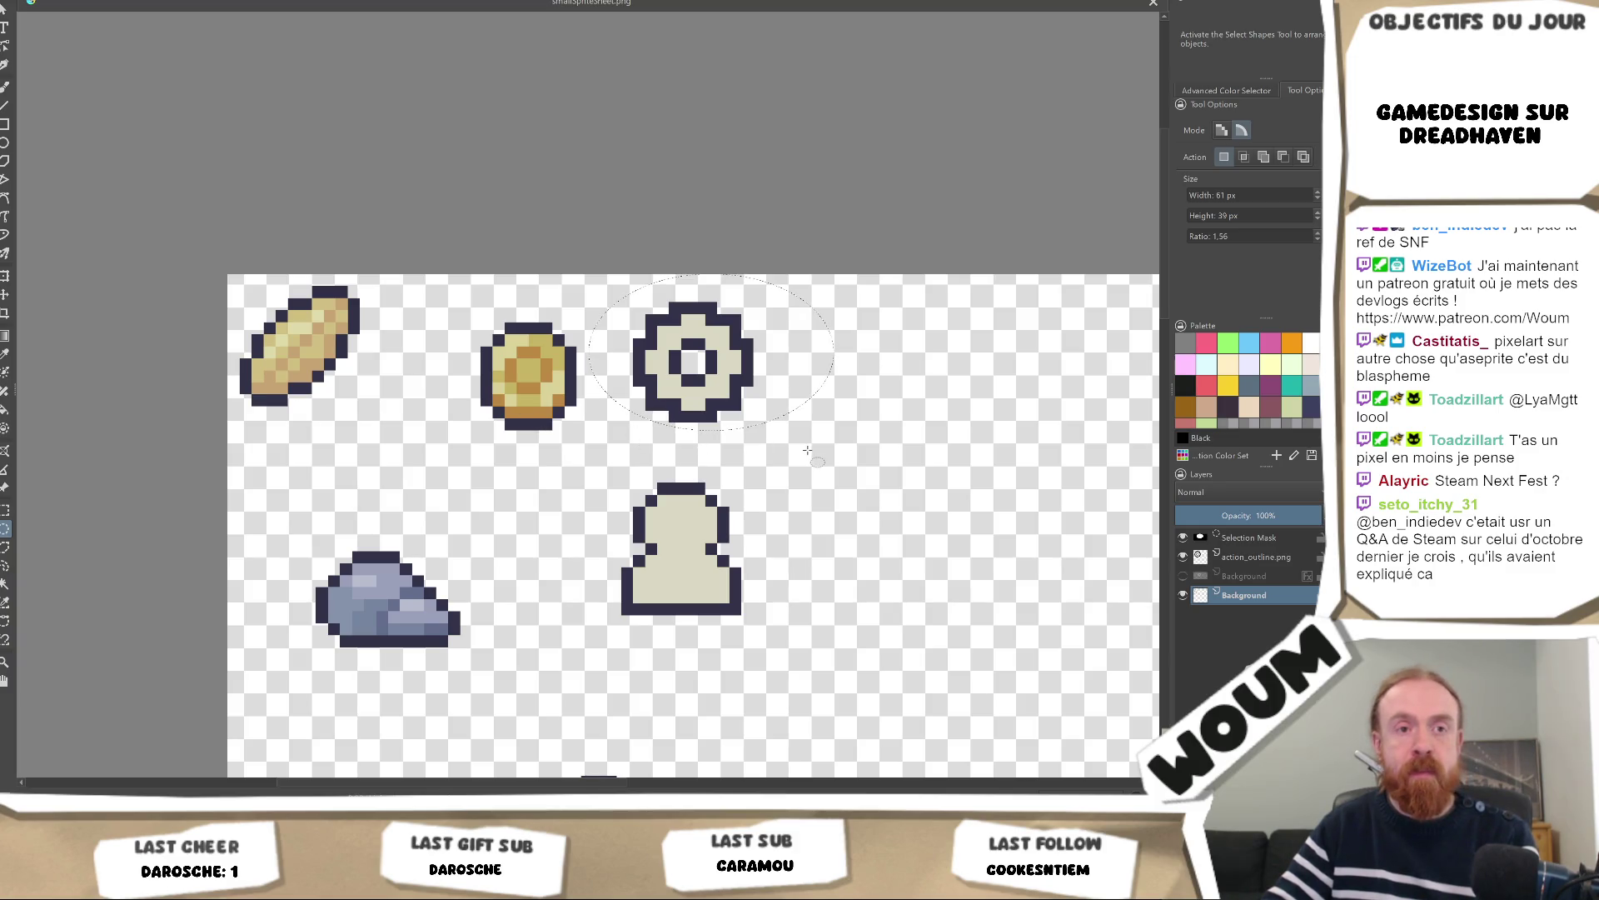
pyautogui.scroll(-2, 796, 473)
pyautogui.moveTo(831, 481); pyautogui.dragTo(759, 478)
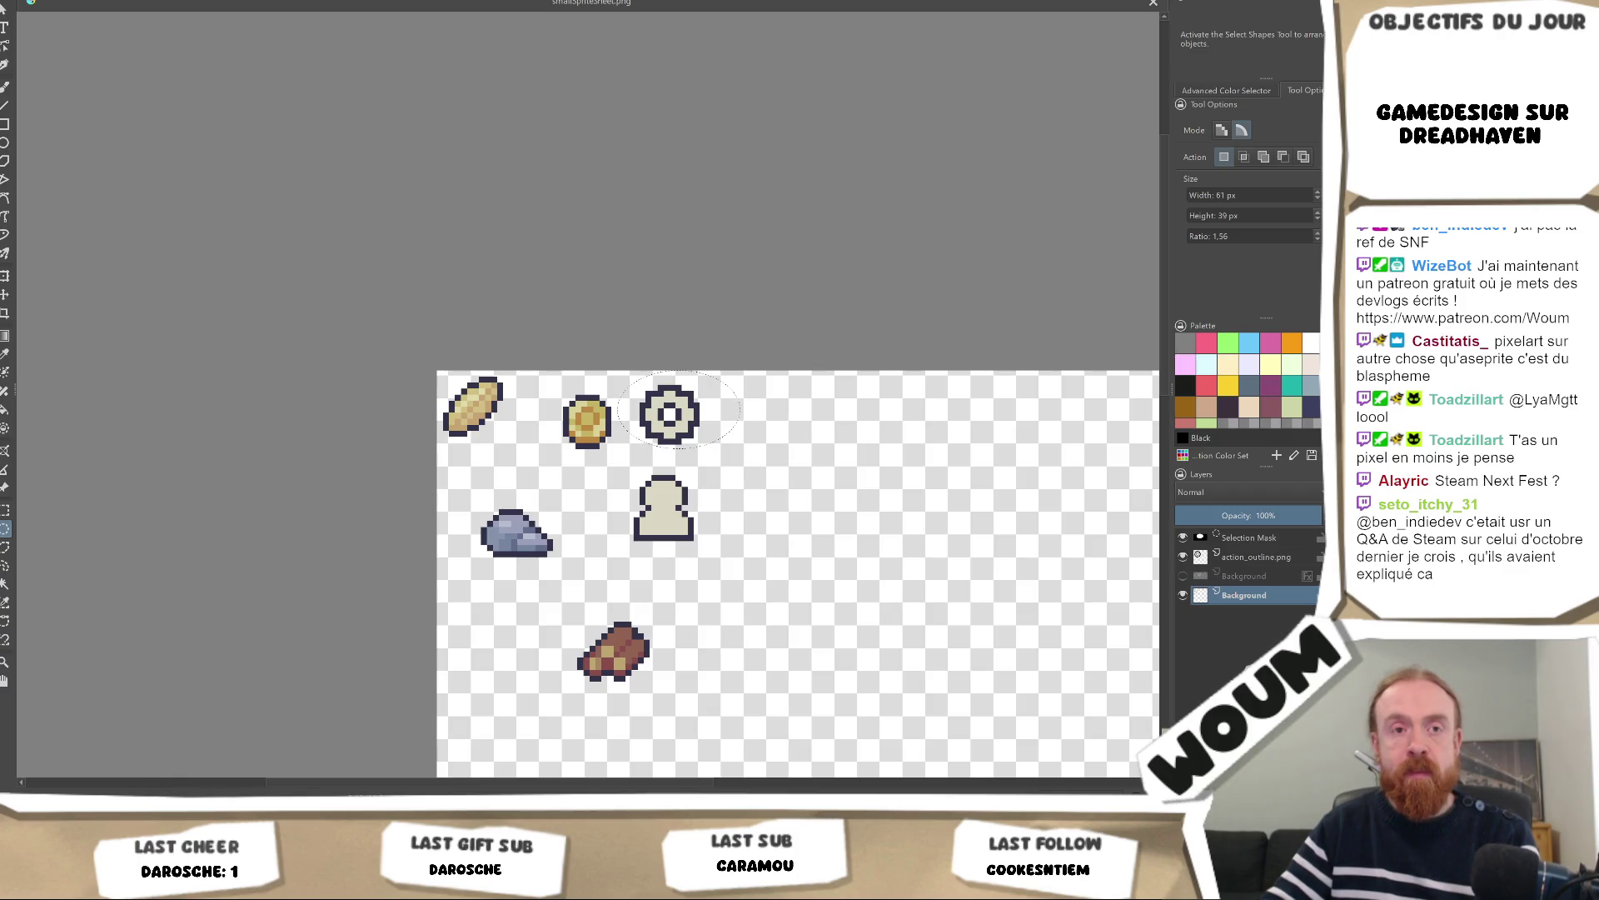
pyautogui.click(79, 733)
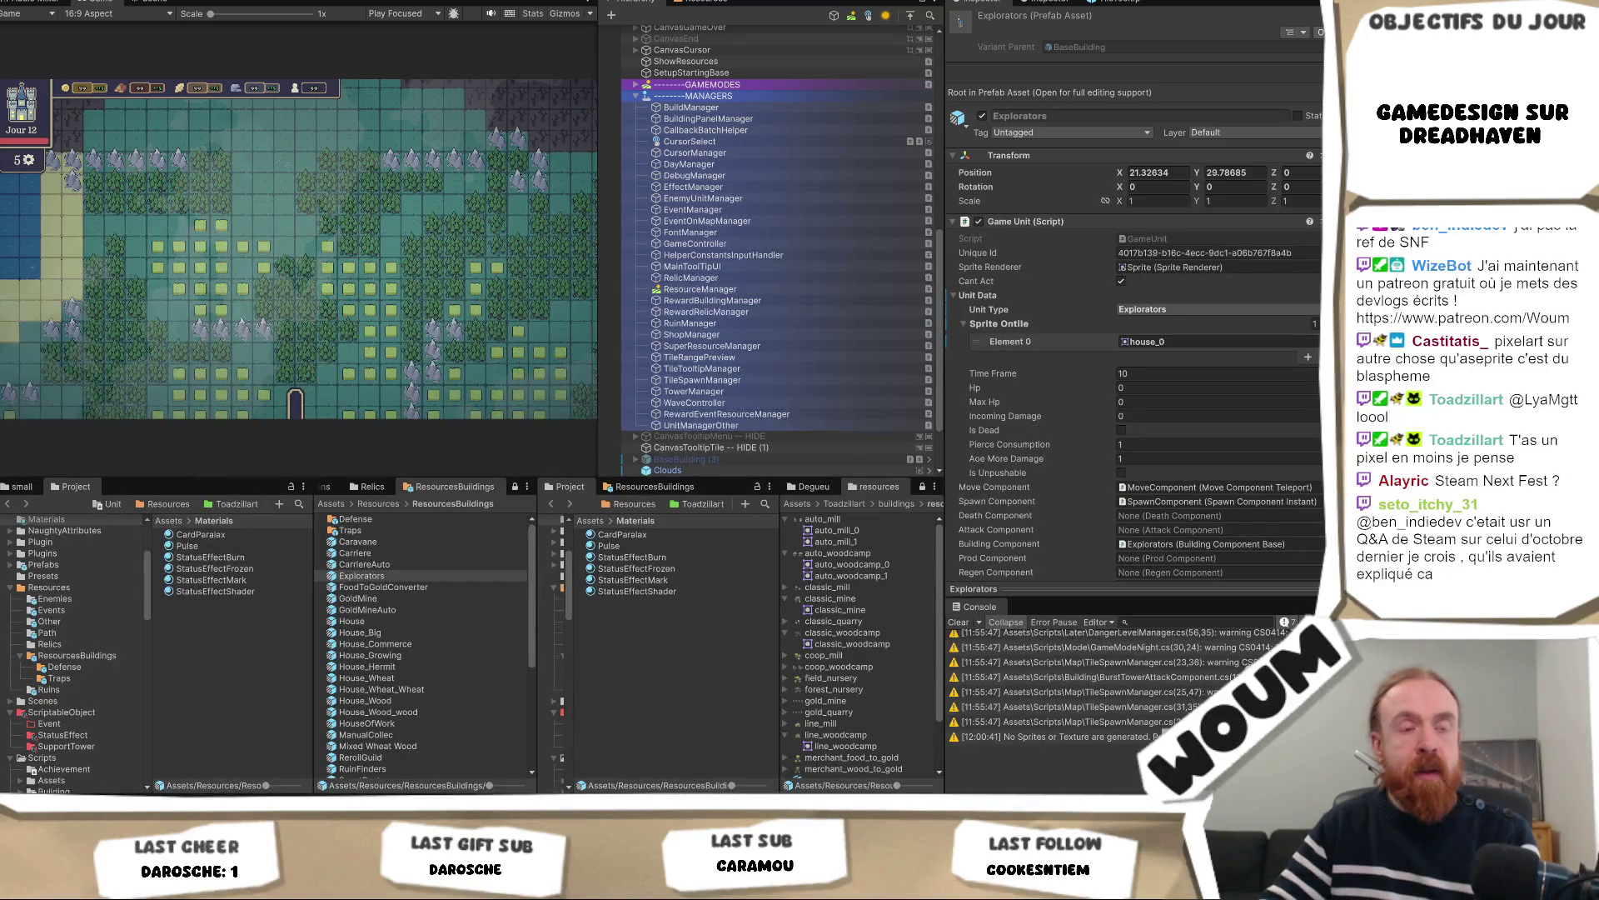
# In the 'small' folder, inspect the smallSpriteSheet texture, then the Small Sprite Sheet sprite asset
pyautogui.click(22, 486)
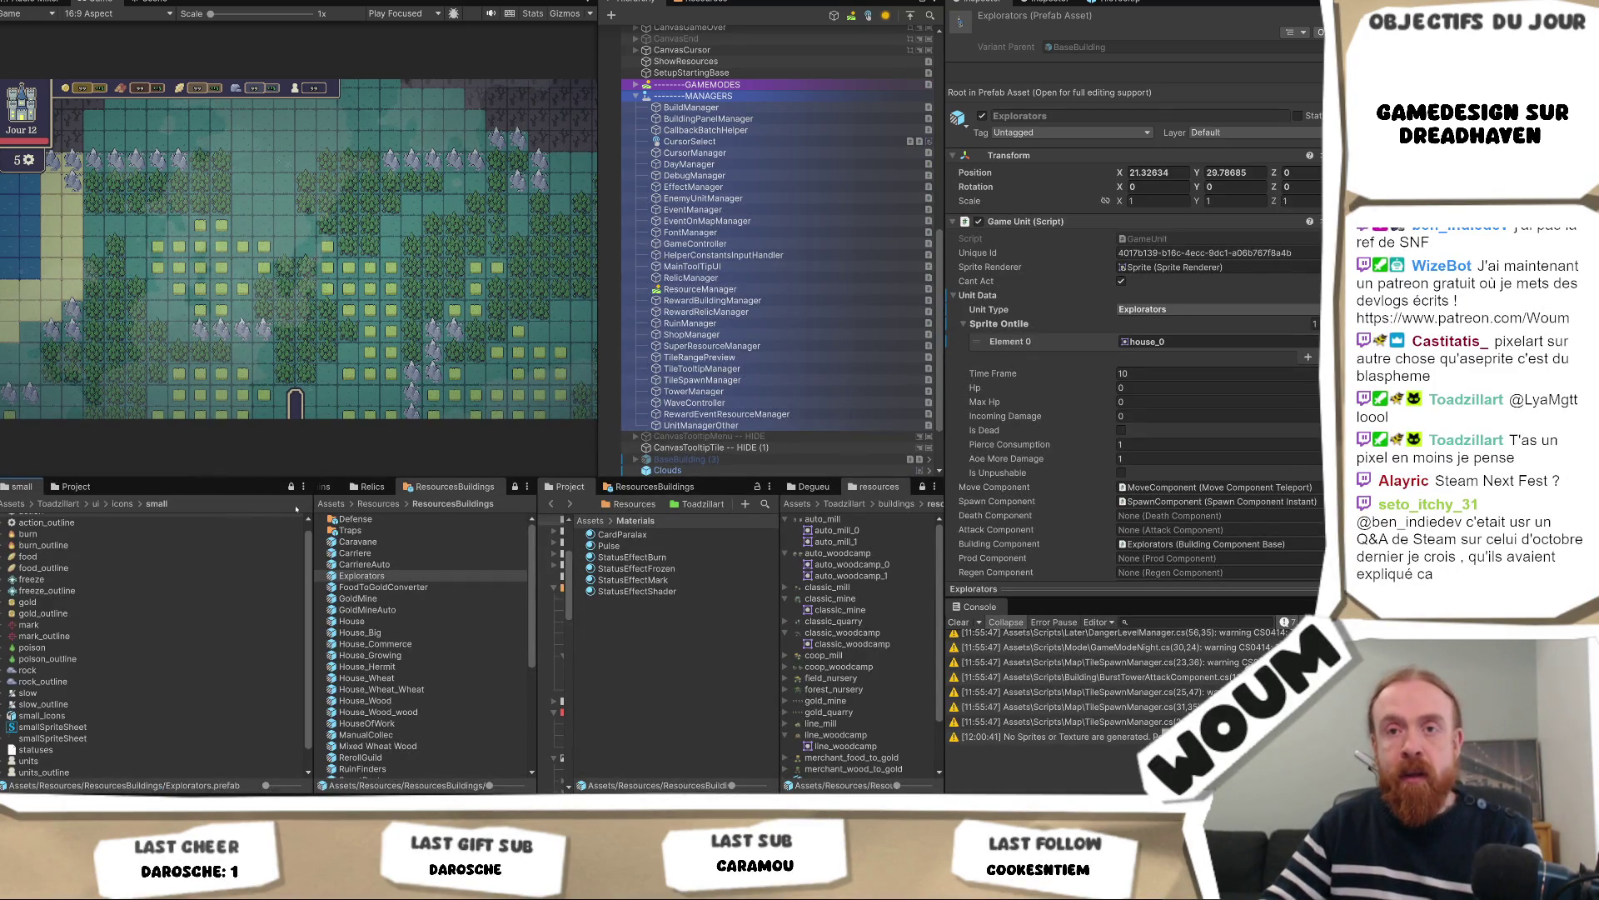
pyautogui.click(53, 738)
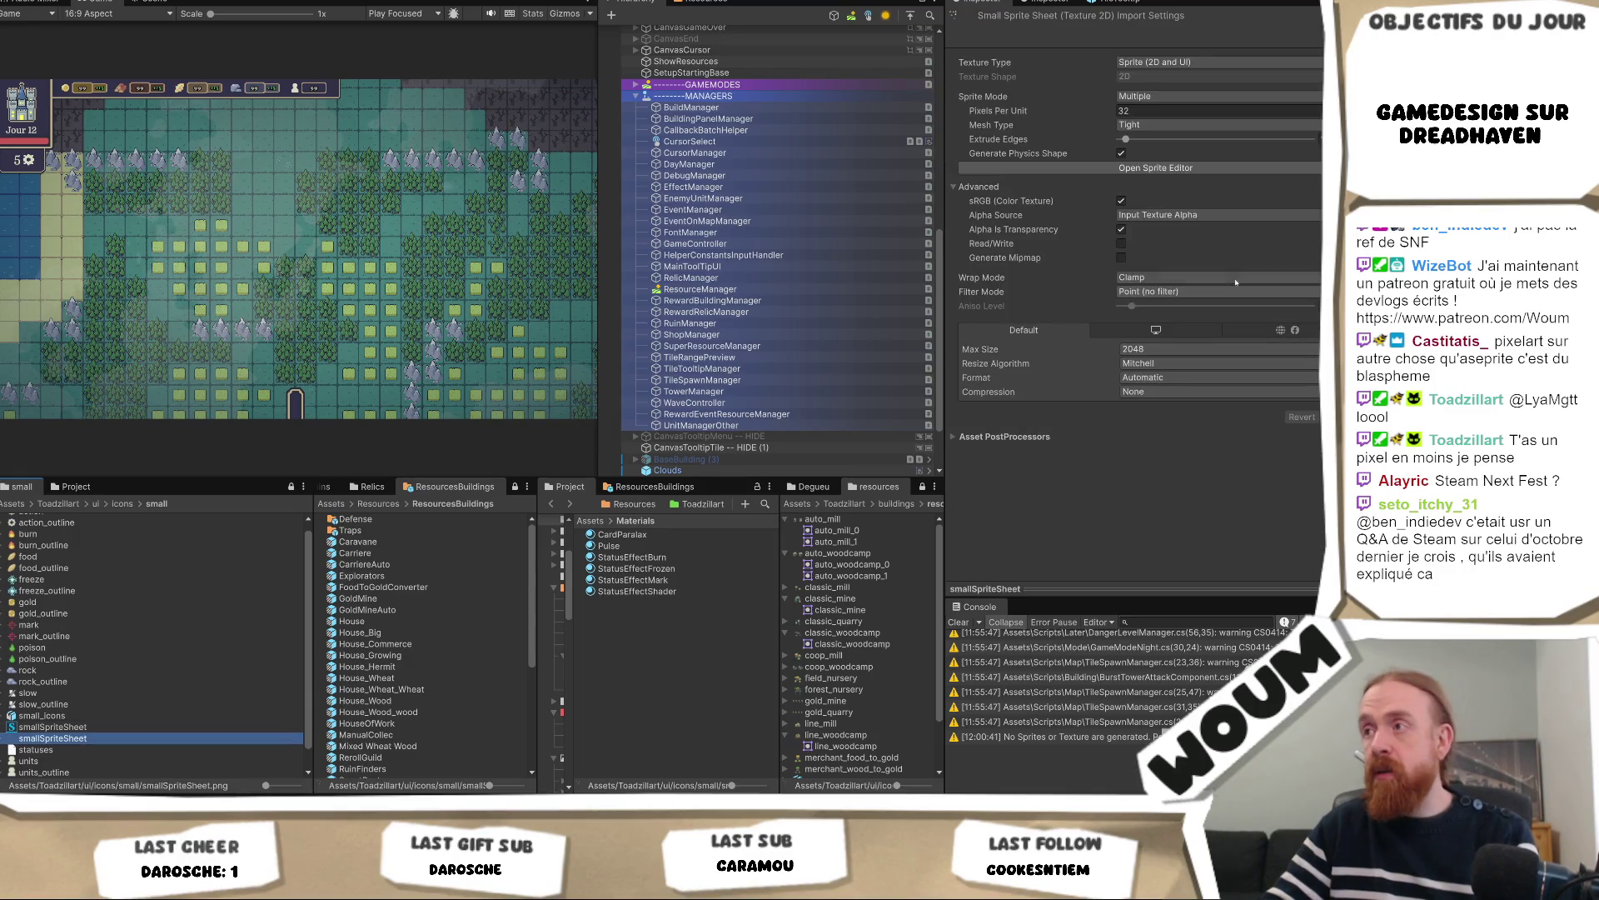
pyautogui.click(1155, 167)
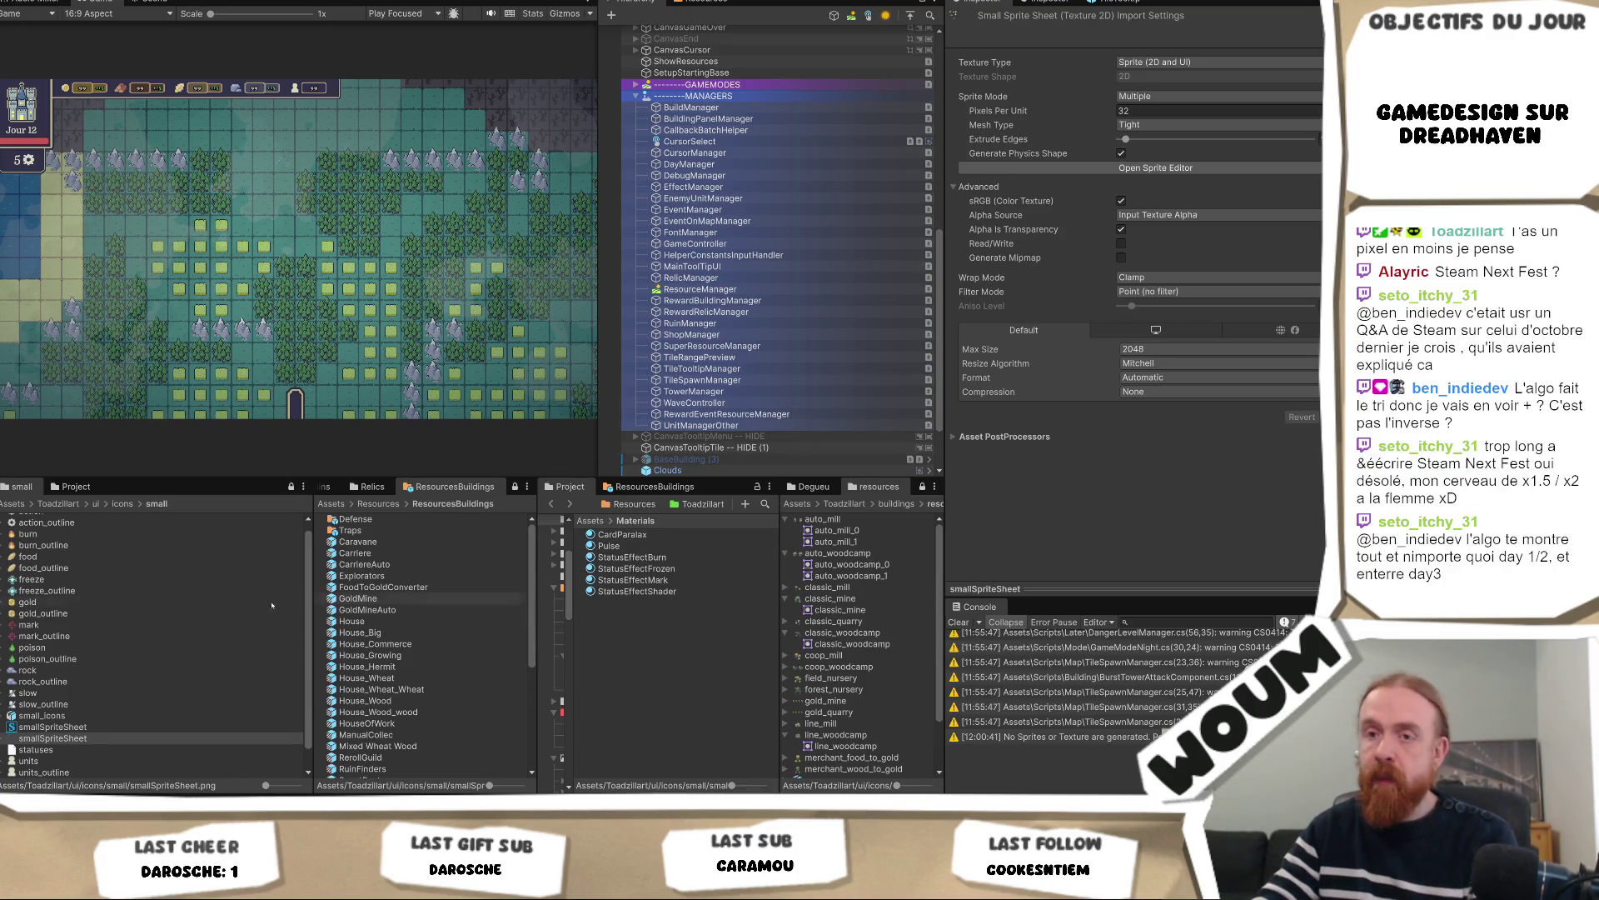
pyautogui.click(48, 726)
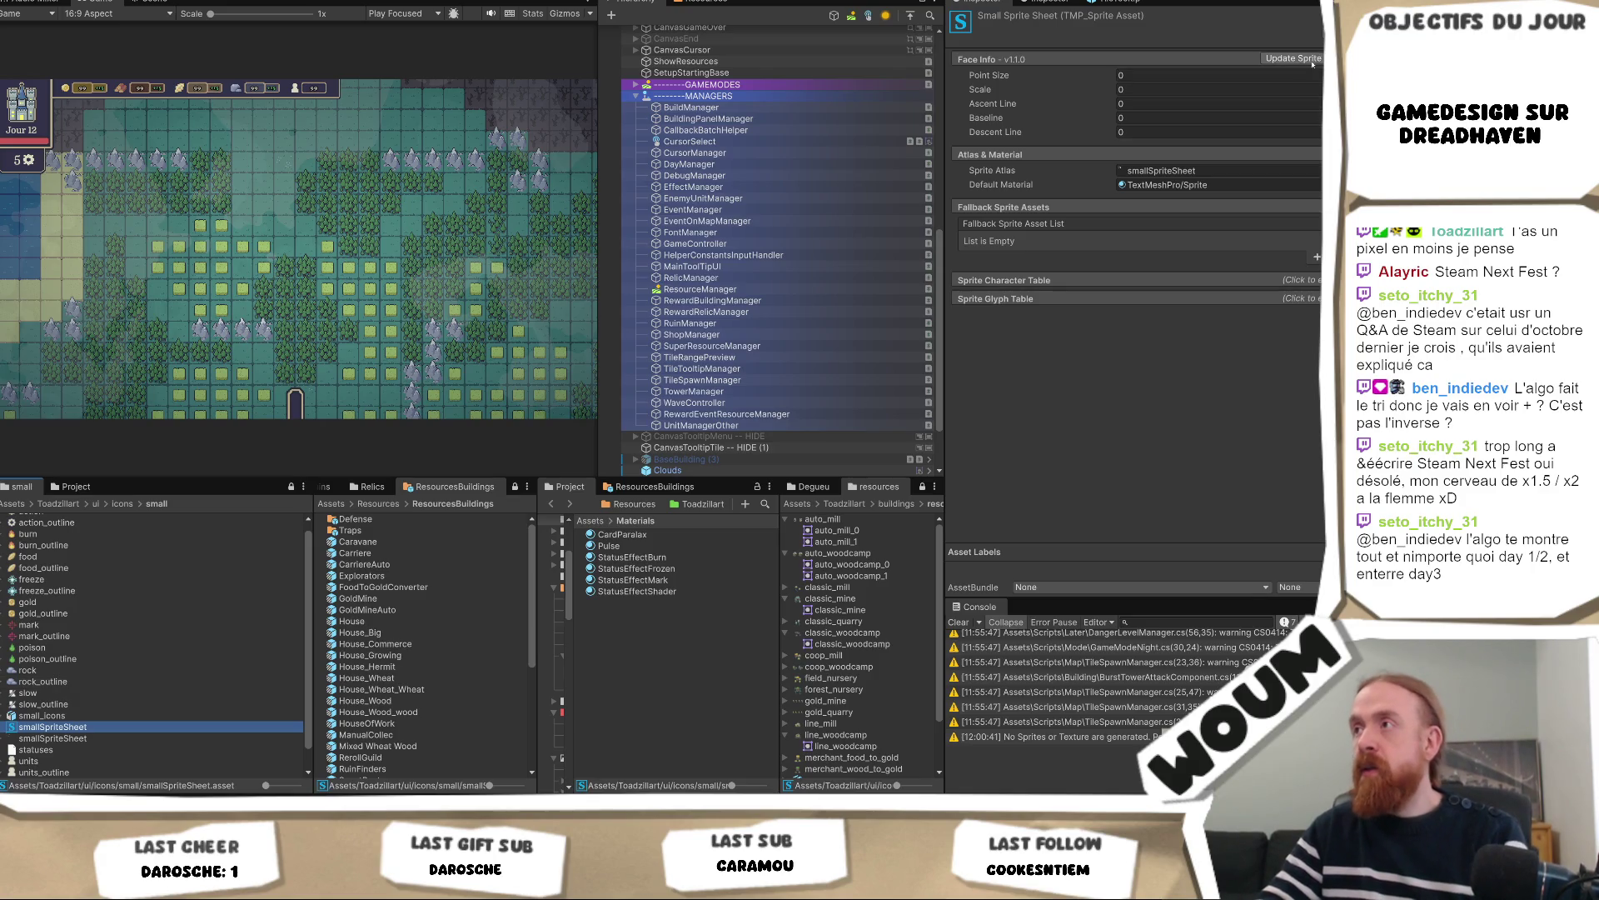
# In smallSpriteSheet's Sprite Glyph Table, change gear glyph #5's metrics to W 30 and H 30
pyautogui.click(1137, 279)
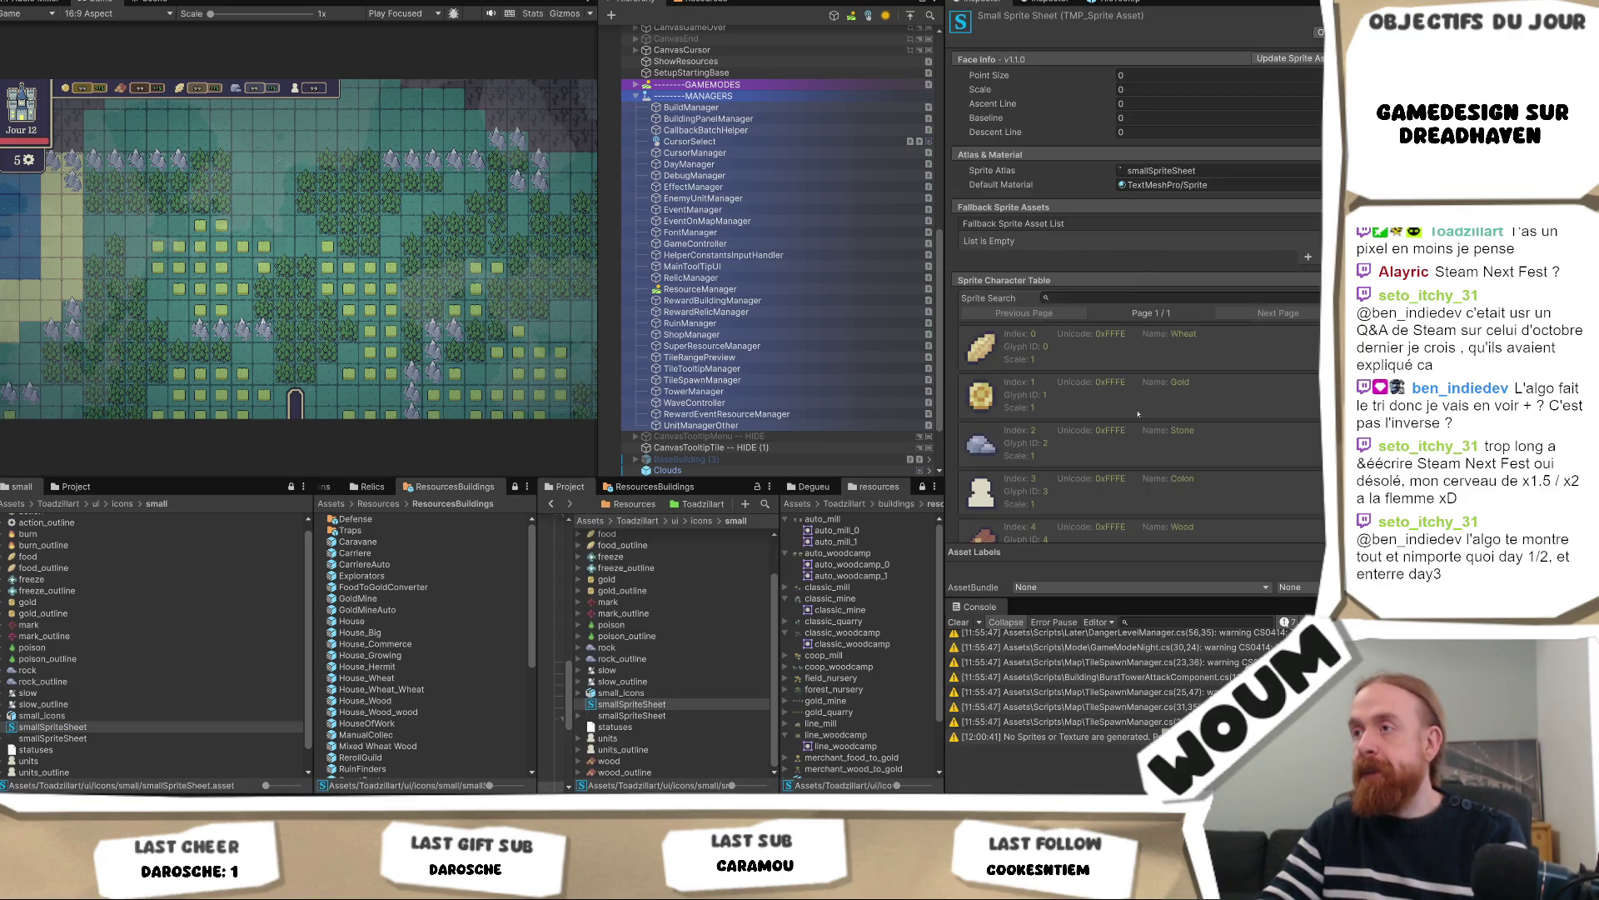
pyautogui.scroll(-3, 1163, 455)
pyautogui.click(1091, 527)
pyautogui.scroll(-10, 1145, 450)
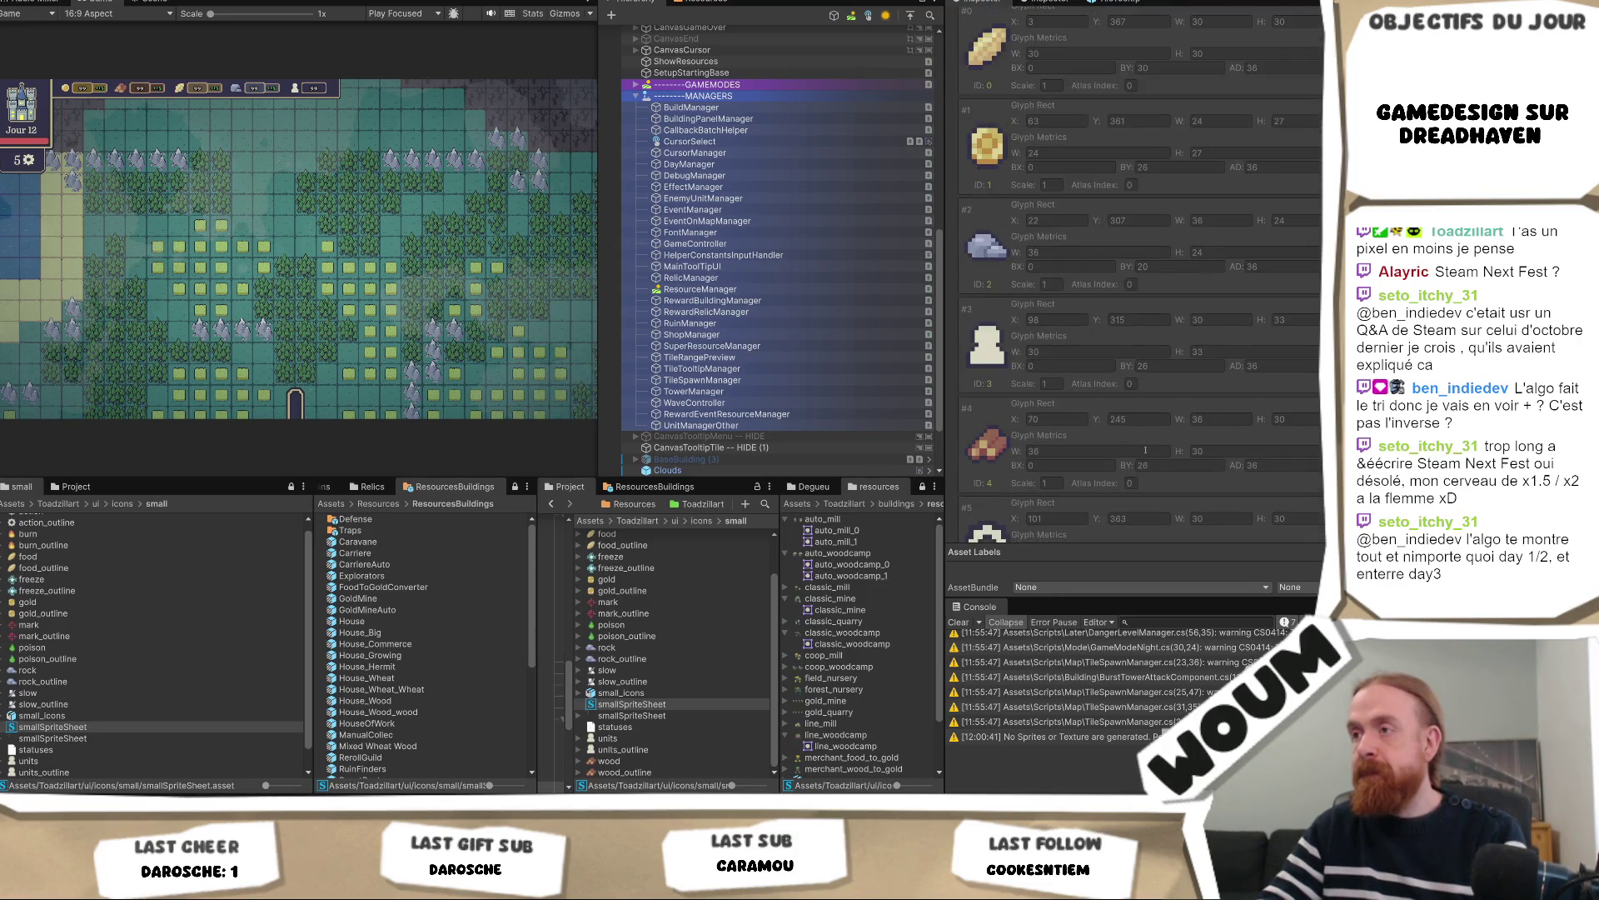
pyautogui.scroll(-3, 1110, 480)
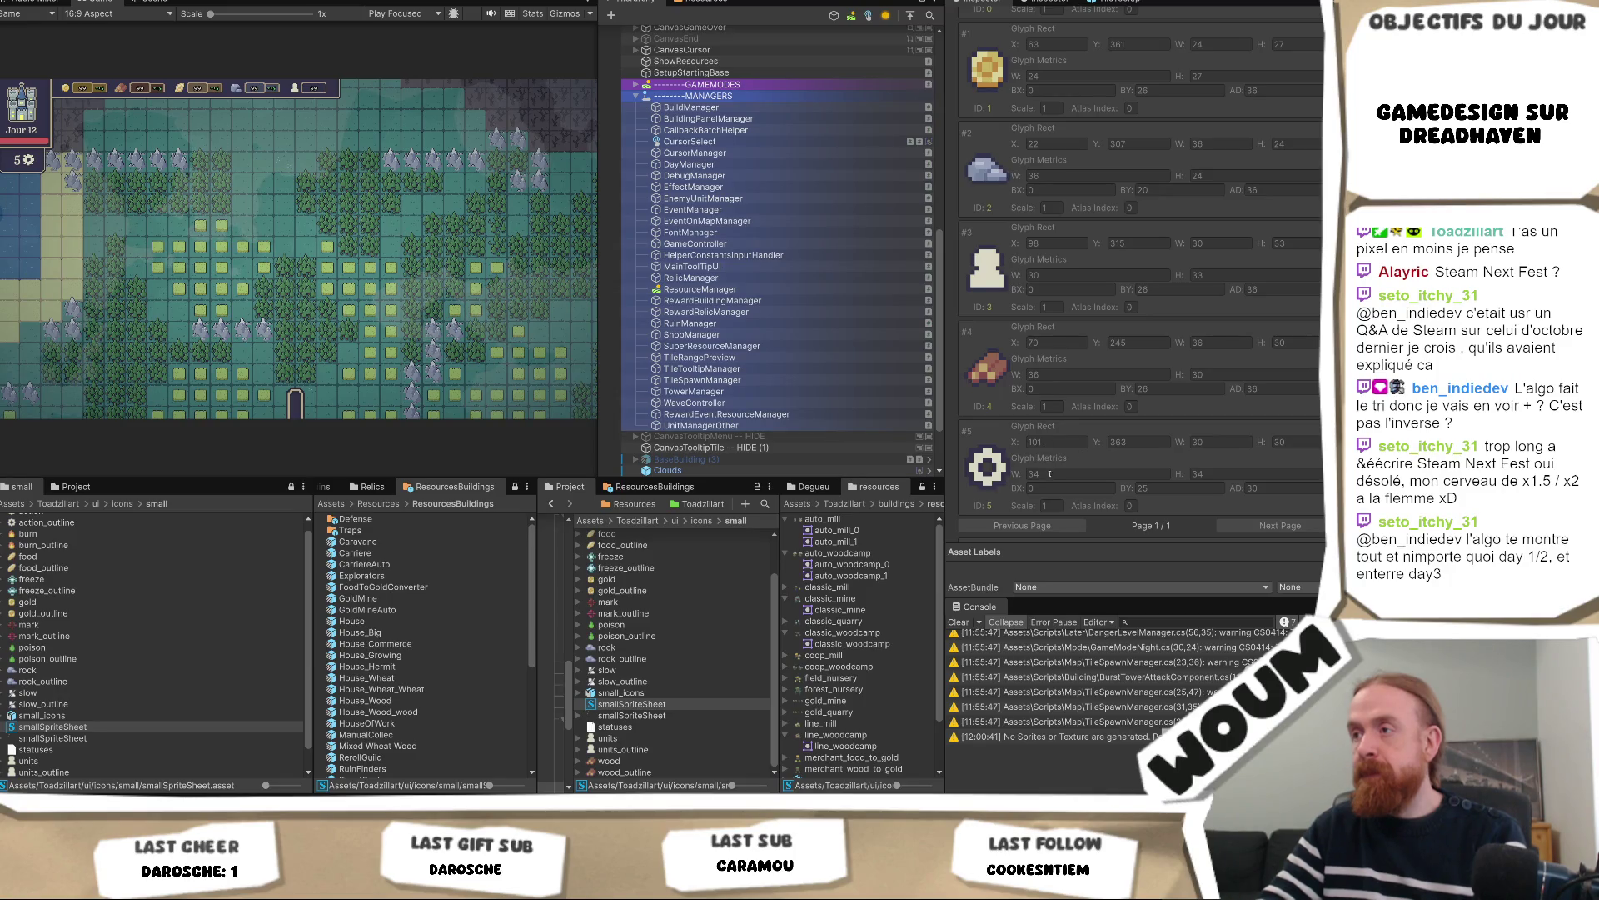
pyautogui.click(1091, 483)
pyautogui.click(1090, 469)
pyautogui.write('30')
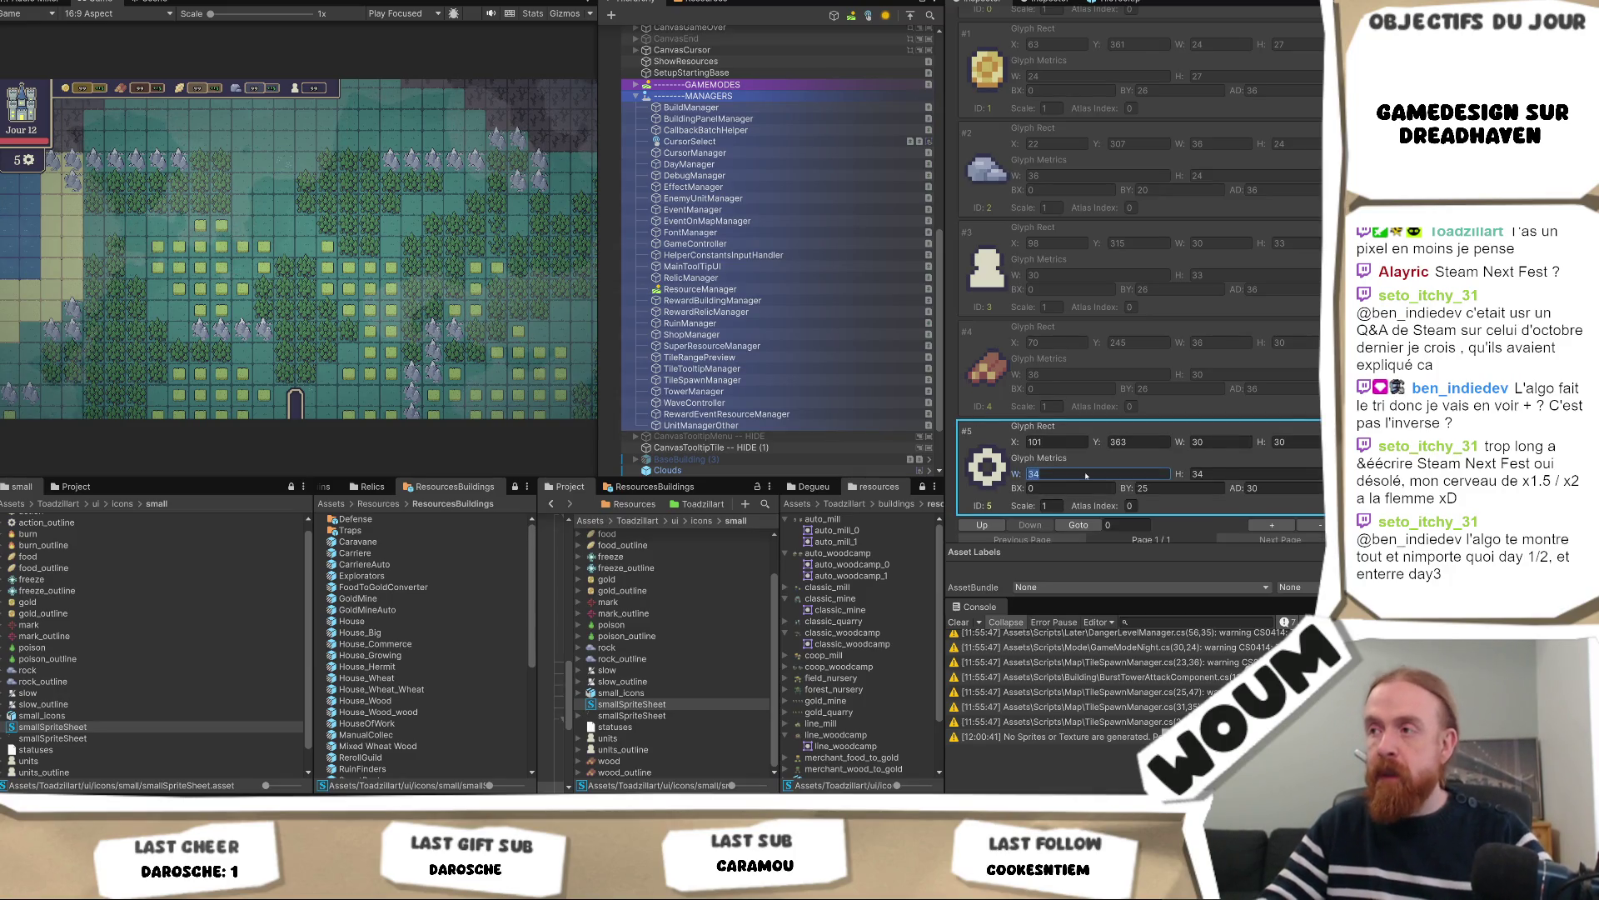
pyautogui.press('Tab')
pyautogui.write('30')
pyautogui.press('Return')
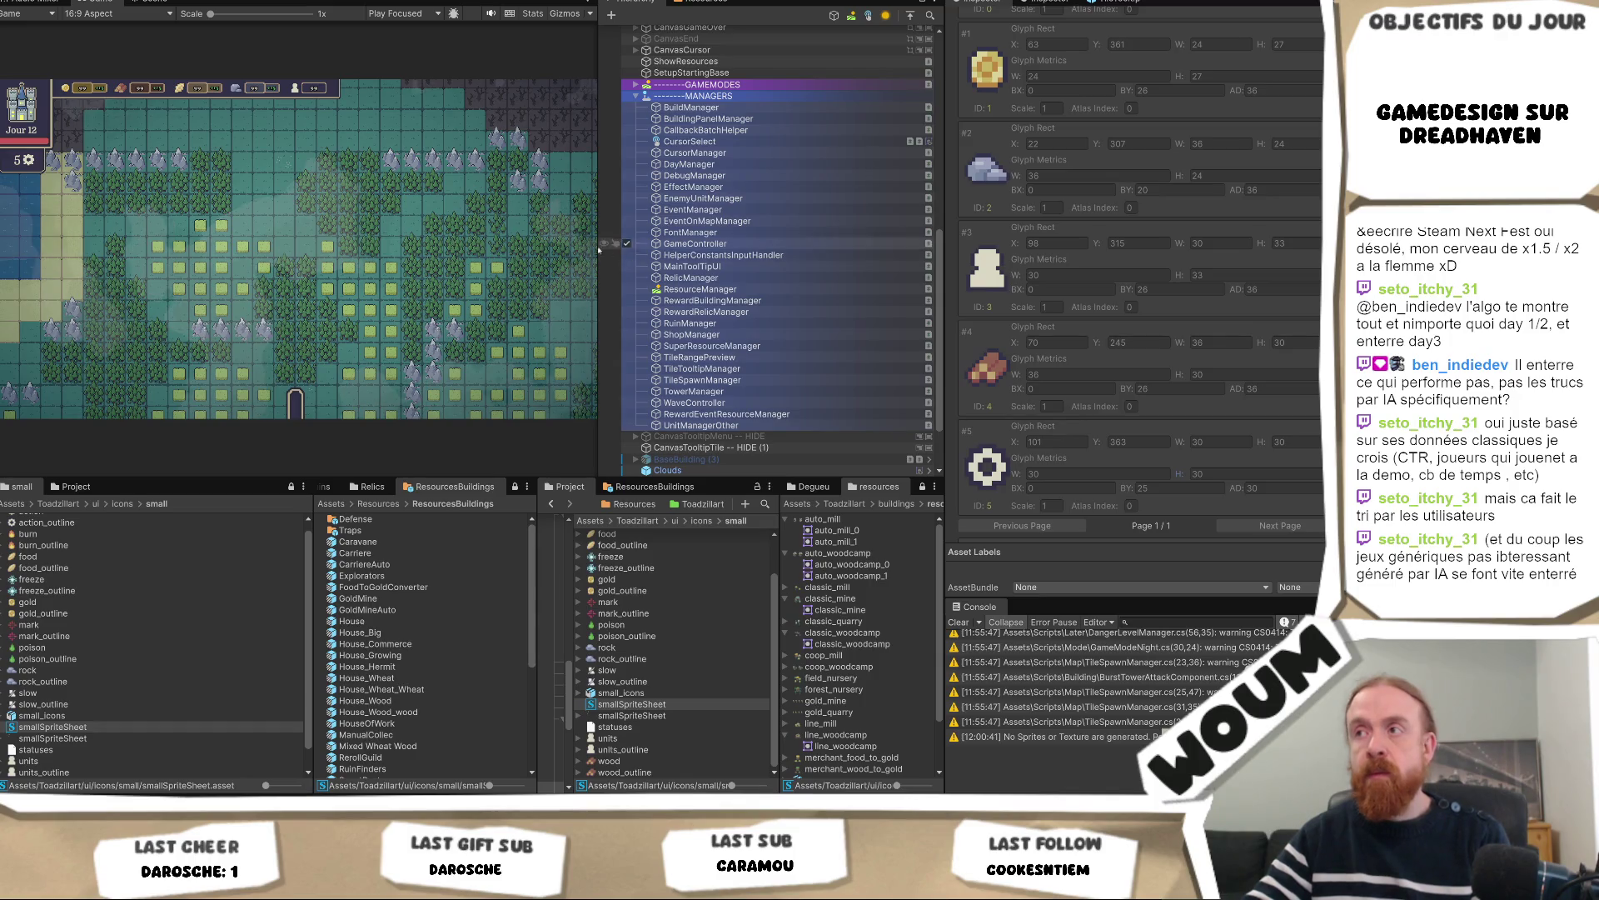
# Drag the Game view/Hierarchy splitter right to enlarge the Game view
pyautogui.moveTo(603, 233); pyautogui.dragTo(666, 223)
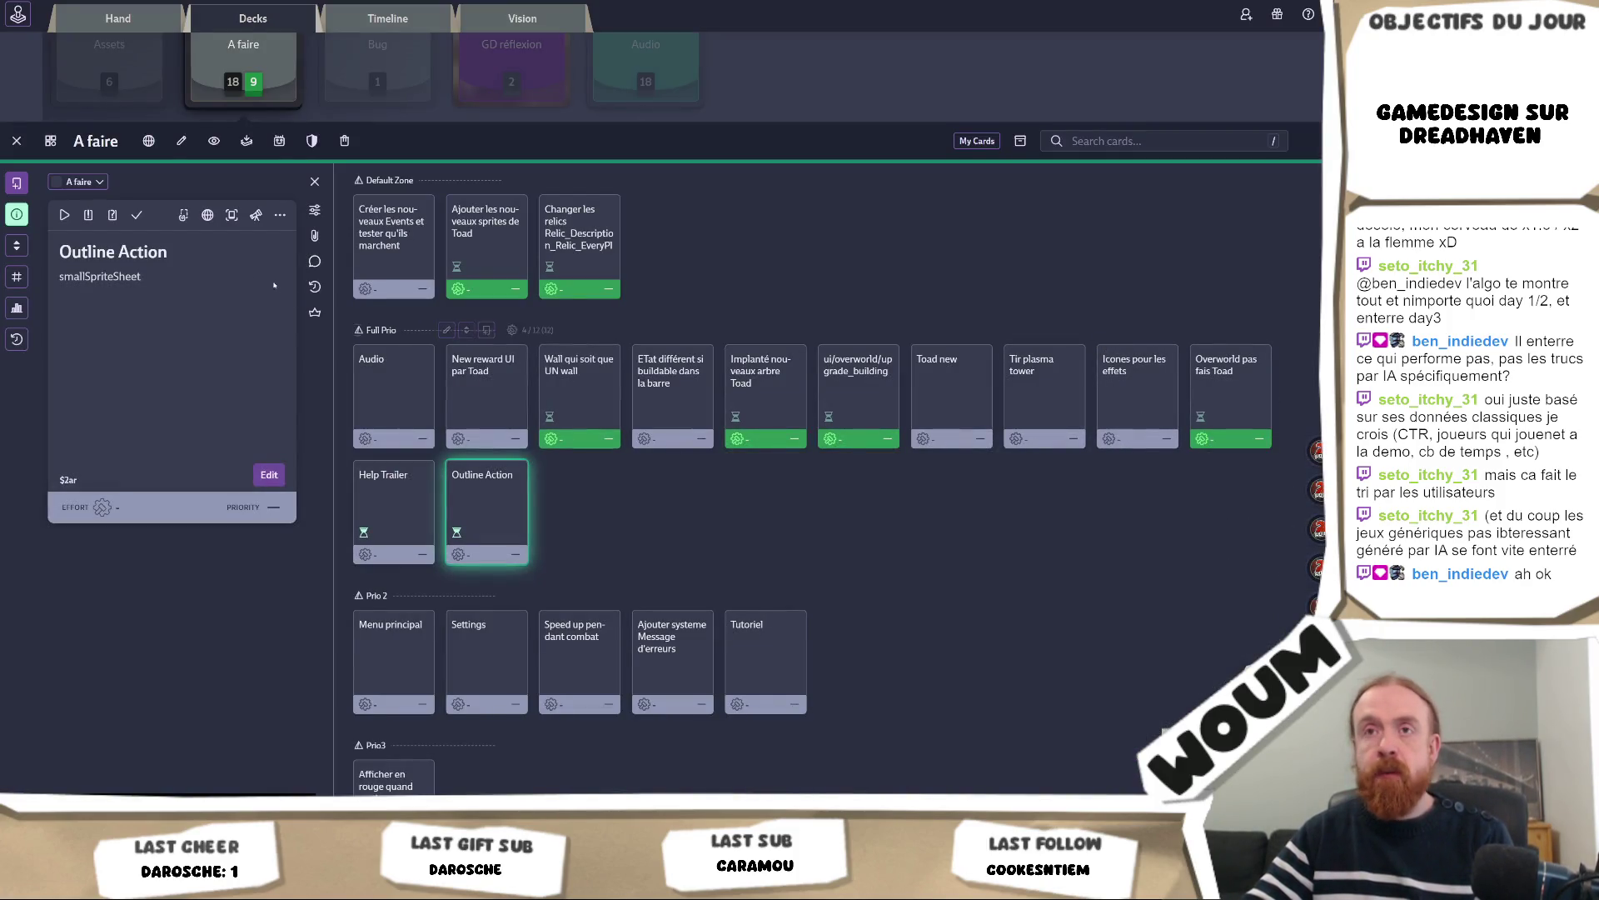
# Mark Outline Action, Icones pour les effets, Toad new and New reward UI par Toad as done
pyautogui.click(137, 215)
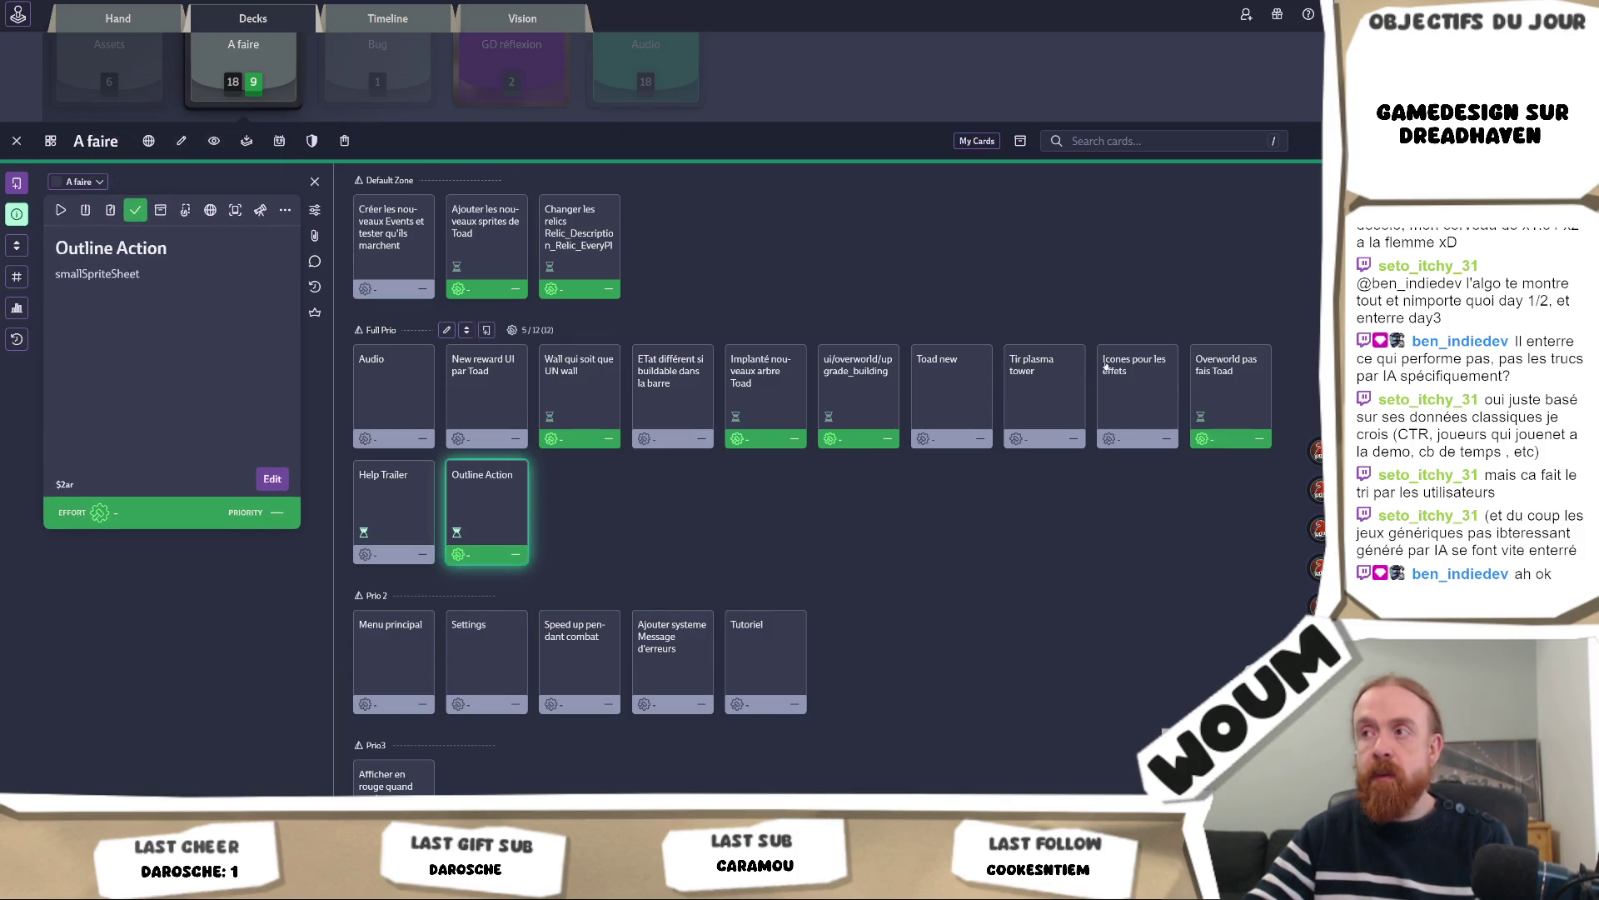
pyautogui.click(1145, 405)
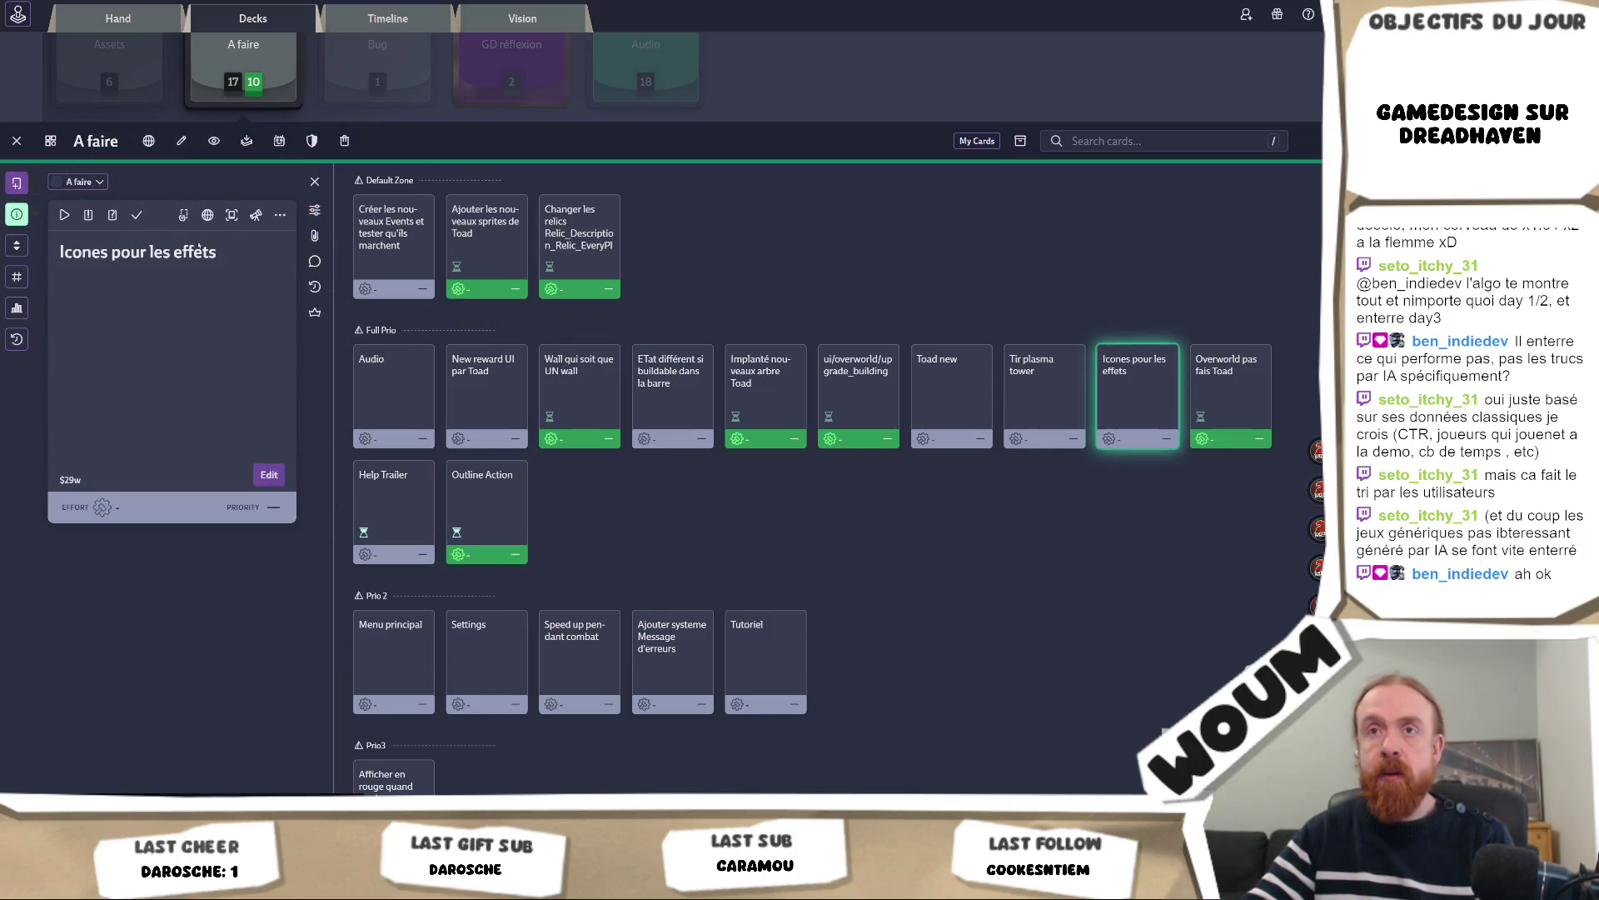
pyautogui.press('d')
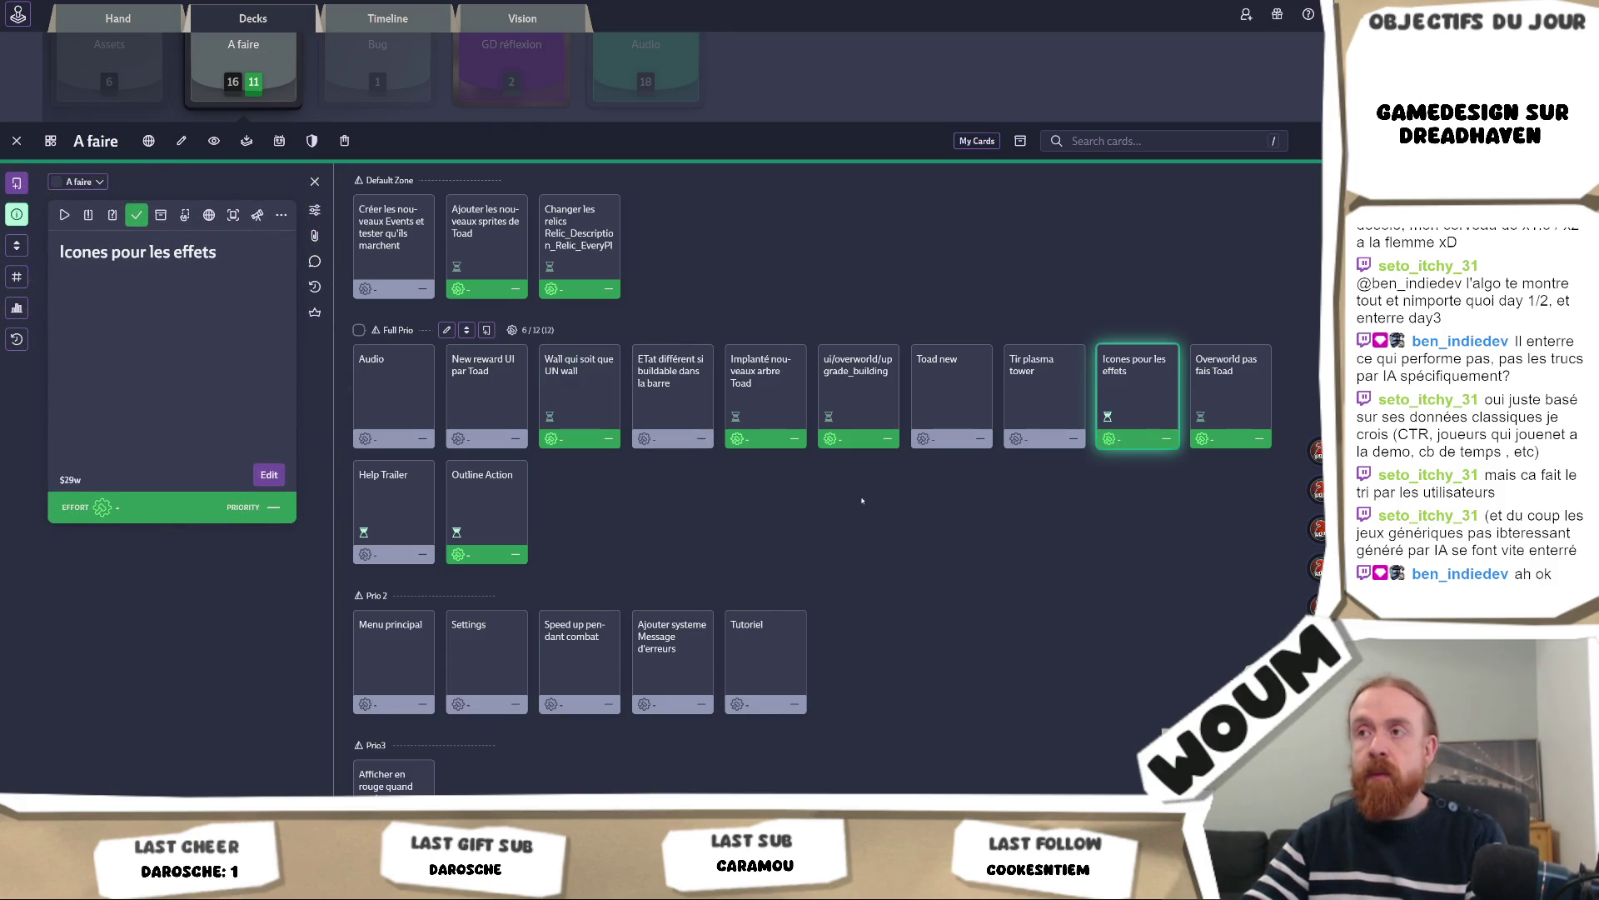
pyautogui.click(954, 400)
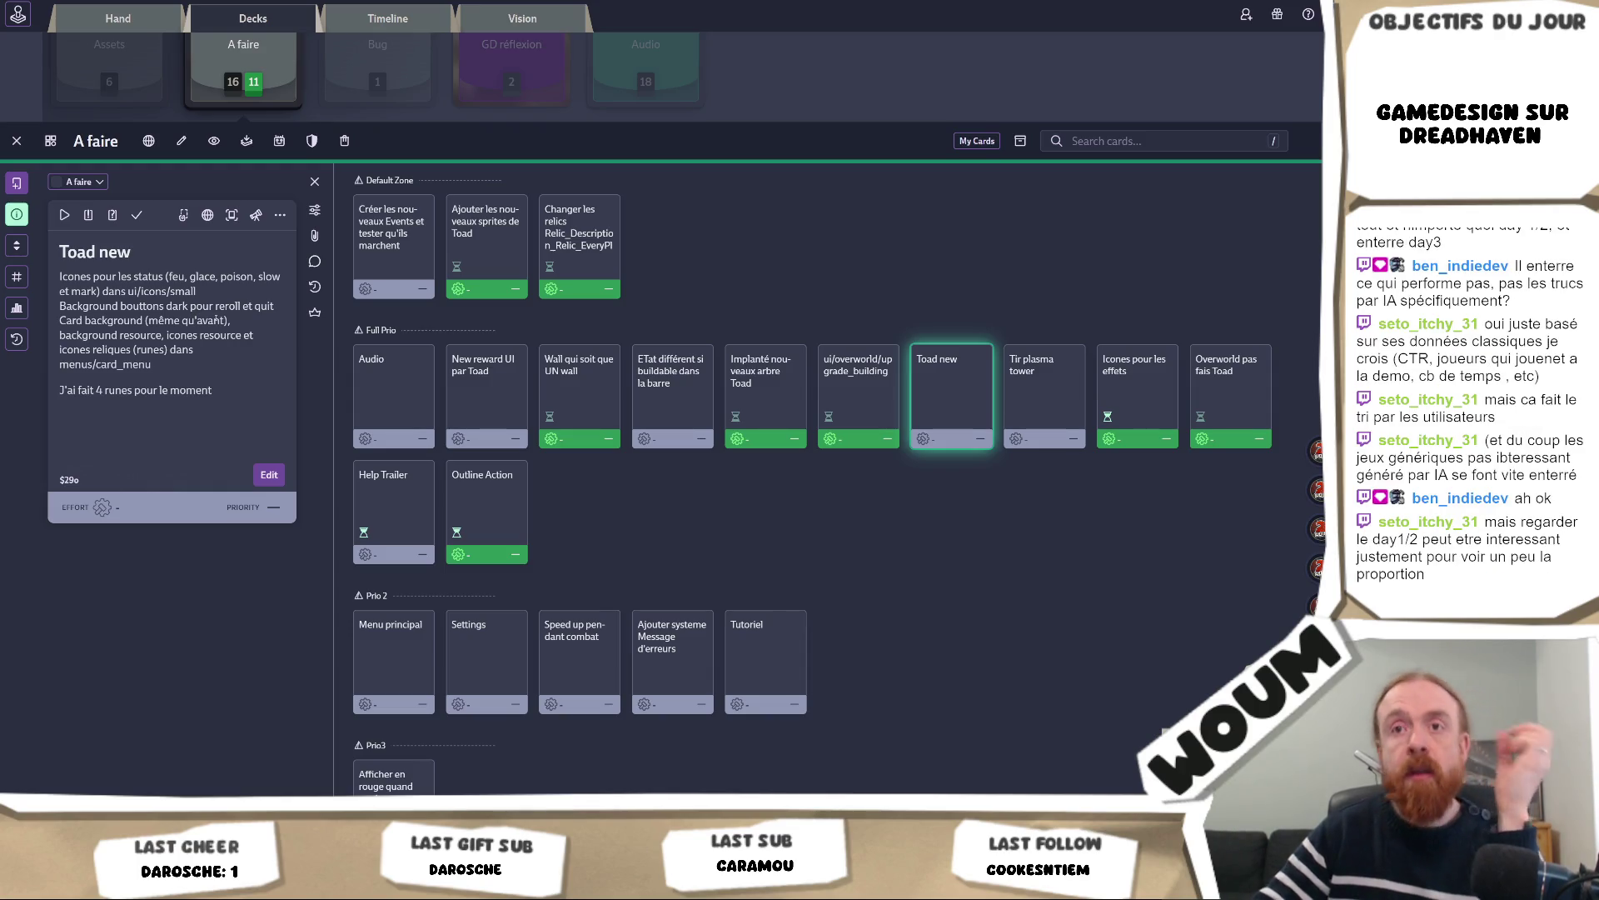
pyautogui.click(137, 215)
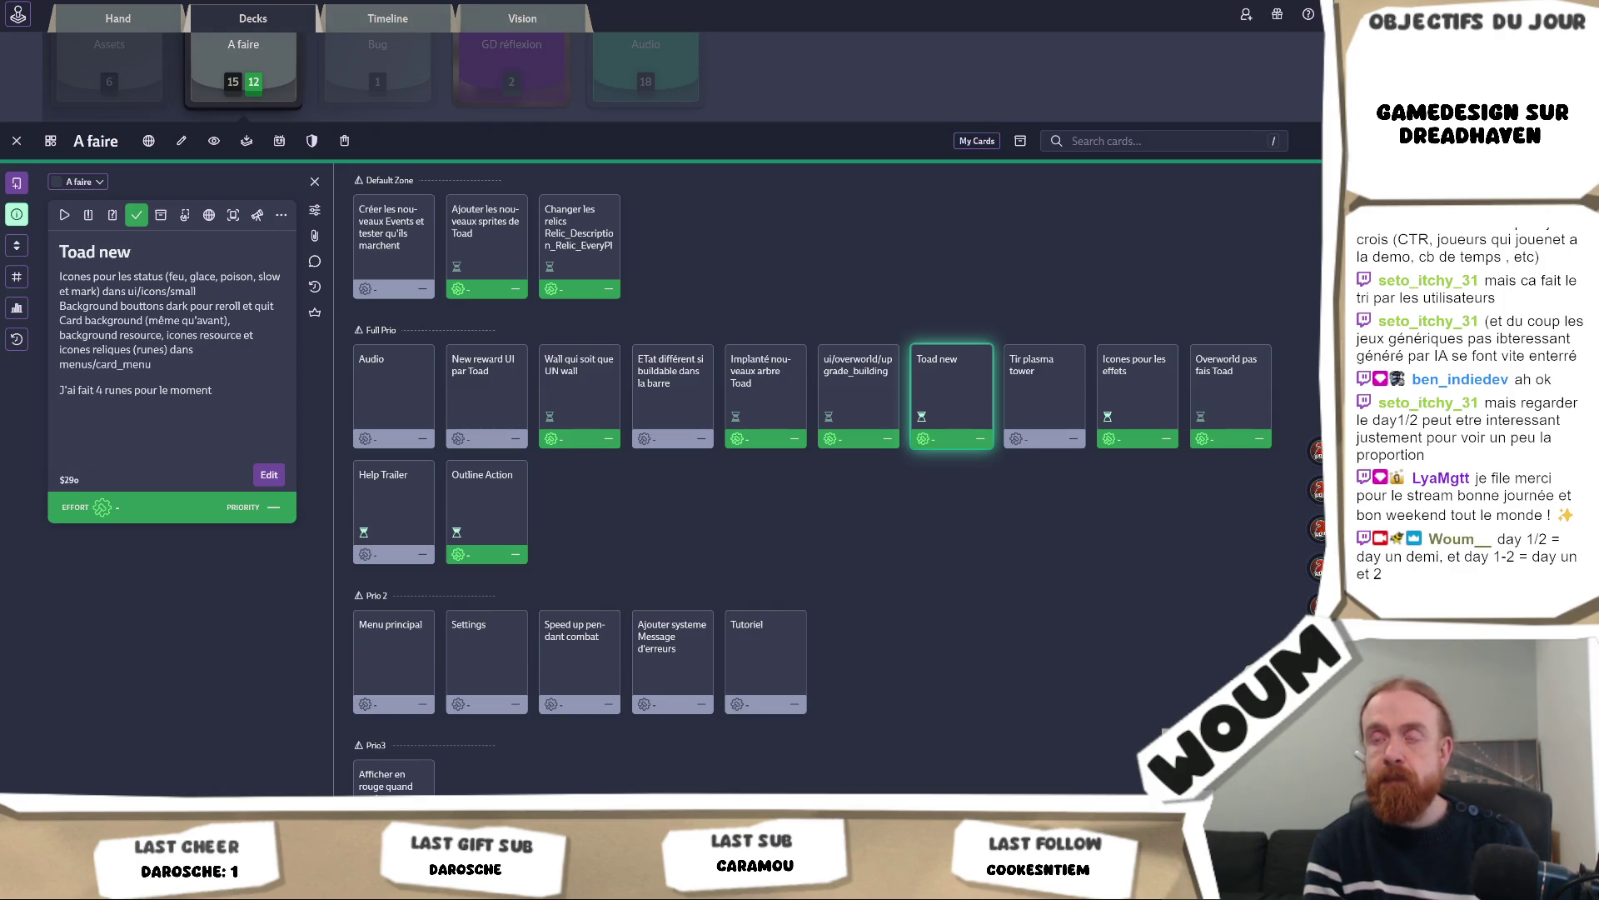
pyautogui.click(466, 403)
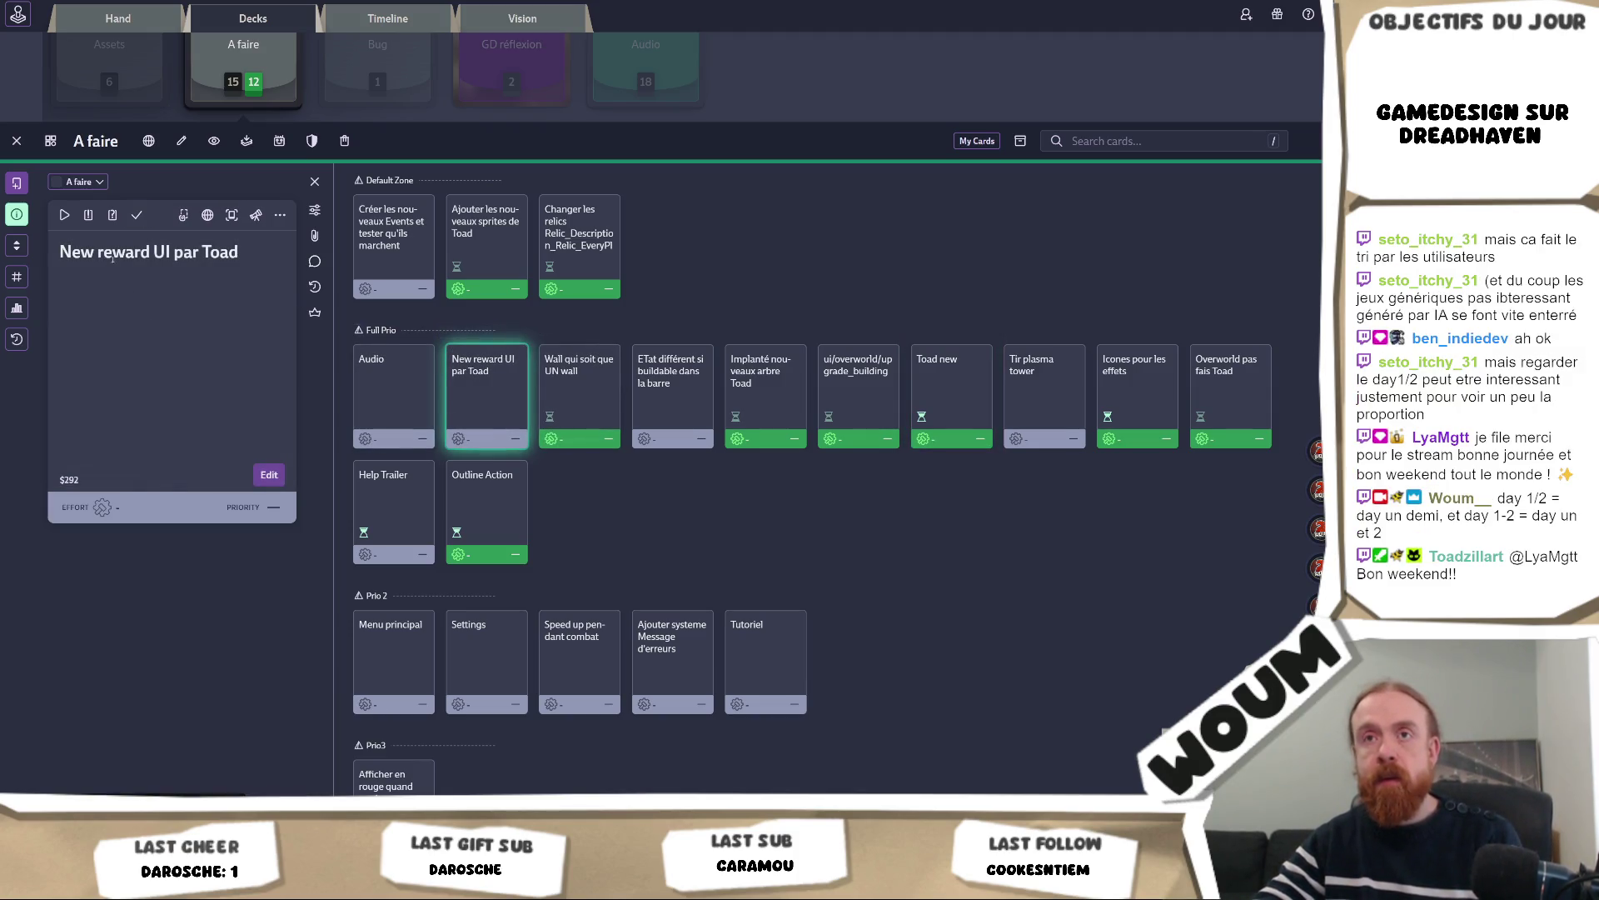
pyautogui.click(138, 217)
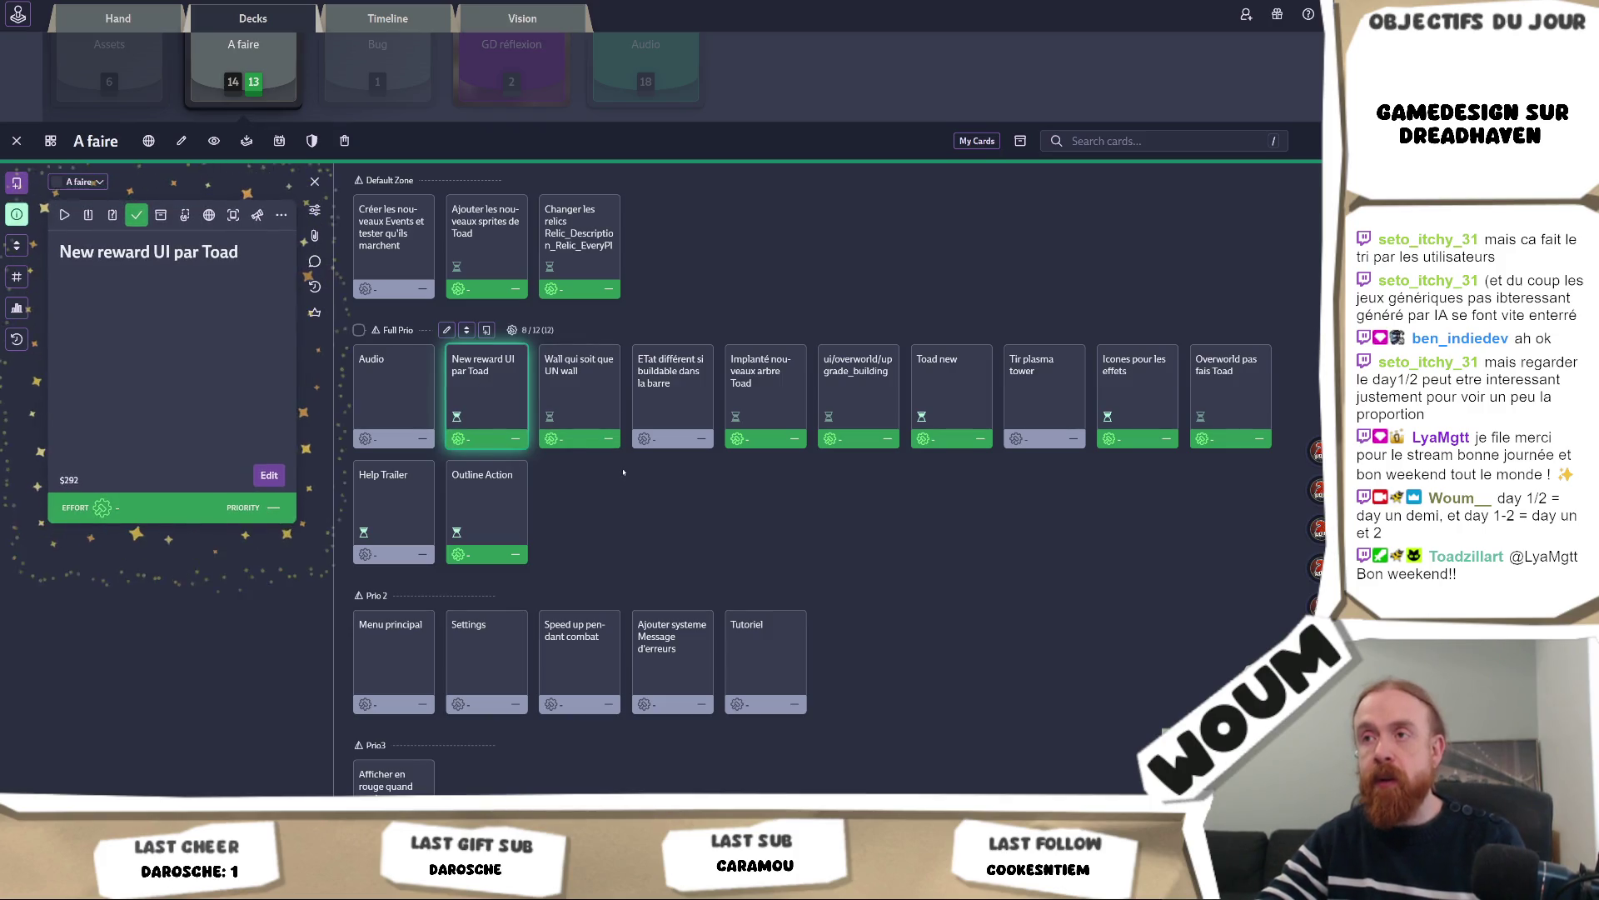
# Look at the ETat différent si buildable card, then switch to the Audio deck
pyautogui.click(657, 442)
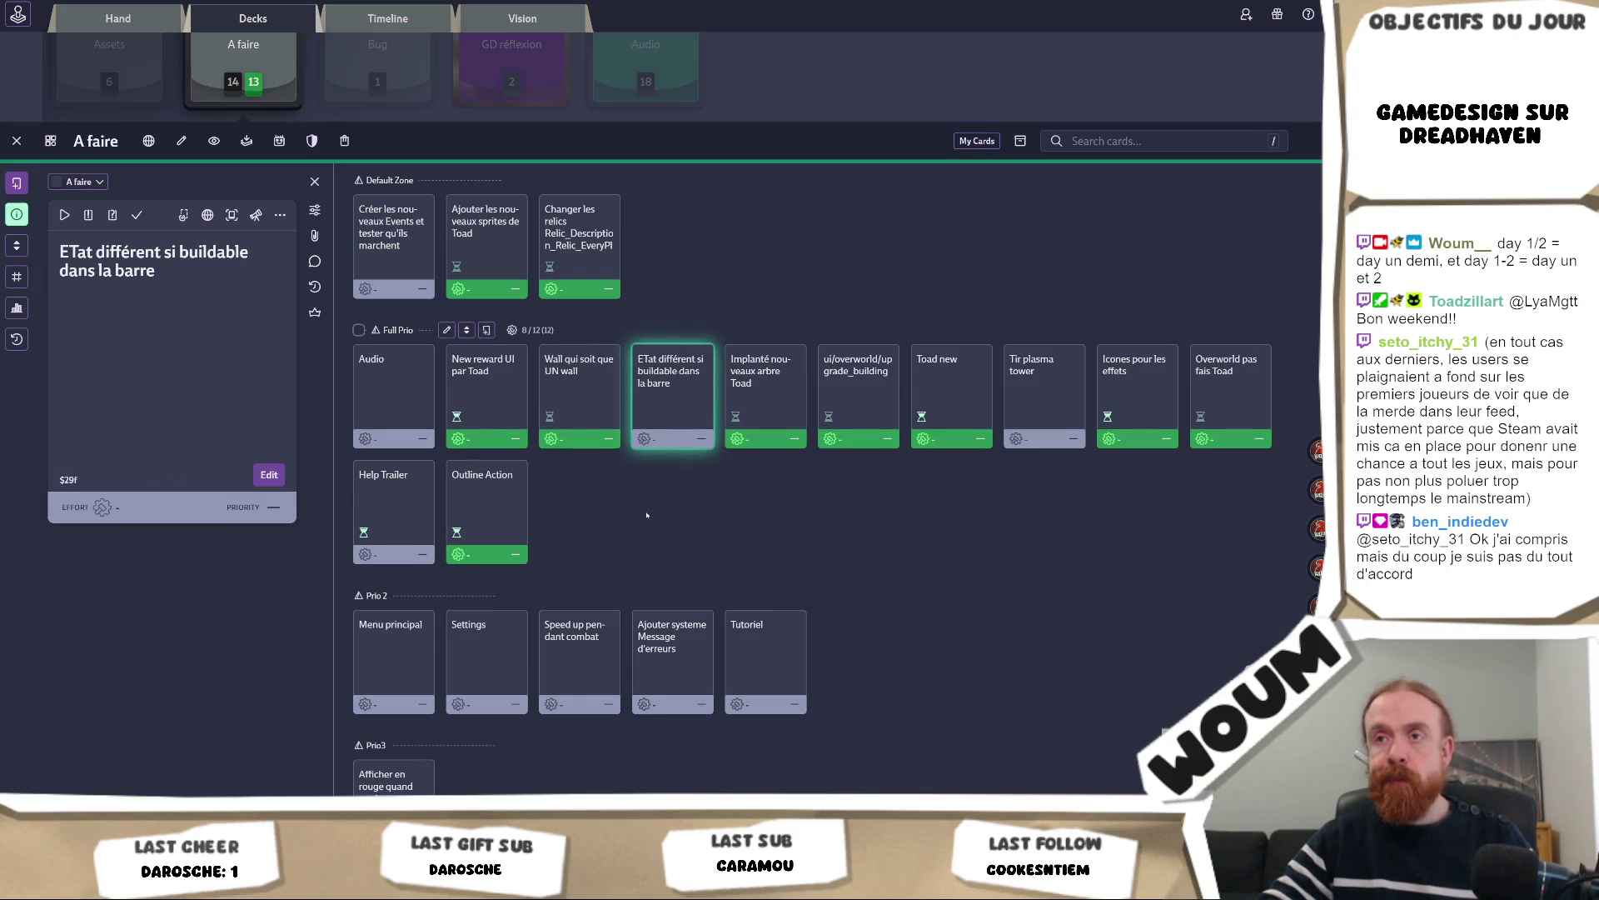
pyautogui.click(428, 414)
pyautogui.click(669, 425)
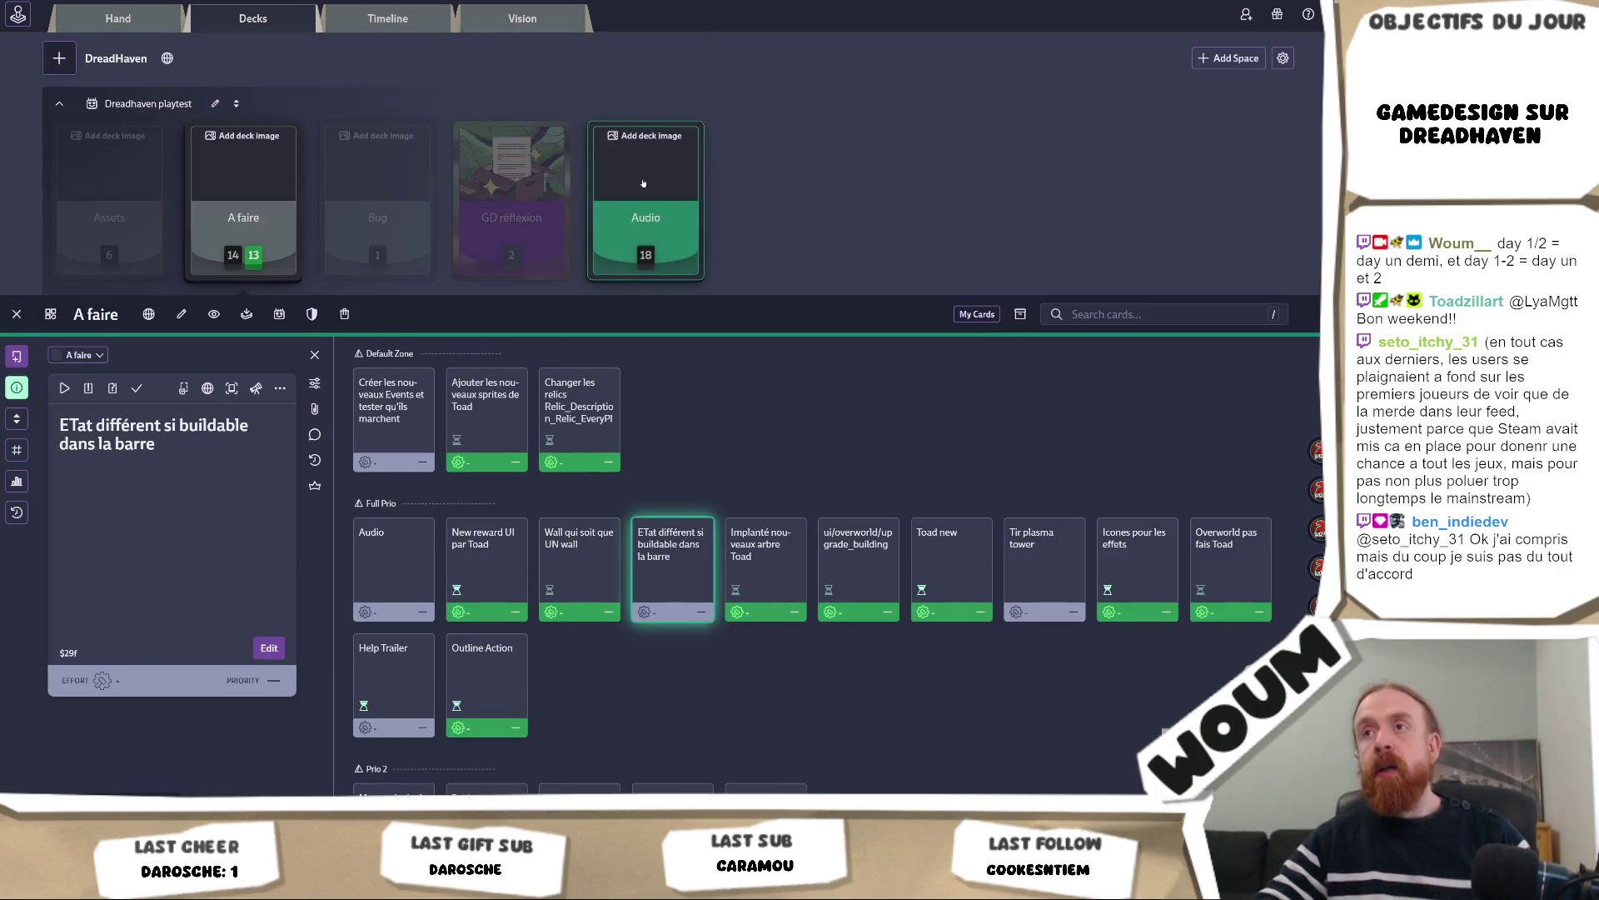
pyautogui.click(645, 217)
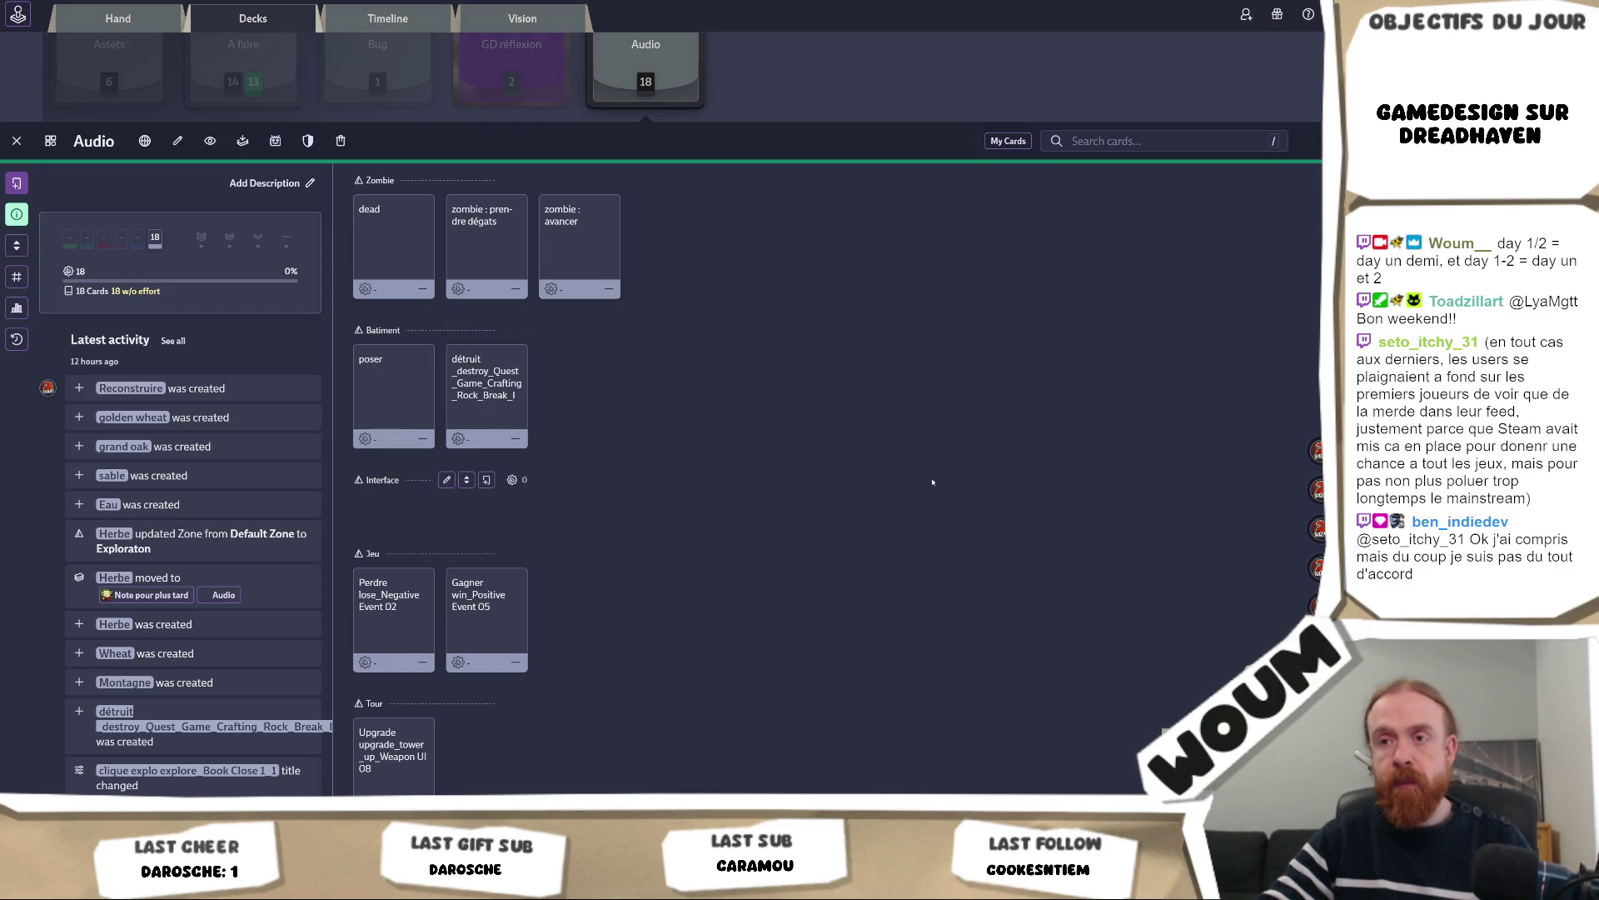
pyautogui.scroll(-3, 933, 479)
pyautogui.scroll(3, 833, 476)
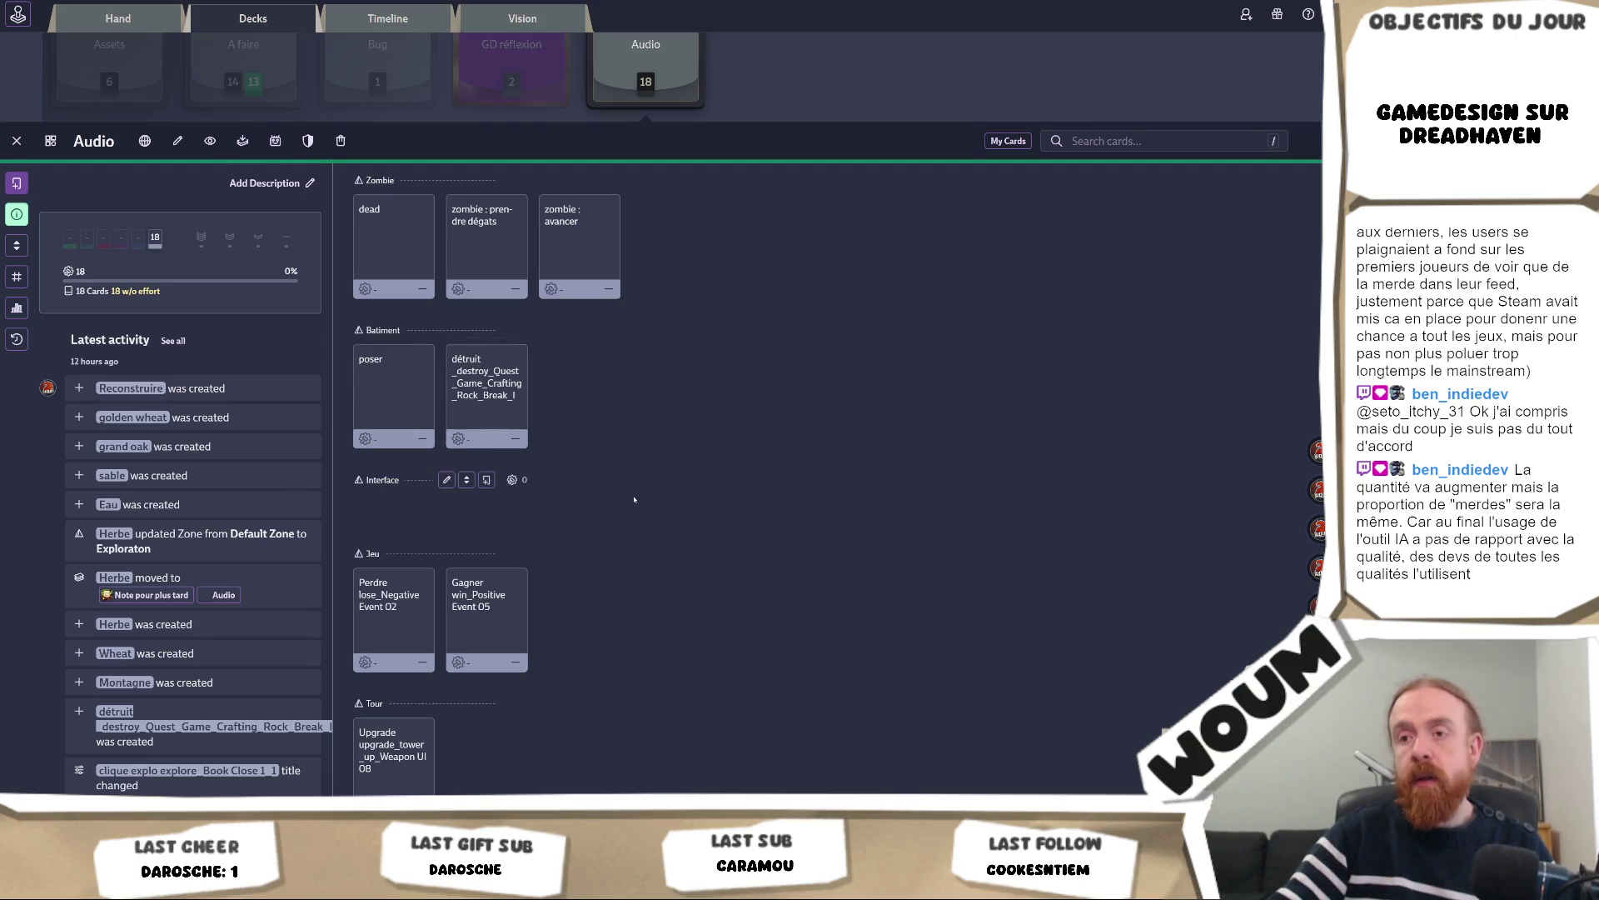
pyautogui.scroll(-5, 638, 547)
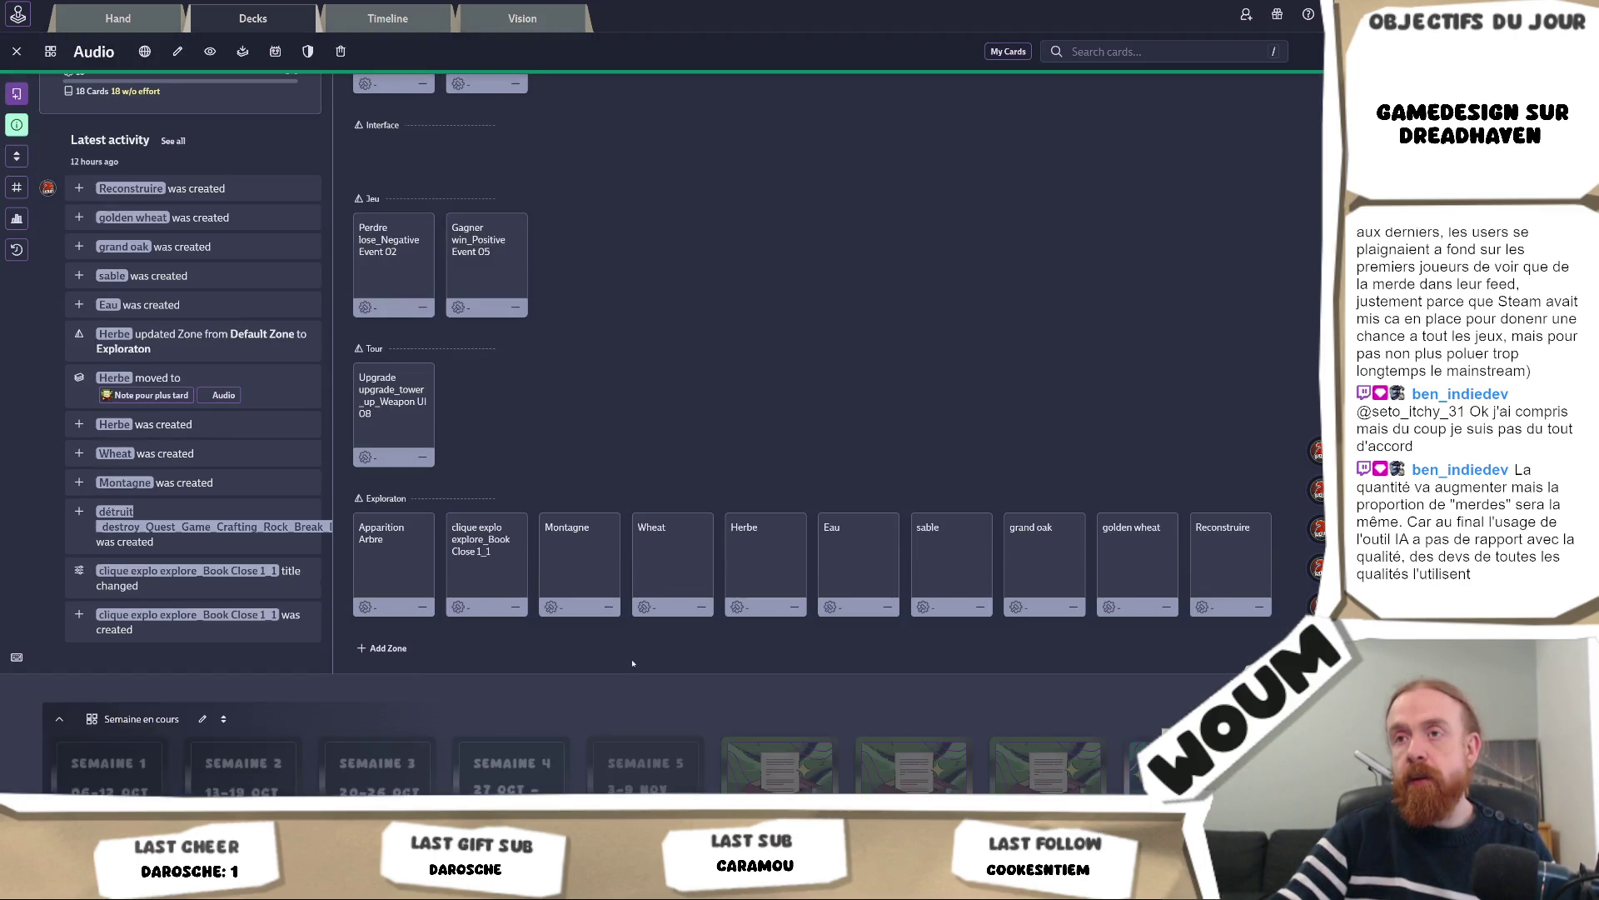
pyautogui.scroll(2, 632, 527)
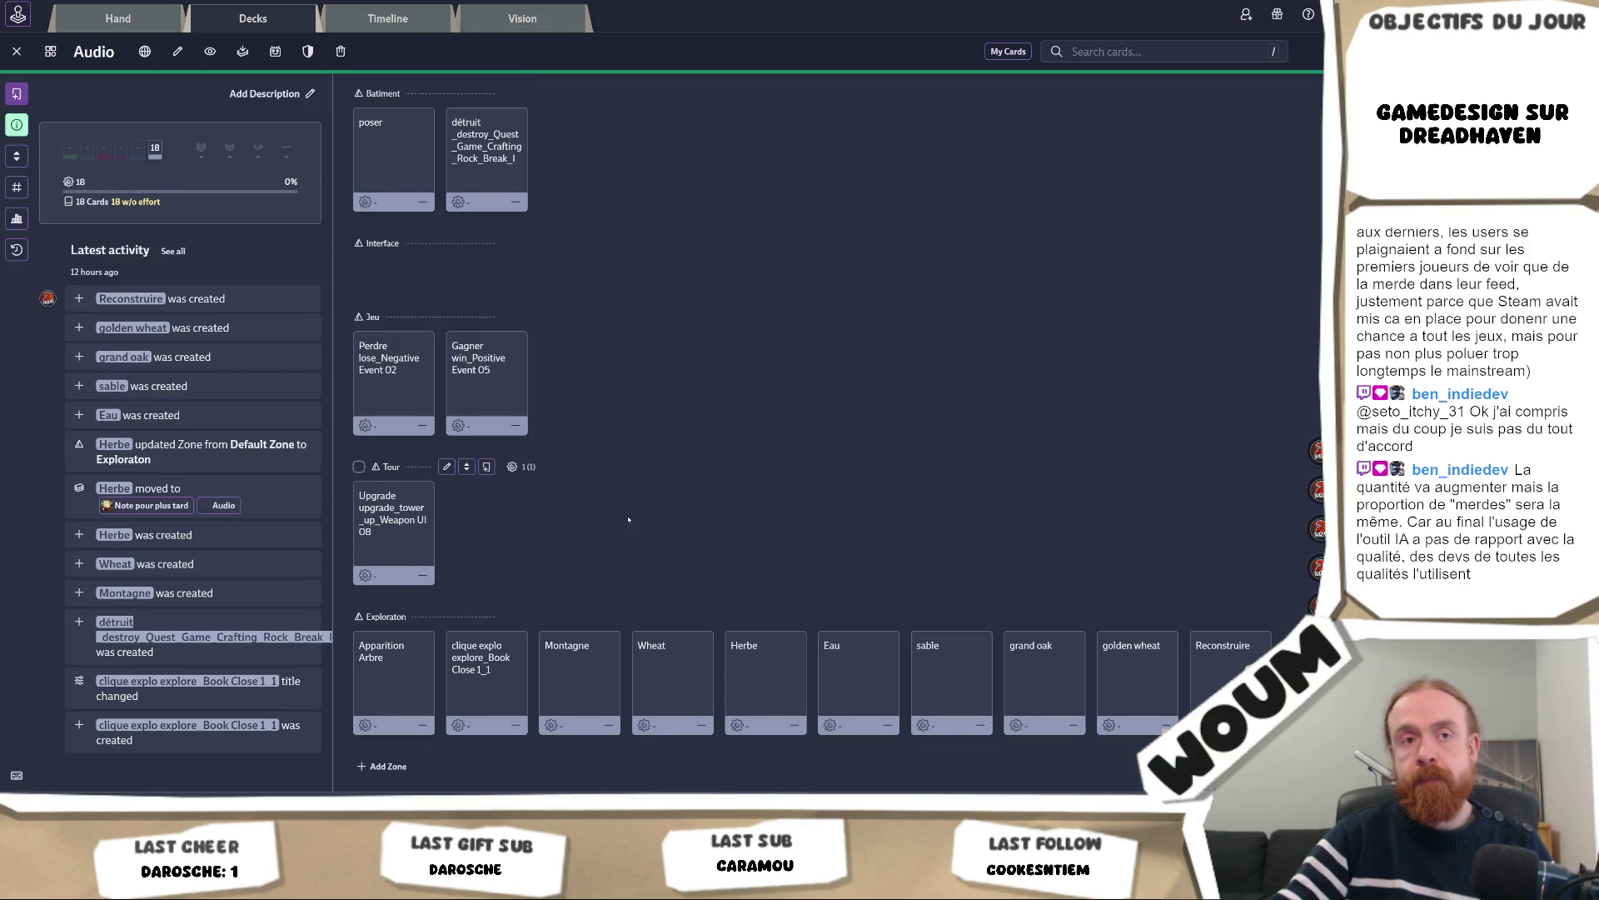
pyautogui.scroll(3, 628, 519)
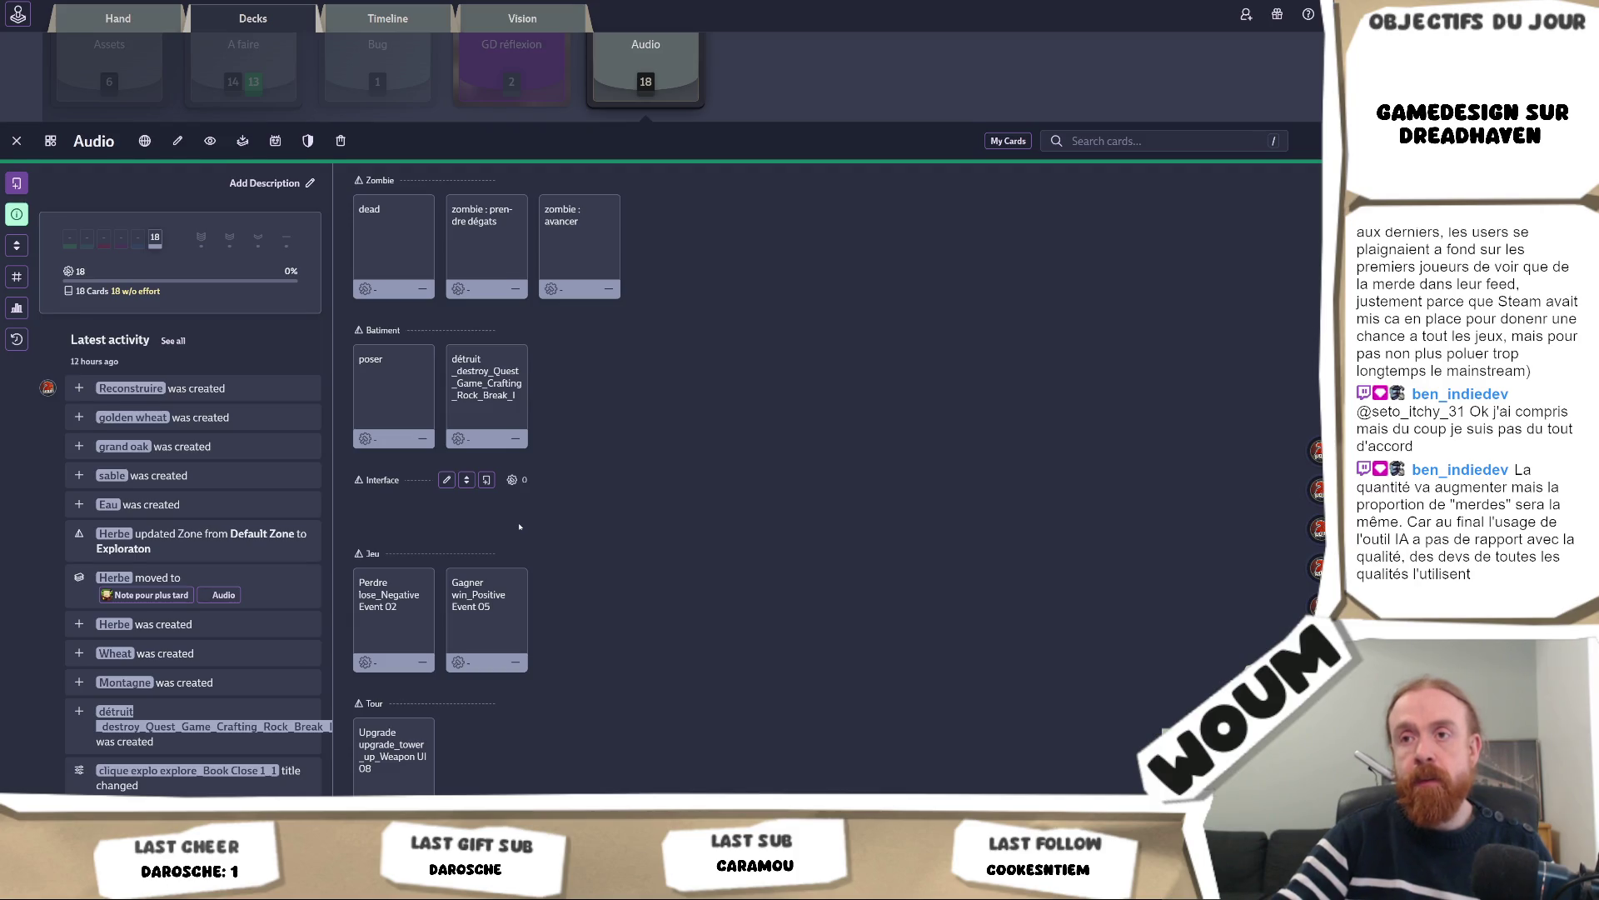
pyautogui.scroll(-4, 519, 526)
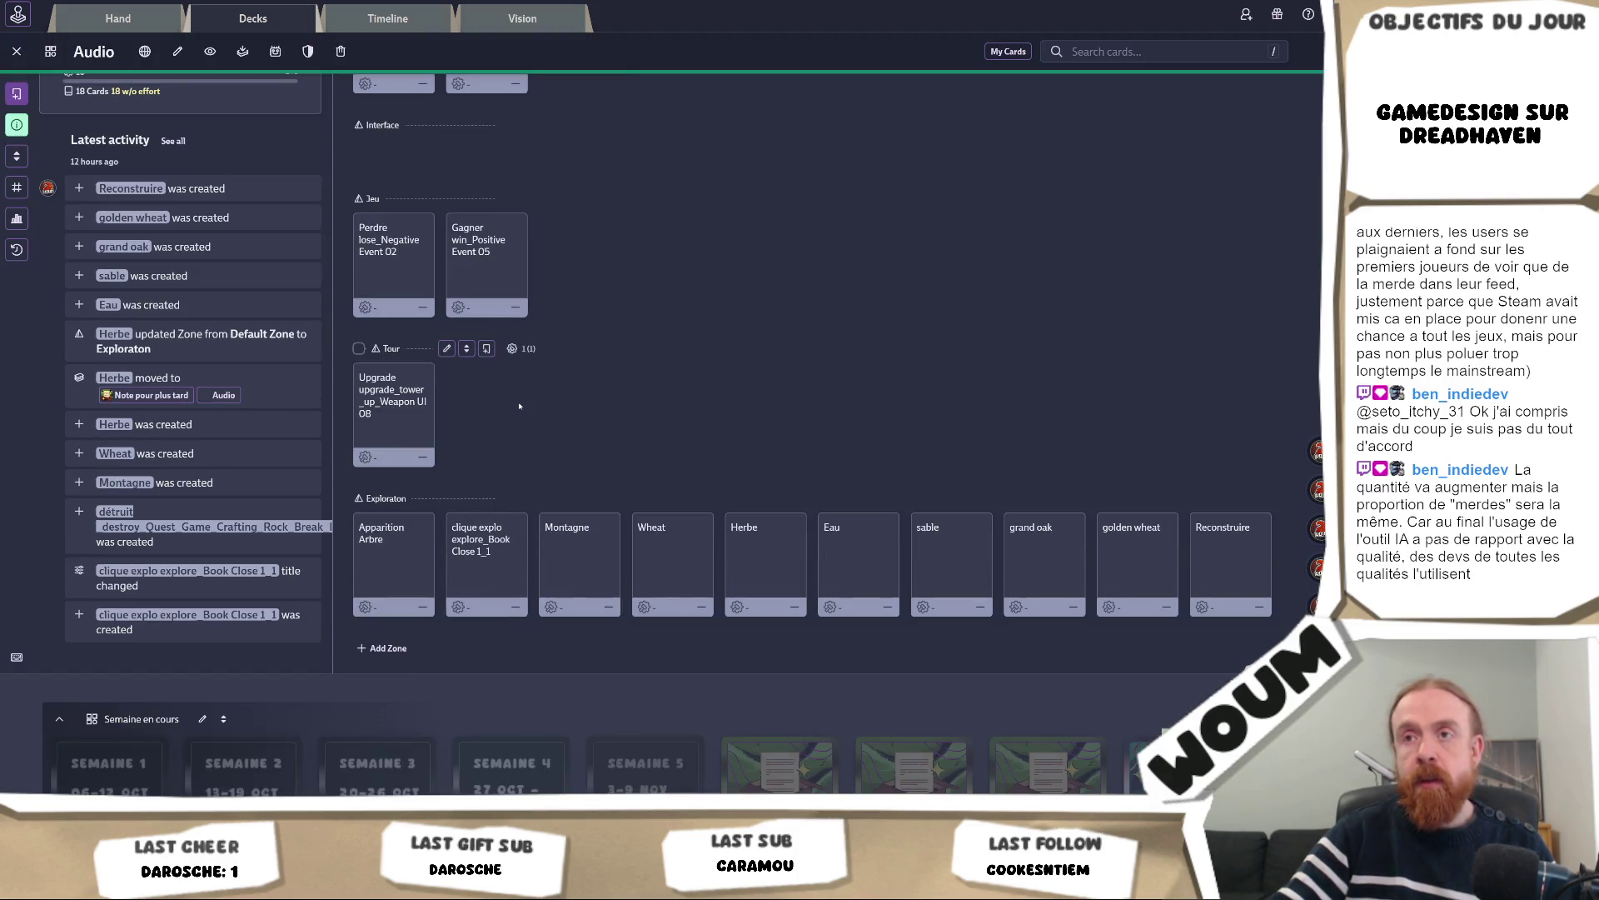
pyautogui.scroll(3, 519, 406)
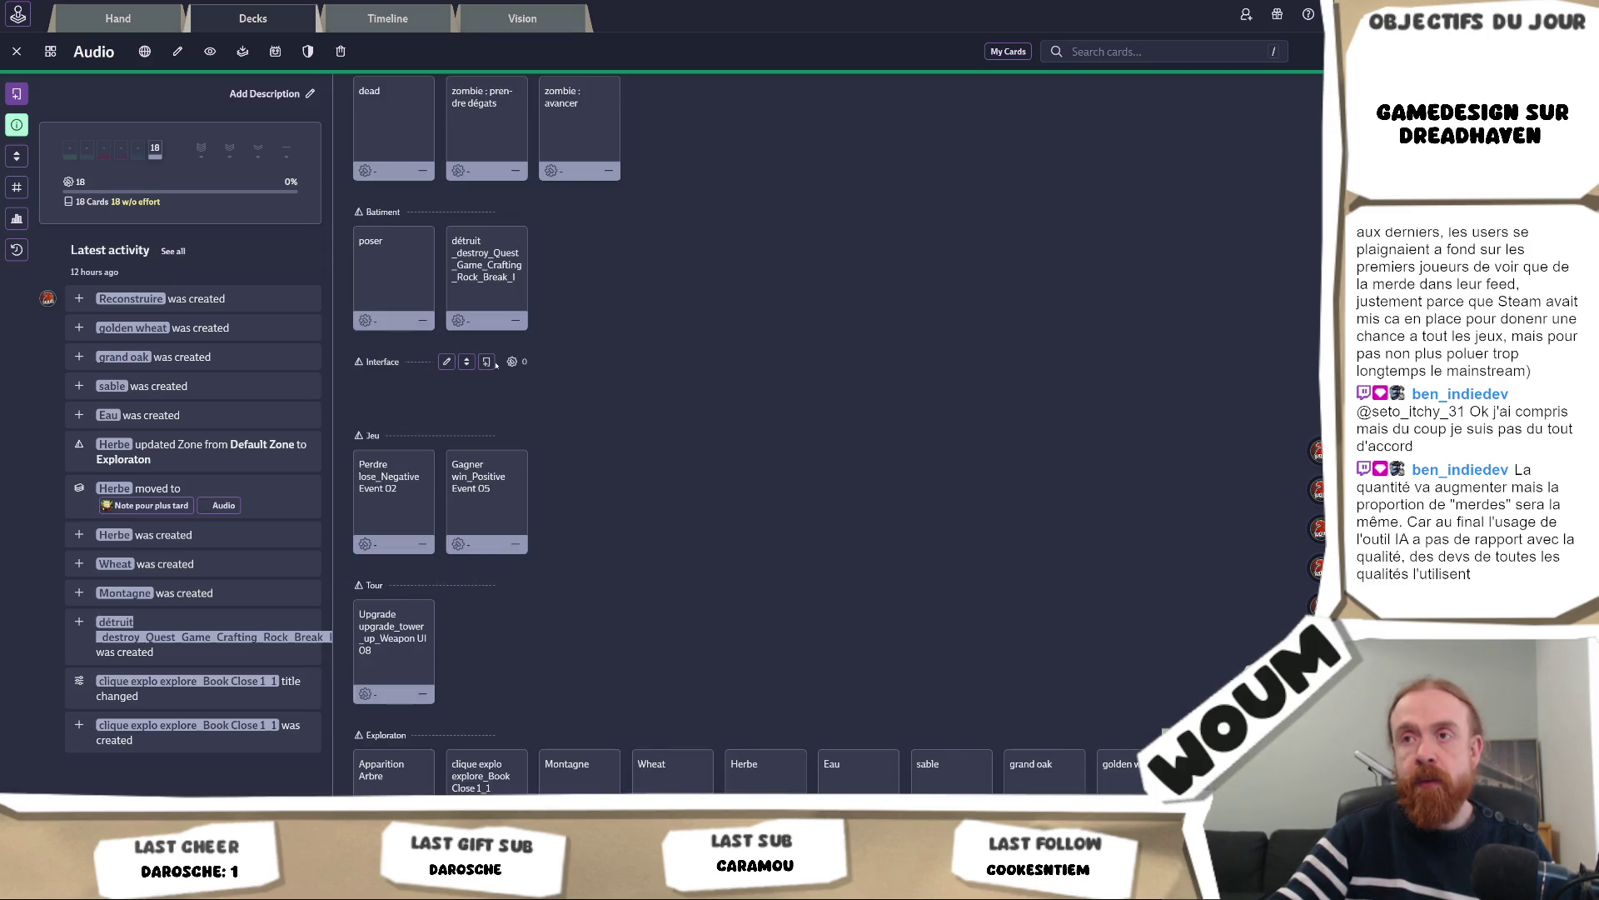
pyautogui.click(487, 360)
# Title the new Interface card 'cliquer erreur' and save it to the Audio deck
pyautogui.write('cliquer pas as')
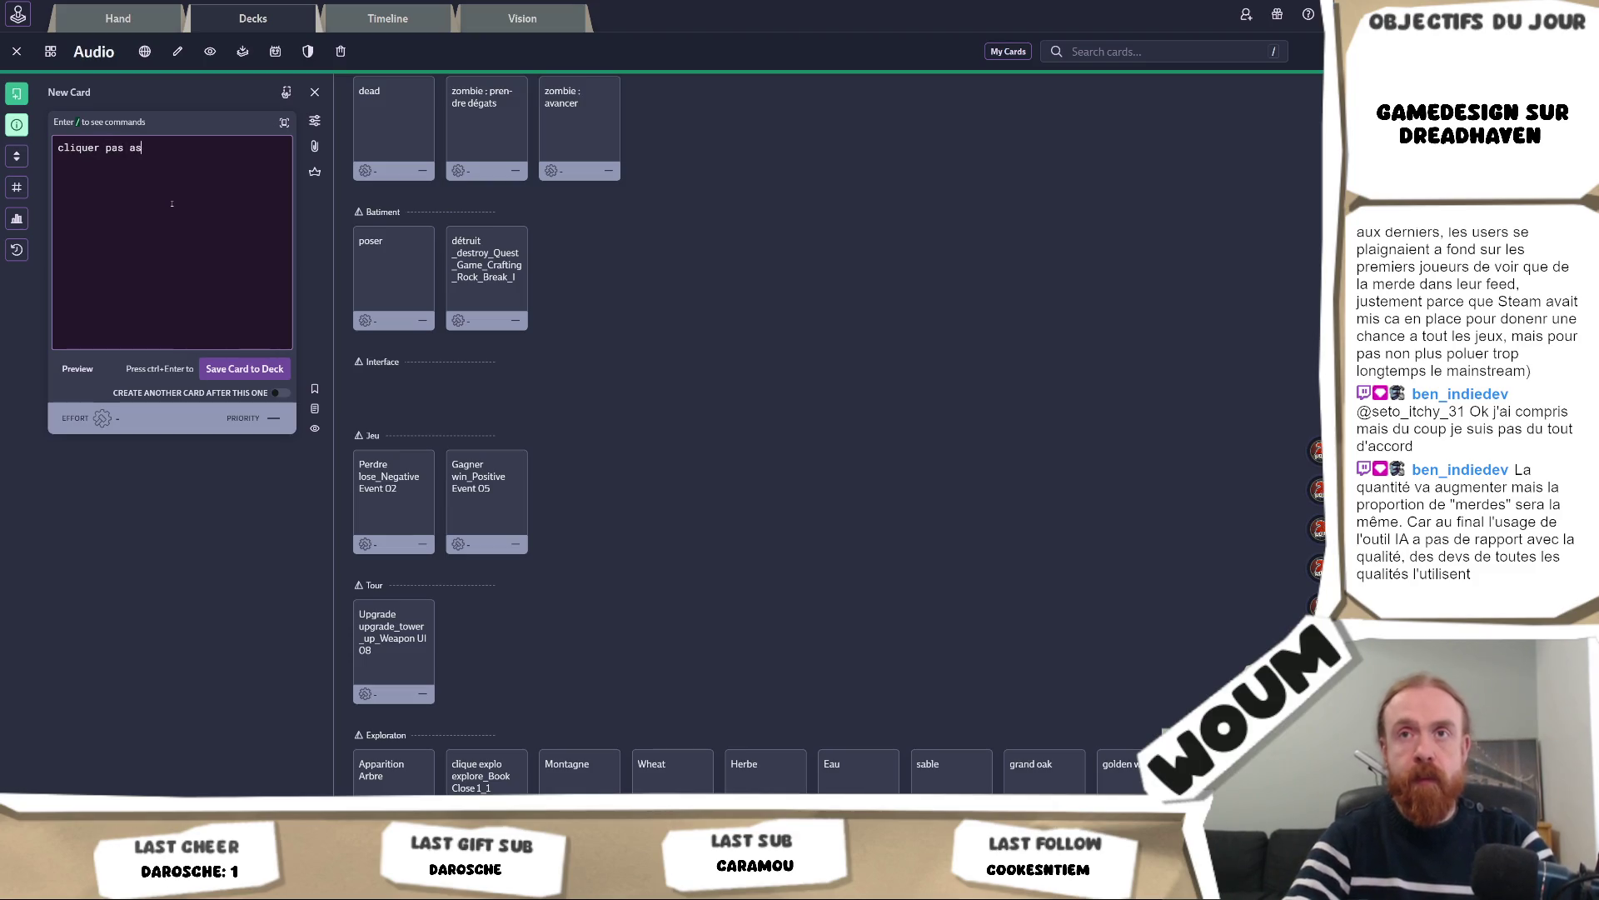
pyautogui.press('BackSpace')
pyautogui.press('BackSpace')
pyautogui.press('BackSpace')
pyautogui.press('BackSpace')
pyautogui.press('BackSpace')
pyautogui.press('BackSpace')
pyautogui.write('err')
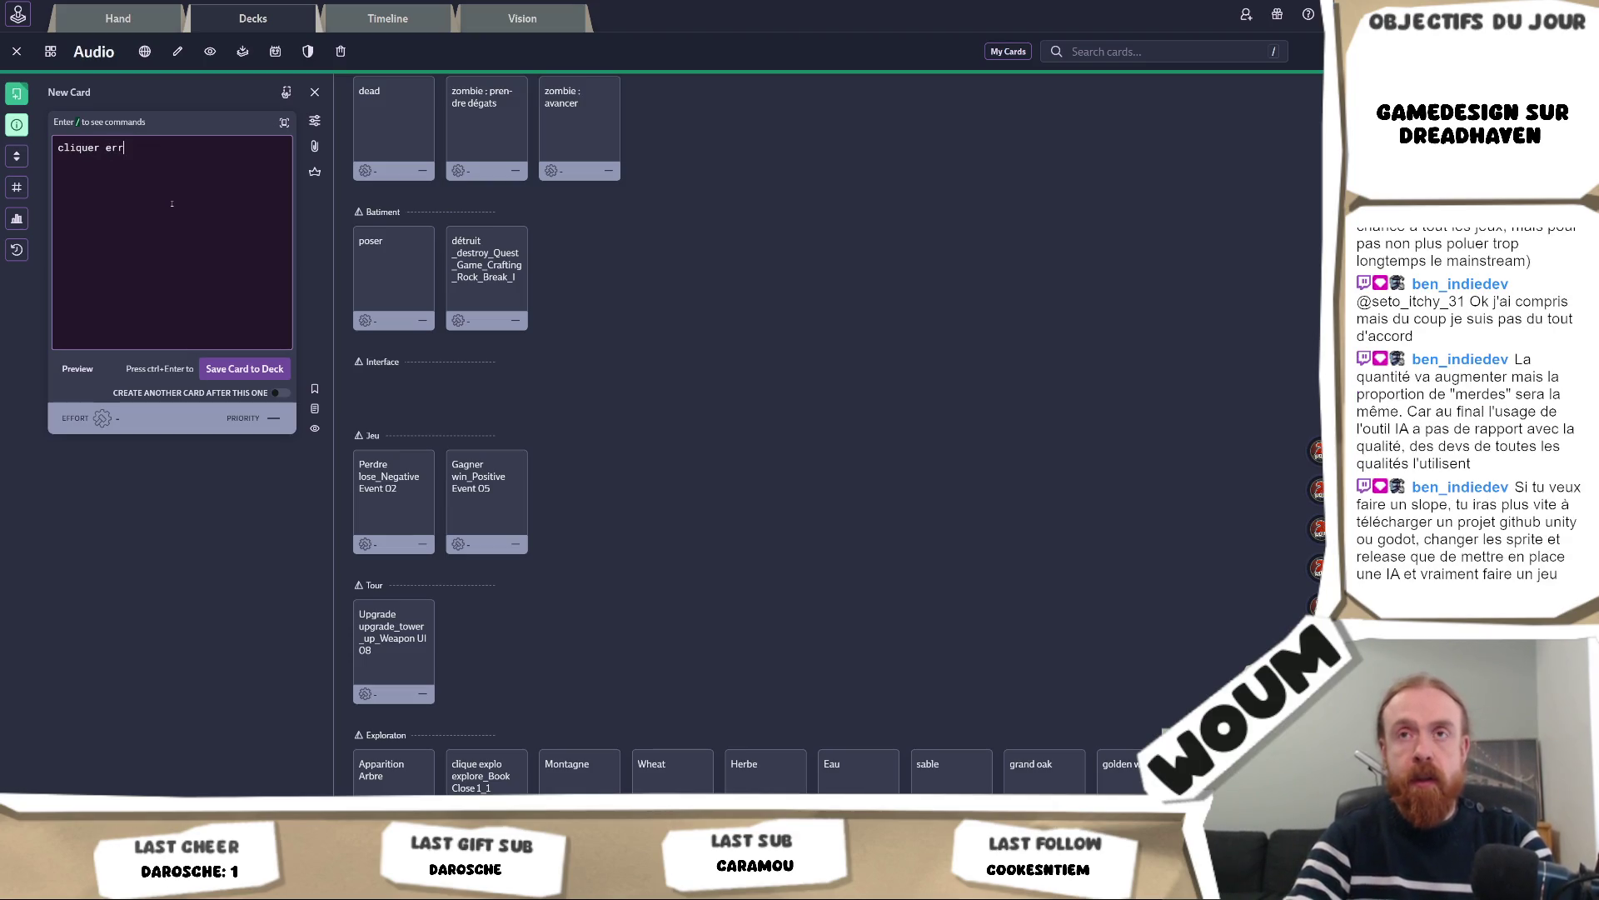
pyautogui.write('eur')
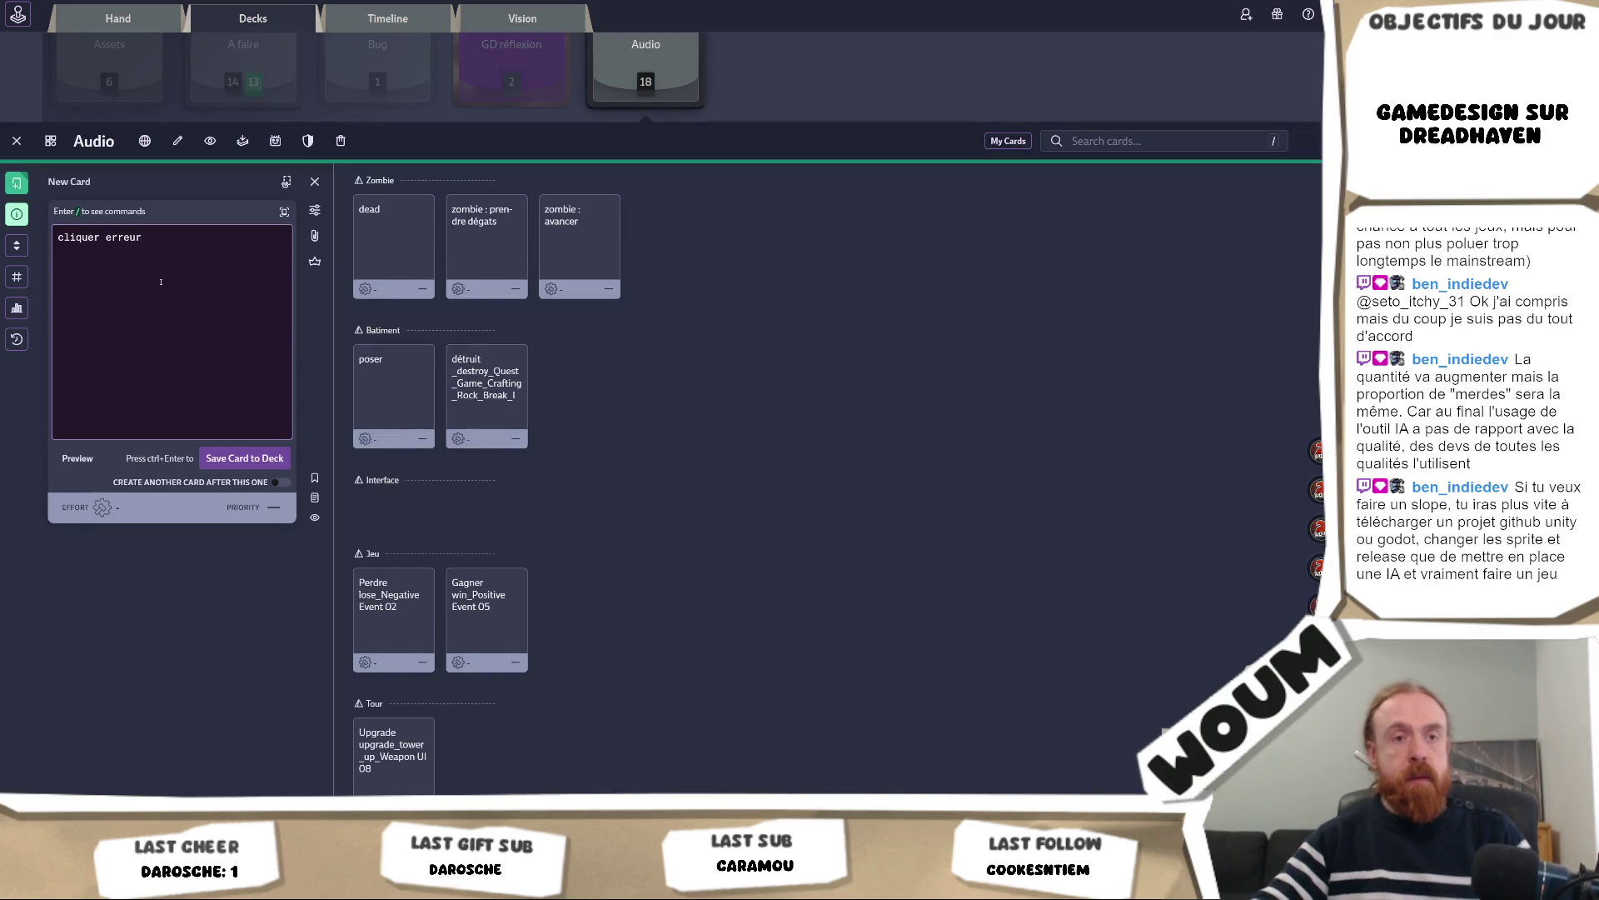
pyautogui.click(245, 459)
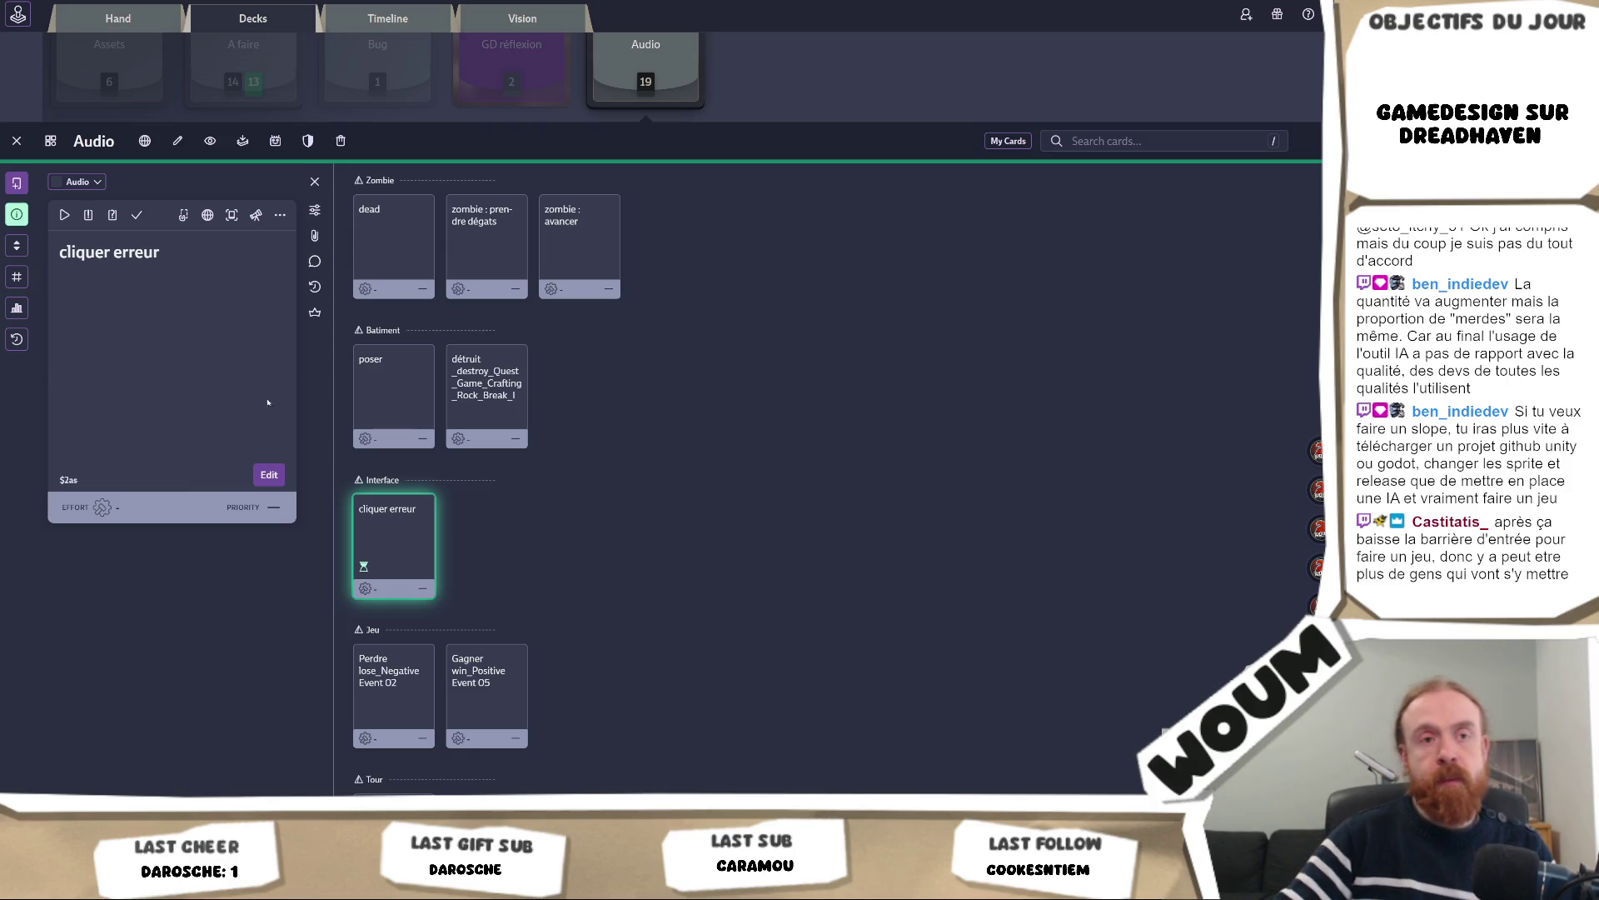
pyautogui.moveTo(690, 490)
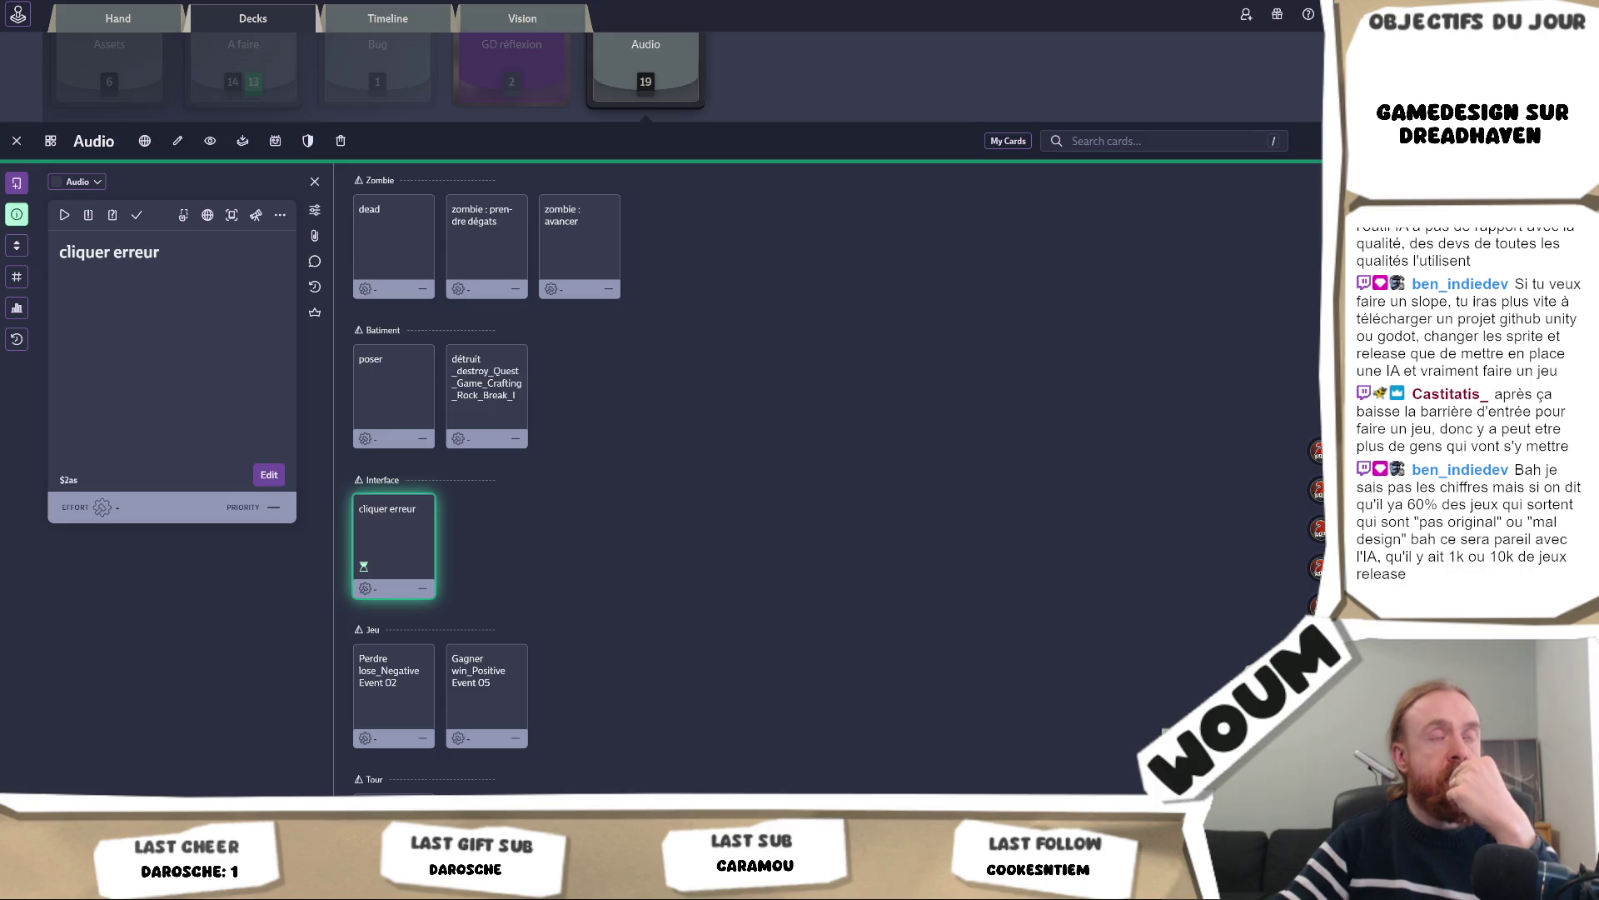
pyautogui.rightClick(742, 286)
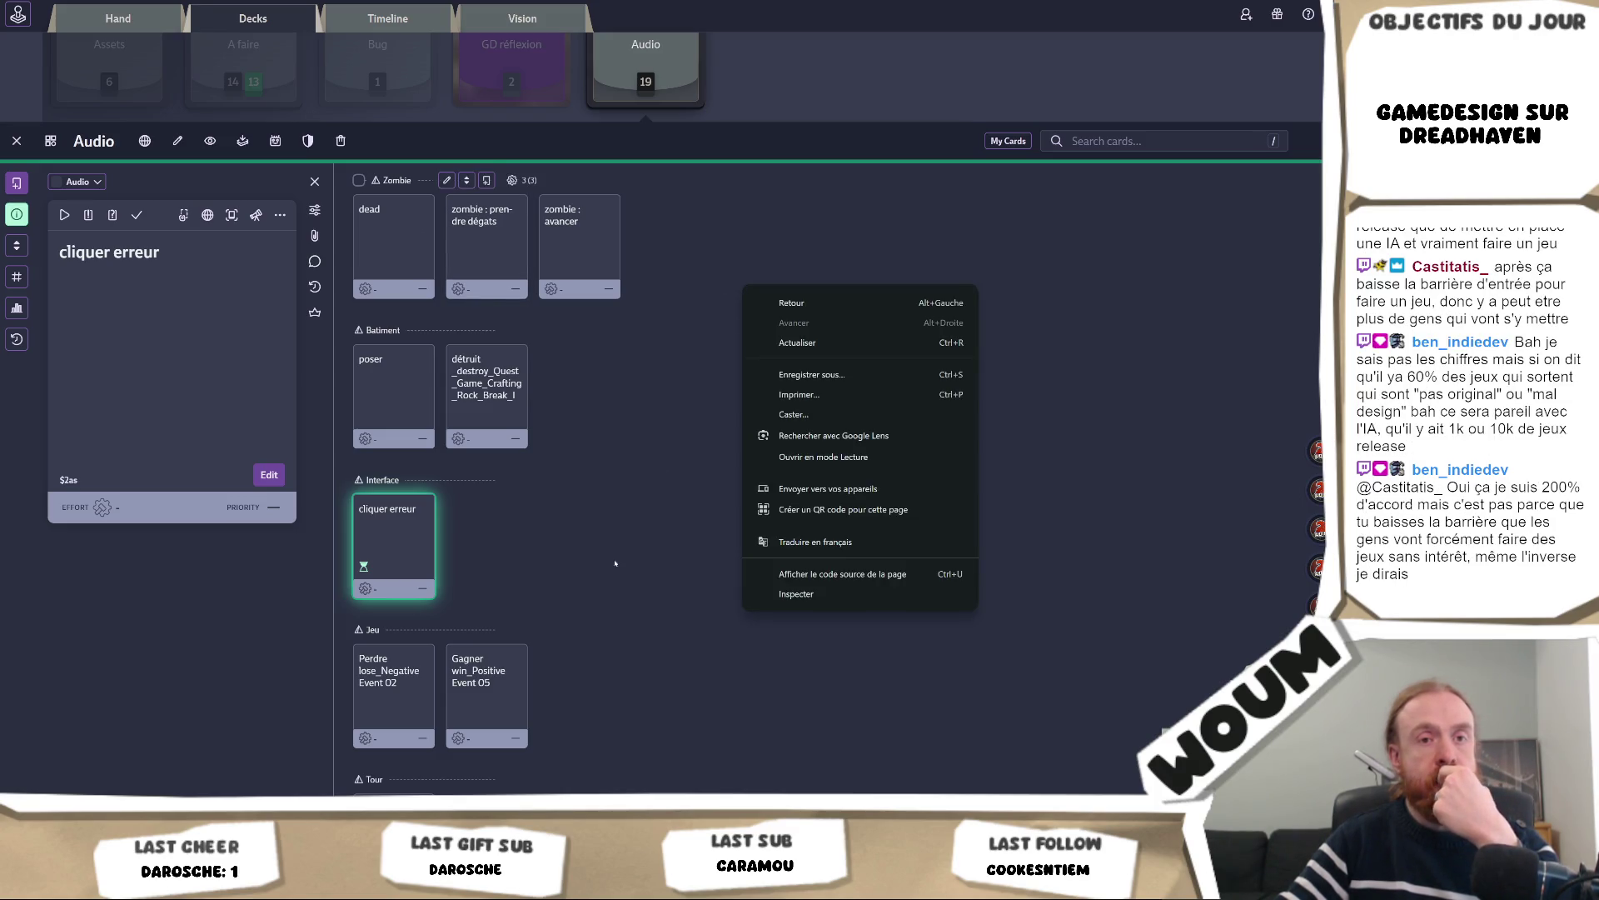
pyautogui.click(512, 524)
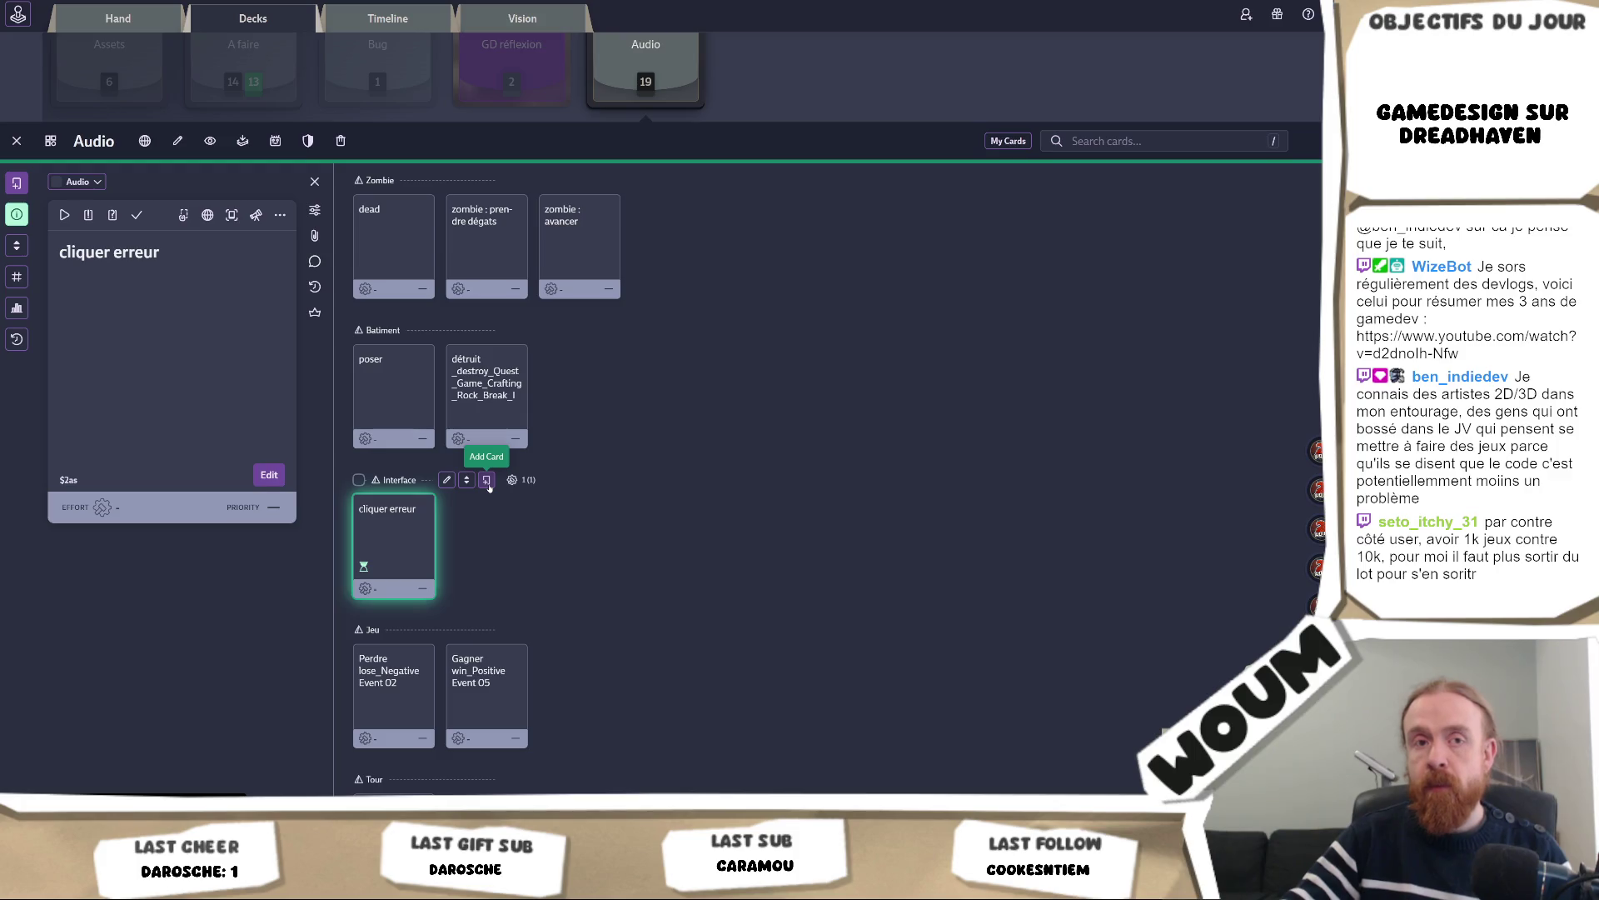
# Add a 'cliquer acheter' card to the Interface zone, saving it with Ctrl+Enter
pyautogui.click(487, 480)
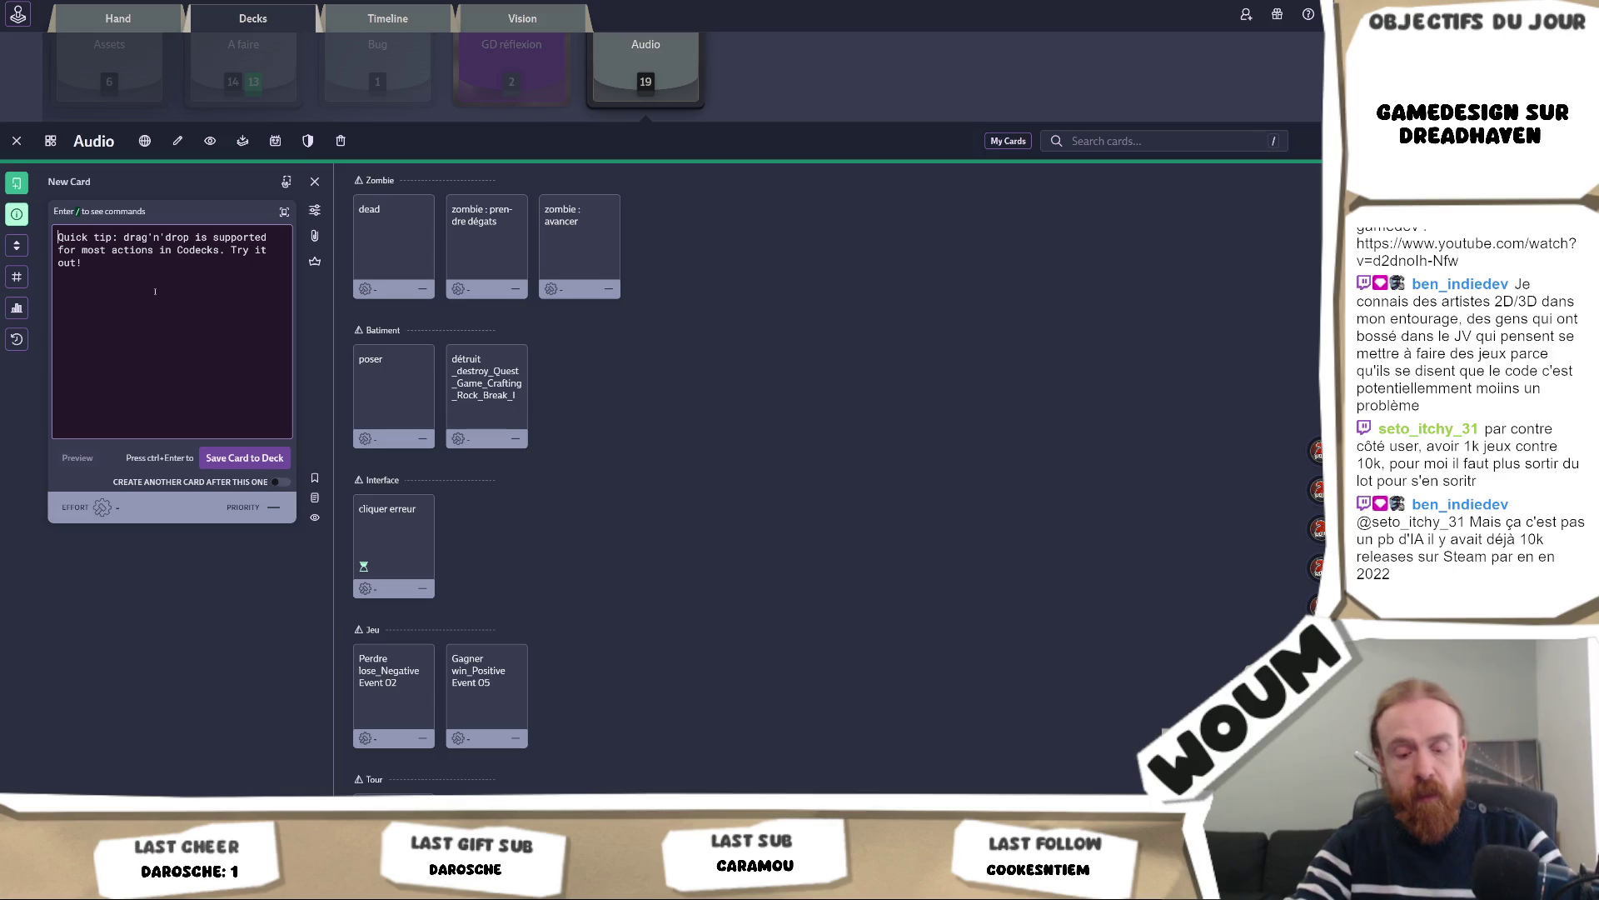
pyautogui.write('cliq')
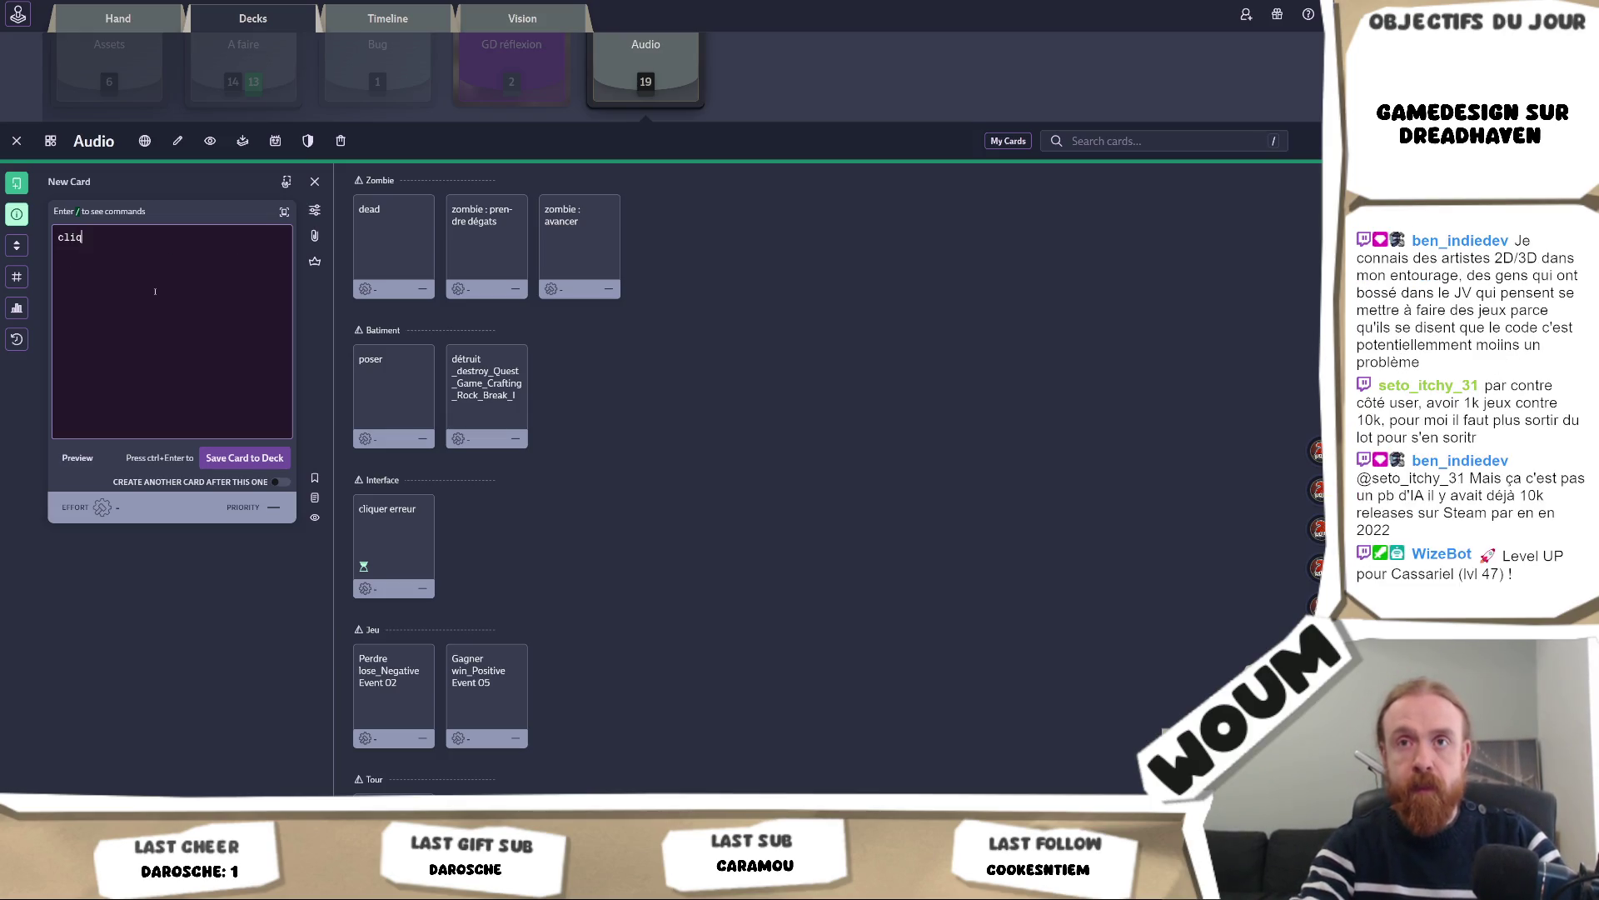
pyautogui.write('uer acheter')
pyautogui.hotkey('ctrl', 'Return')
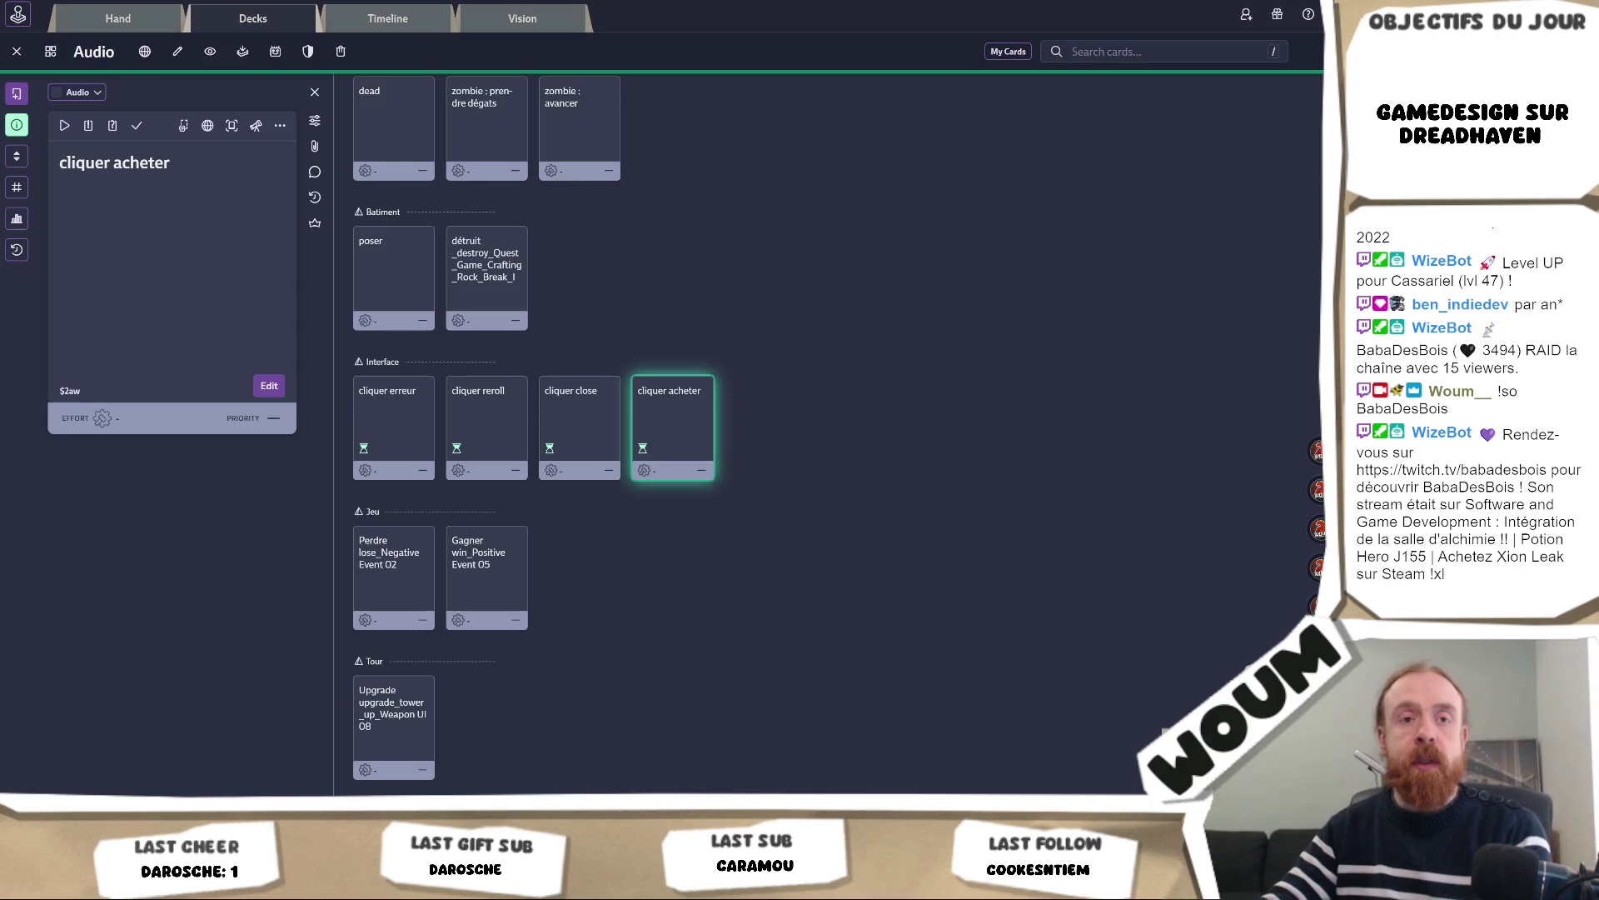
# Scroll down the Audio deck and return to the Unity editor
pyautogui.moveTo(756, 452)
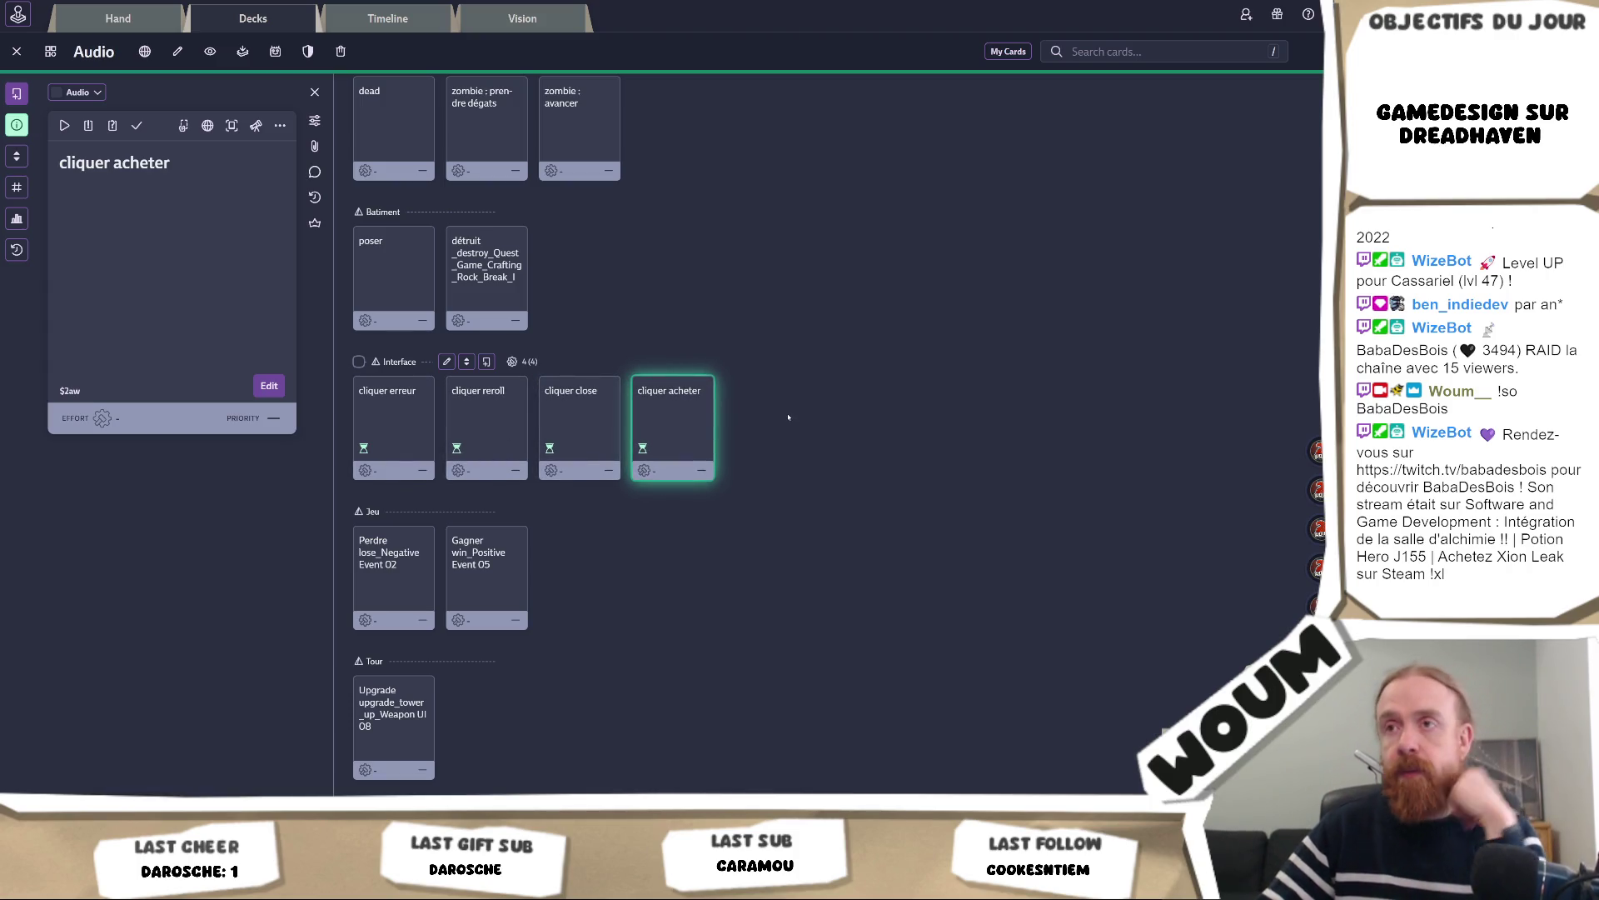
pyautogui.scroll(-1, 785, 417)
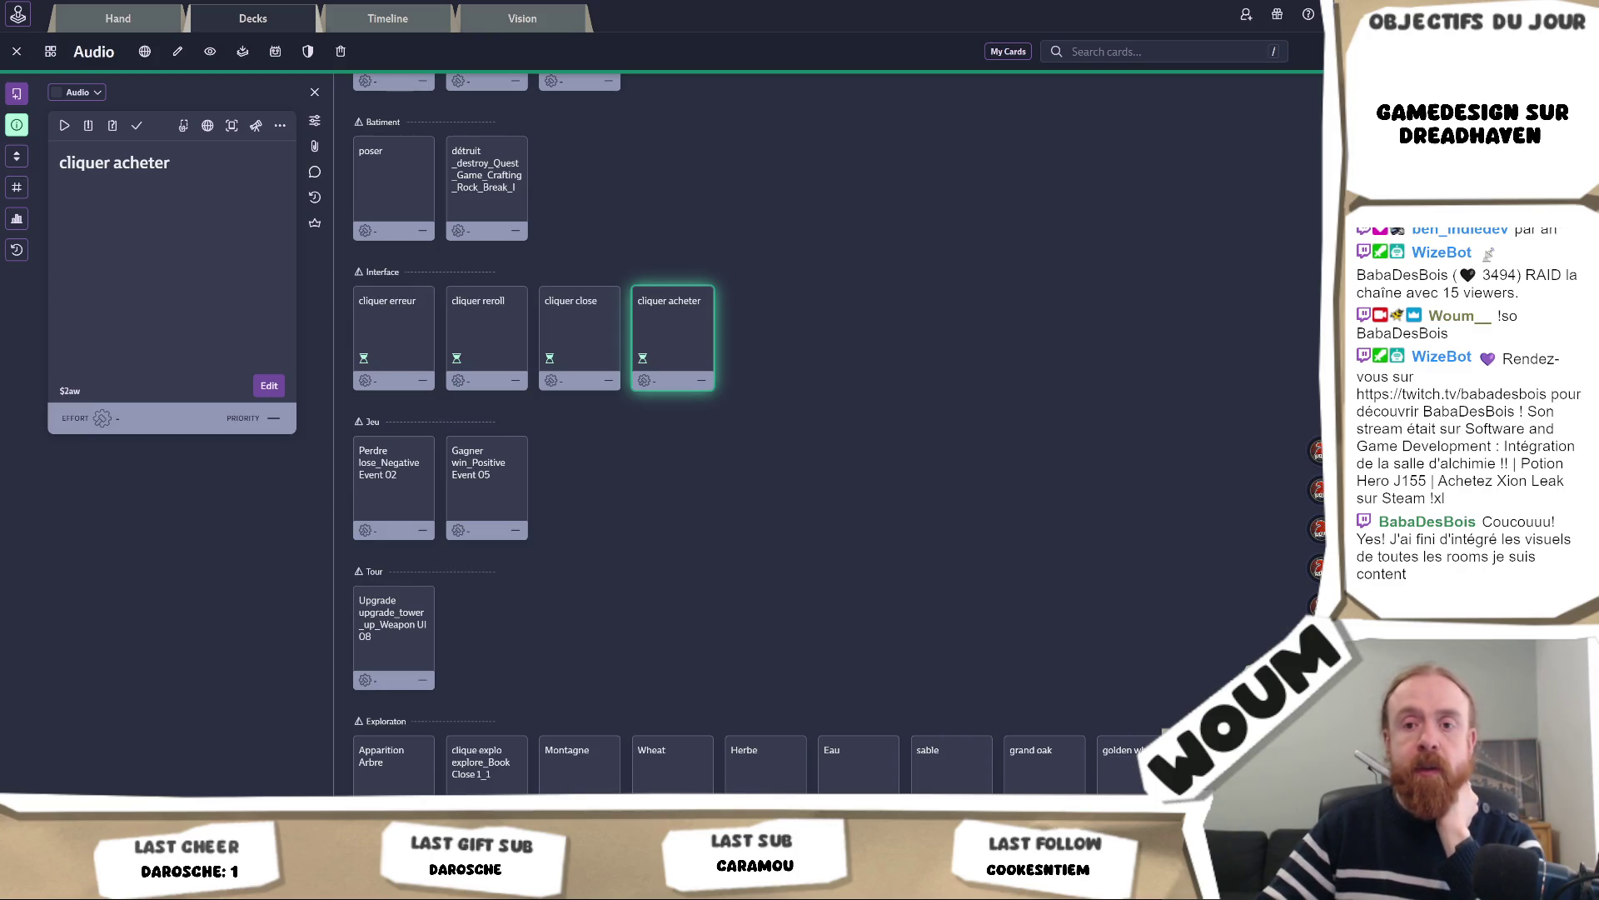
pyautogui.hotkey('alt', 'Tab')
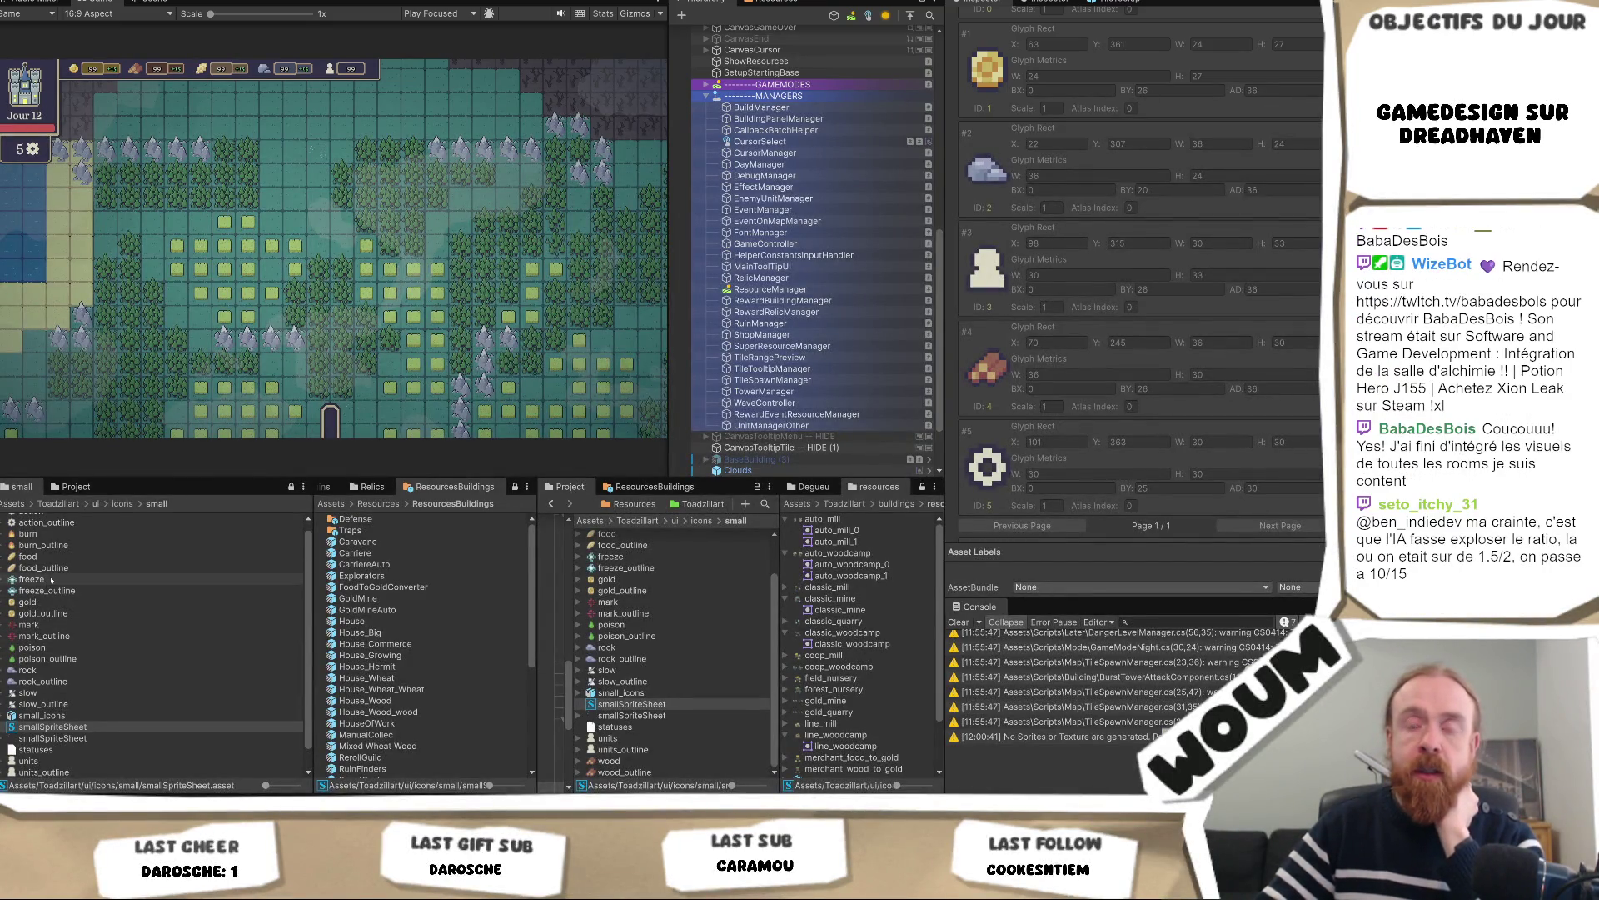
pyautogui.click(33, 579)
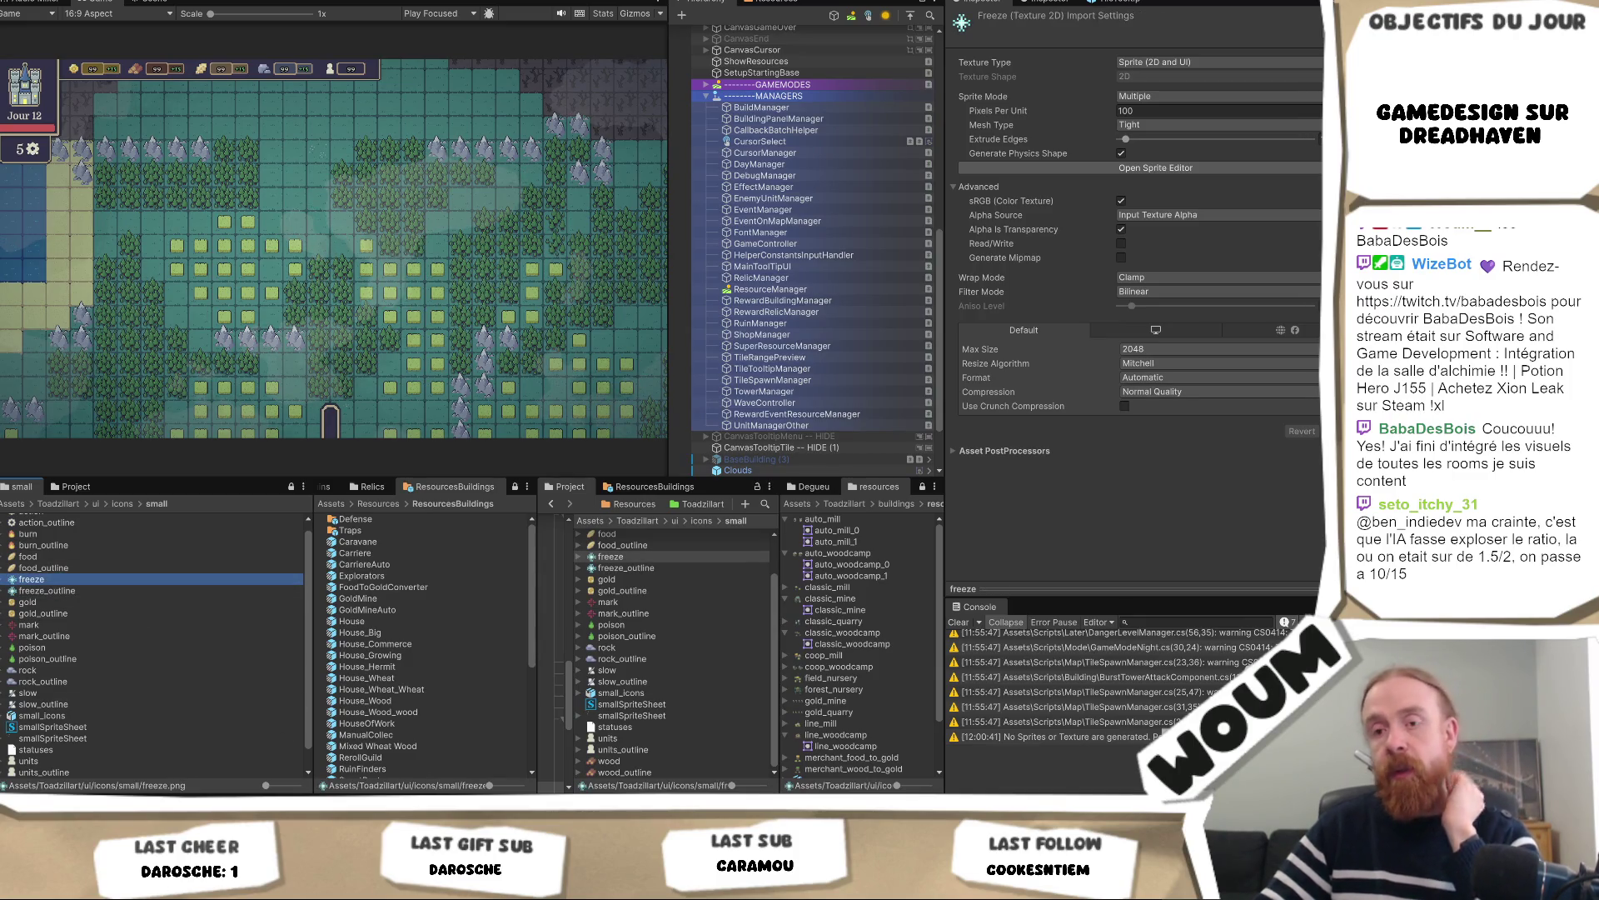
pyautogui.hotkey('alt', 'Tab')
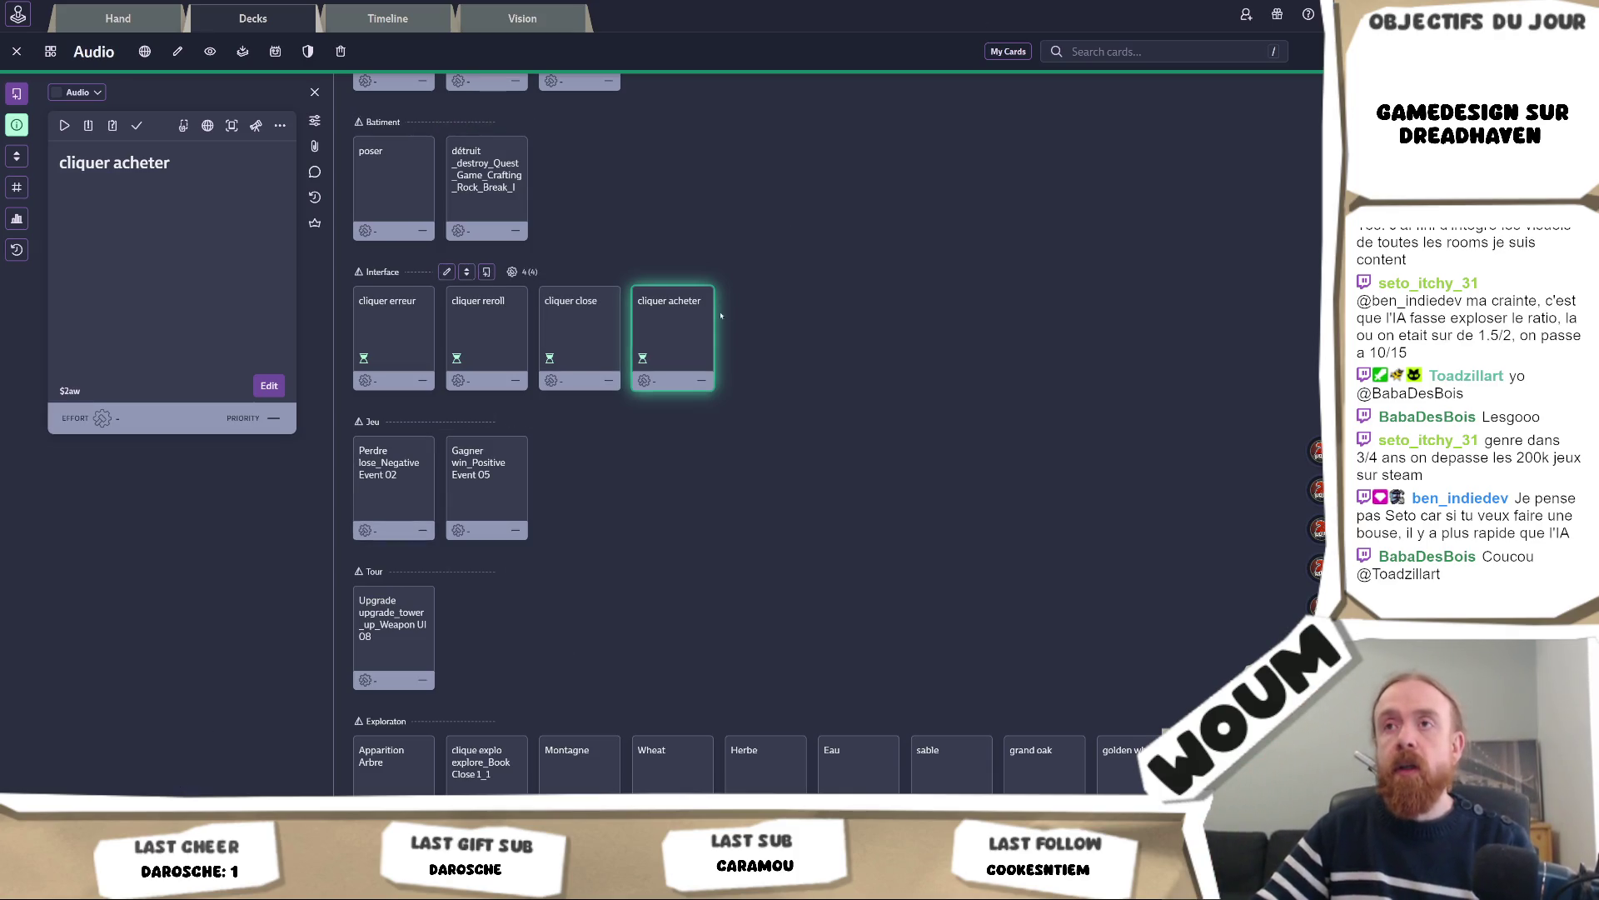
# Create an 'Event début de journée' card in the Jeu zone and save it to the deck
pyautogui.scroll(-2, 634, 257)
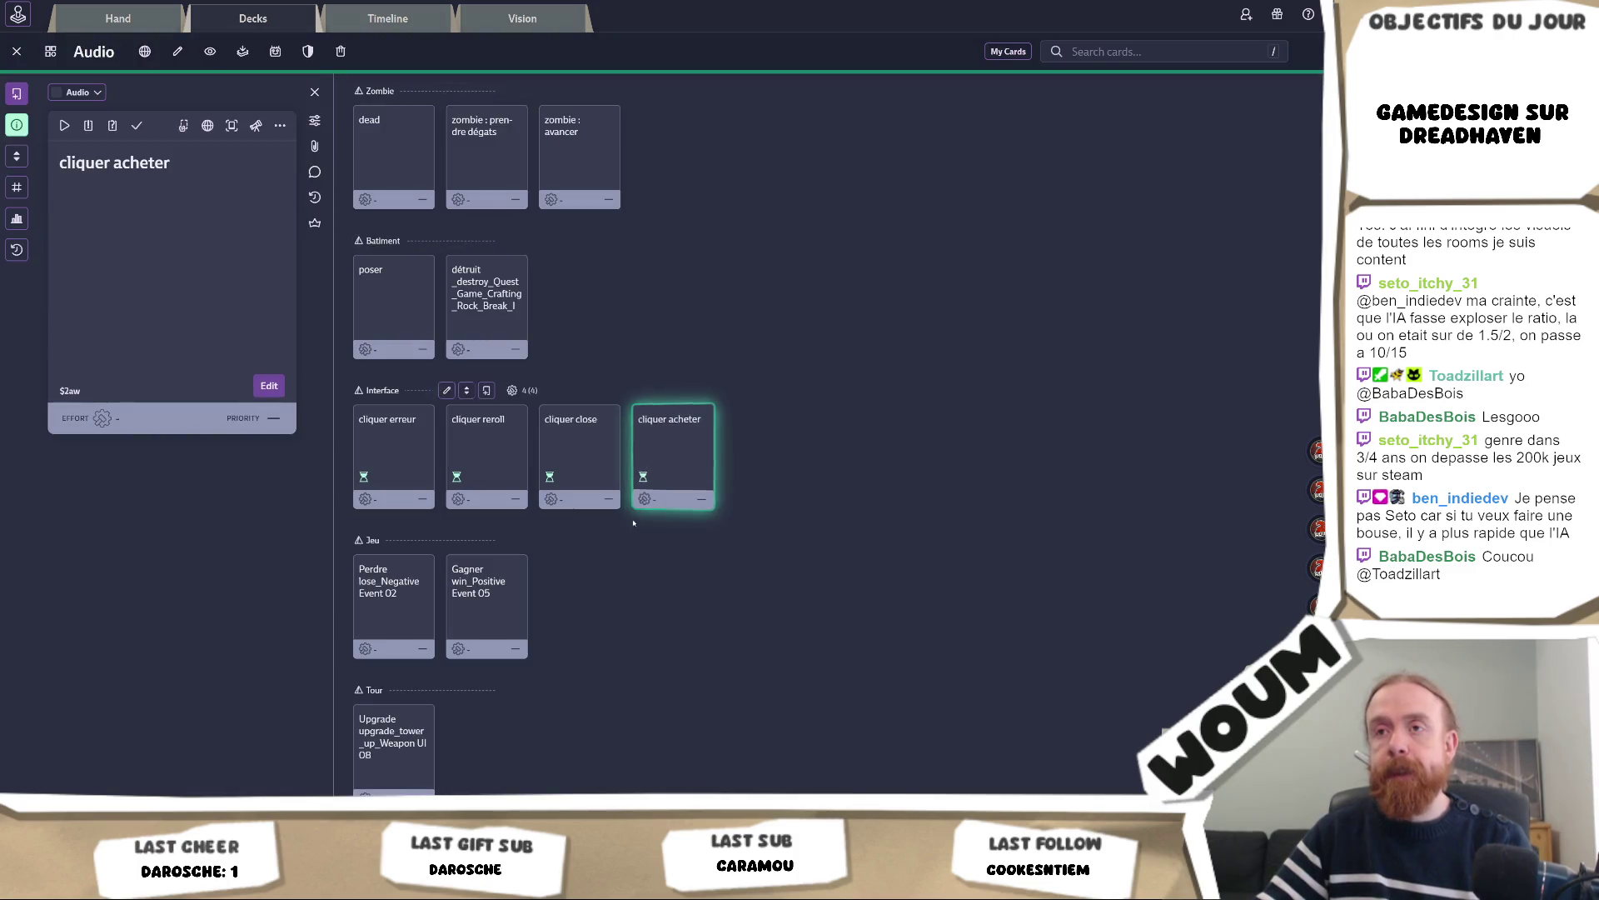
pyautogui.scroll(3, 495, 523)
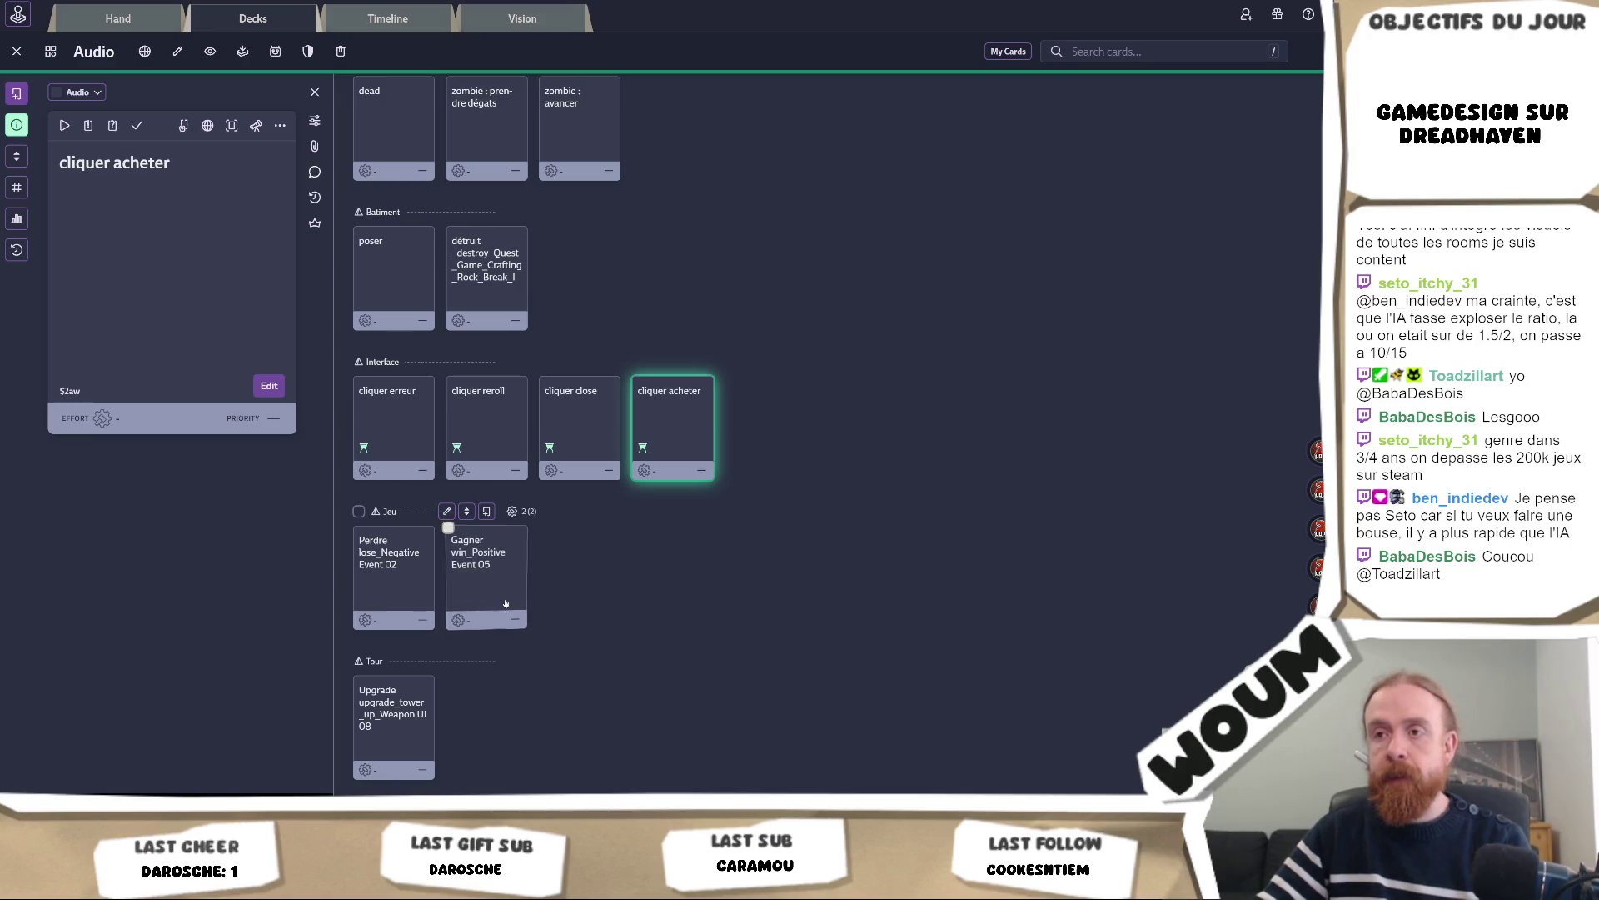
pyautogui.click(487, 511)
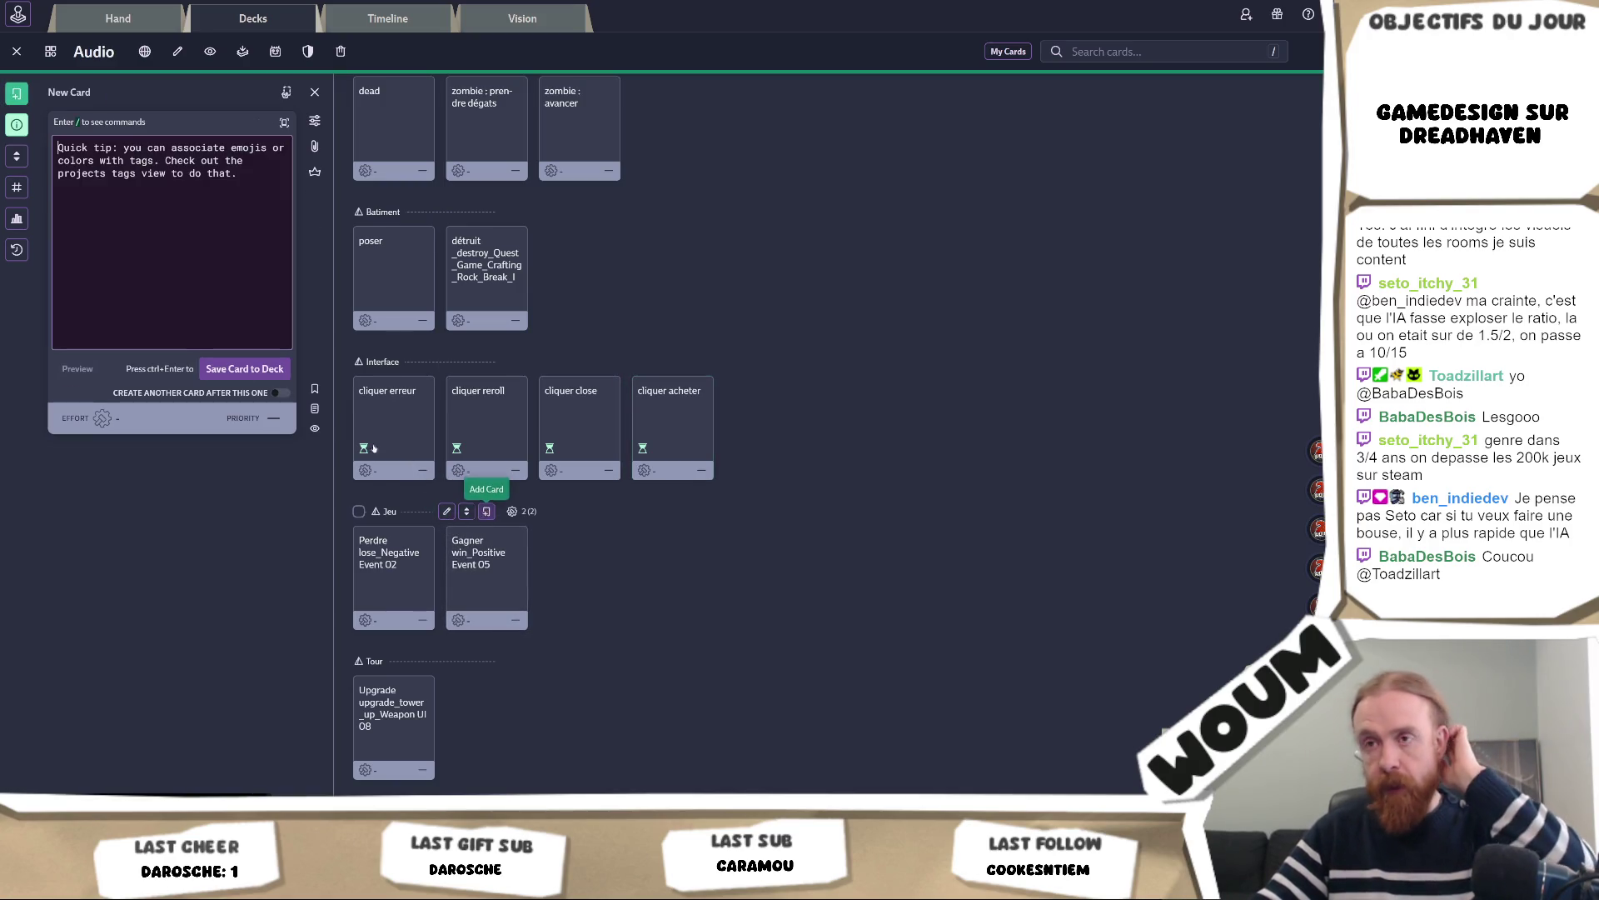
pyautogui.click(155, 201)
pyautogui.write('Event f')
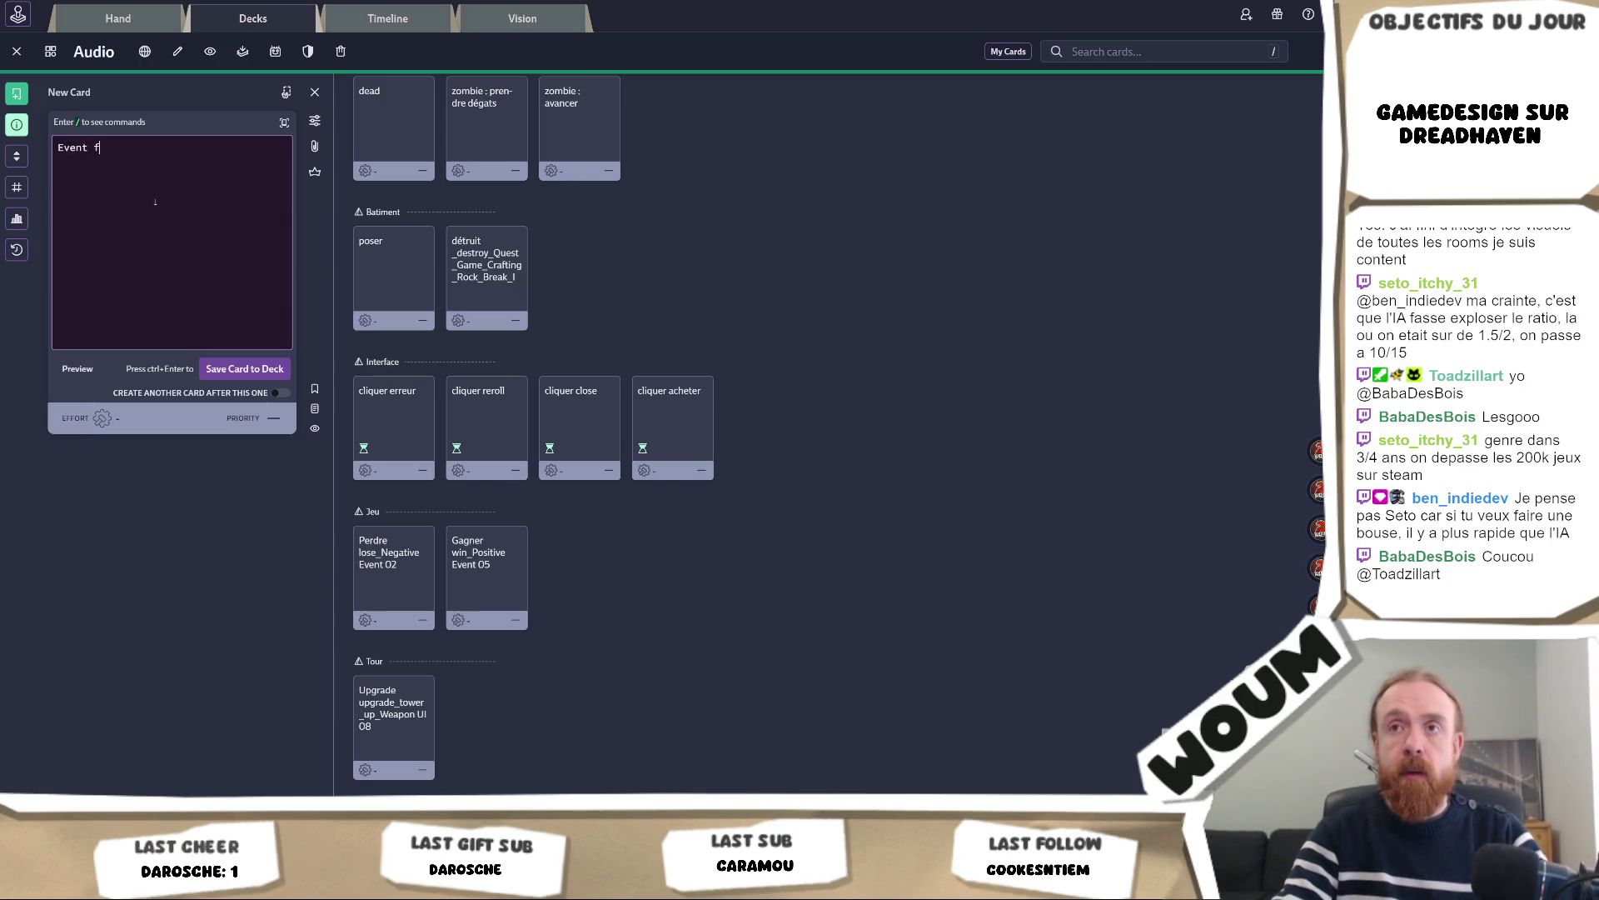
pyautogui.press('BackSpace')
pyautogui.write('début de ')
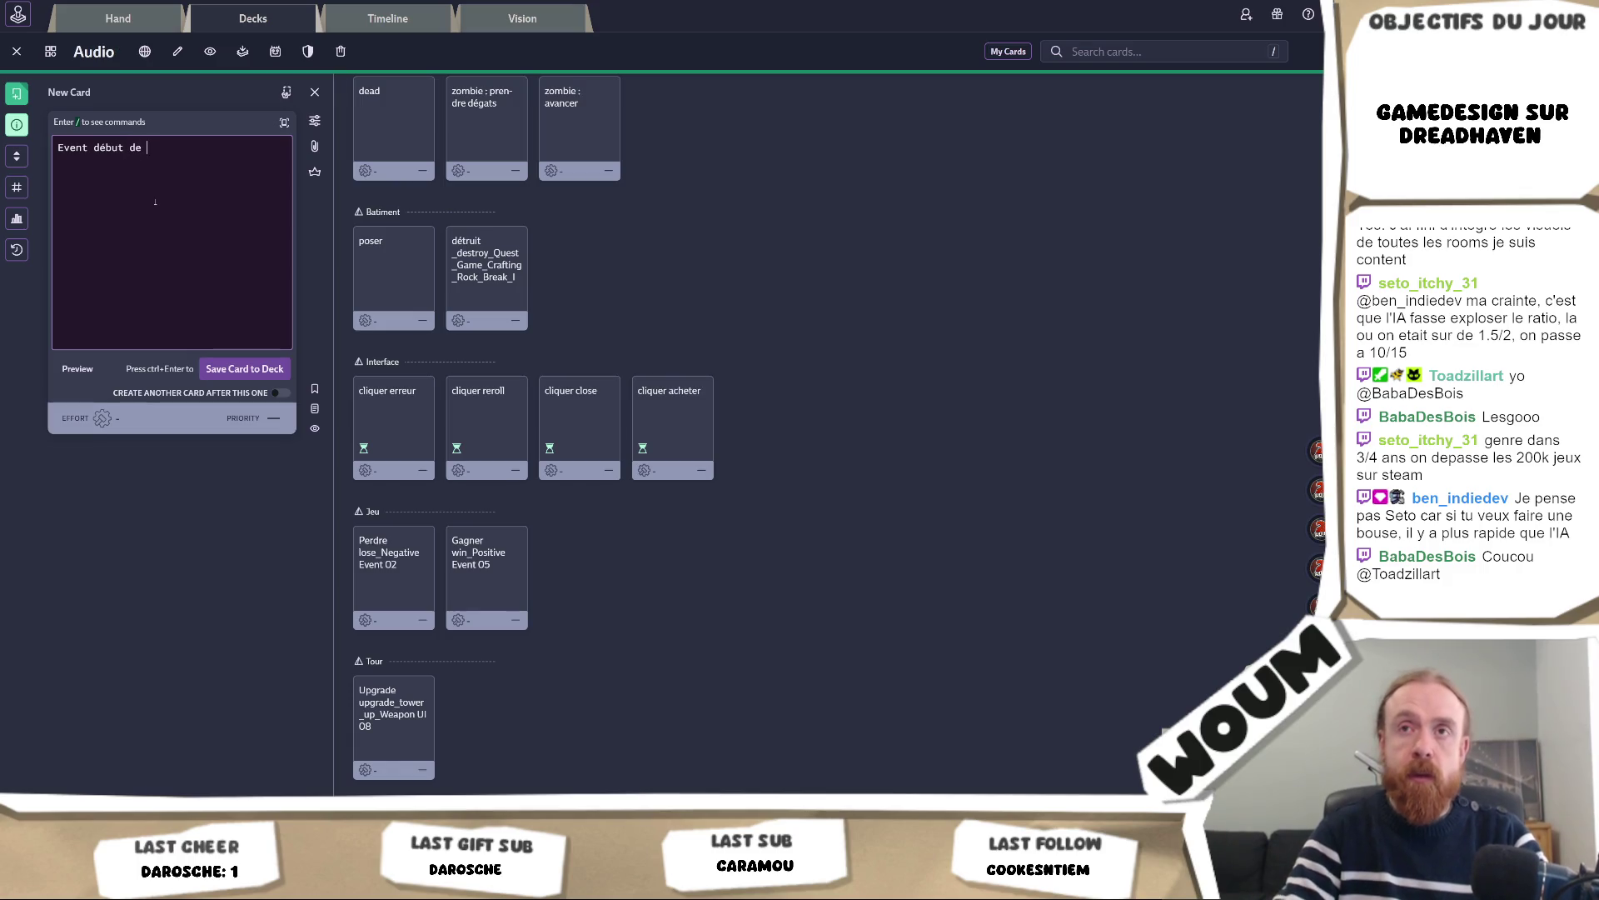
pyautogui.write('journée')
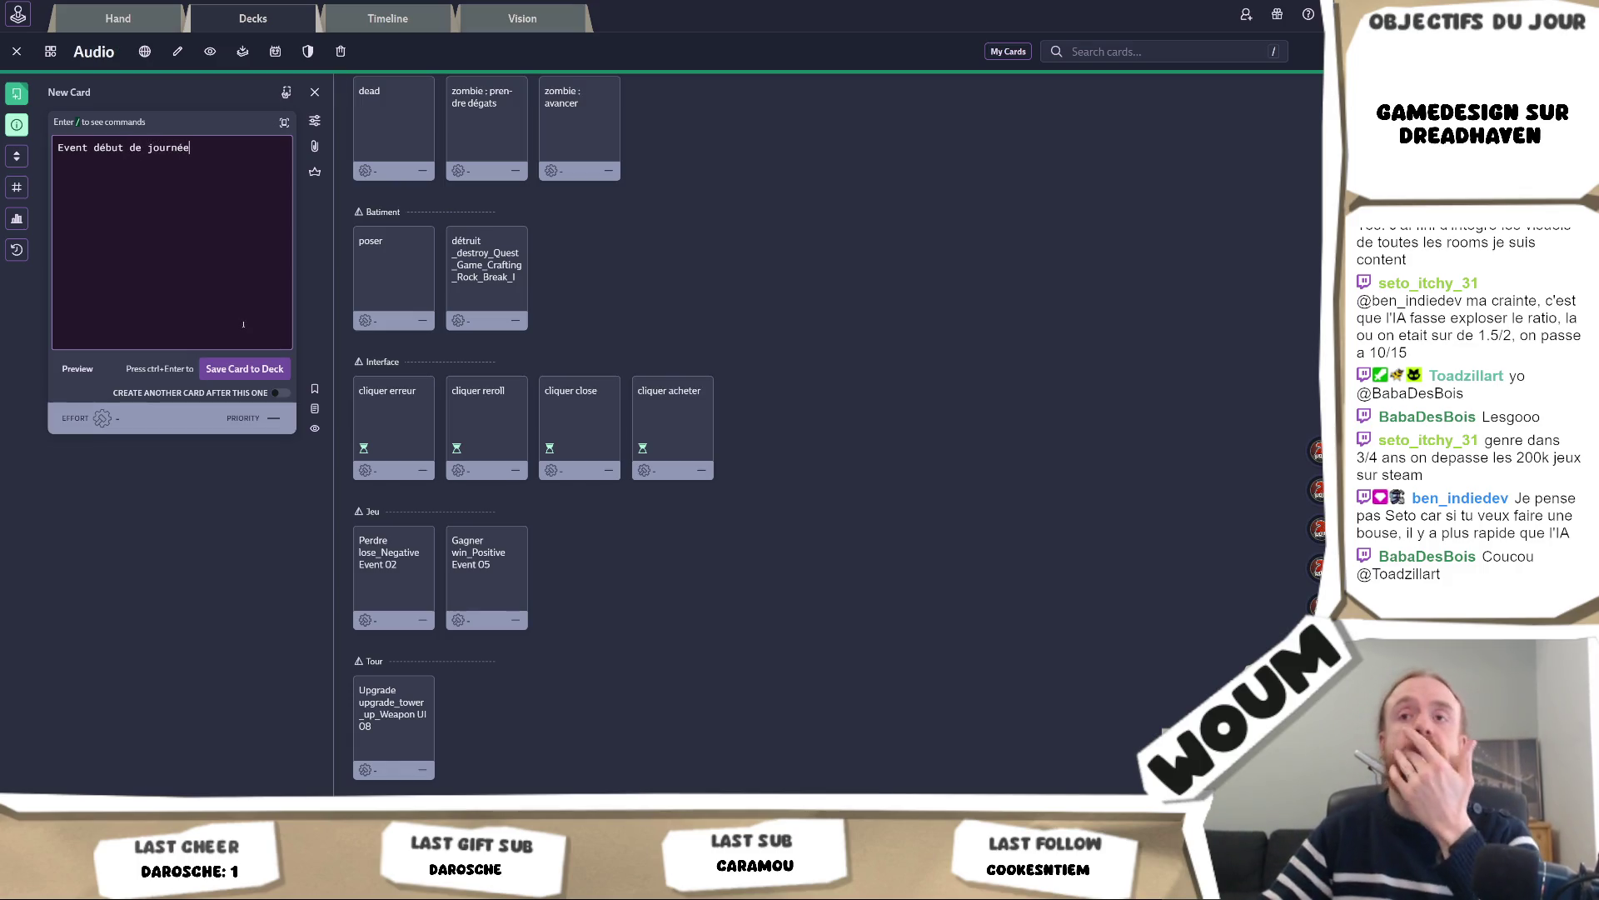
pyautogui.click(252, 370)
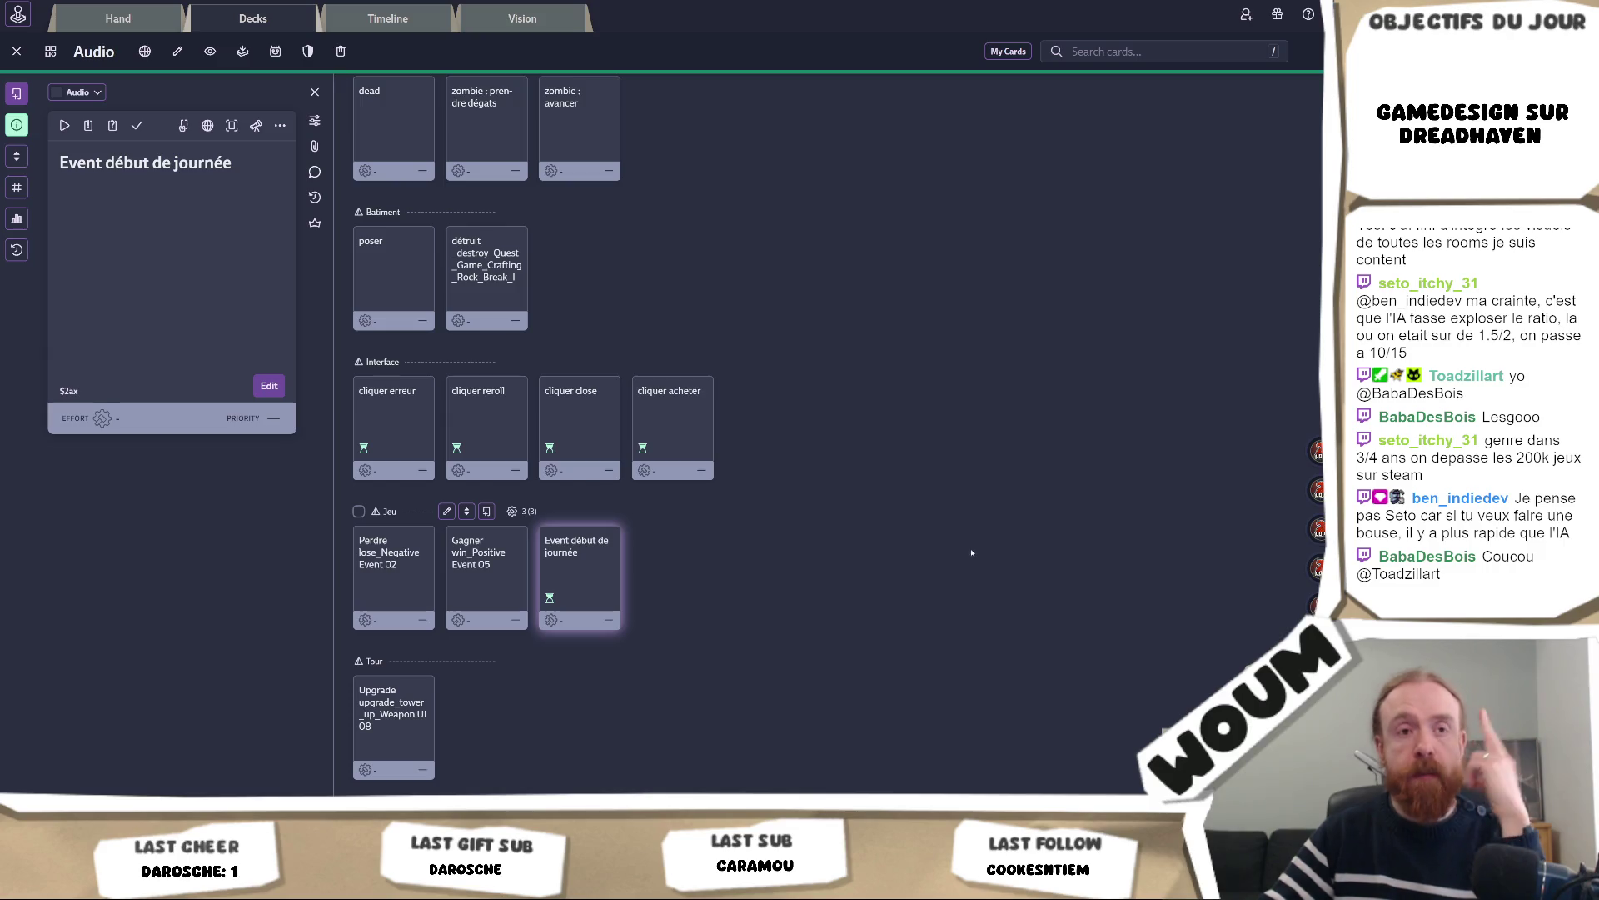
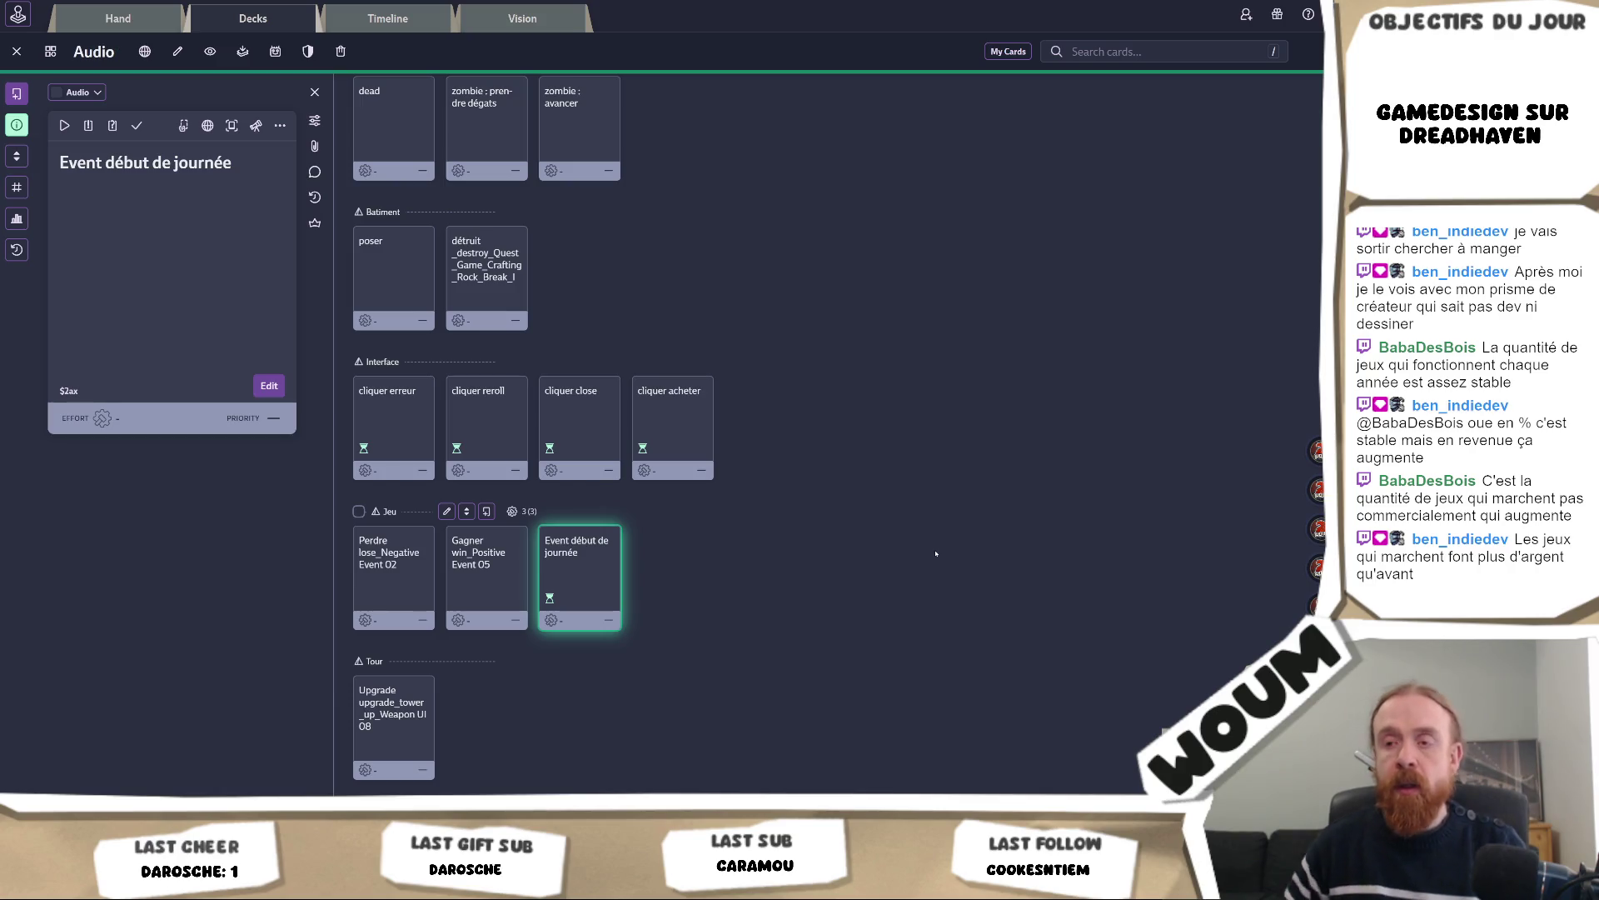
# Create Tour-zone cards titled 'tir fleche', 'tir canon' and 'tir plasma', saving each one
pyautogui.scroll(-3, 749, 533)
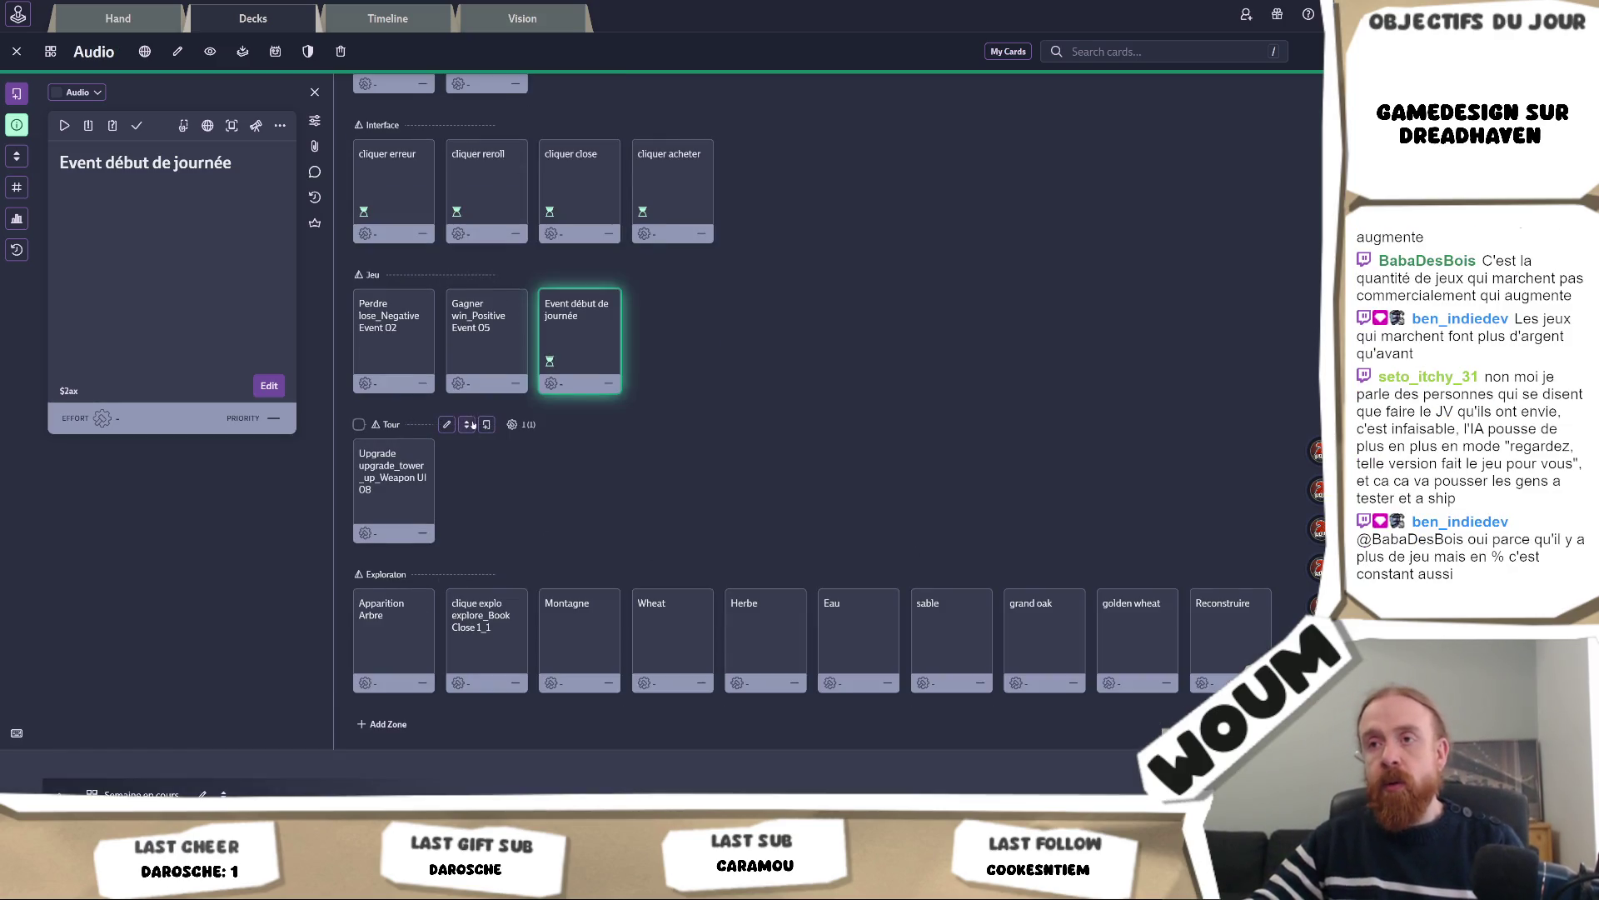
pyautogui.click(487, 424)
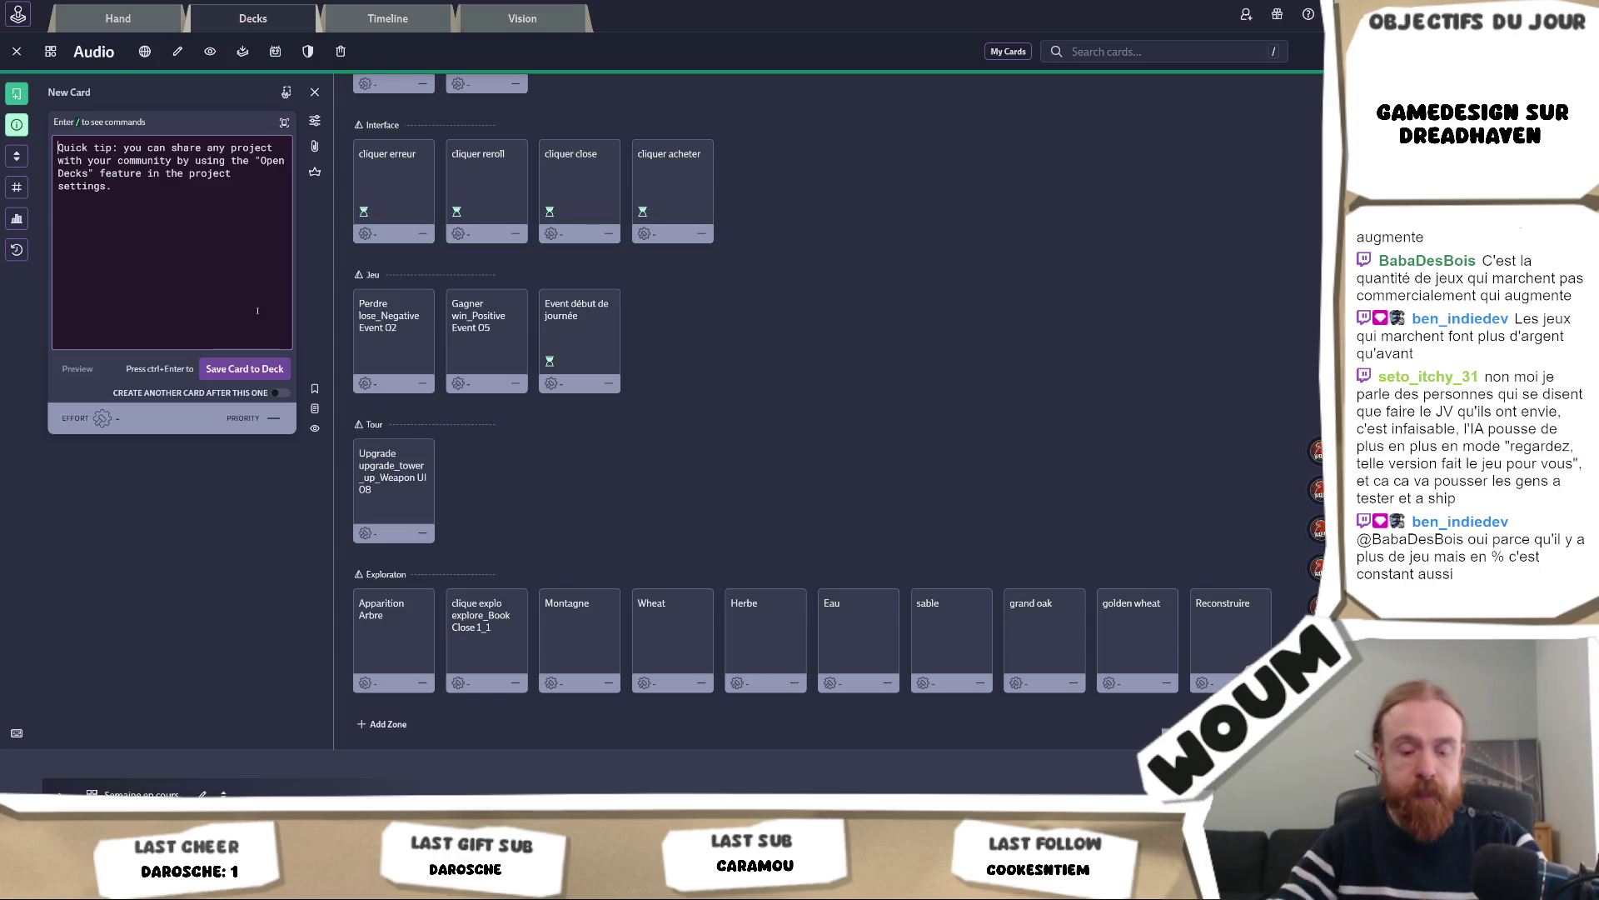
pyautogui.write('tir')
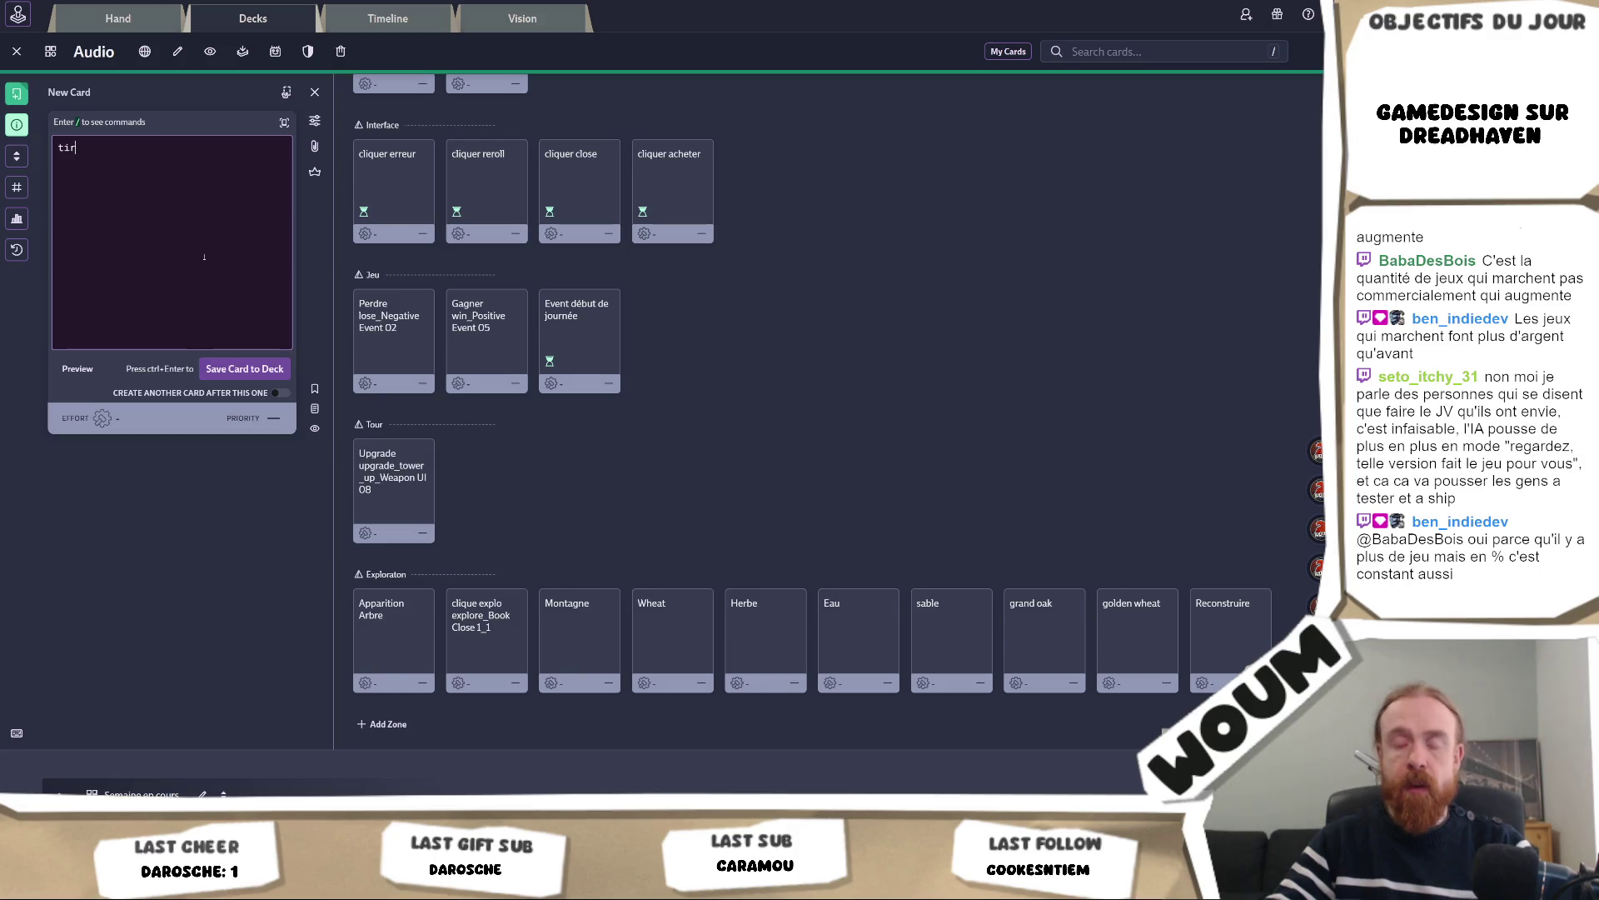
pyautogui.write(' fleche')
pyautogui.hotkey('ctrl', 'Return')
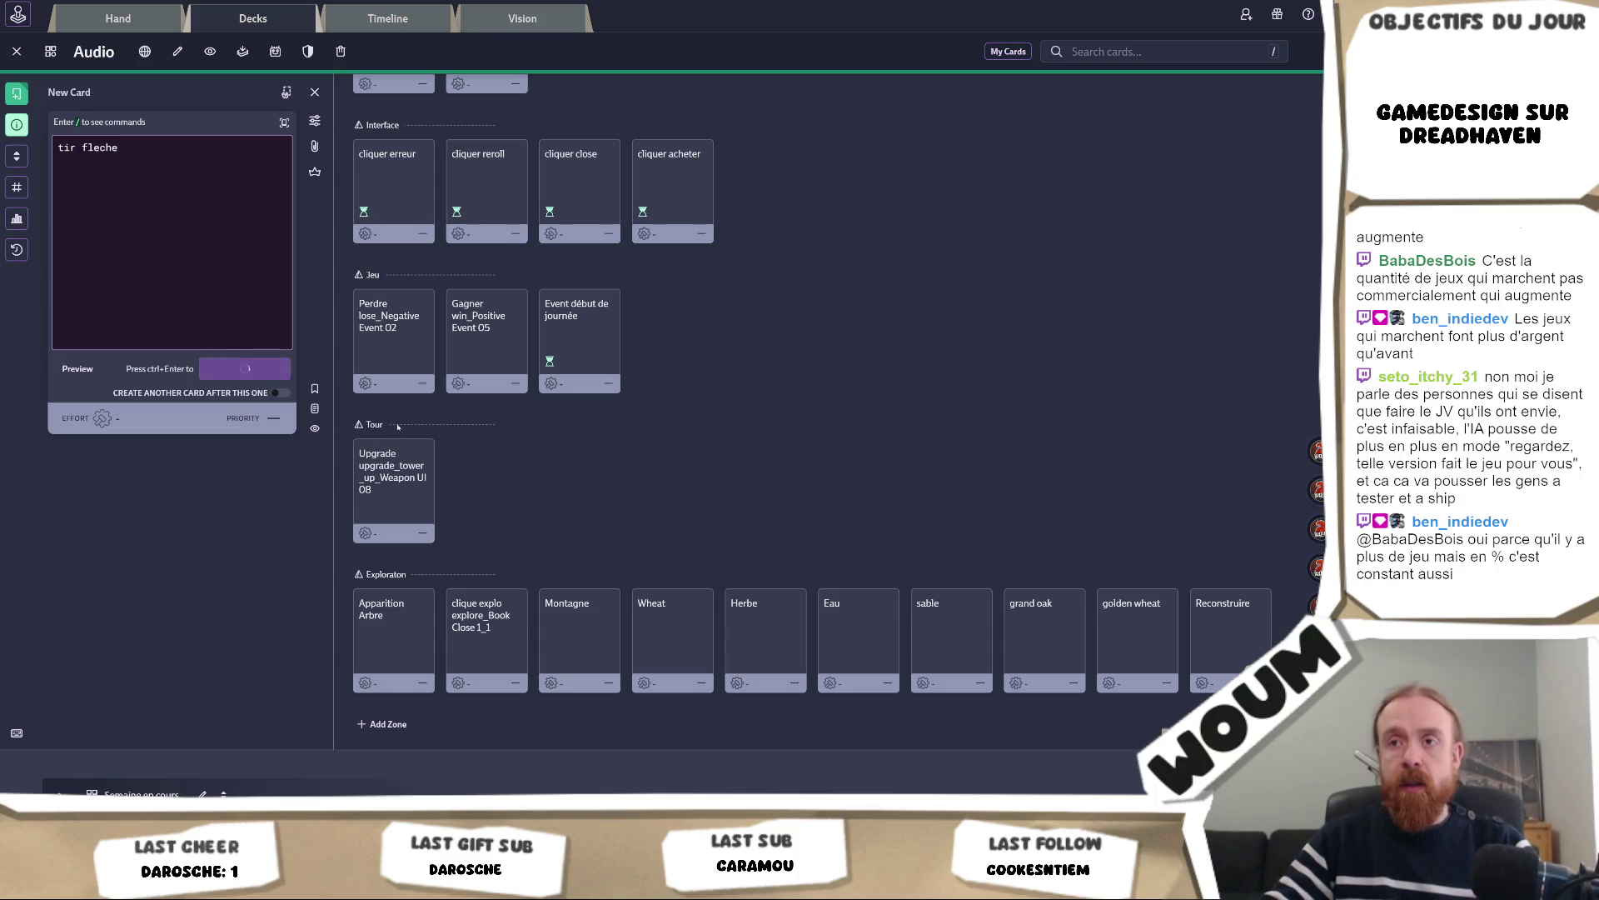
pyautogui.write('tir canon')
pyautogui.click(242, 369)
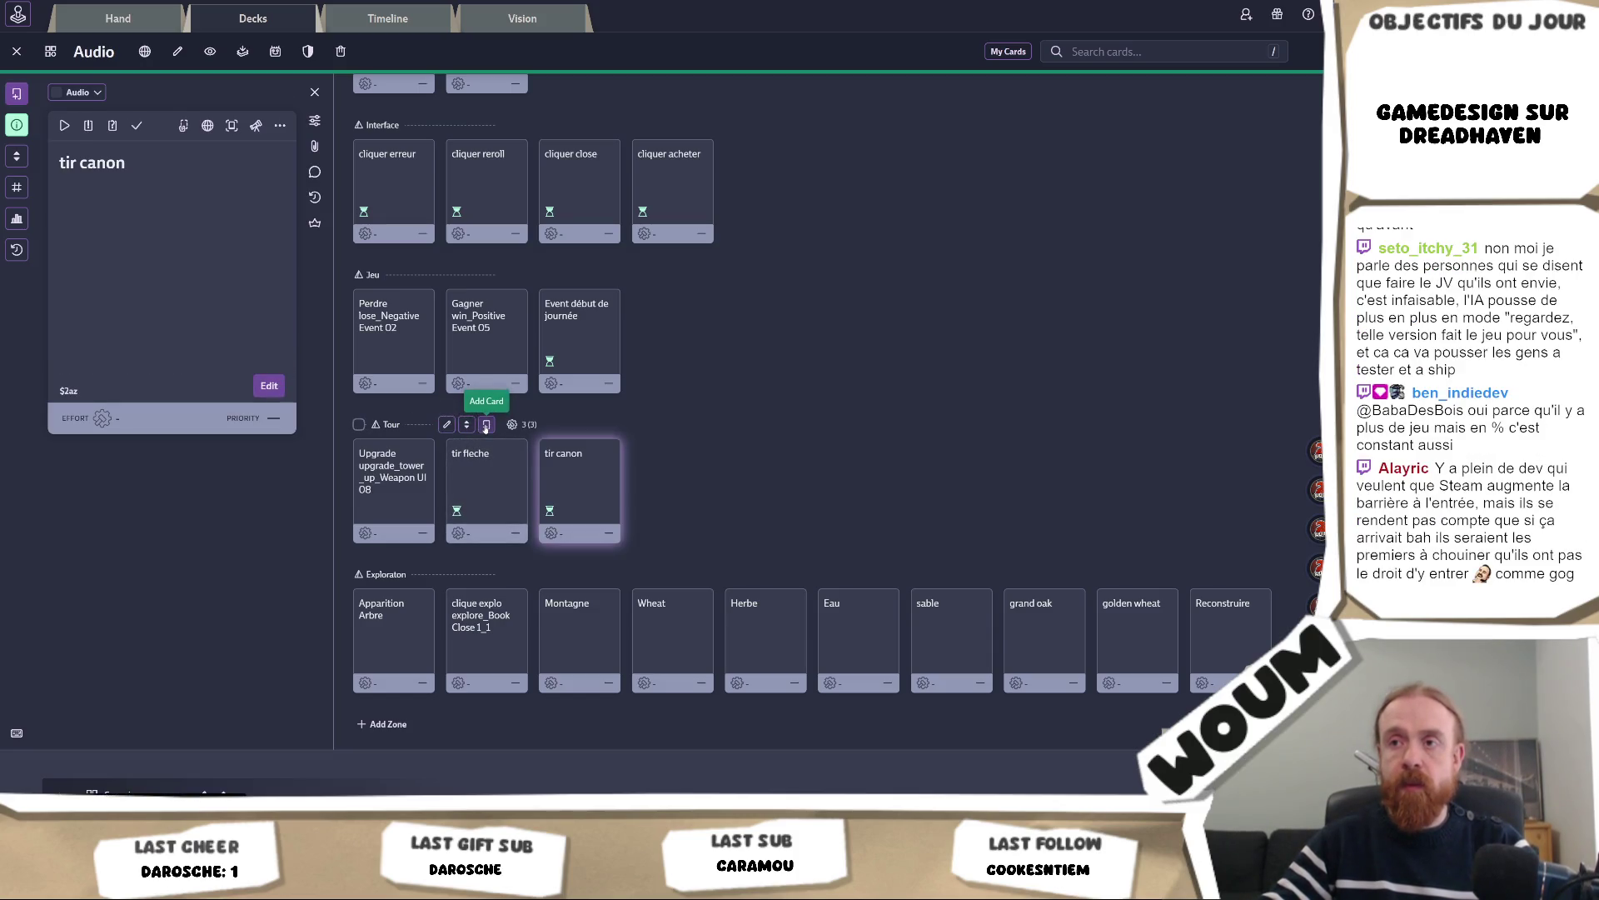
pyautogui.click(487, 427)
pyautogui.write('tir ')
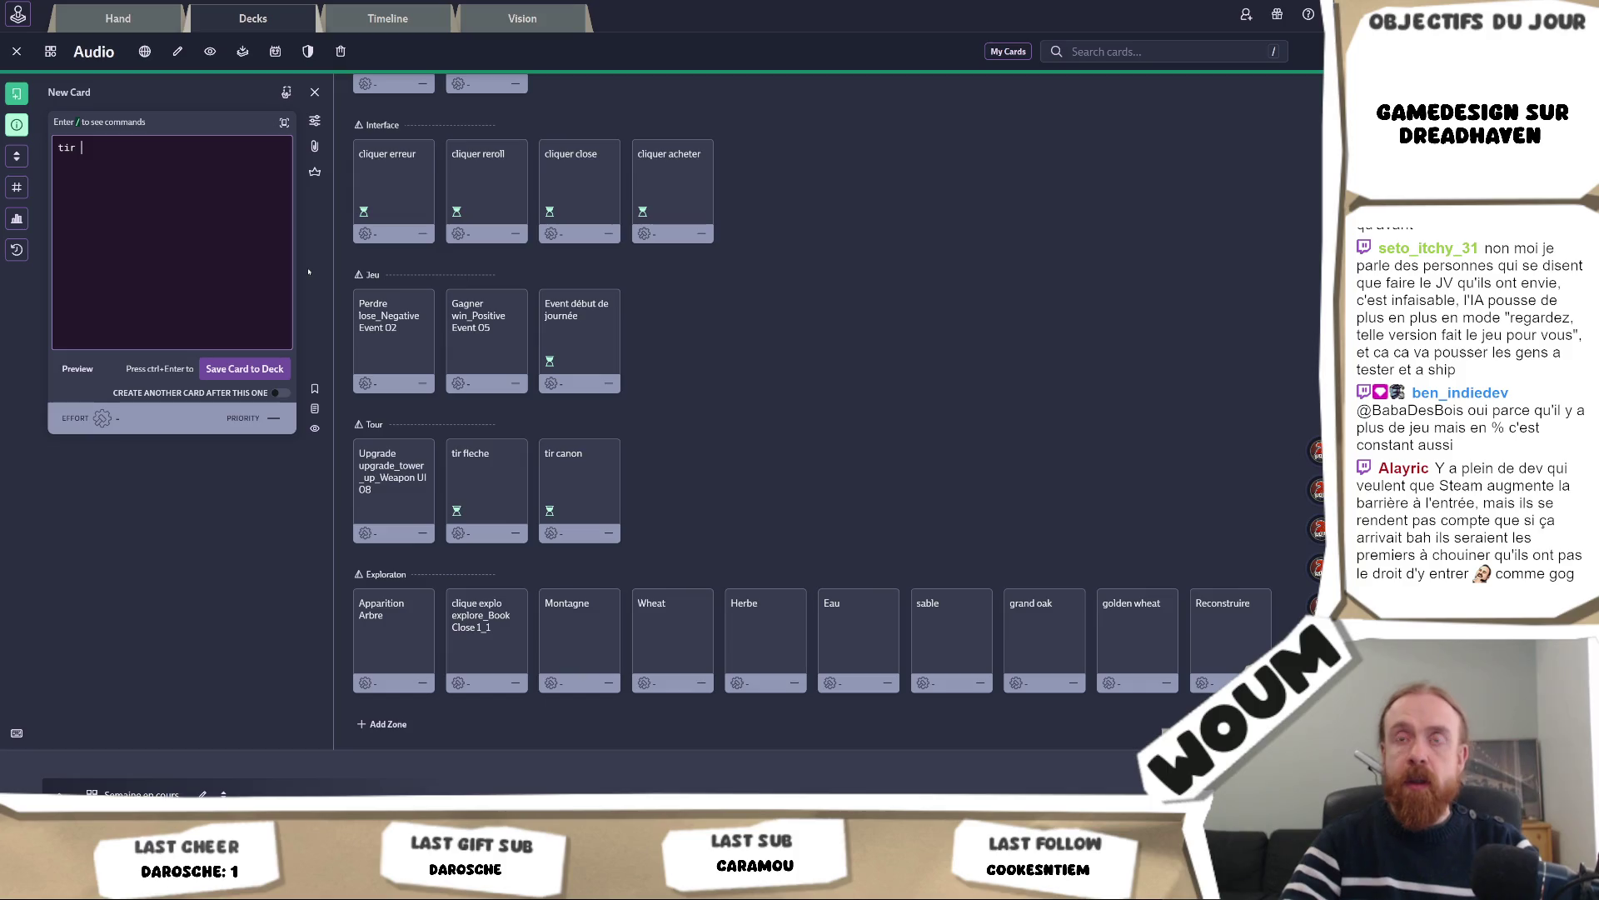
pyautogui.write('plasma')
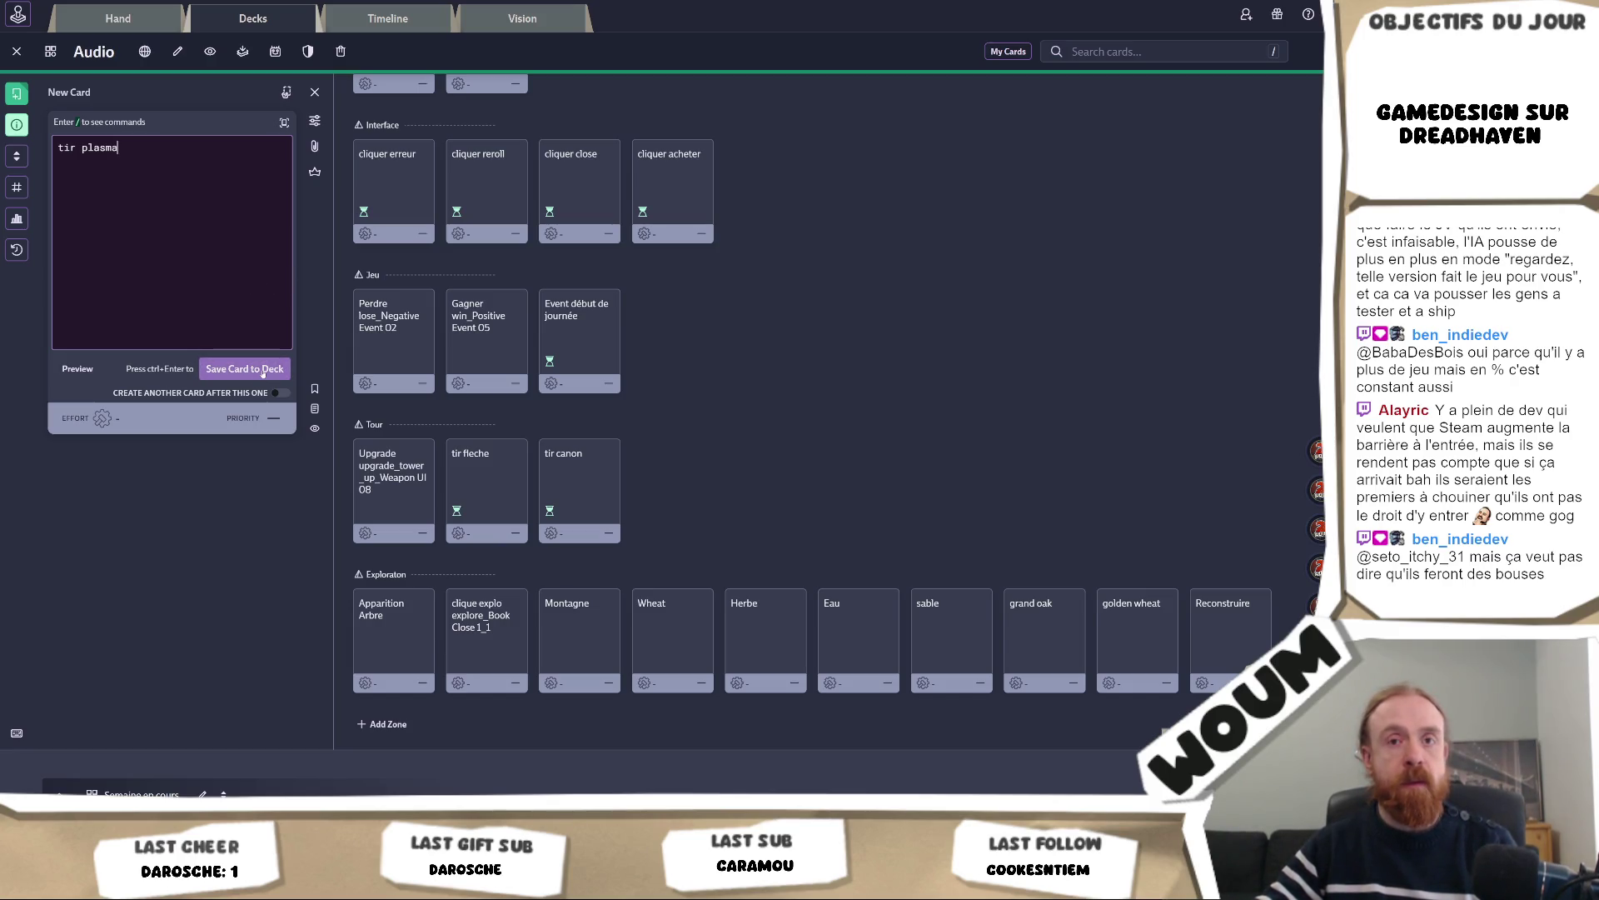
pyautogui.click(219, 369)
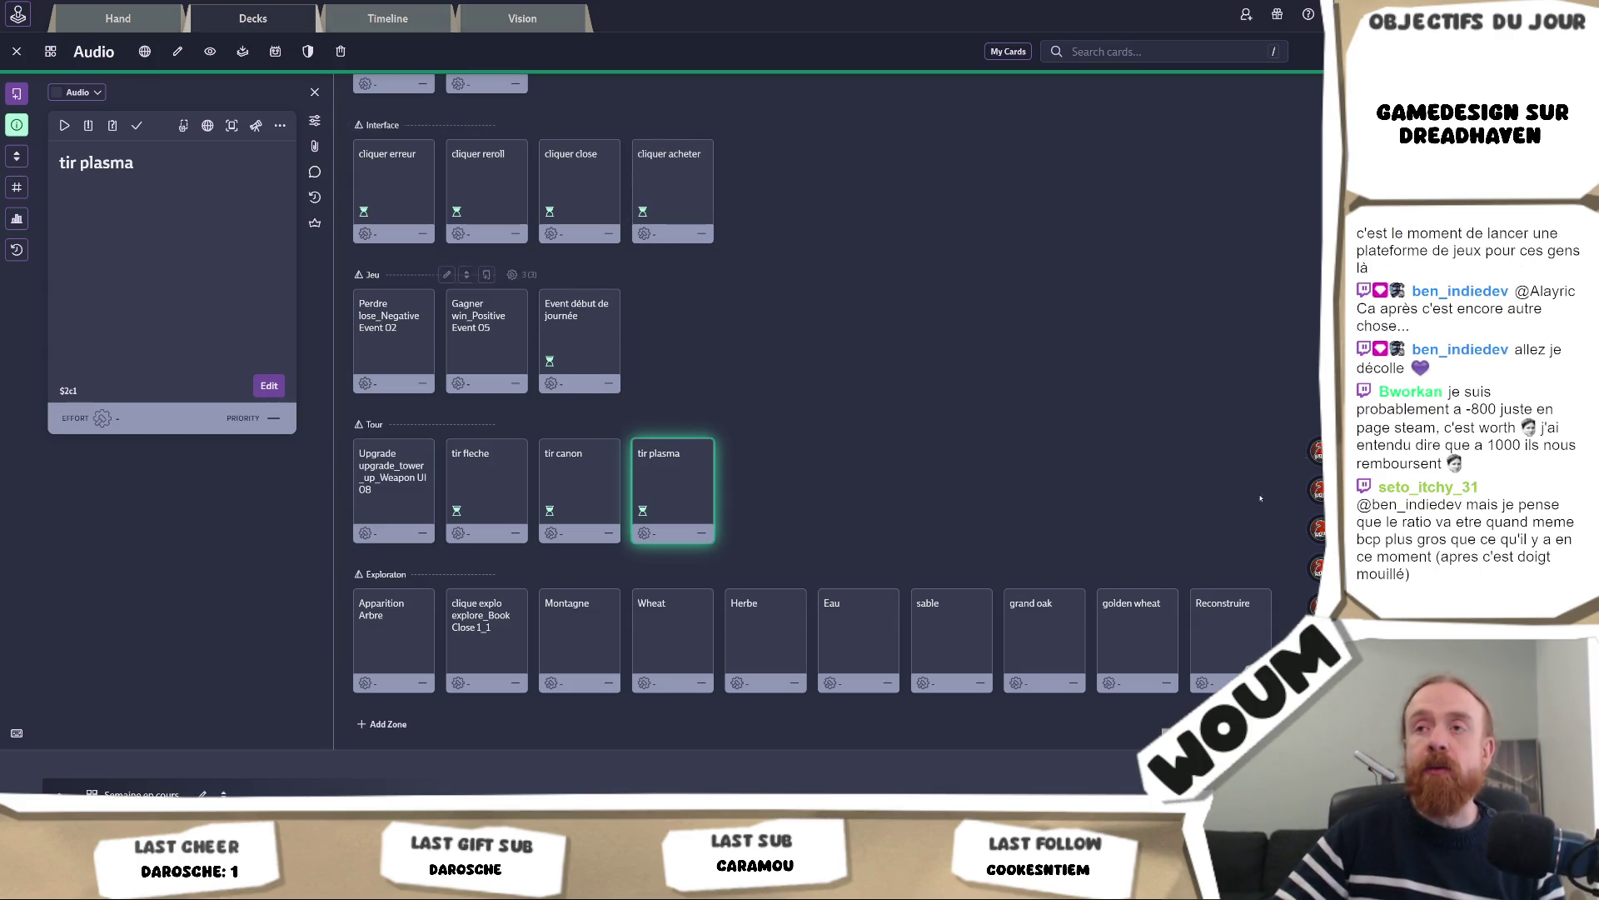
# Nudge the left card detail pane's border leftward to narrow it slightly
pyautogui.moveTo(330, 390); pyautogui.dragTo(320, 393)
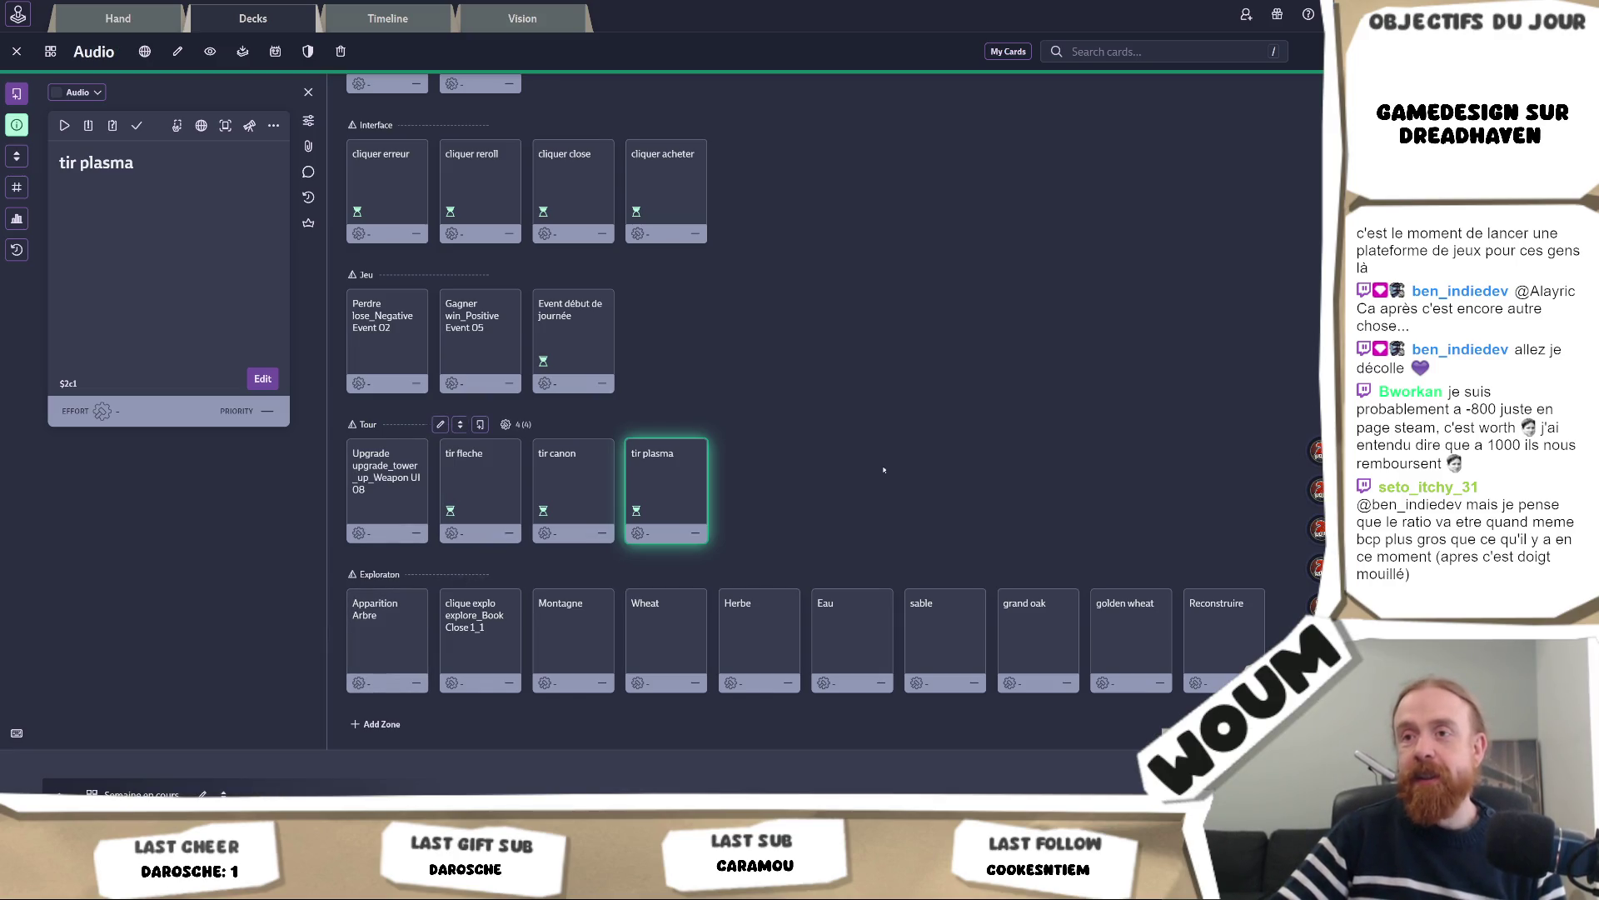
pyautogui.scroll(-3, 892, 442)
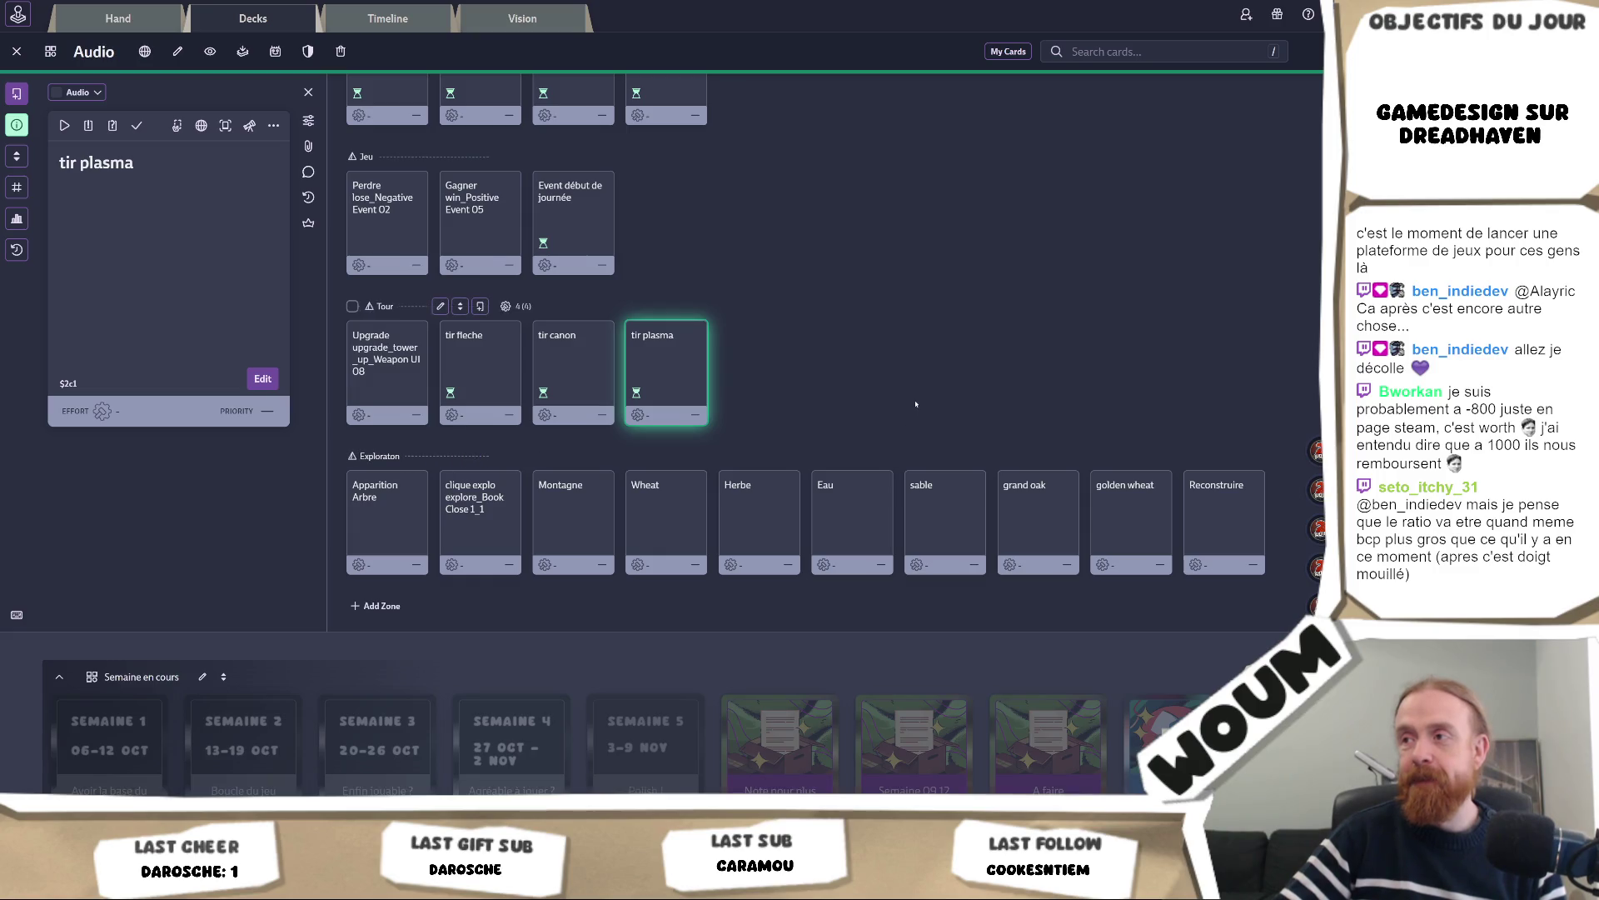
# Scroll up until the DreadHaven deck strip and its Zombie zone are visible
pyautogui.scroll(5, 915, 404)
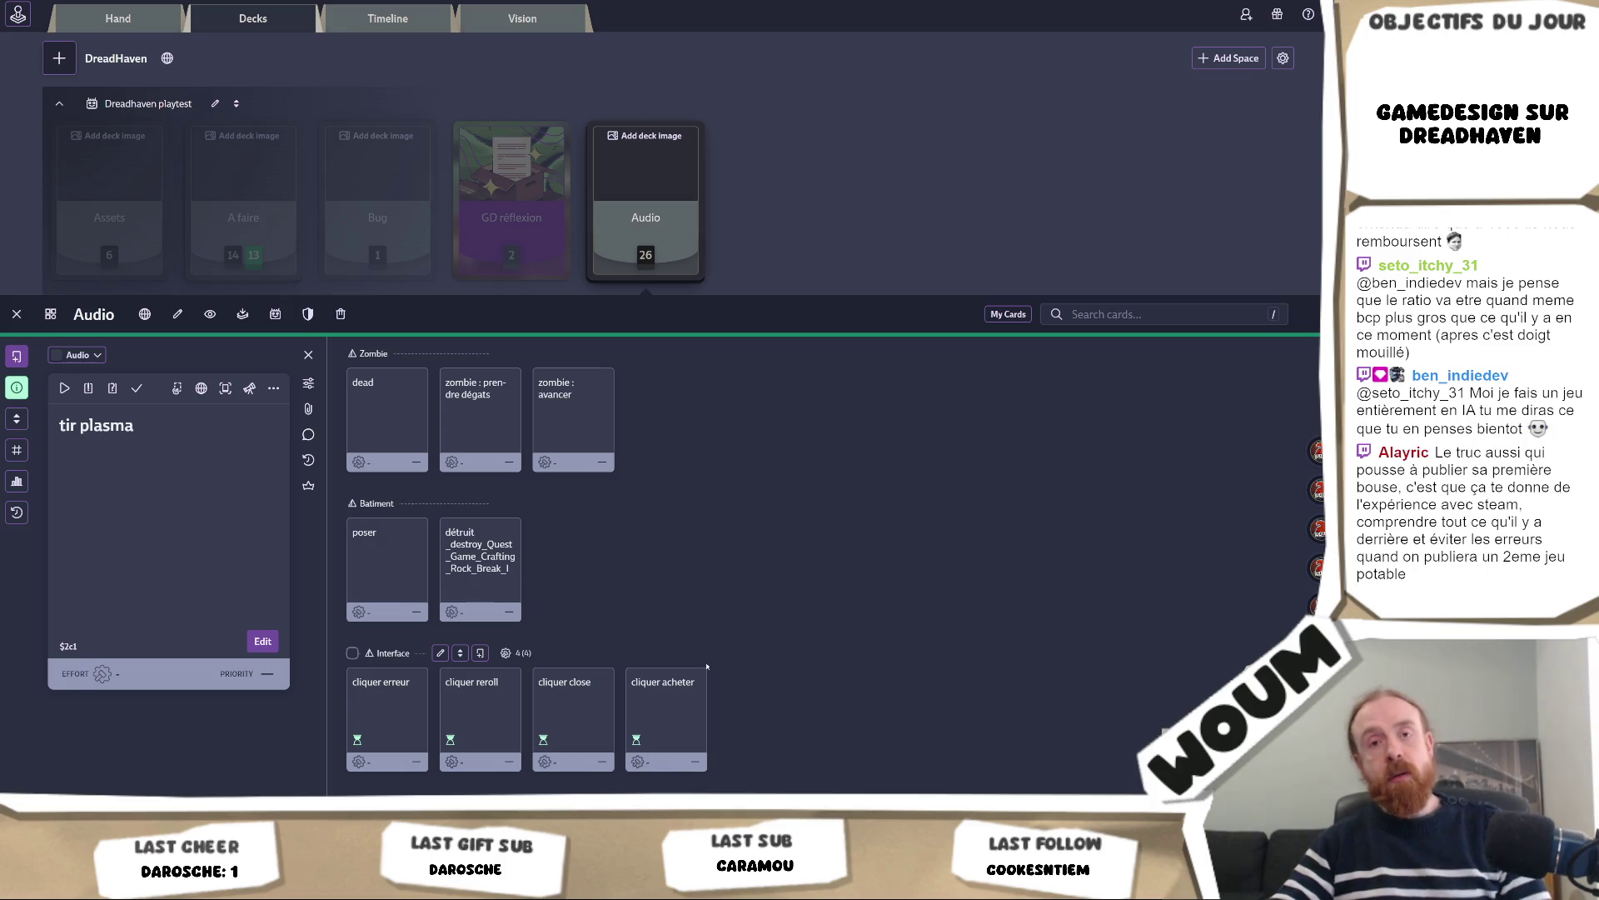
# Browse the Audio deck's sound cards, then switch back to the DreadHavenV2 Unity project
pyautogui.scroll(-2, 733, 654)
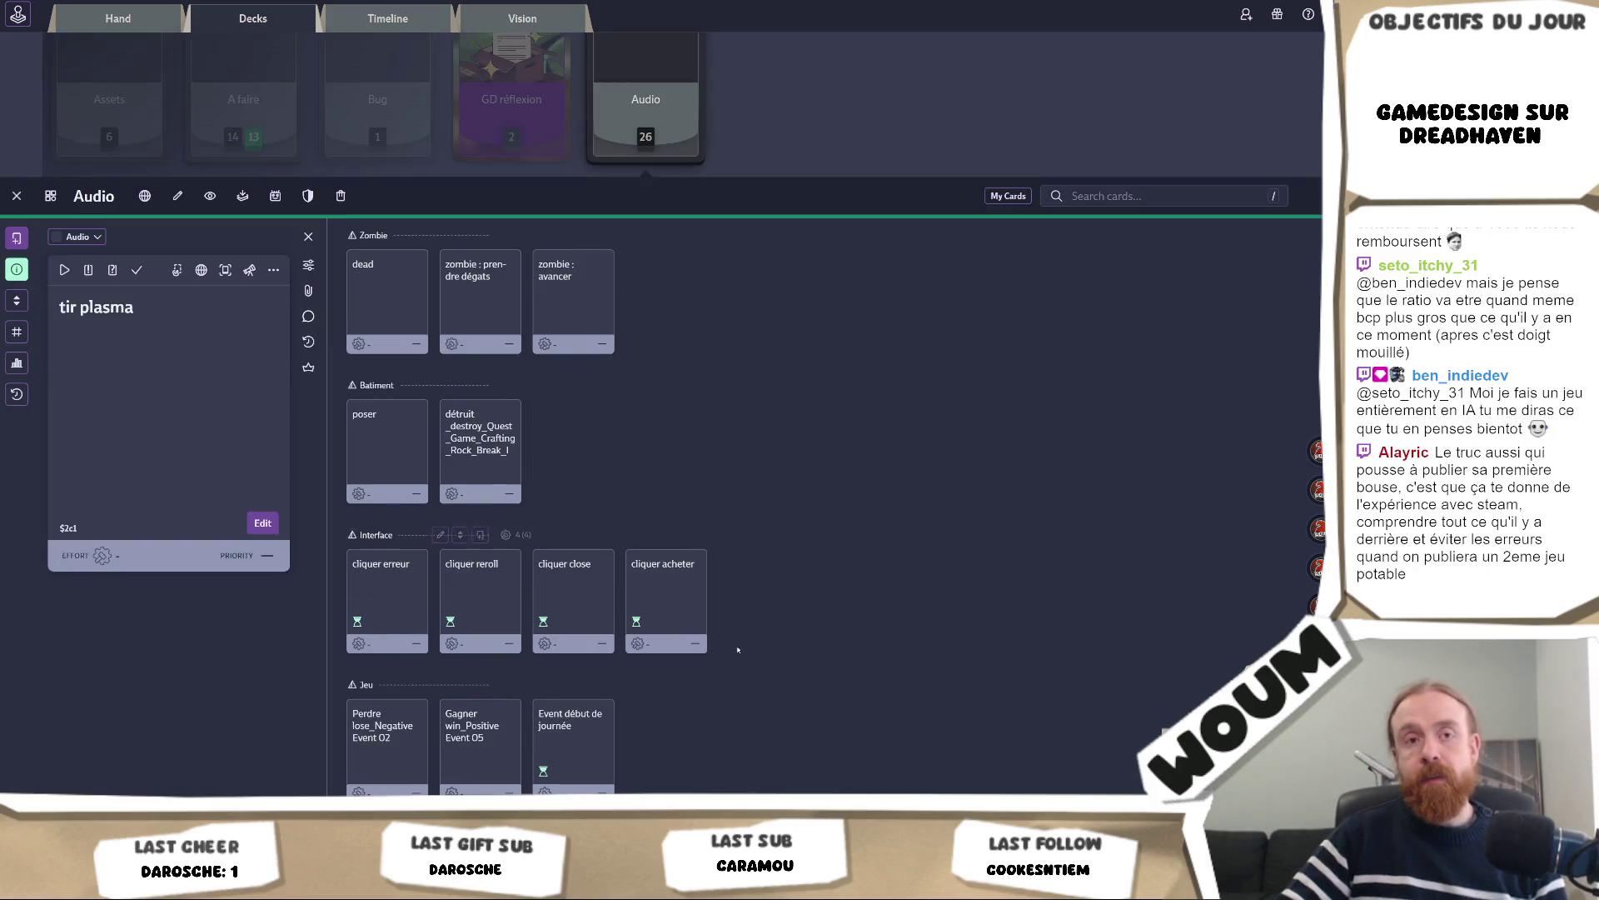
pyautogui.scroll(-5, 737, 651)
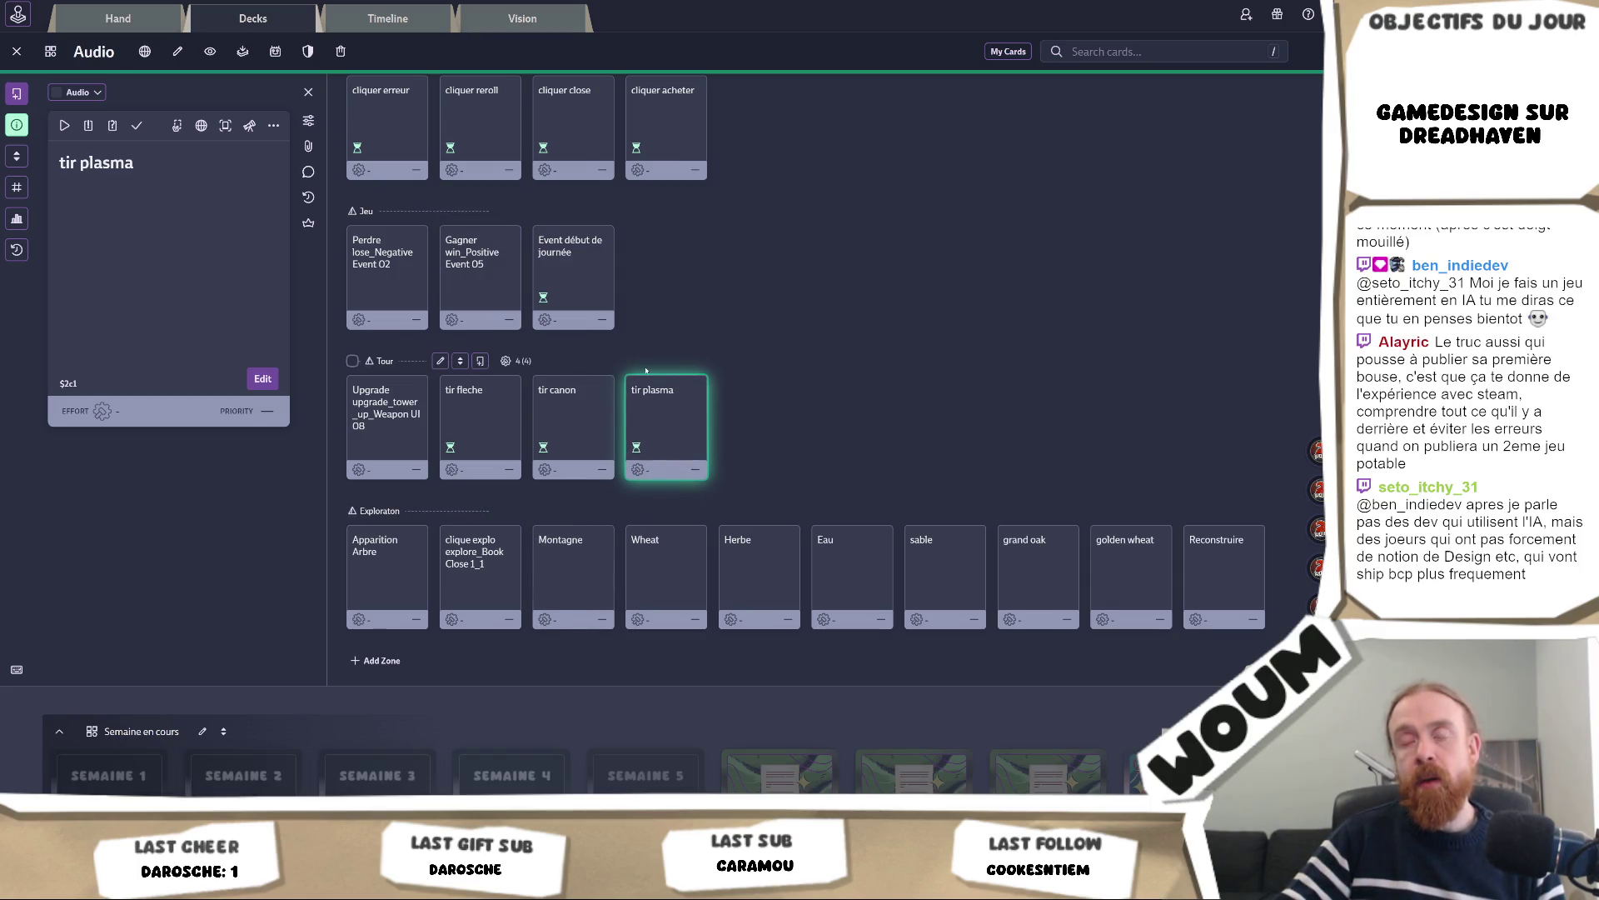
pyautogui.scroll(5, 648, 370)
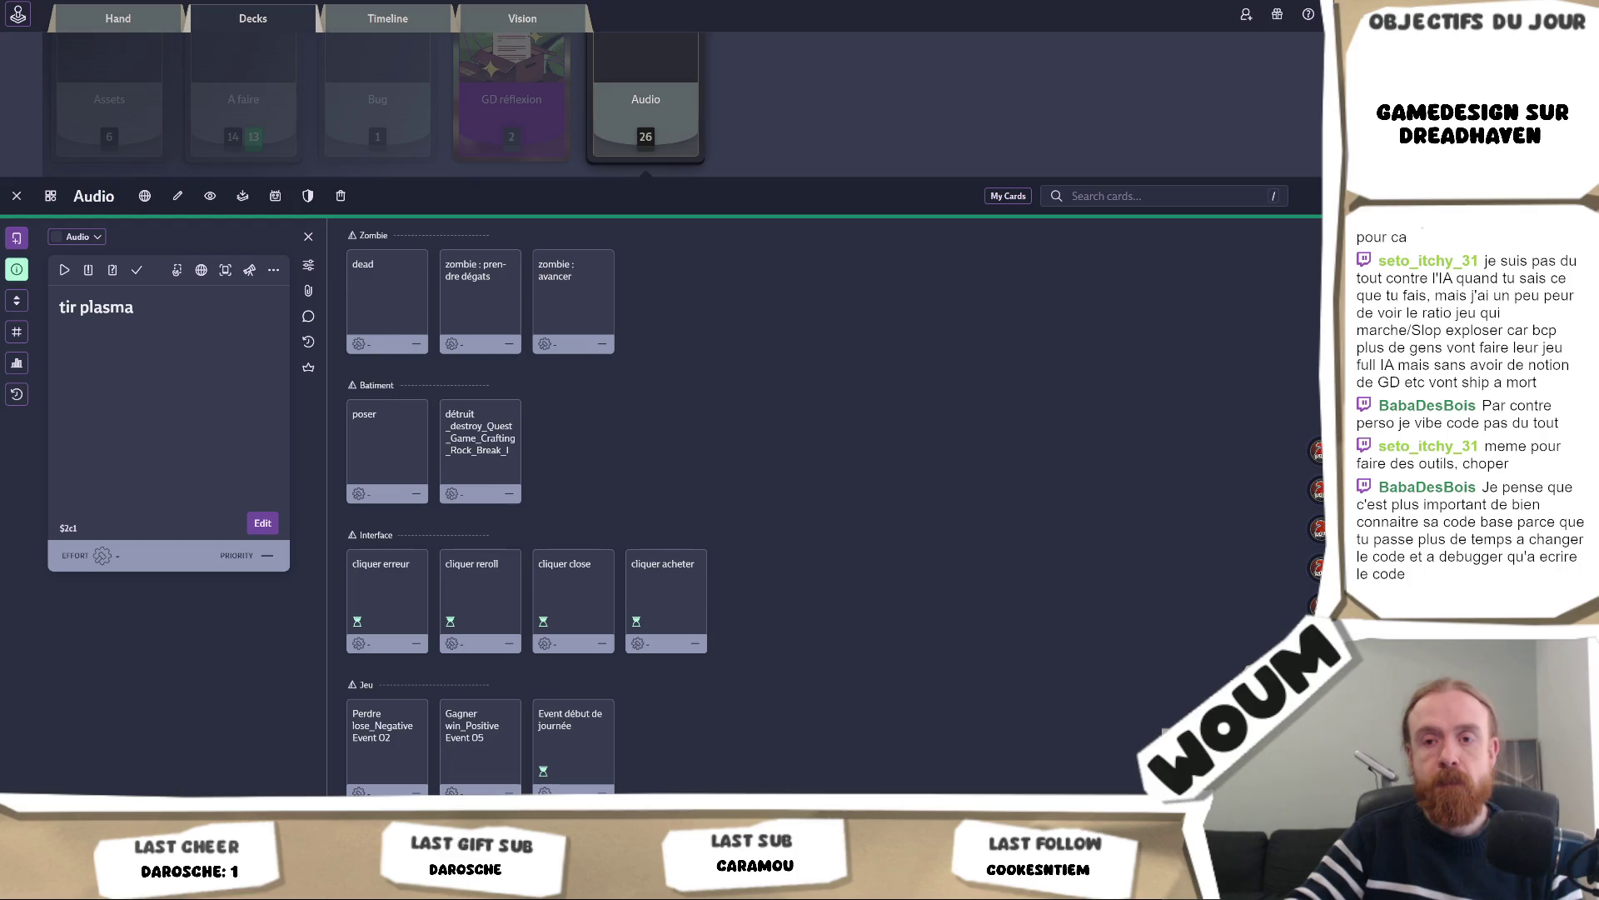
pyautogui.moveTo(80, 883)
pyautogui.click(80, 750)
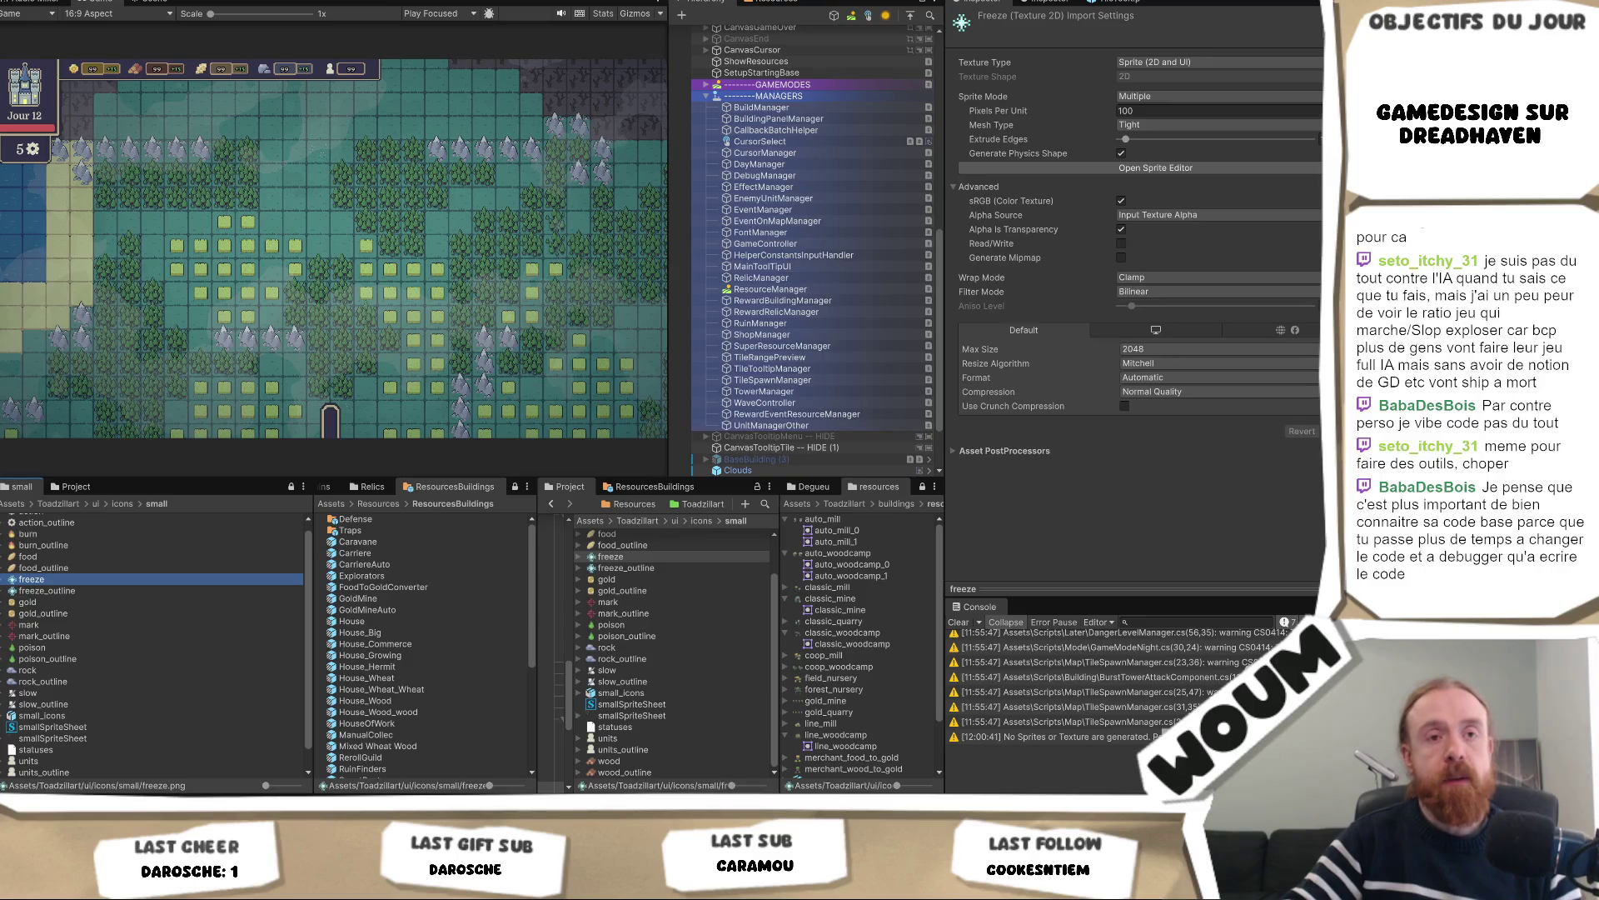
# Check the DreadHavenV2 editor, then switch to StatusEffectShaderController.cs in the code editor
pyautogui.moveTo(175, 812)
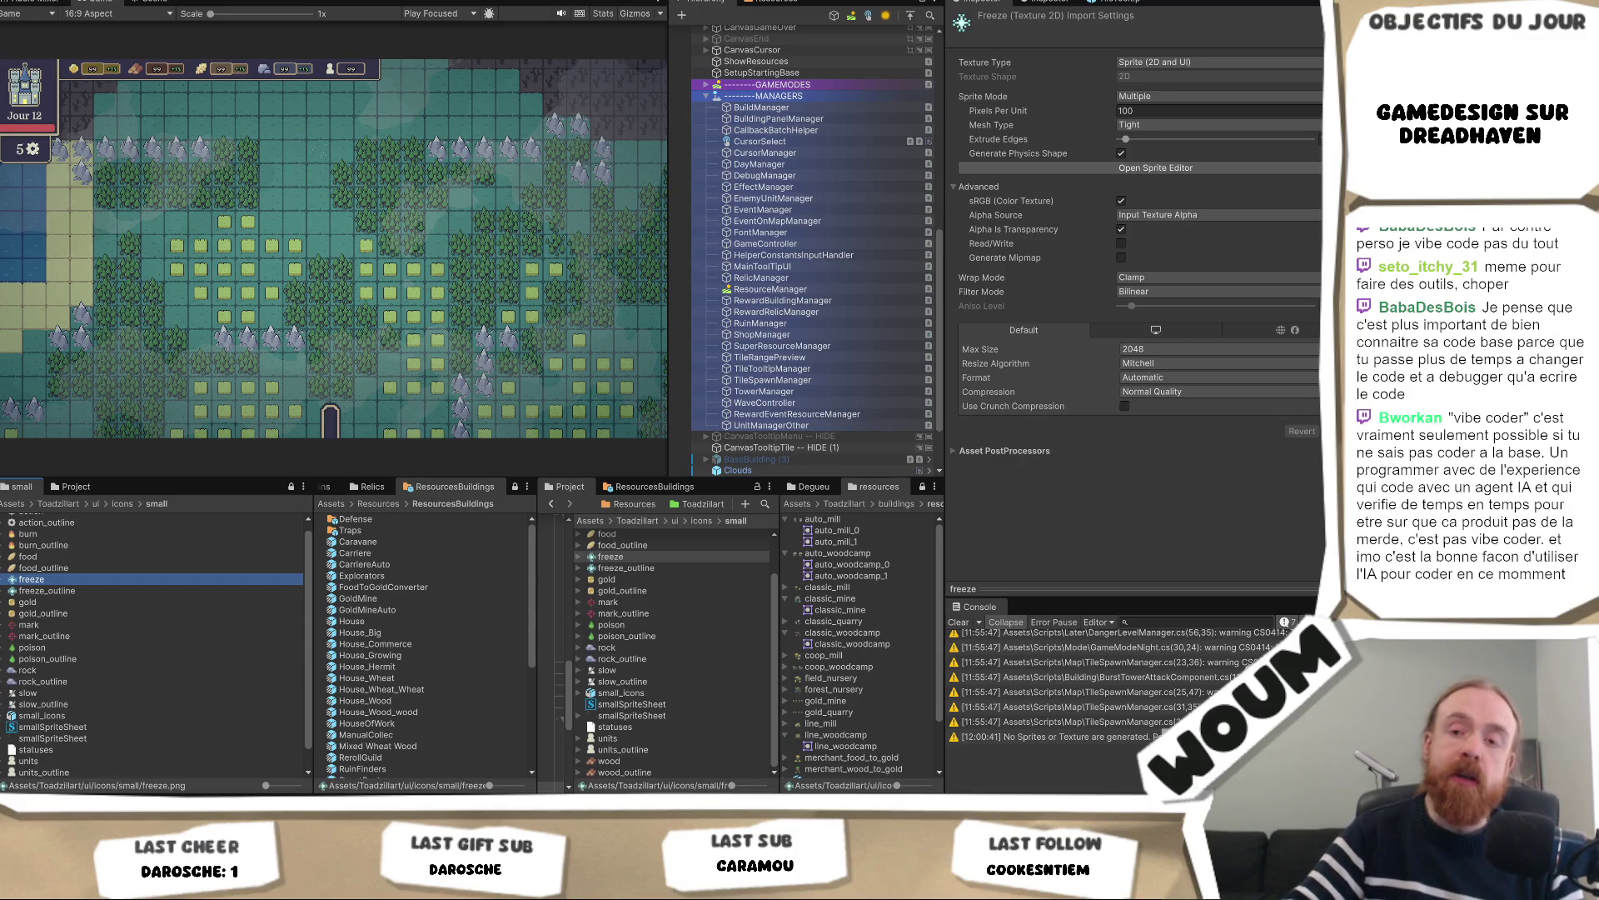
pyautogui.hotkey('alt', 'Tab')
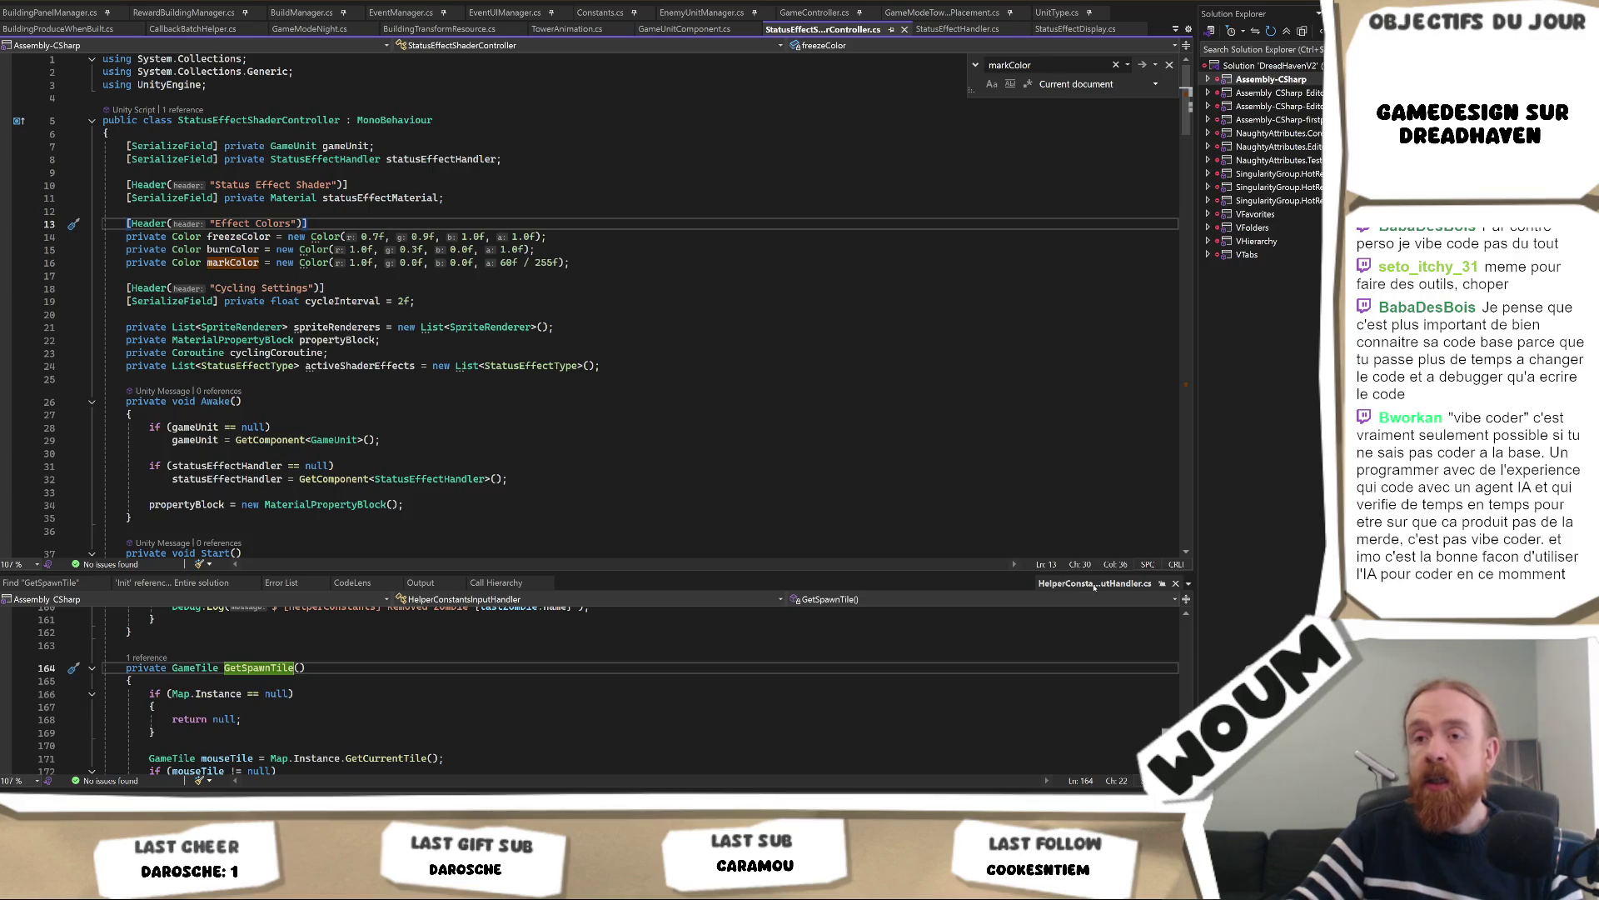
# Close the HelperConstantsInputHandler.cs preview, review Awake and markColor, then return to Unity
pyautogui.click(1176, 584)
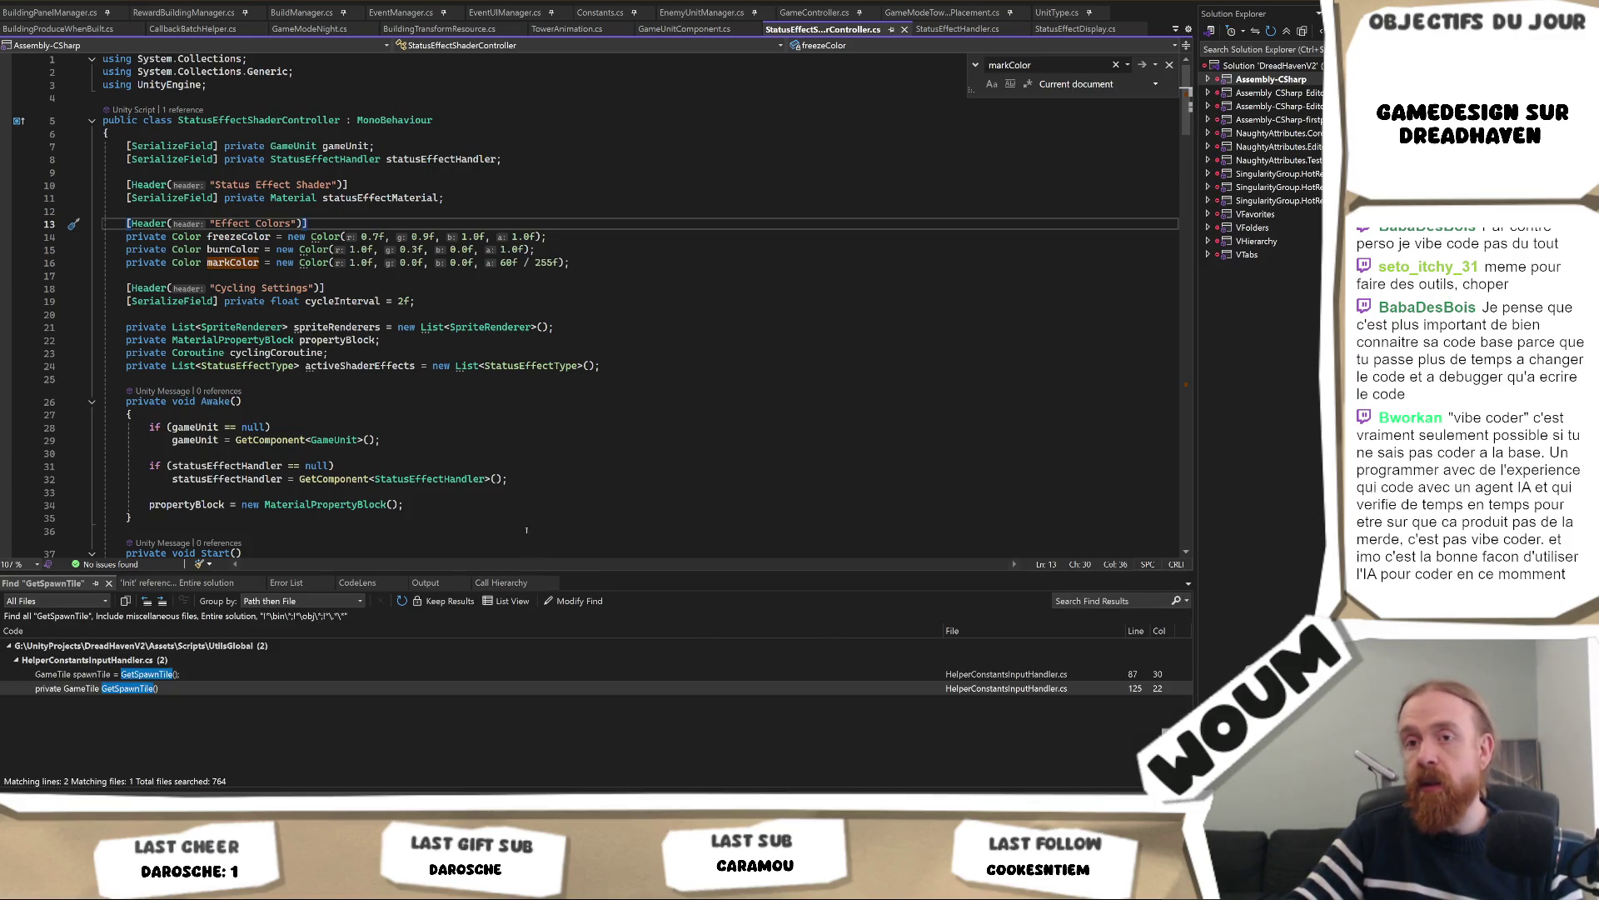
pyautogui.click(520, 450)
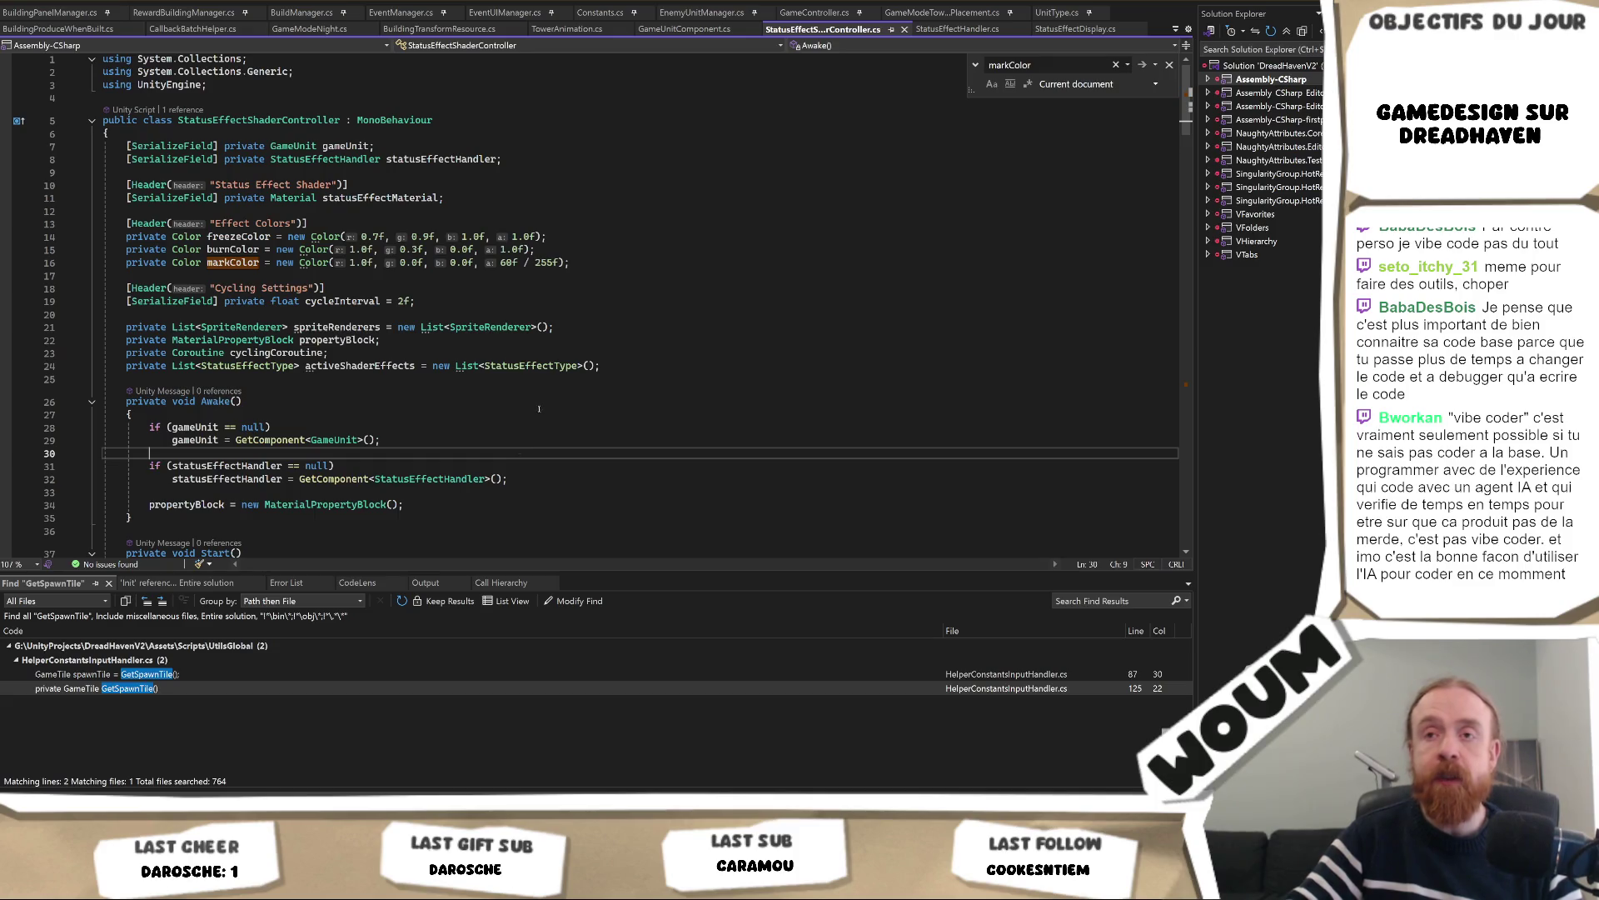
pyautogui.click(499, 428)
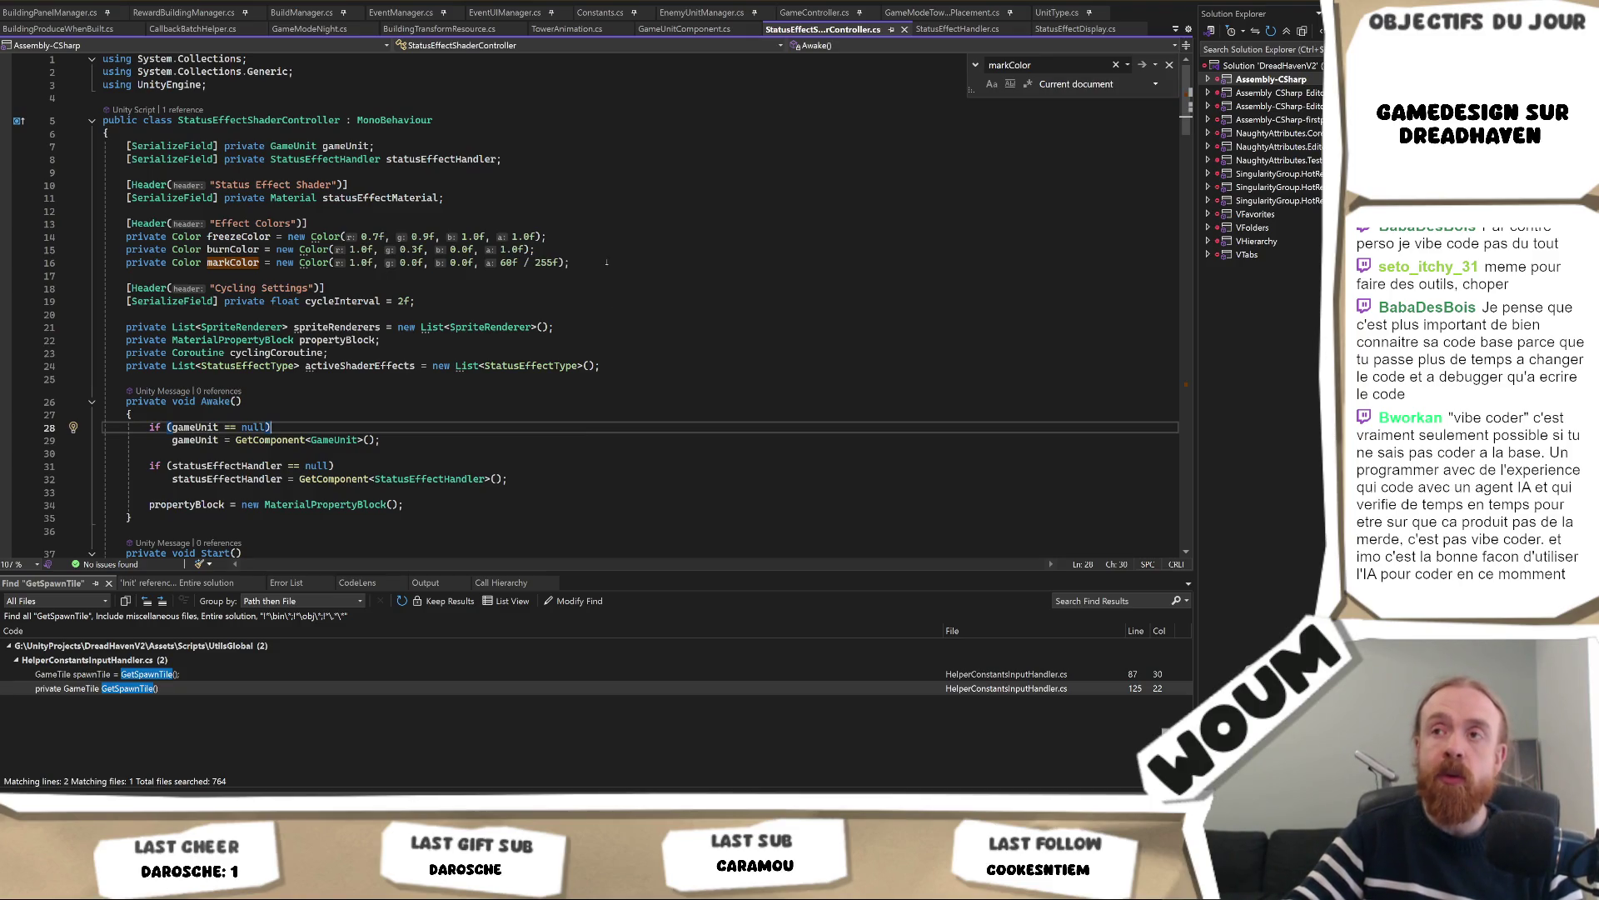
pyautogui.click(566, 263)
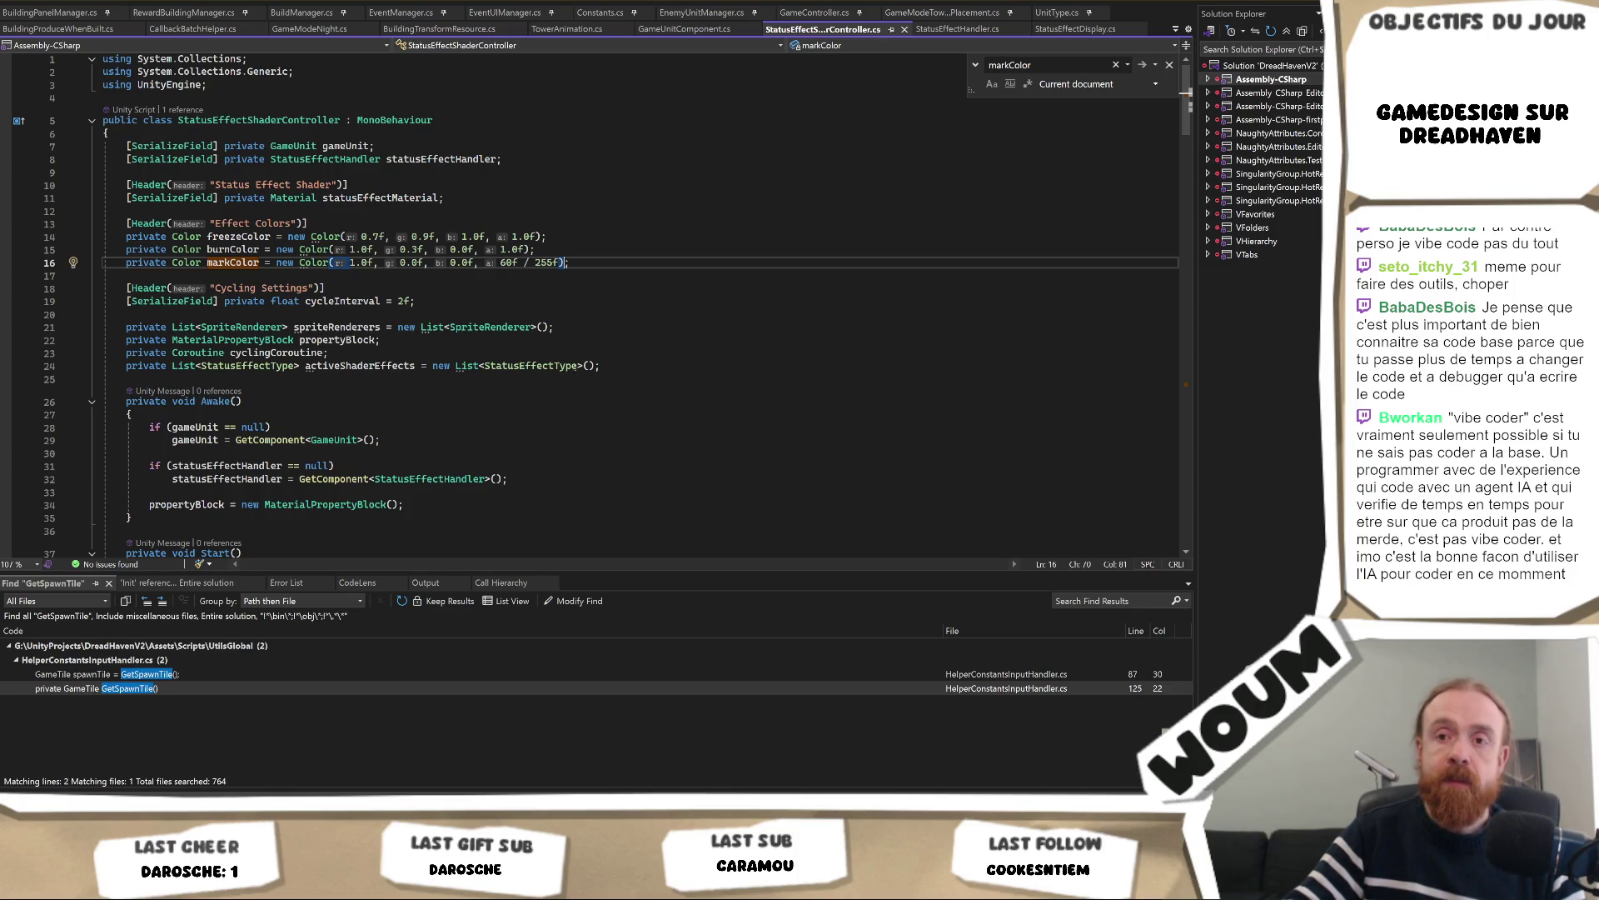
pyautogui.moveTo(80, 885)
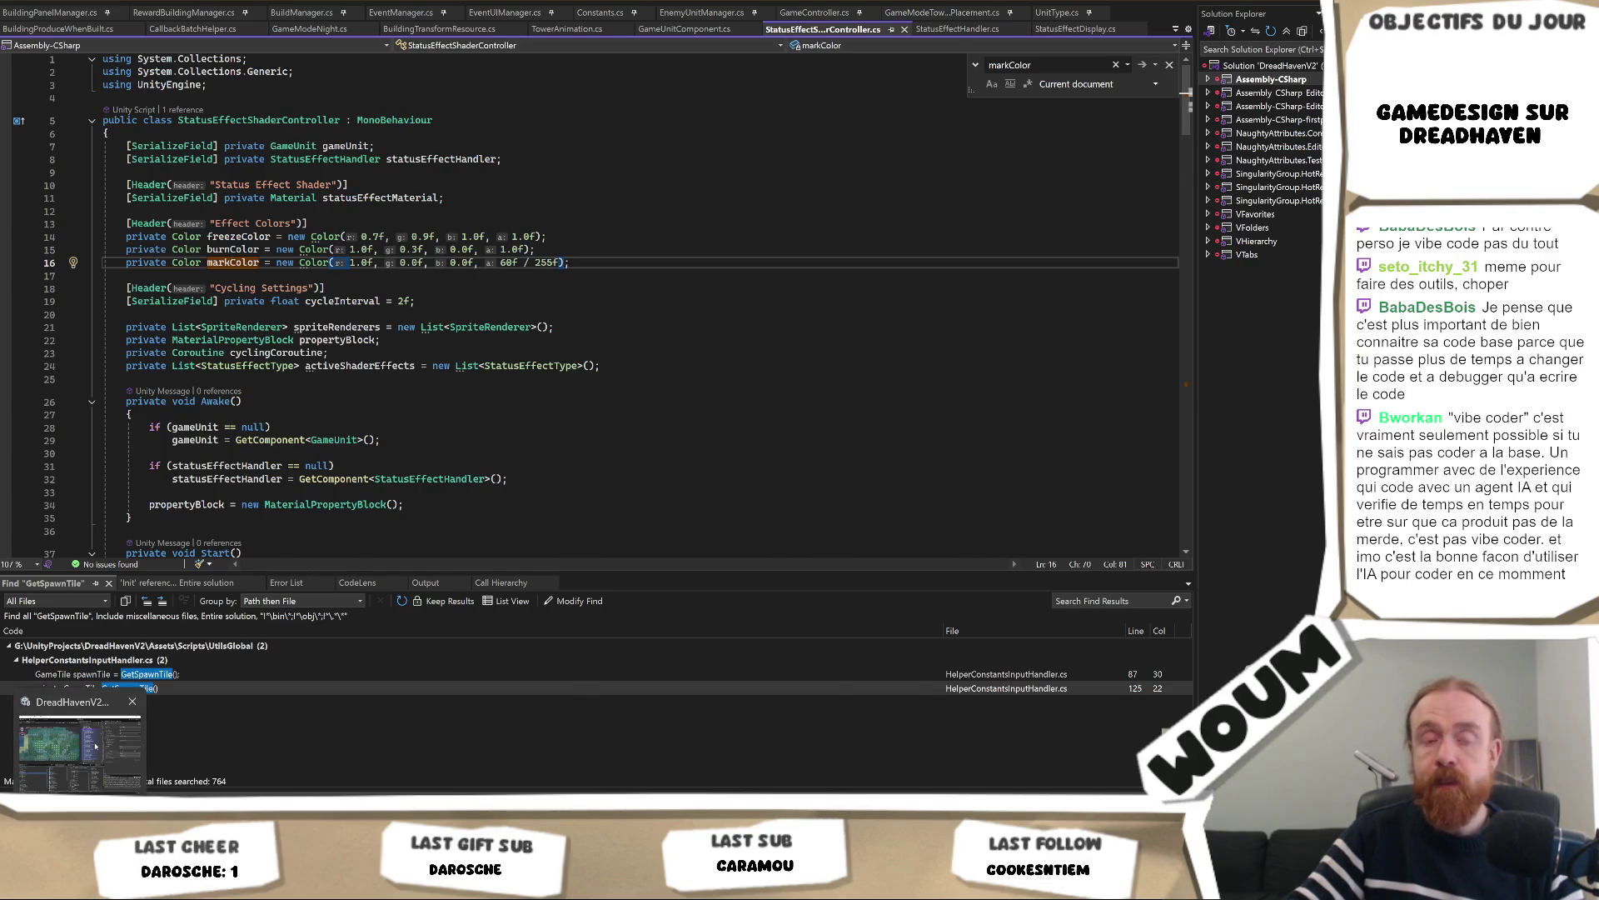
pyautogui.click(96, 746)
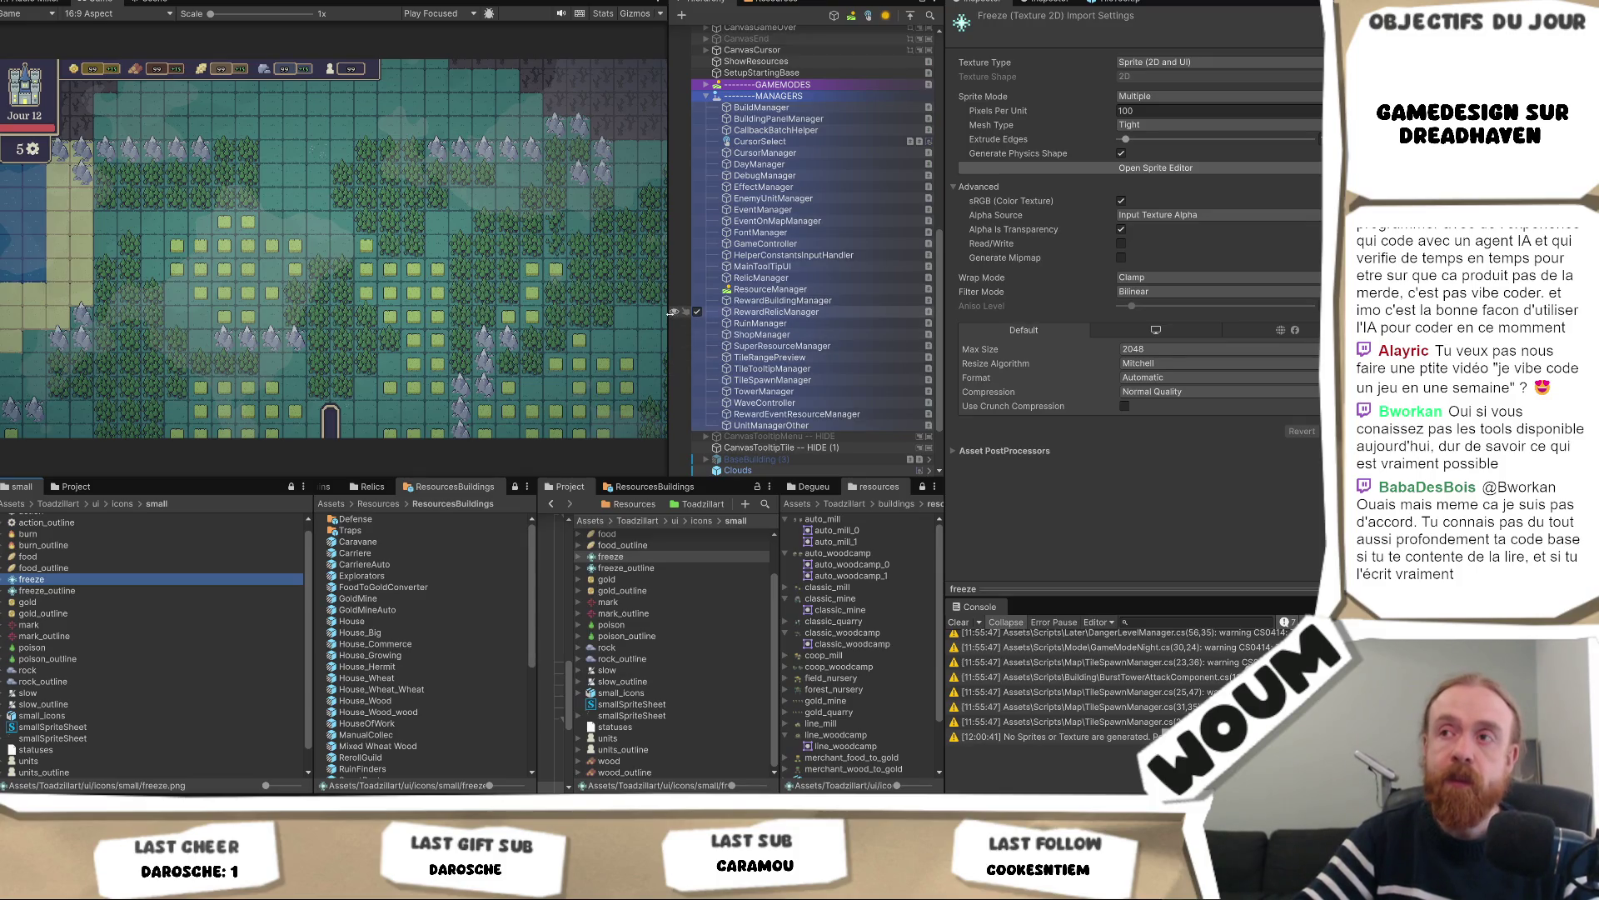
# Rebalance the Game view and Hierarchy widths, then return to StatusEffectShaderController in Visual Studio
pyautogui.moveTo(672, 313)
pyautogui.mouseDown()
pyautogui.moveTo(739, 310)
pyautogui.moveTo(646, 311)
pyautogui.mouseUp()
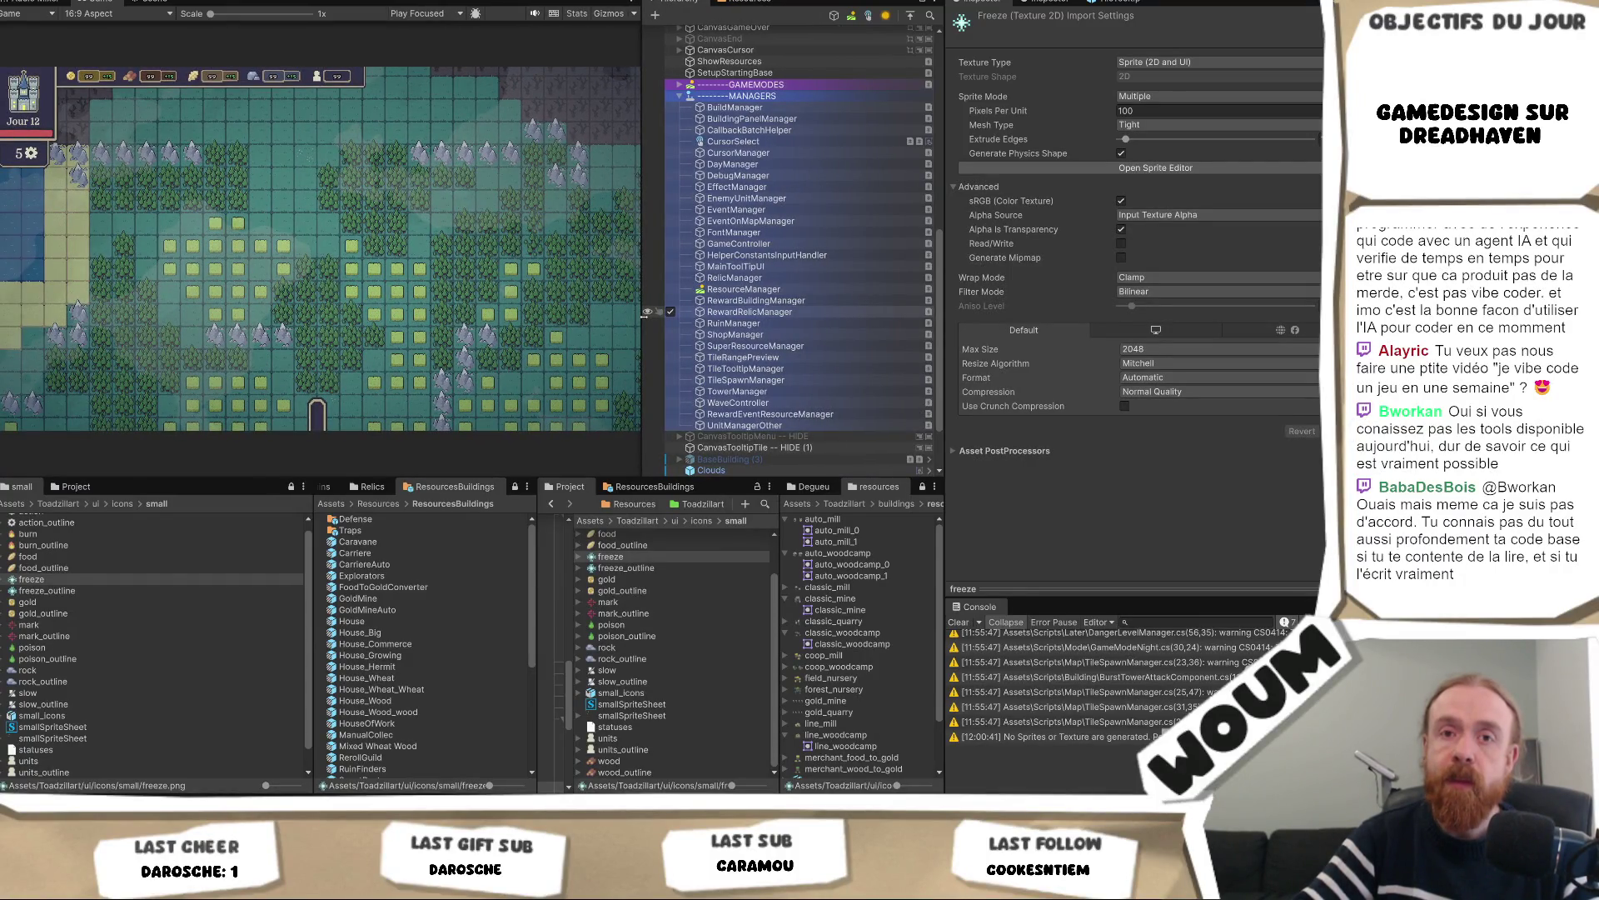
pyautogui.moveTo(647, 312)
pyautogui.mouseDown()
pyautogui.moveTo(631, 321)
pyautogui.moveTo(715, 321)
pyautogui.moveTo(676, 324)
pyautogui.mouseUp()
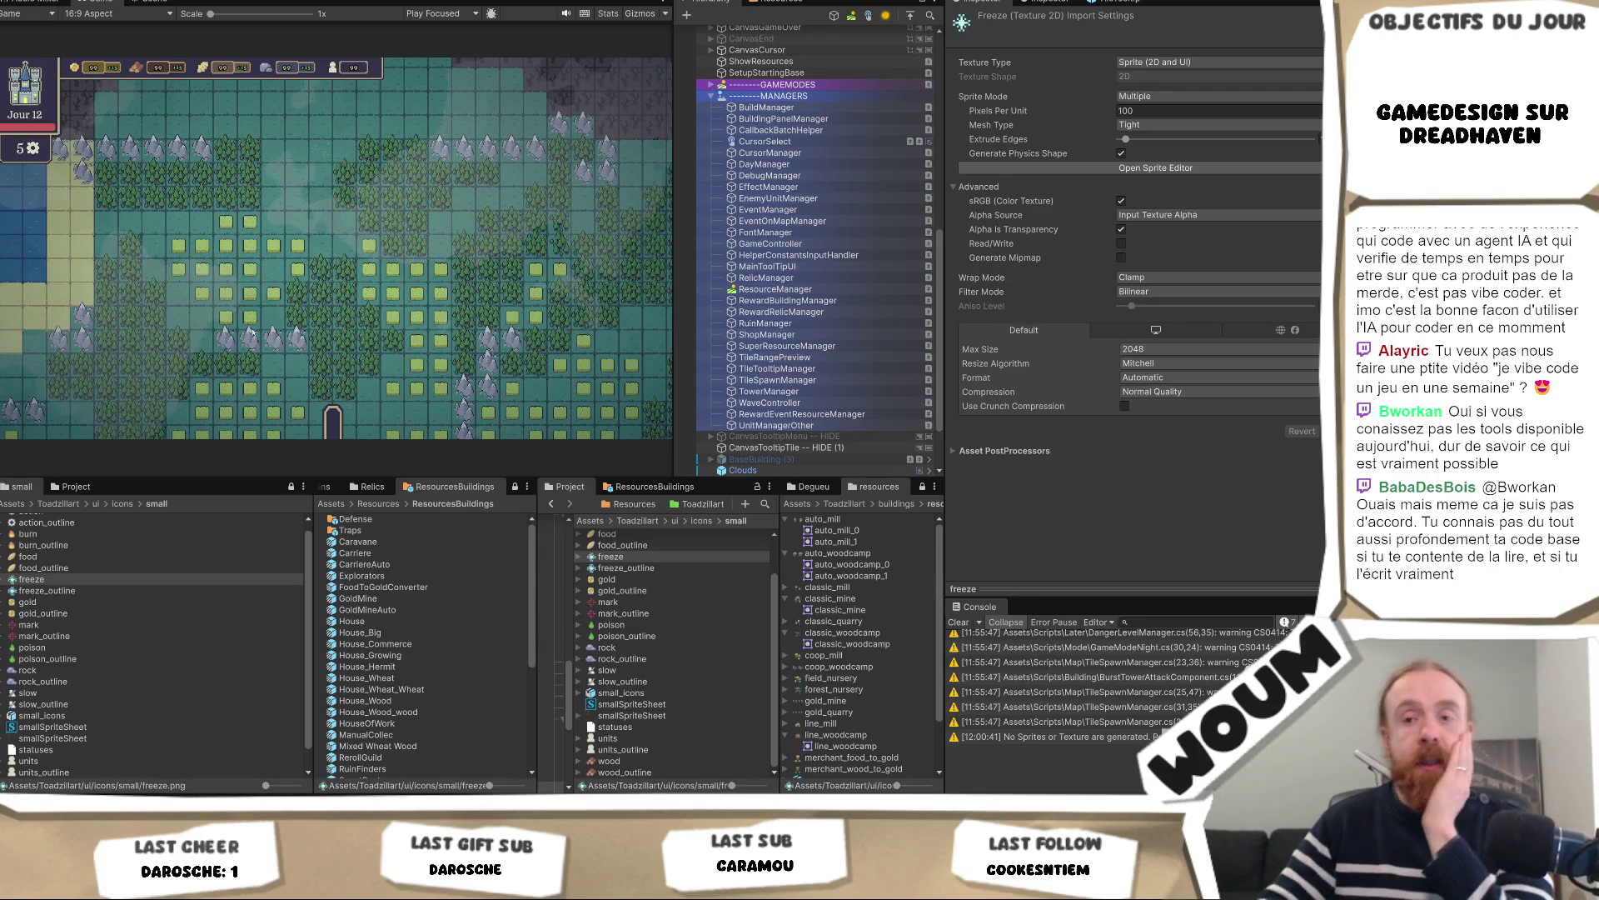
pyautogui.moveTo(174, 883)
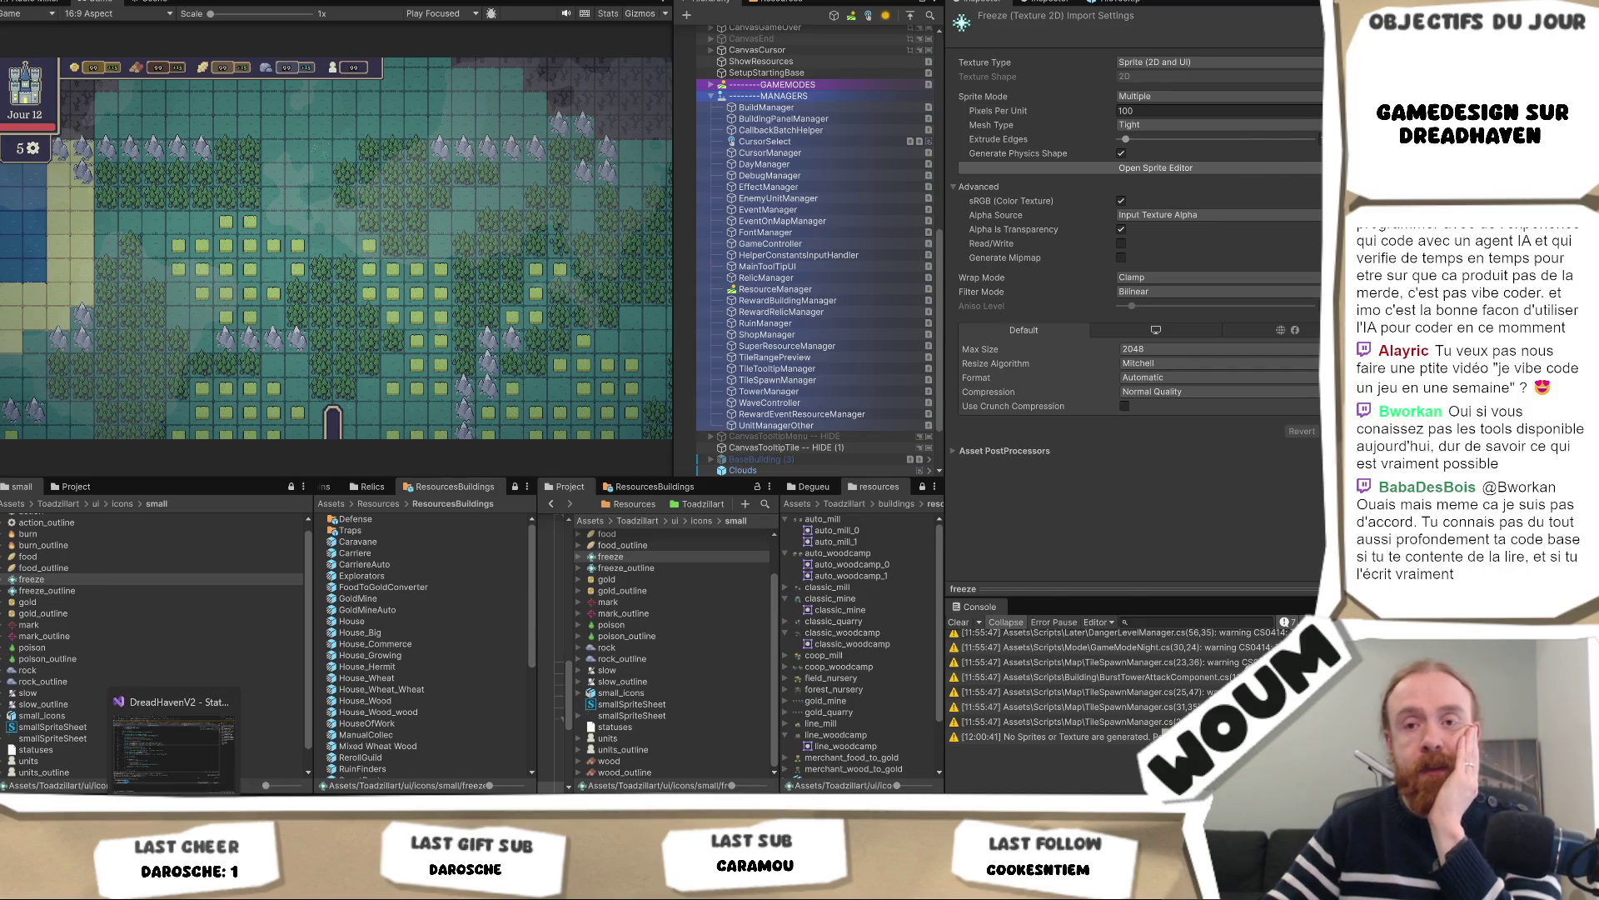
pyautogui.click(175, 741)
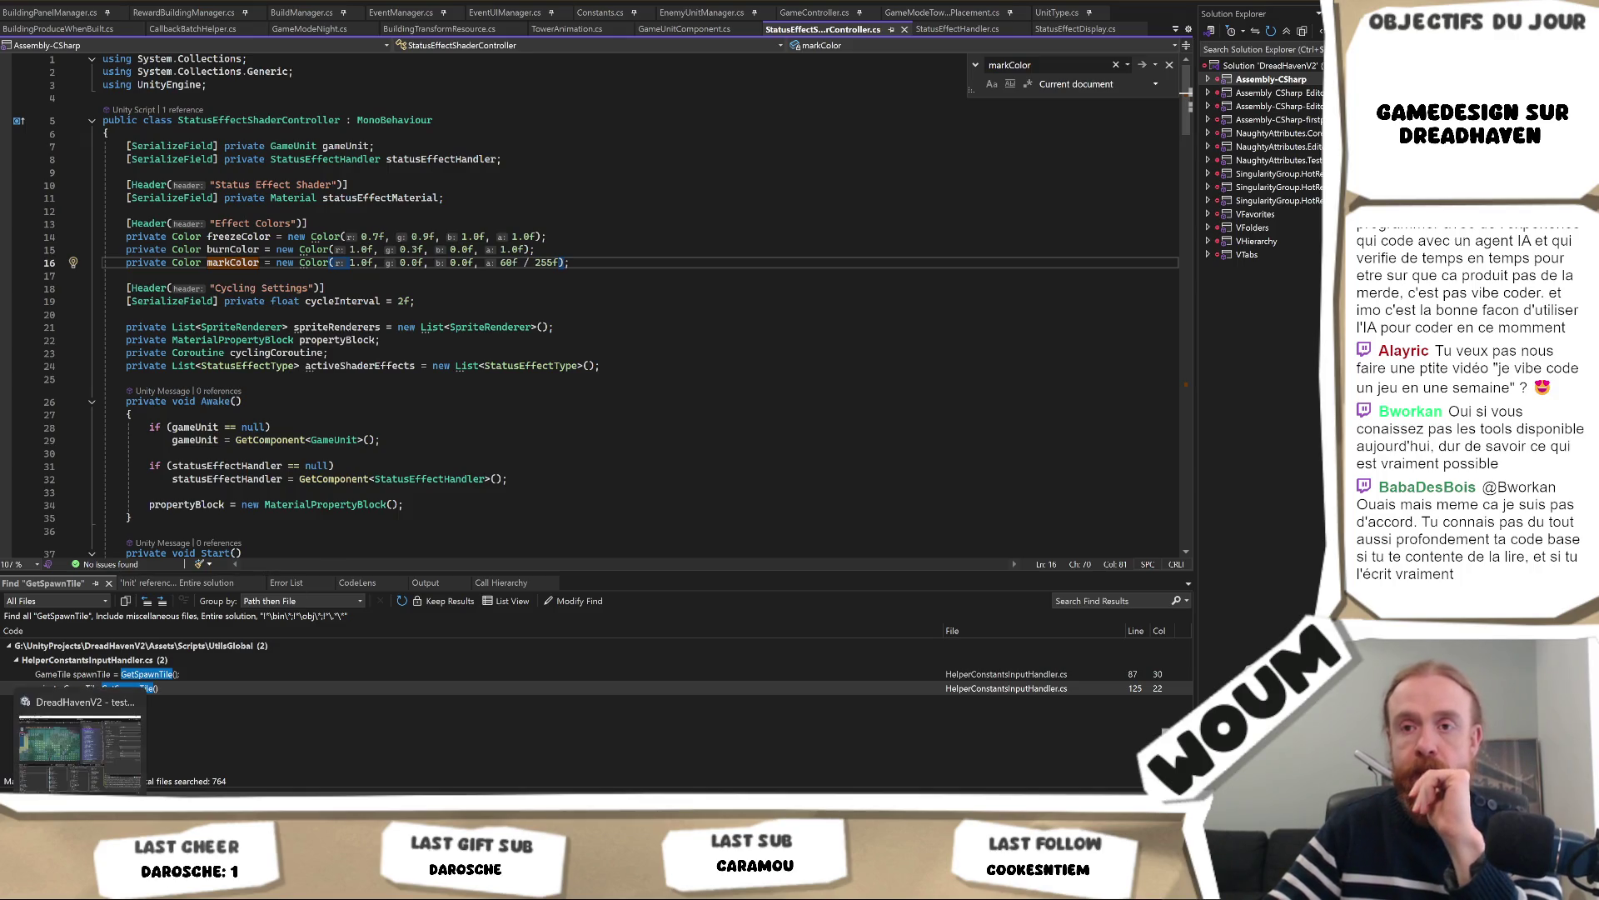
# In Unity, drag the ResourcesBuildings/Project divider to widen Project, then switch to Codecks
pyautogui.hotkey('alt', 'Tab')
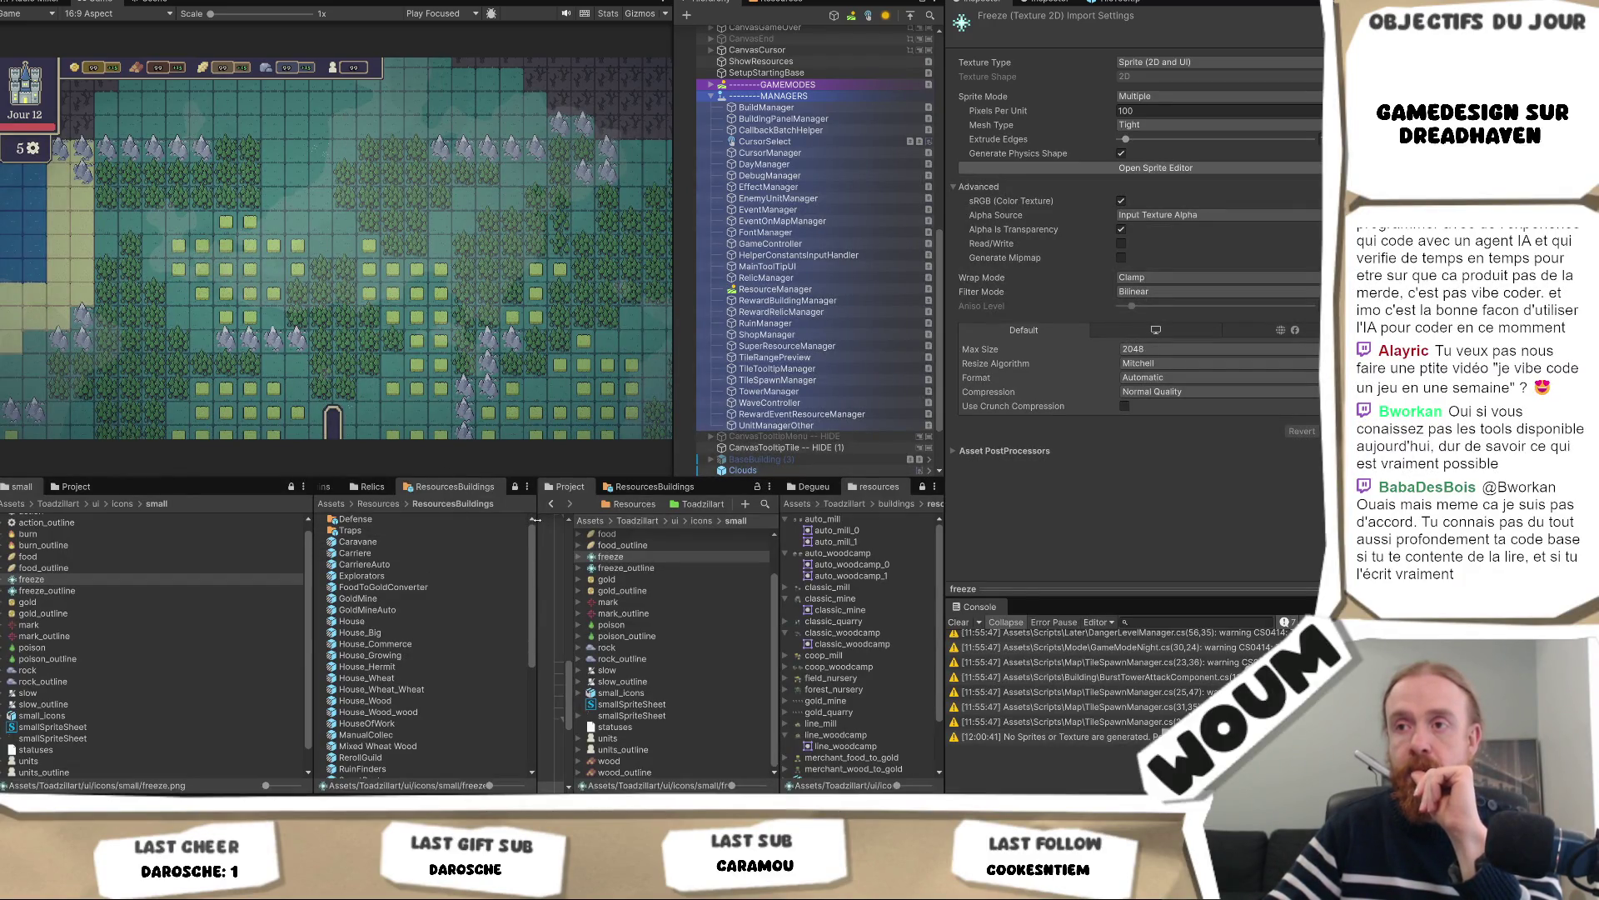
pyautogui.moveTo(537, 520)
pyautogui.mouseDown()
pyautogui.moveTo(523, 520)
pyautogui.moveTo(536, 520)
pyautogui.mouseUp()
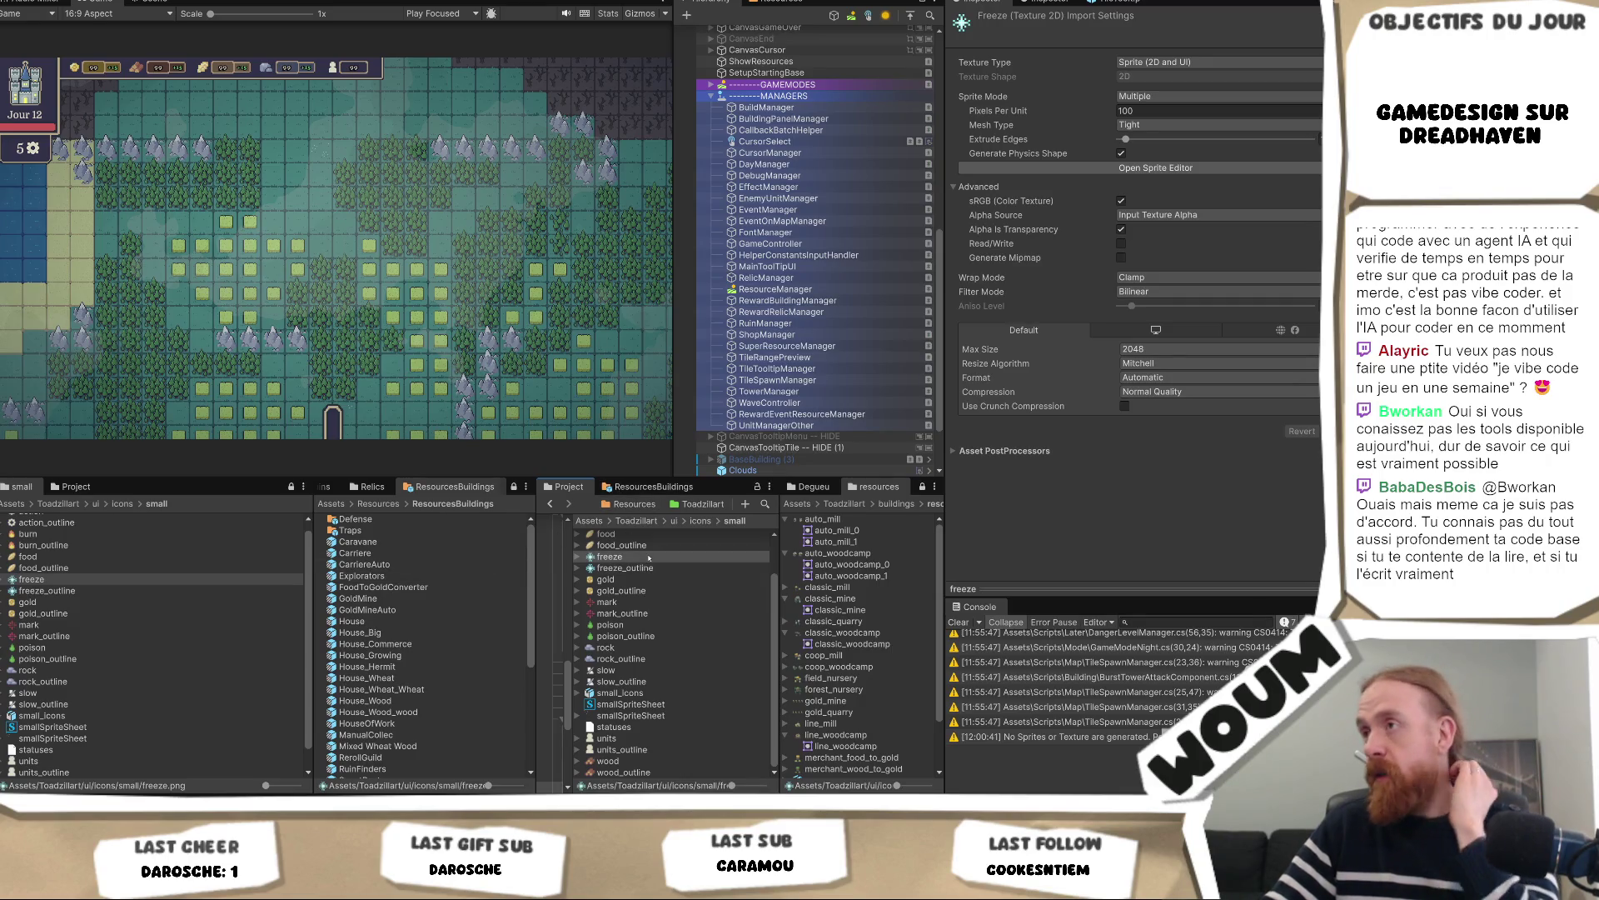
pyautogui.hotkey('alt', 'Tab')
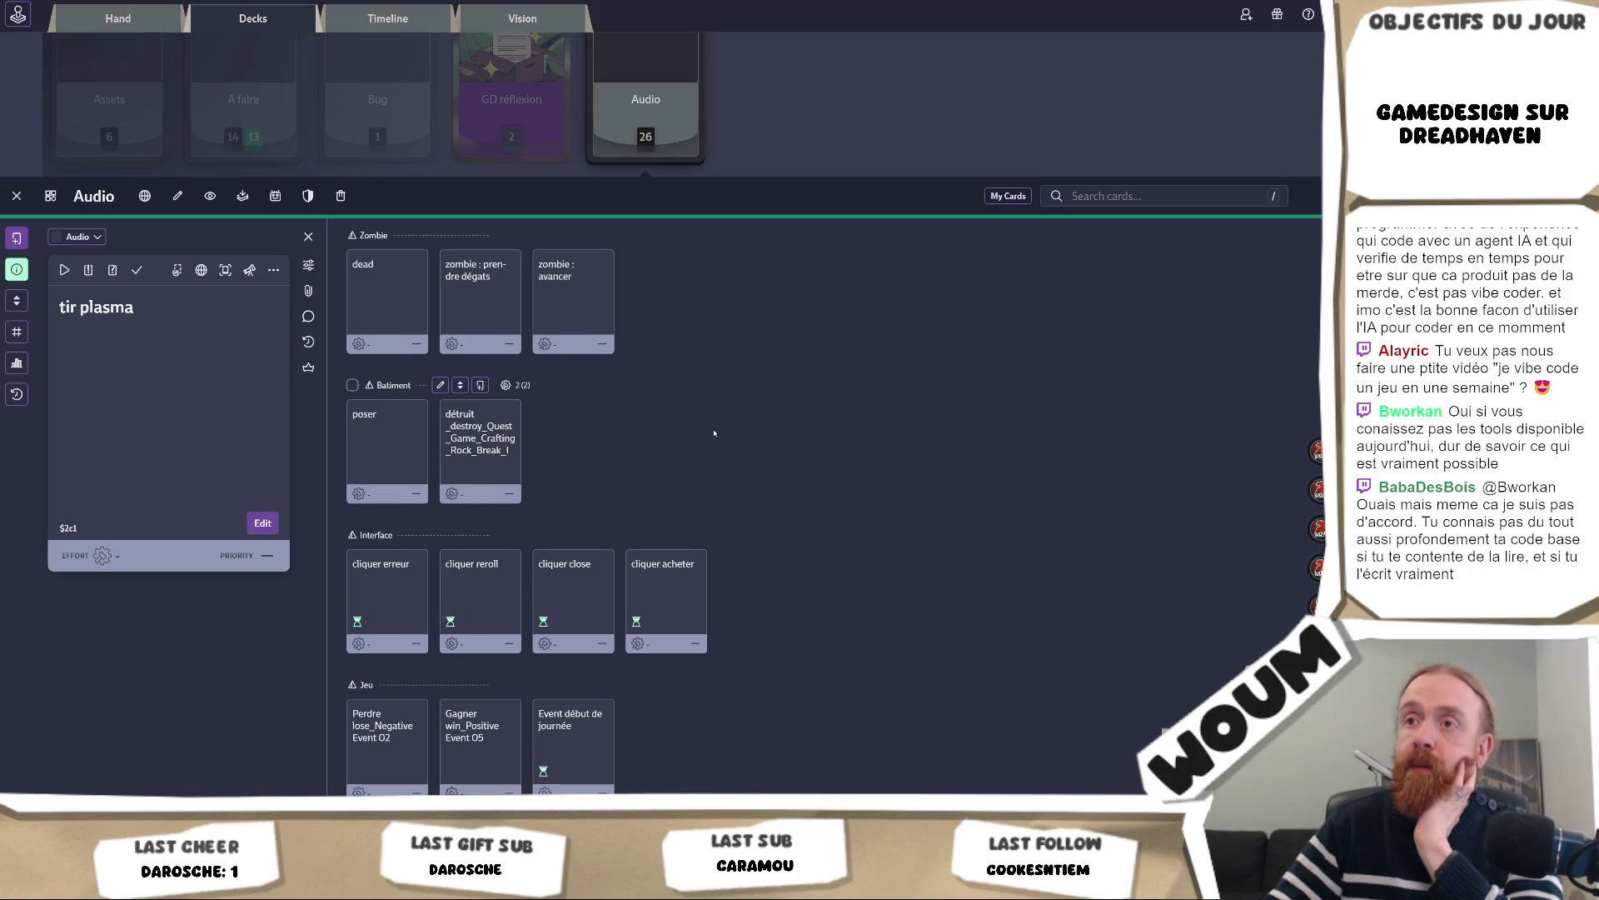
# Switch from Codecks back to the Unity editor showing the Day 1 game
pyautogui.hotkey('alt', 'Tab')
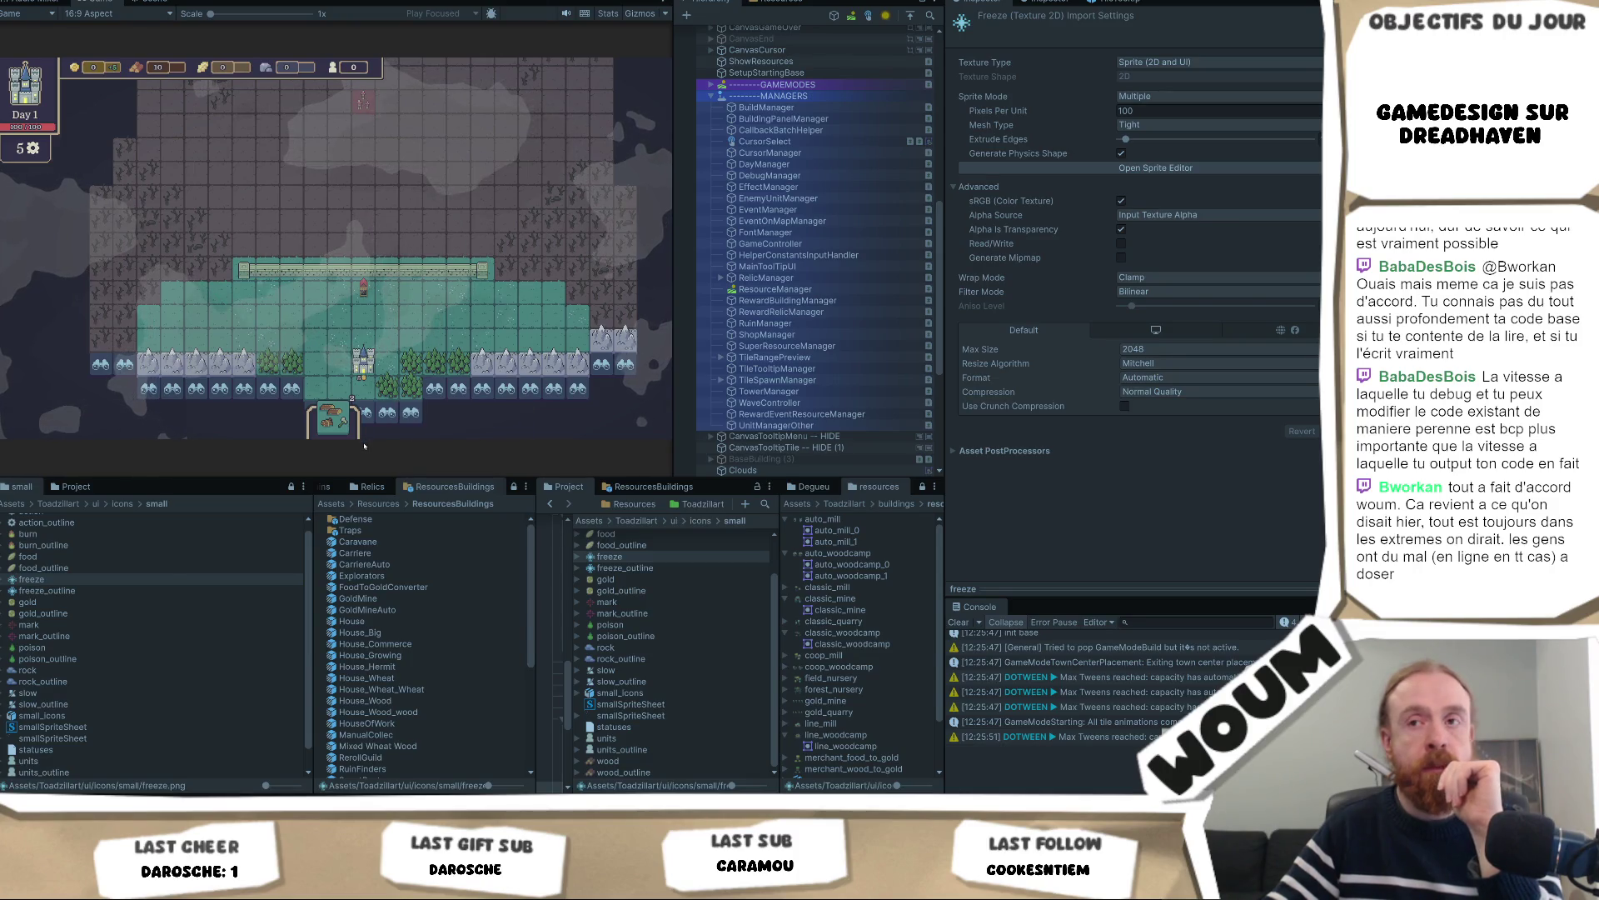
pyautogui.moveTo(364, 481); pyautogui.dragTo(364, 564)
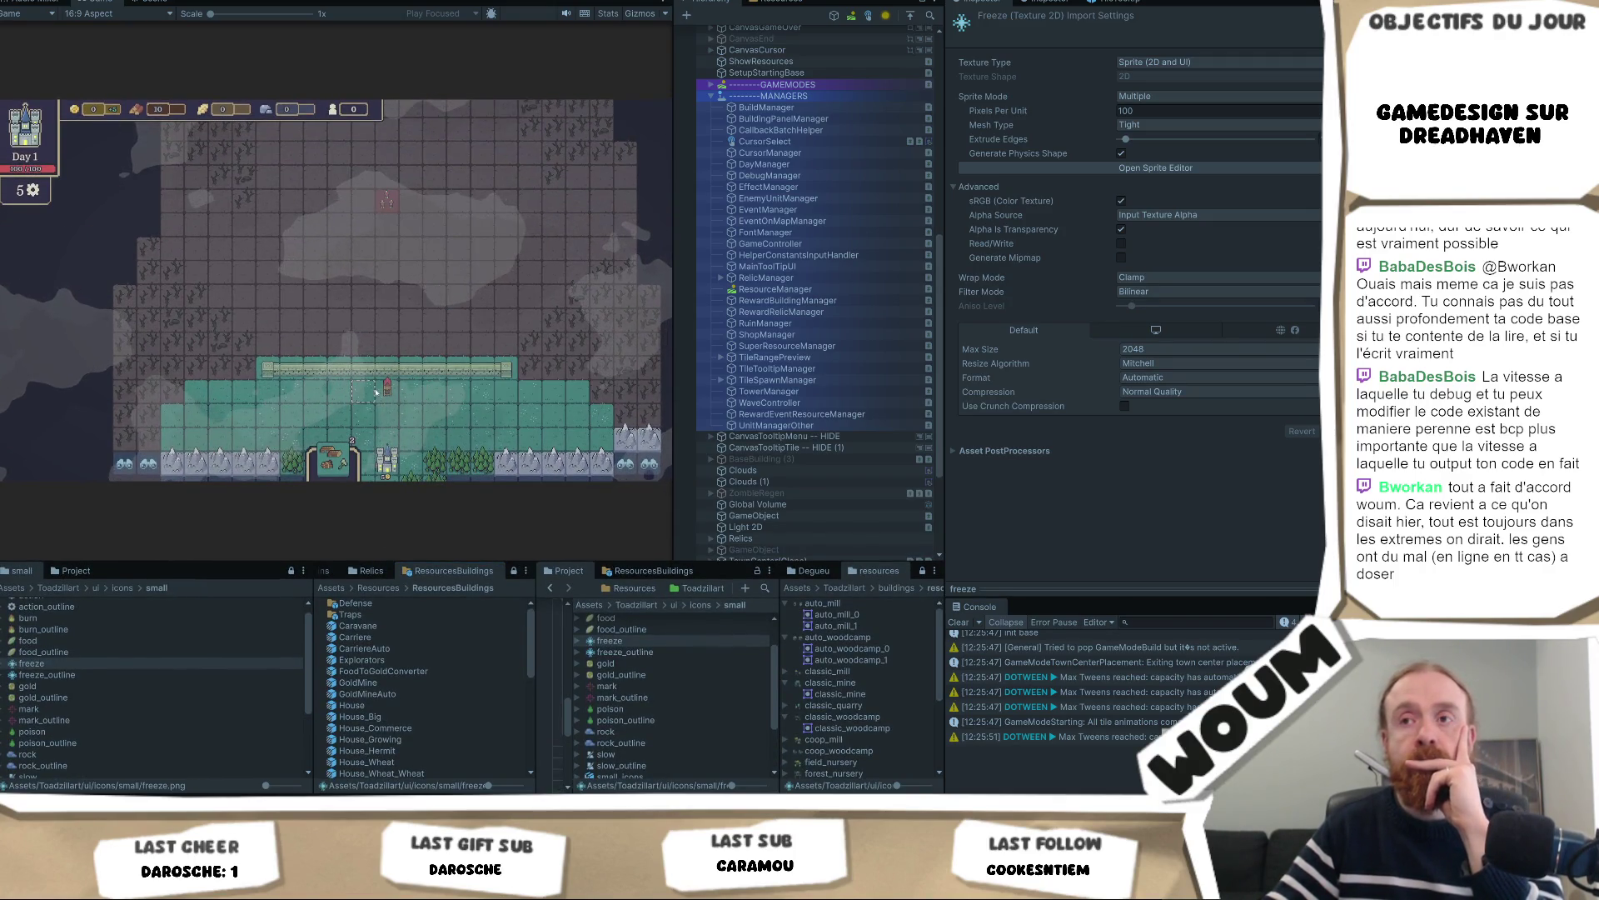
pyautogui.moveTo(386, 391)
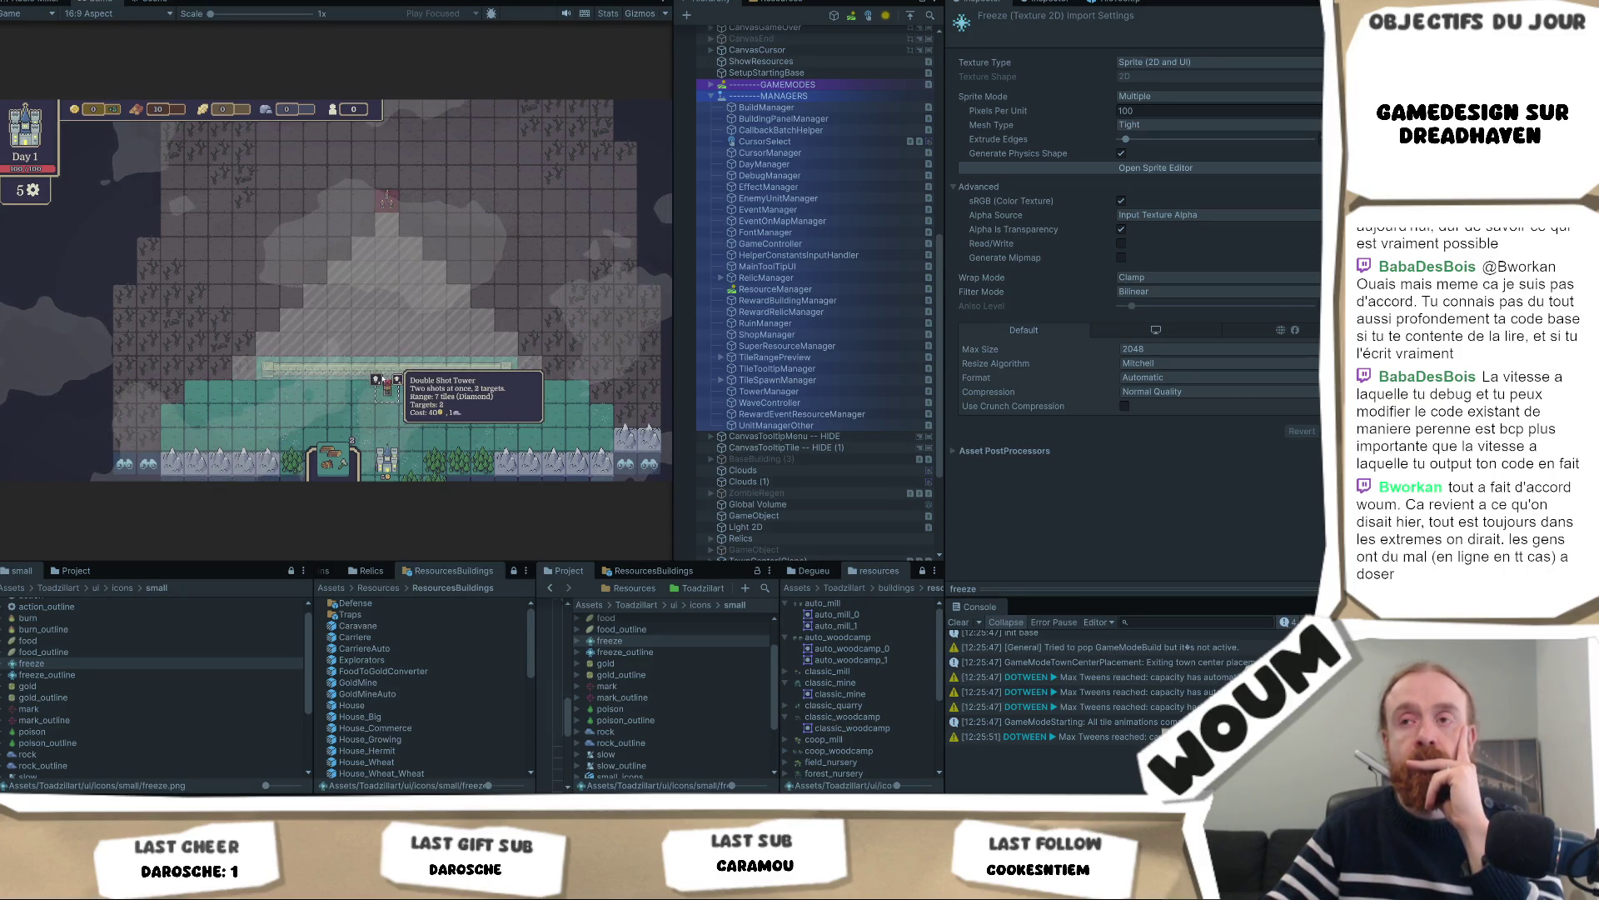
pyautogui.scroll(2, 384, 379)
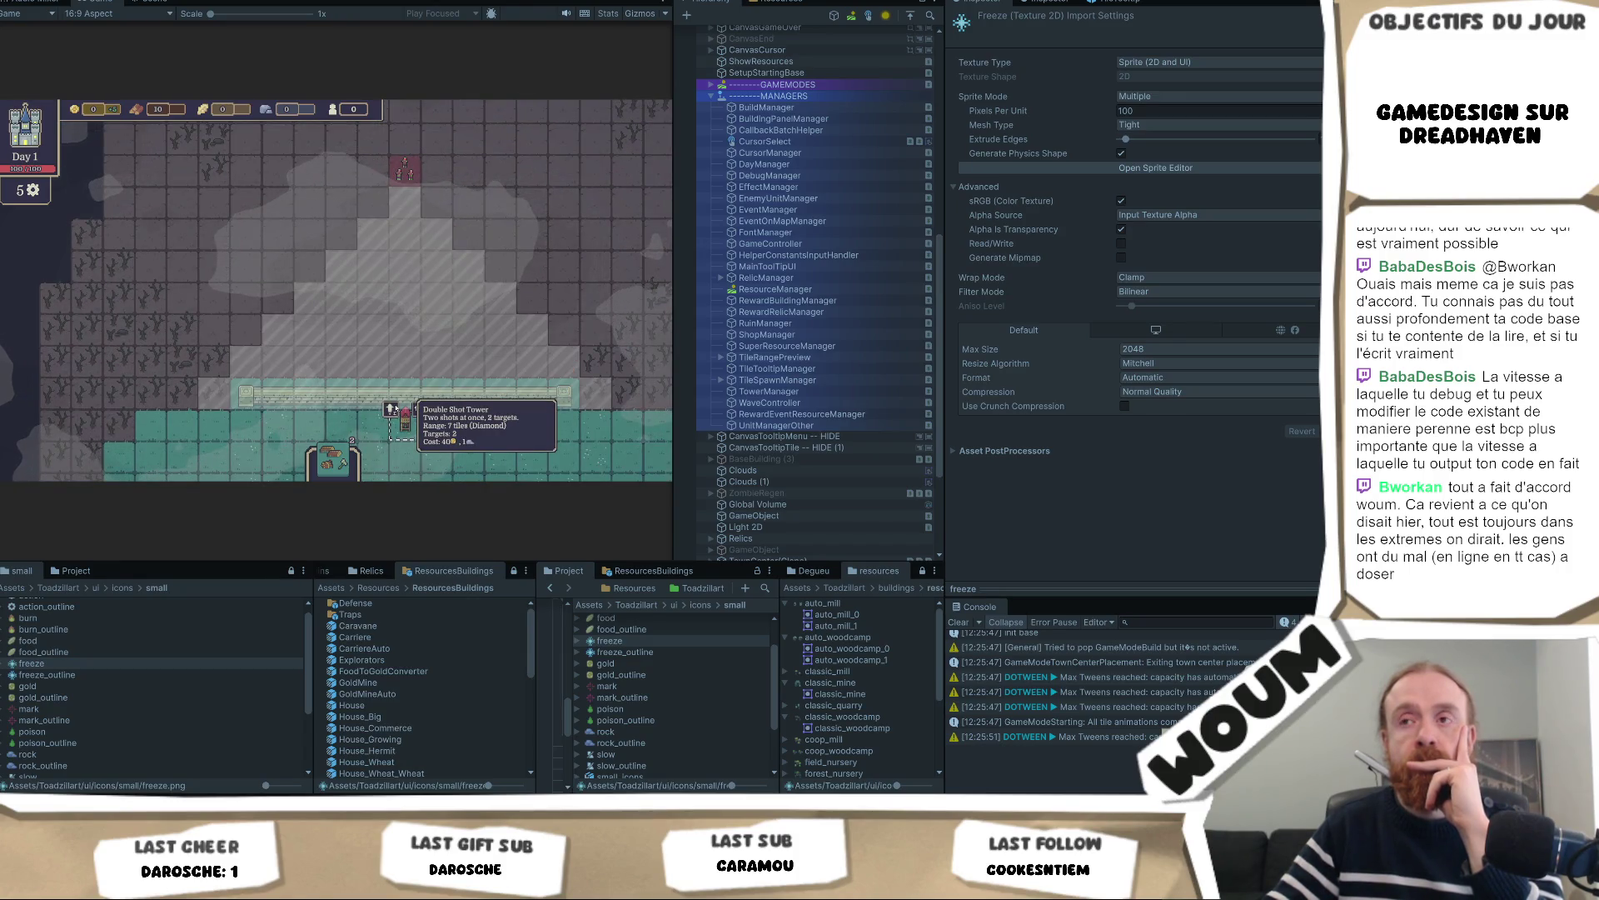
pyautogui.moveTo(469, 406)
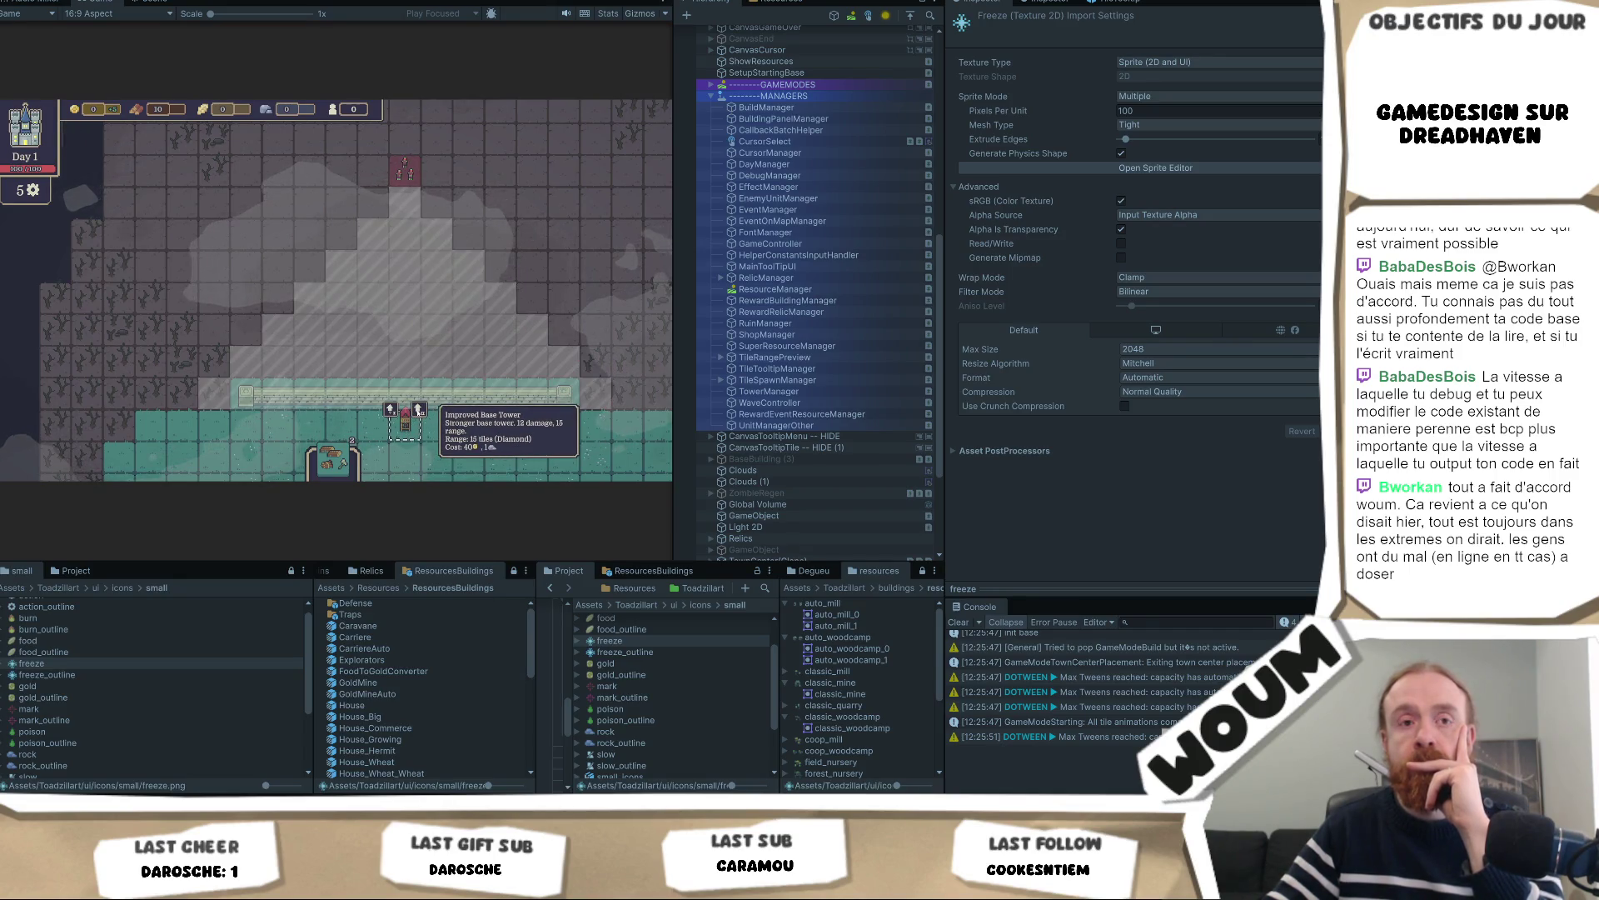
pyautogui.press('d')
pyautogui.press('w')
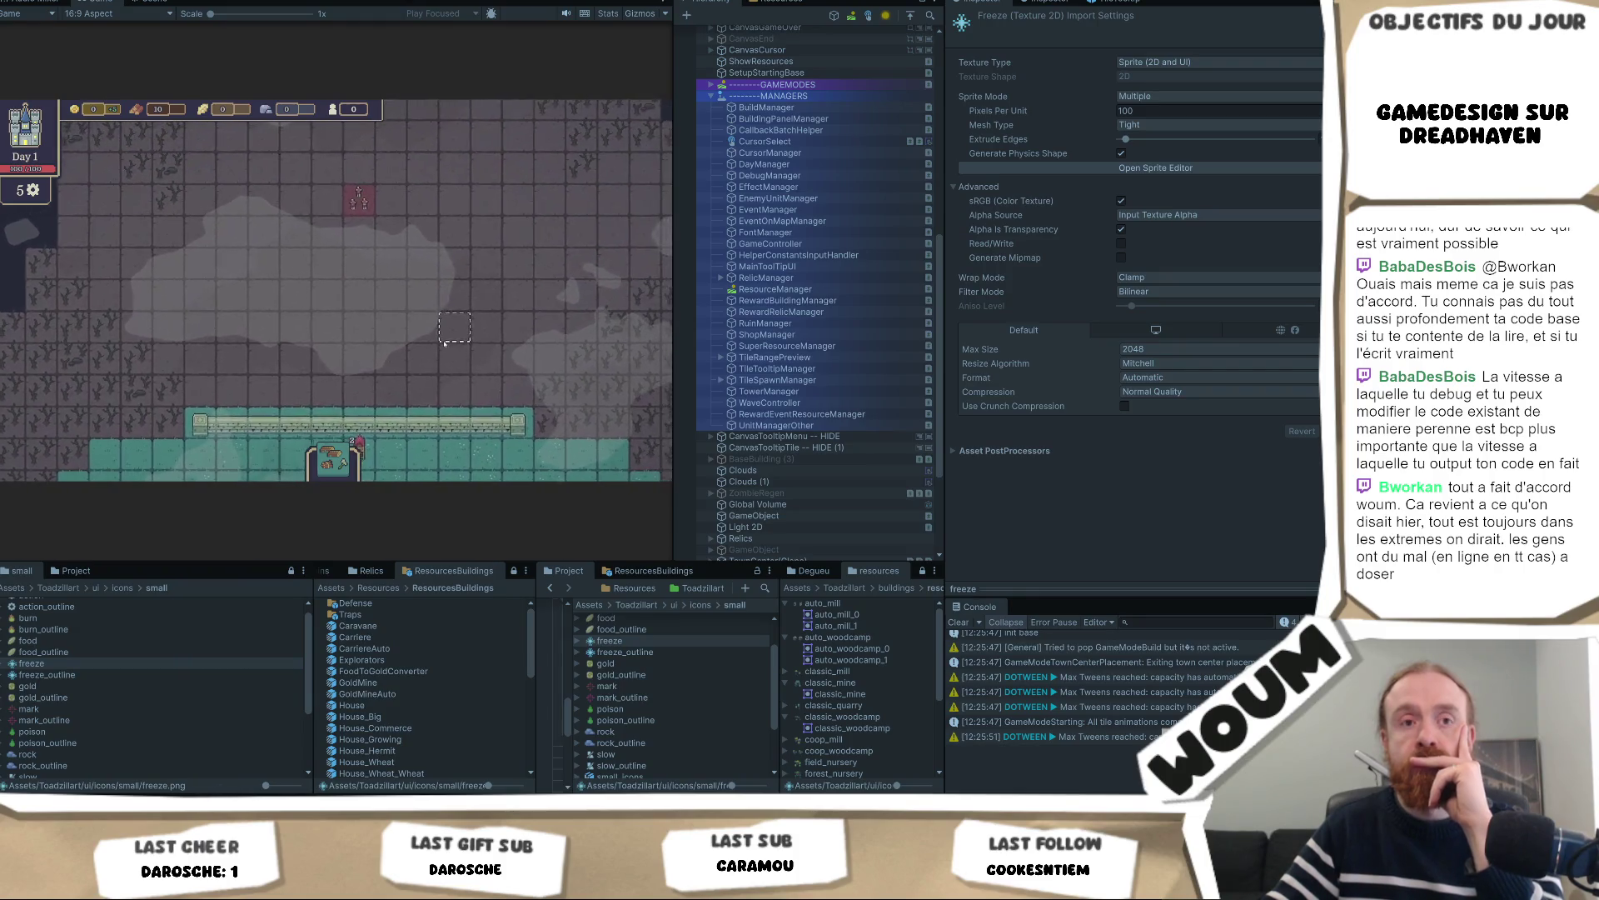
pyautogui.press('s')
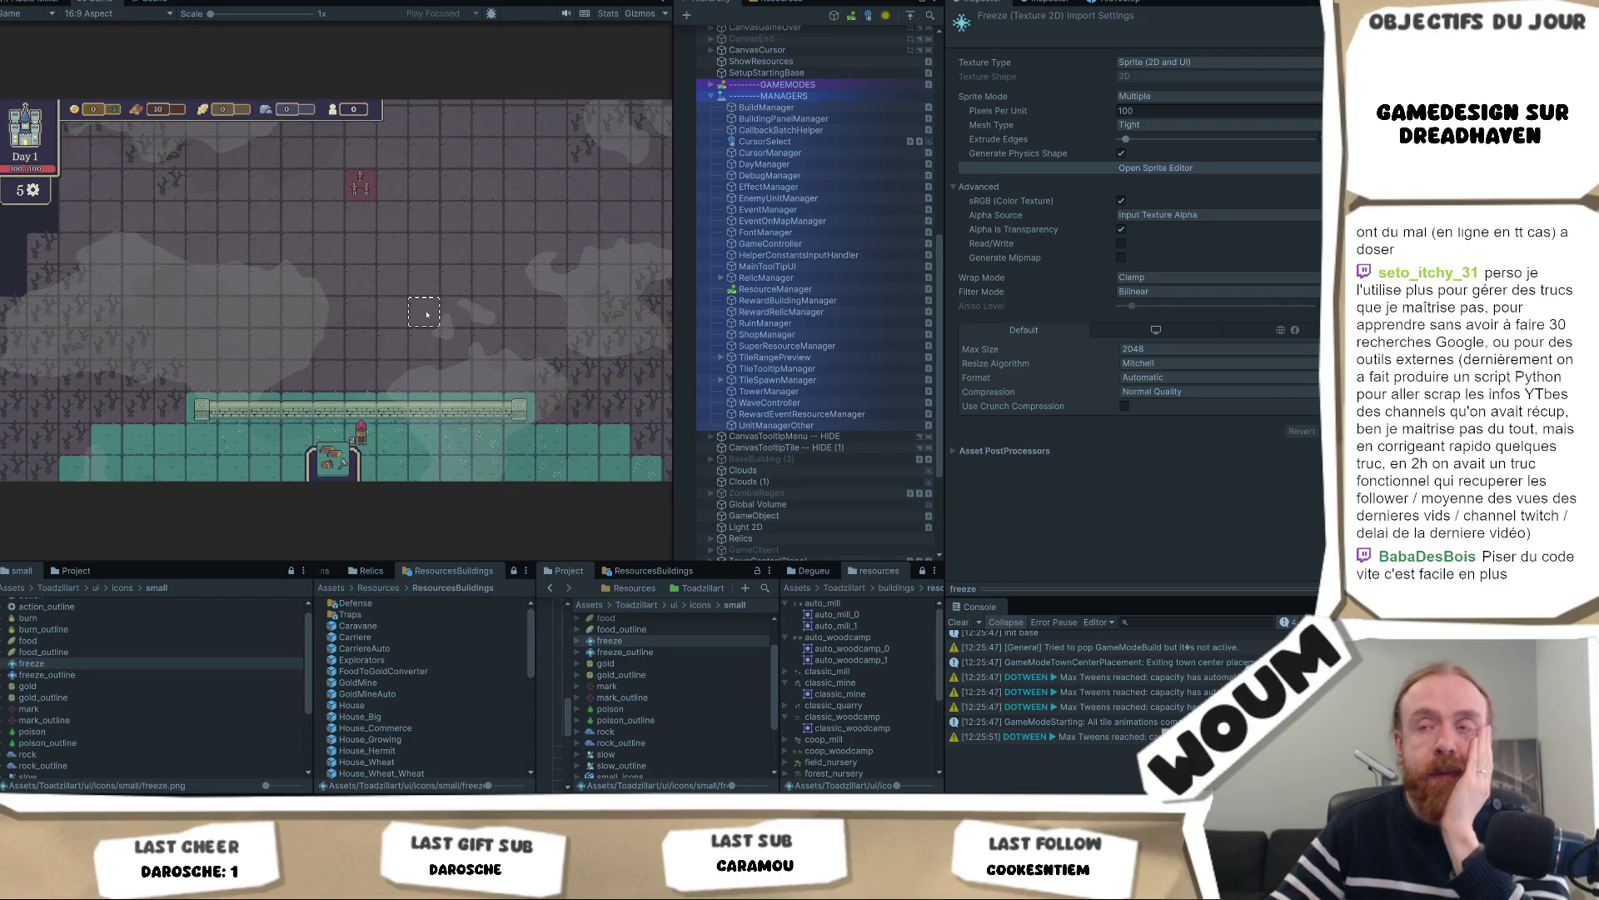
pyautogui.moveTo(351, 427)
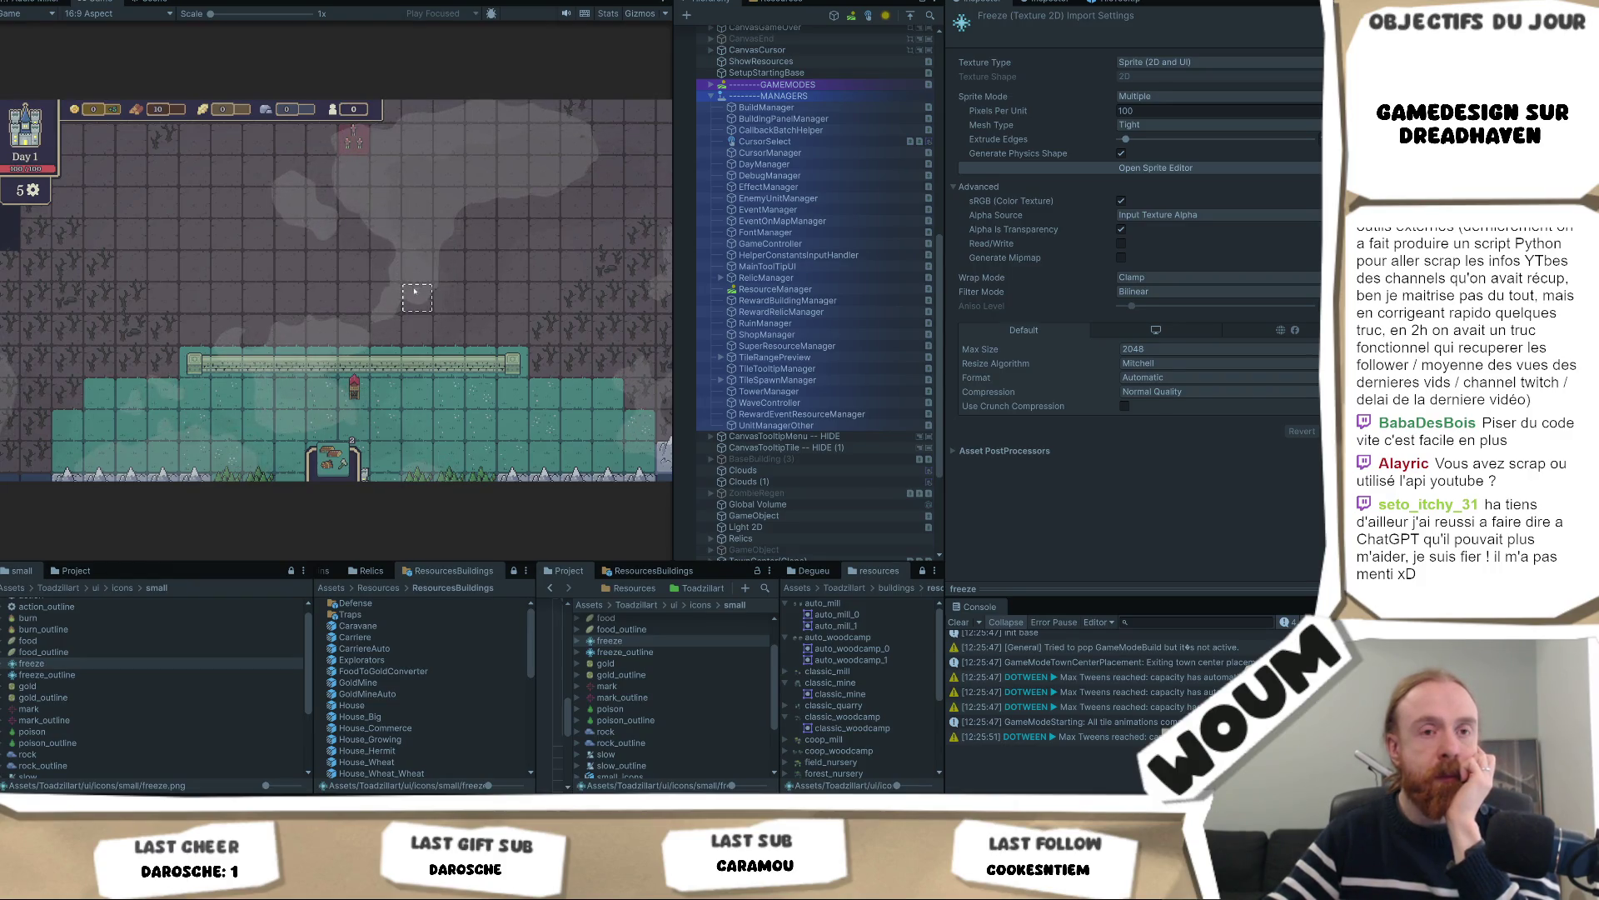
# Upgrade the base tower to a Double Shot Tower
pyautogui.click(350, 434)
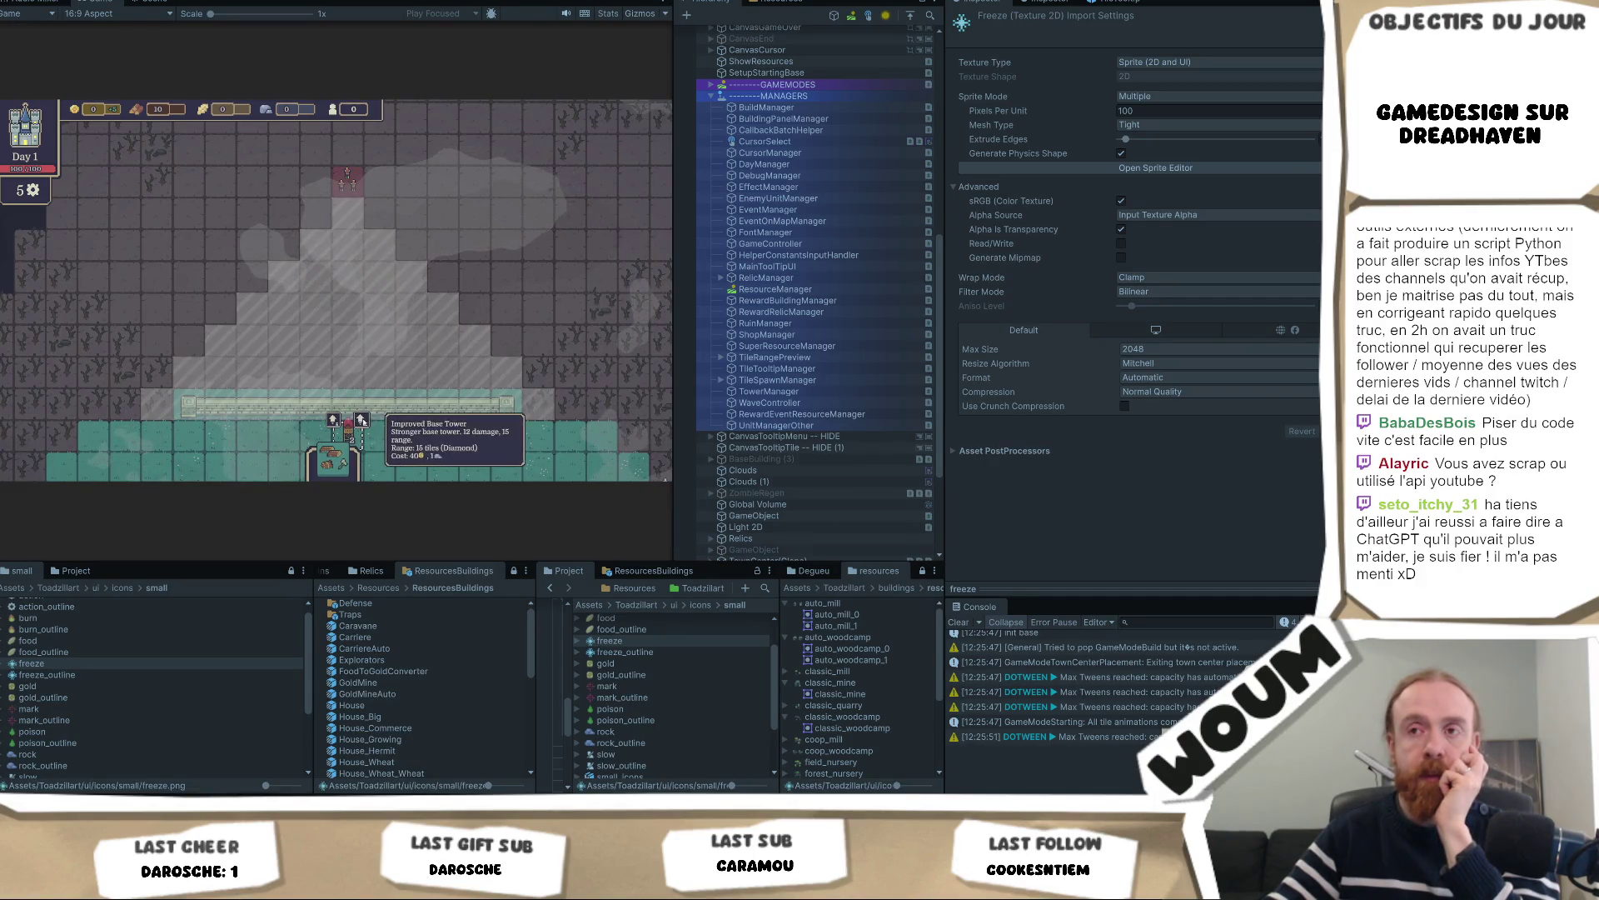
pyautogui.click(332, 421)
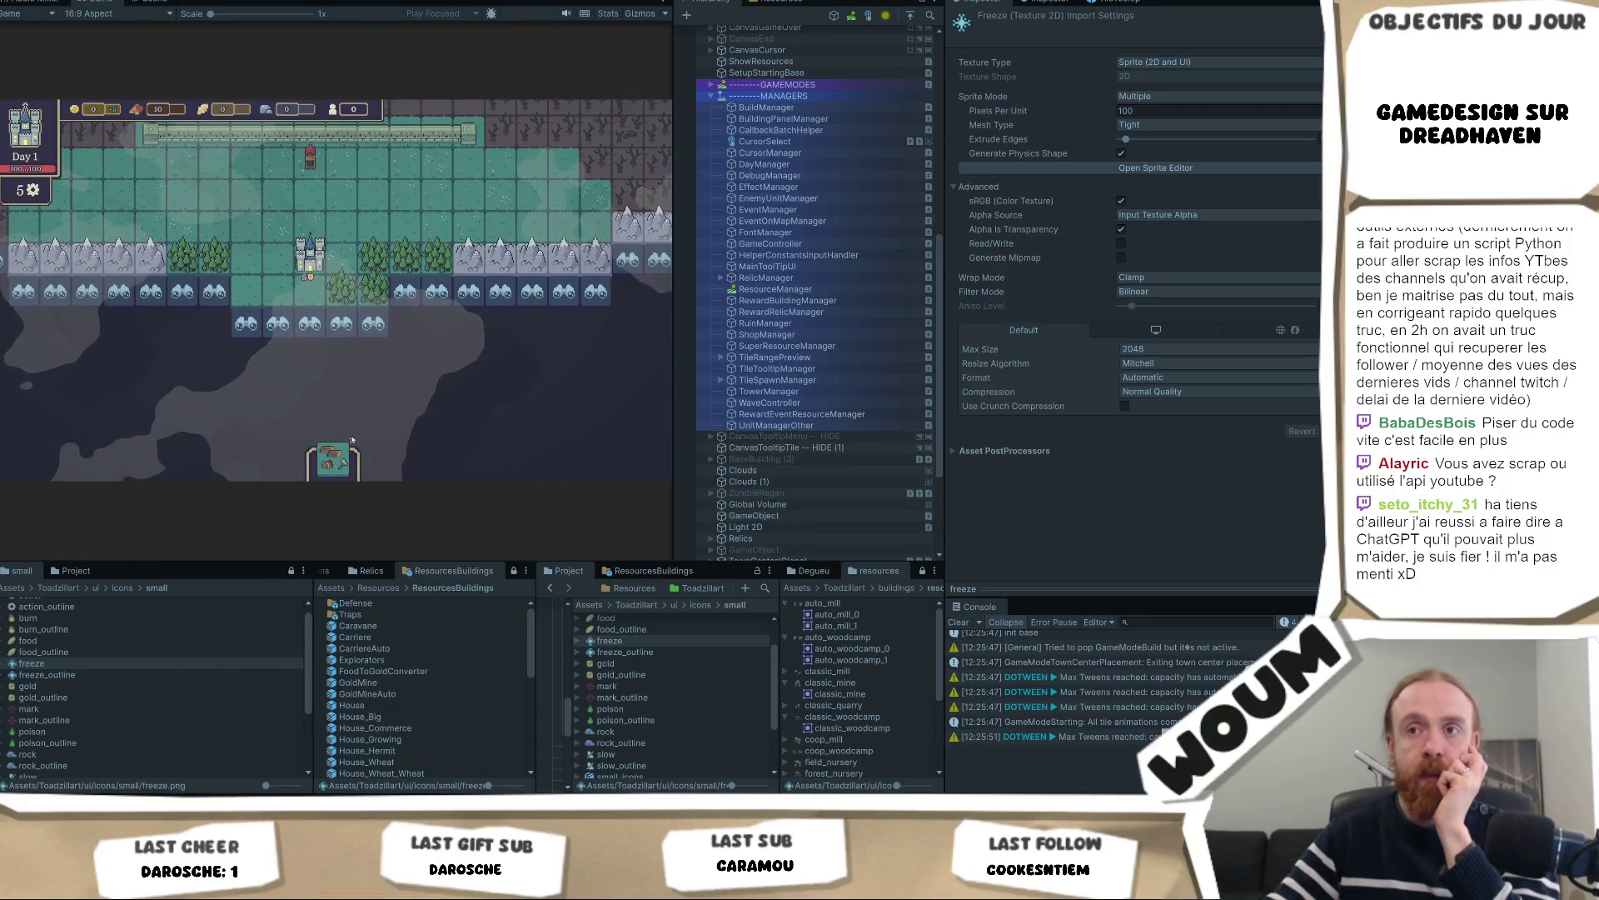
pyautogui.moveTo(339, 458)
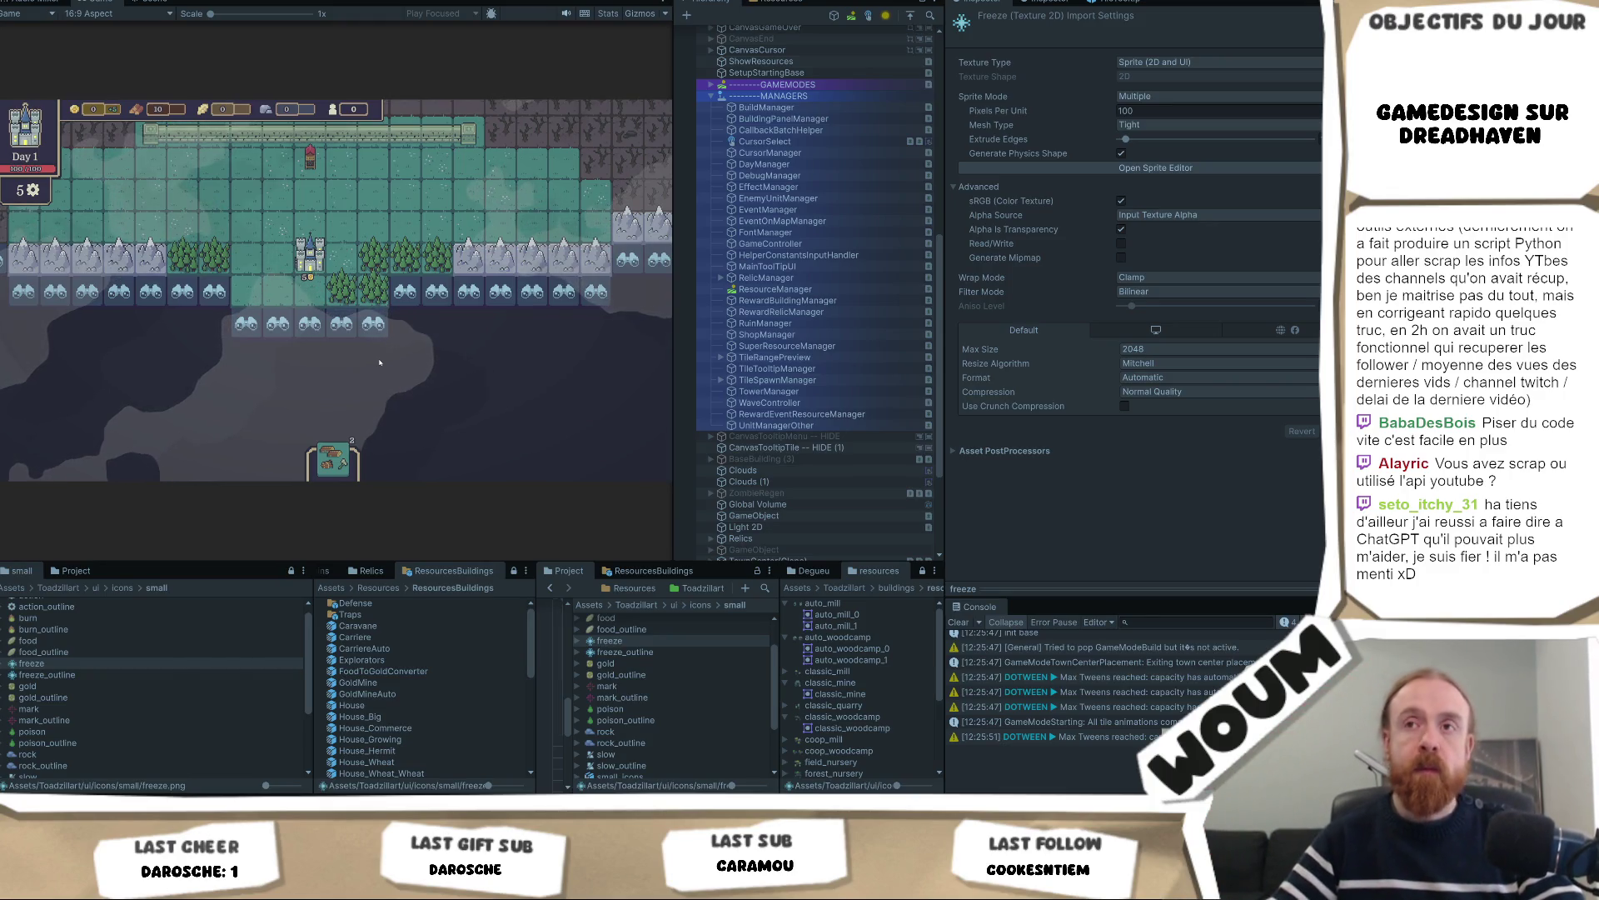
# Reveal two neighbouring discoverable tiles south of the castle, leaving 3 reveals
pyautogui.moveTo(357, 301)
pyautogui.scroll(2, 357, 291)
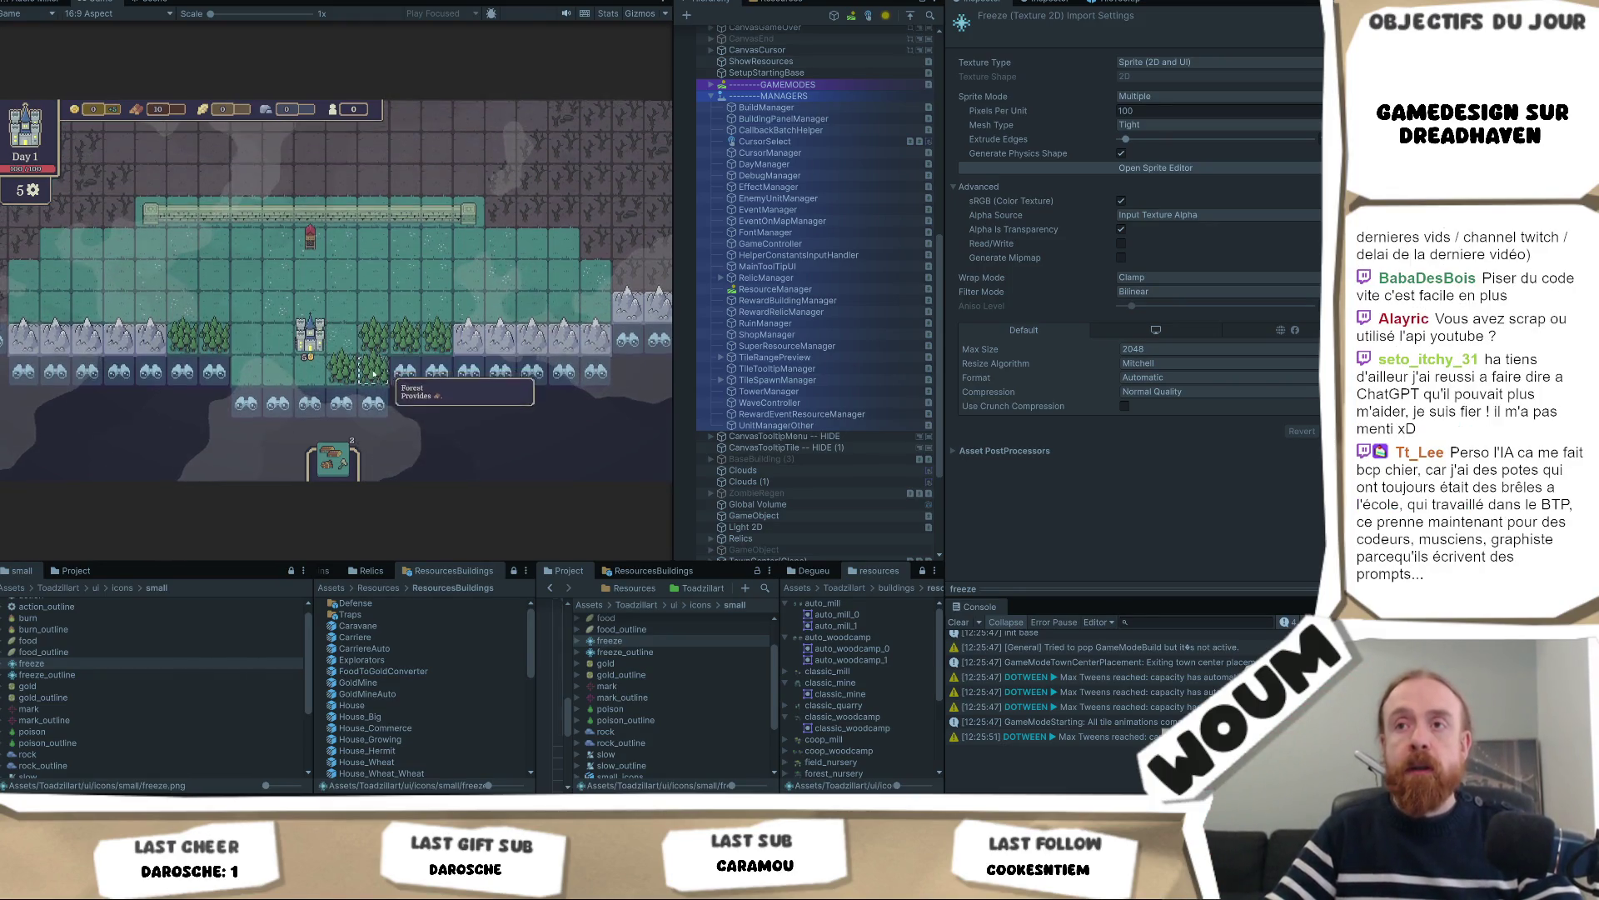
pyautogui.moveTo(379, 403)
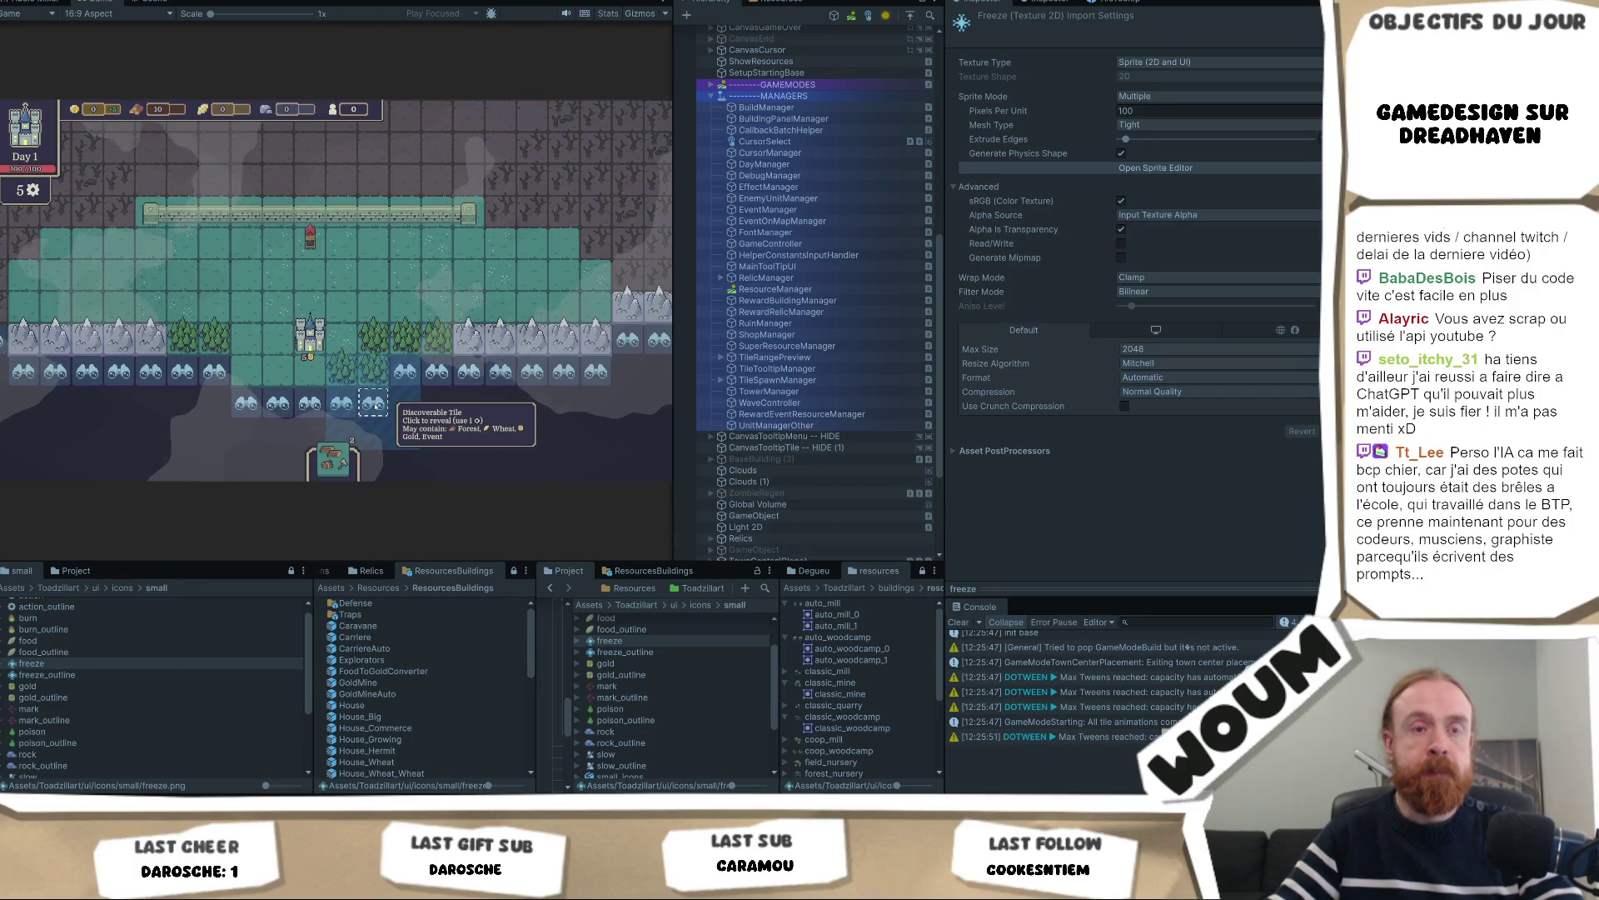
pyautogui.click(376, 403)
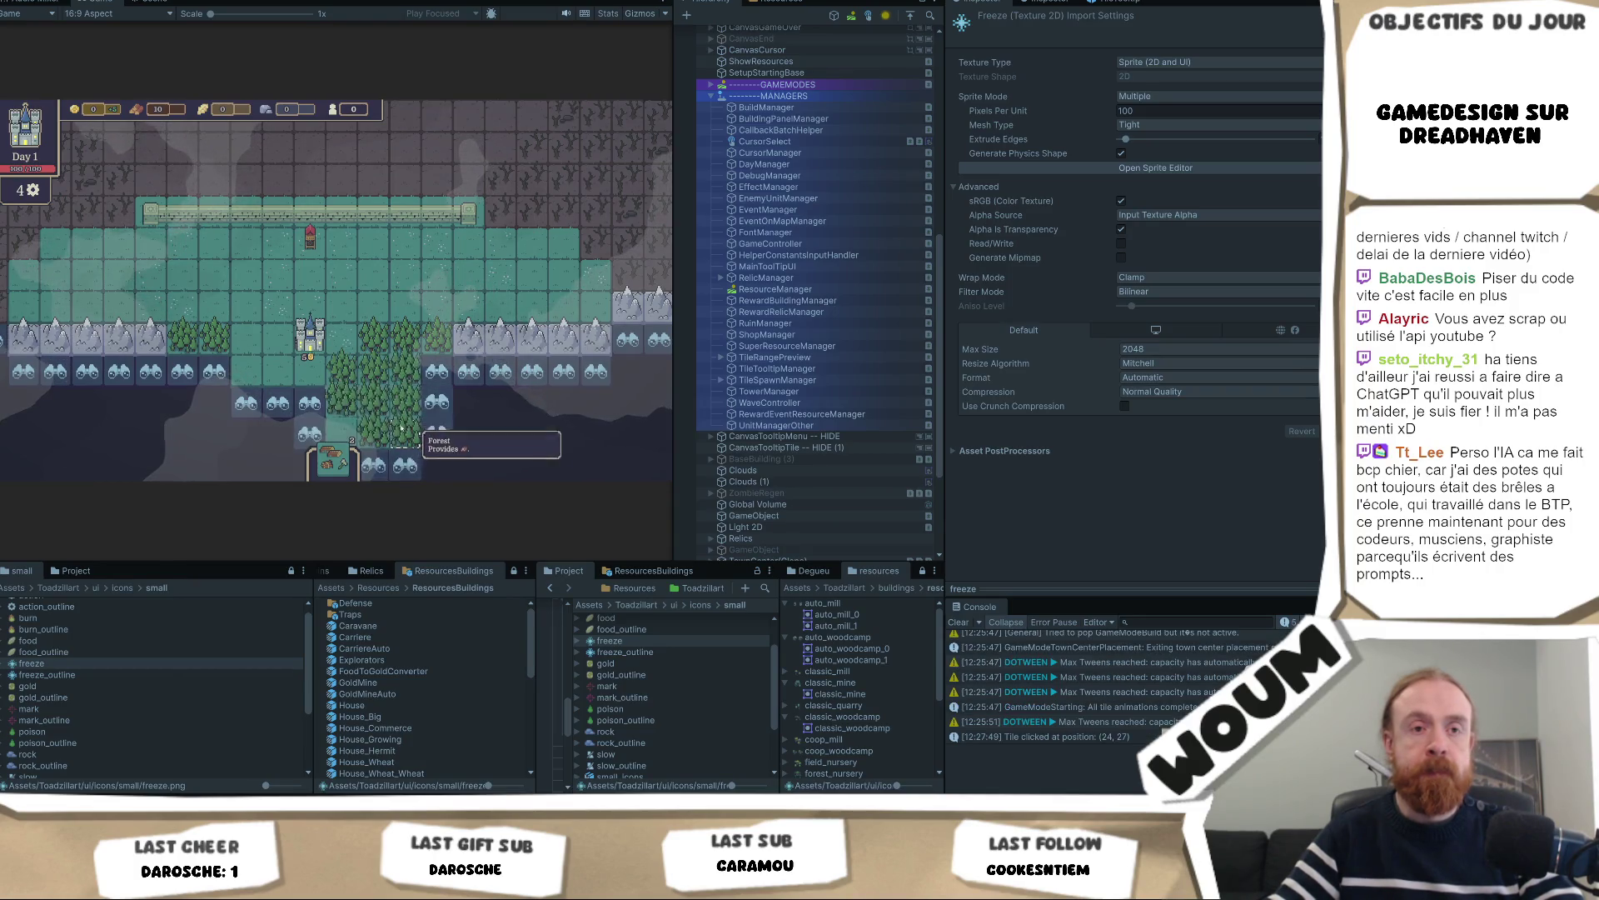
pyautogui.click(450, 427)
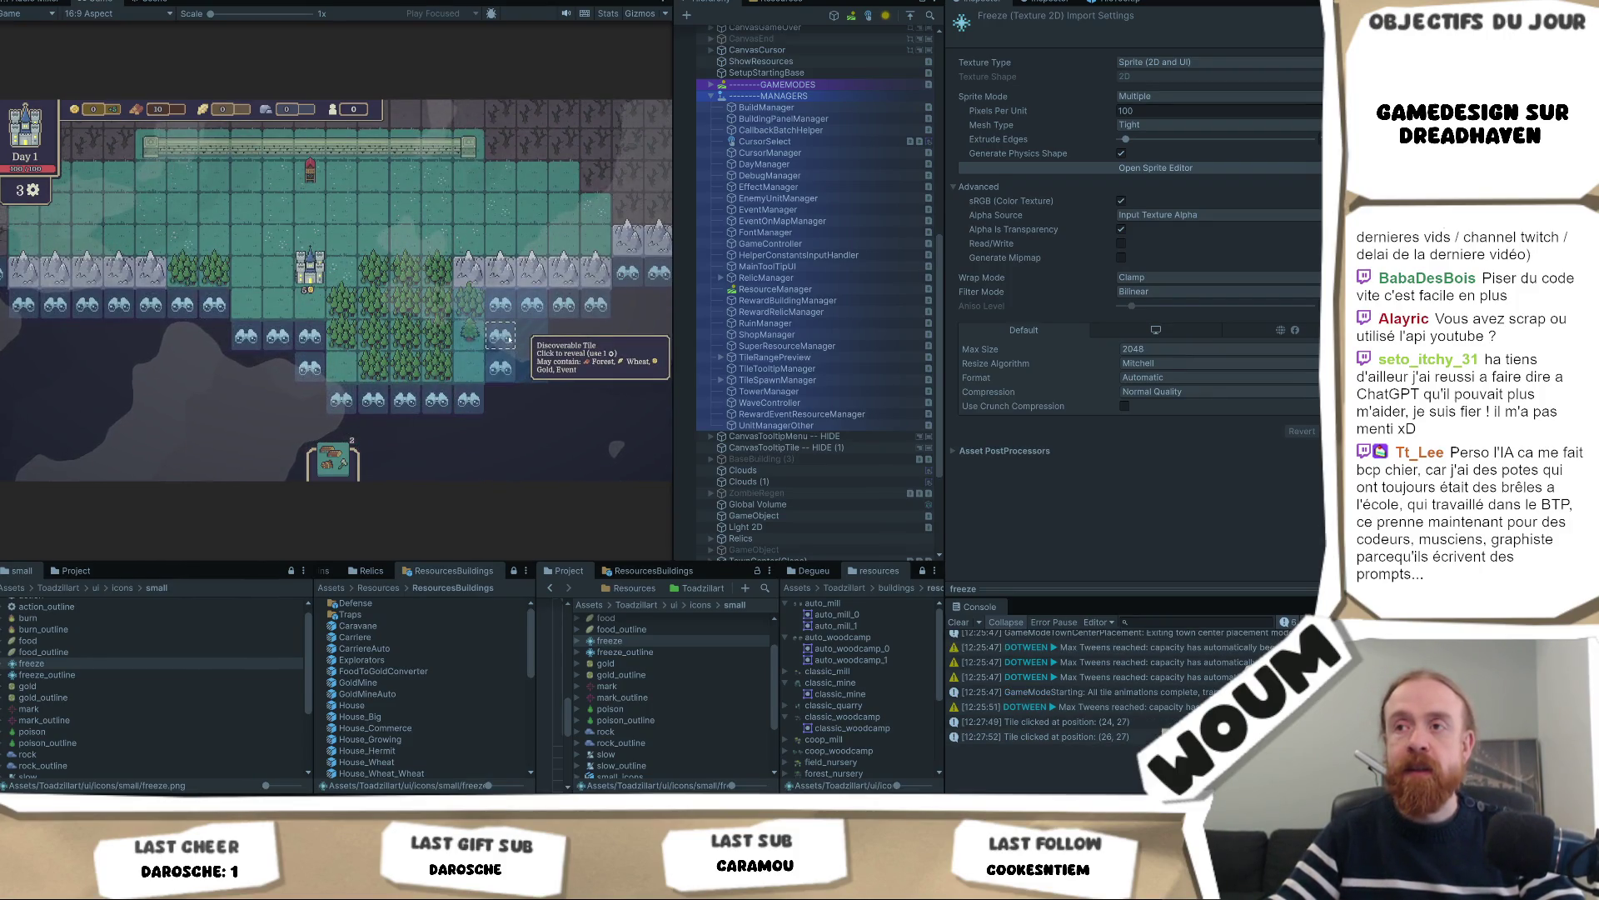
pyautogui.scroll(2, 510, 339)
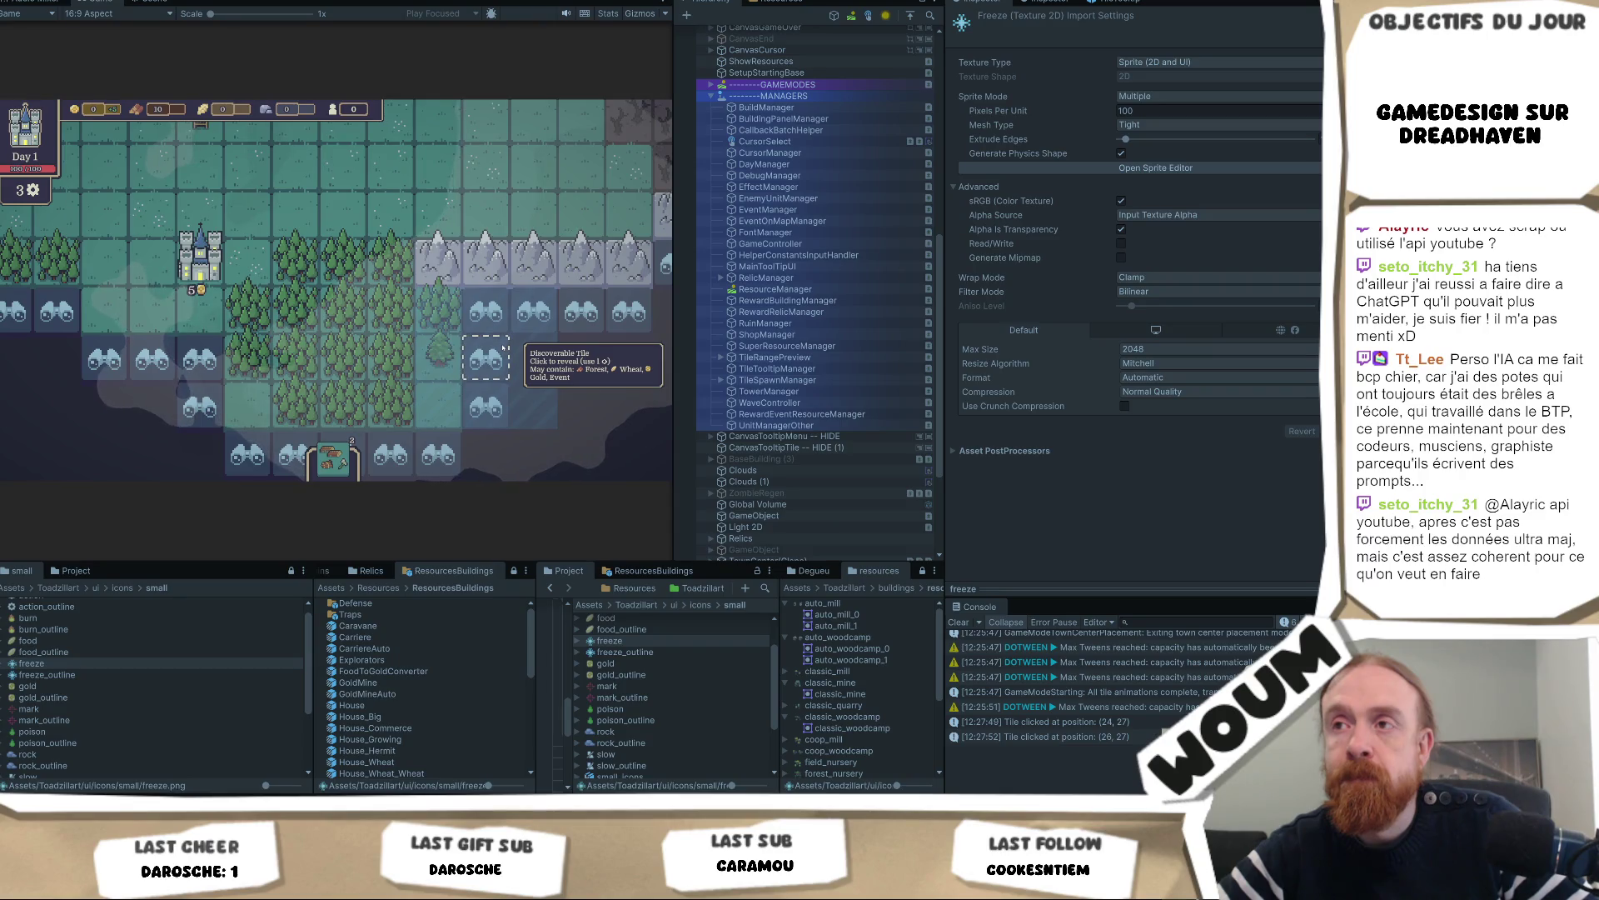
# Maximize the Game view, then reveal another binocular tile beside the forest, leaving 2 reveals
pyautogui.rightClick(96, 1)
pyautogui.click(133, 40)
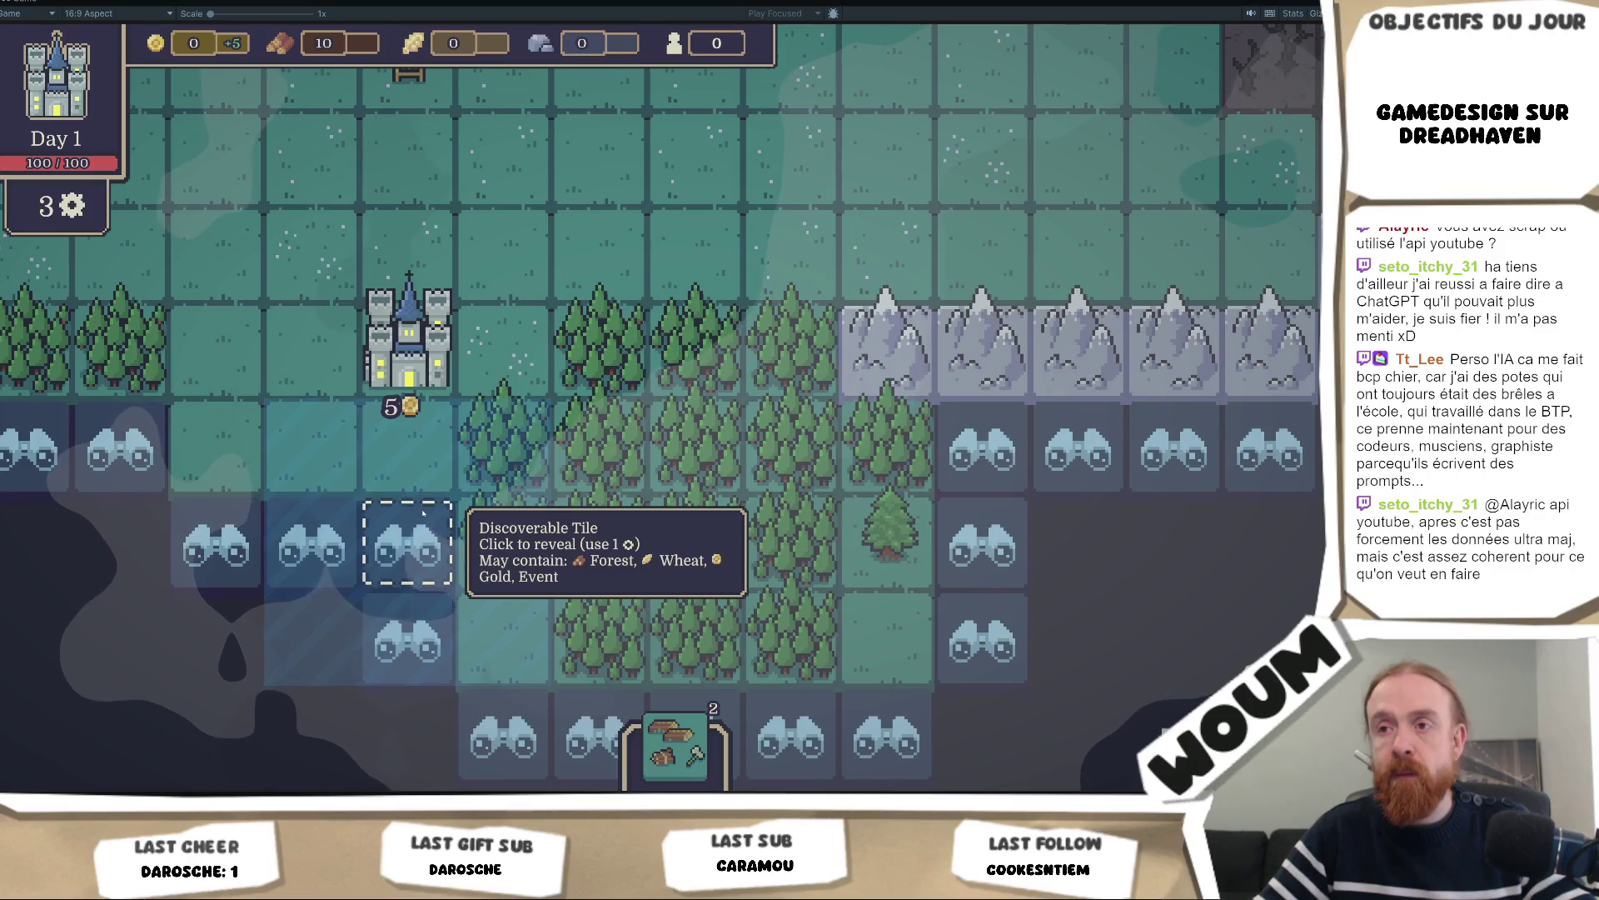
pyautogui.scroll(-2, 423, 514)
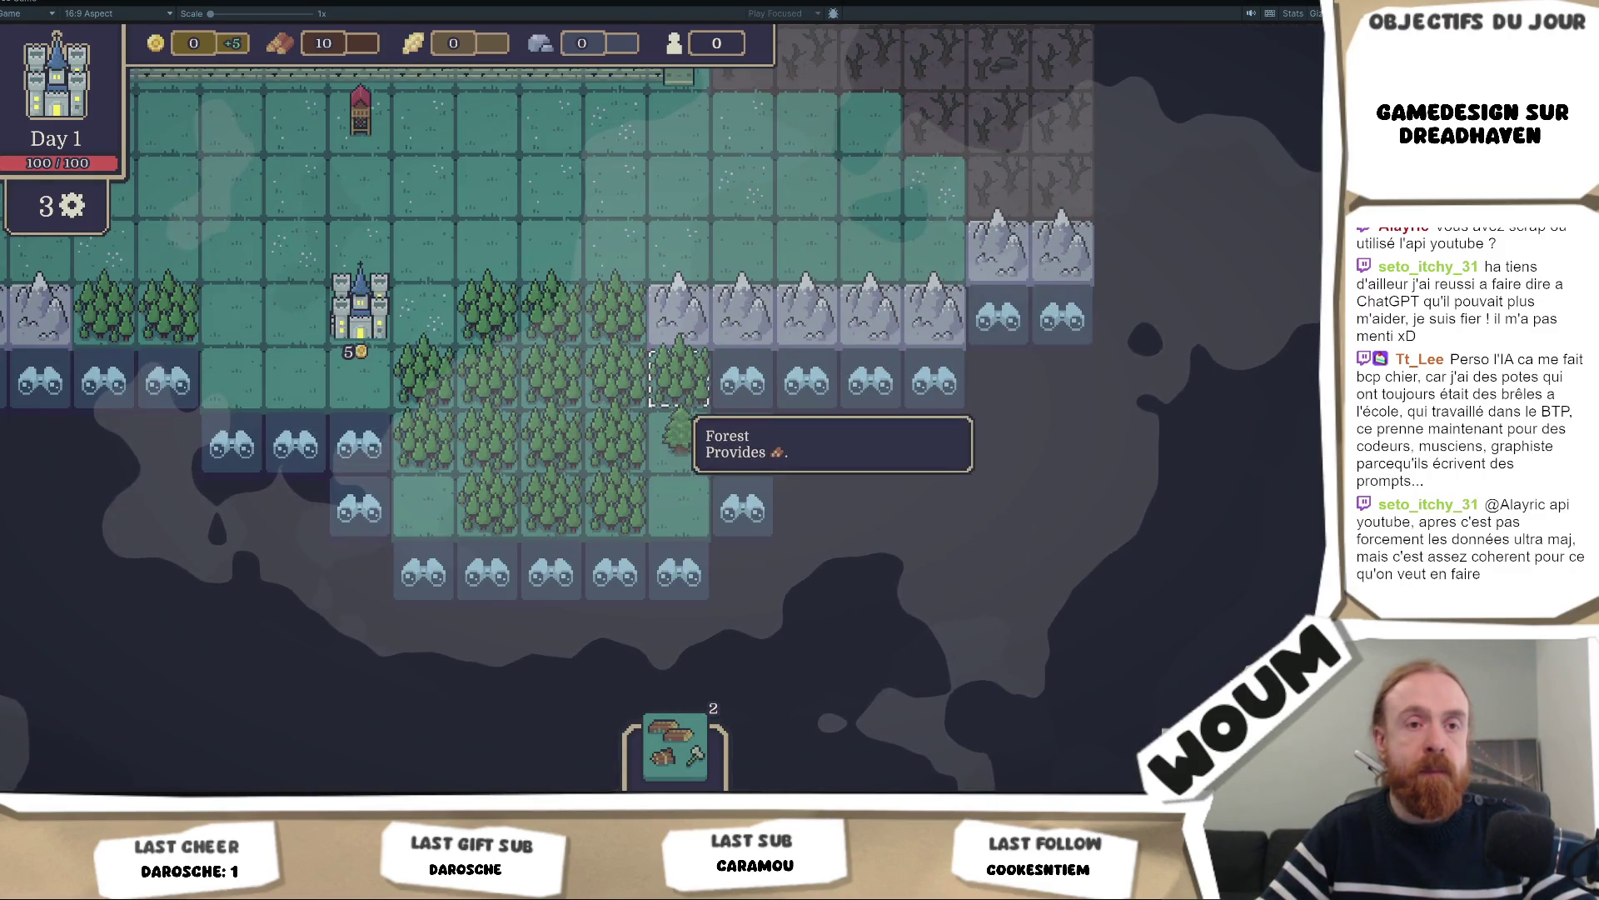
pyautogui.moveTo(670, 420)
pyautogui.mouseDown()
pyautogui.moveTo(313, 333)
pyautogui.moveTo(746, 442)
pyautogui.moveTo(863, 546)
pyautogui.mouseUp()
pyautogui.click(862, 545)
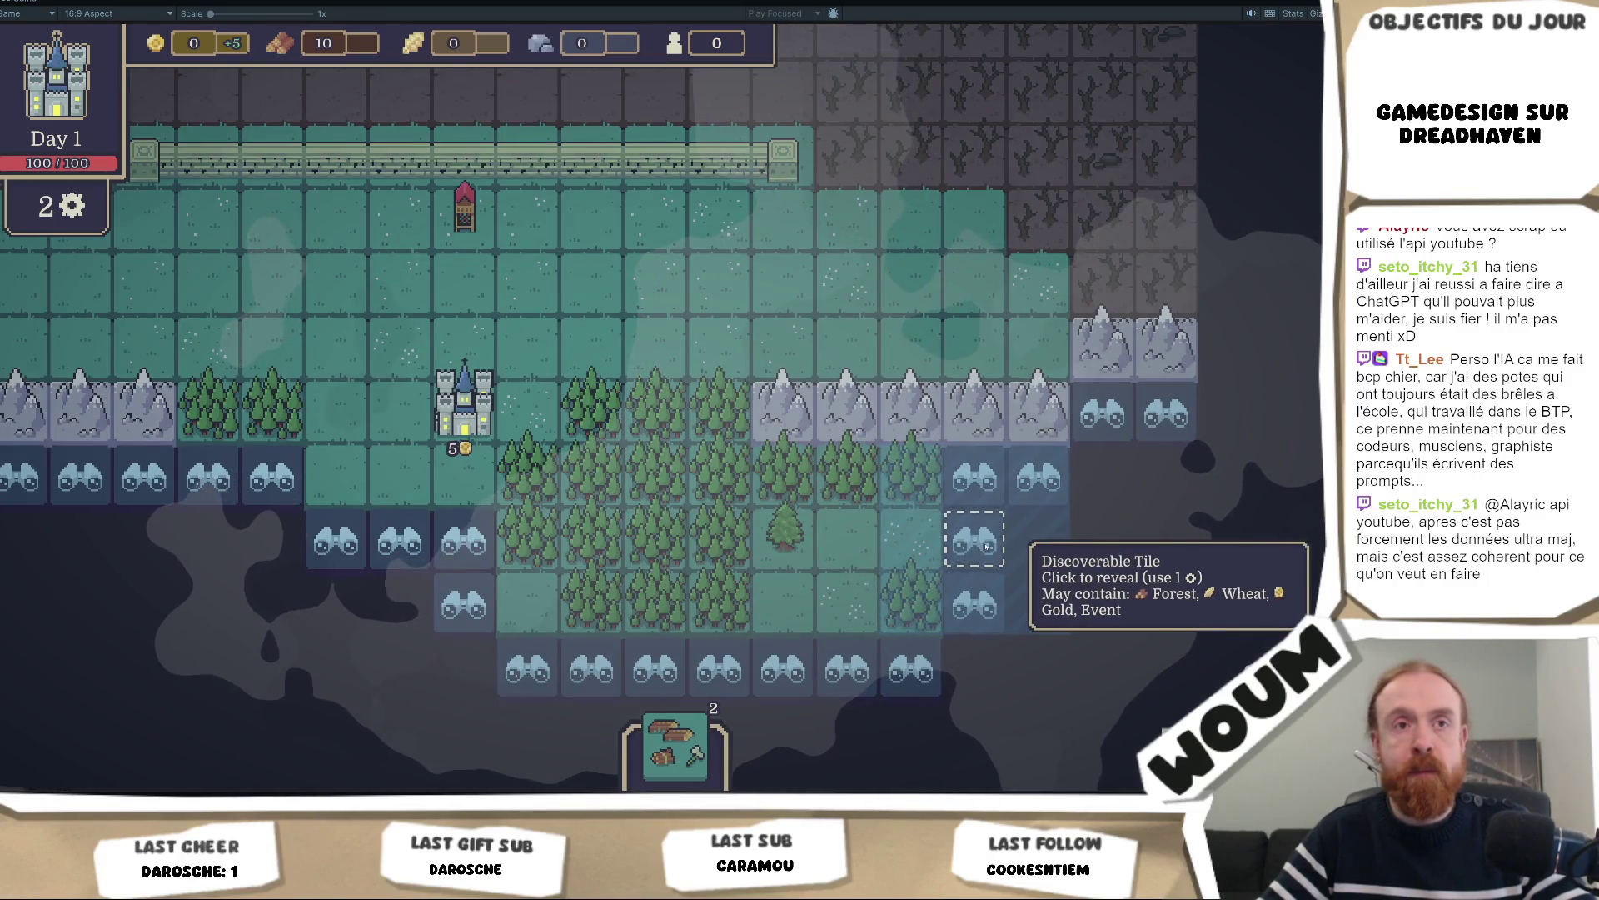